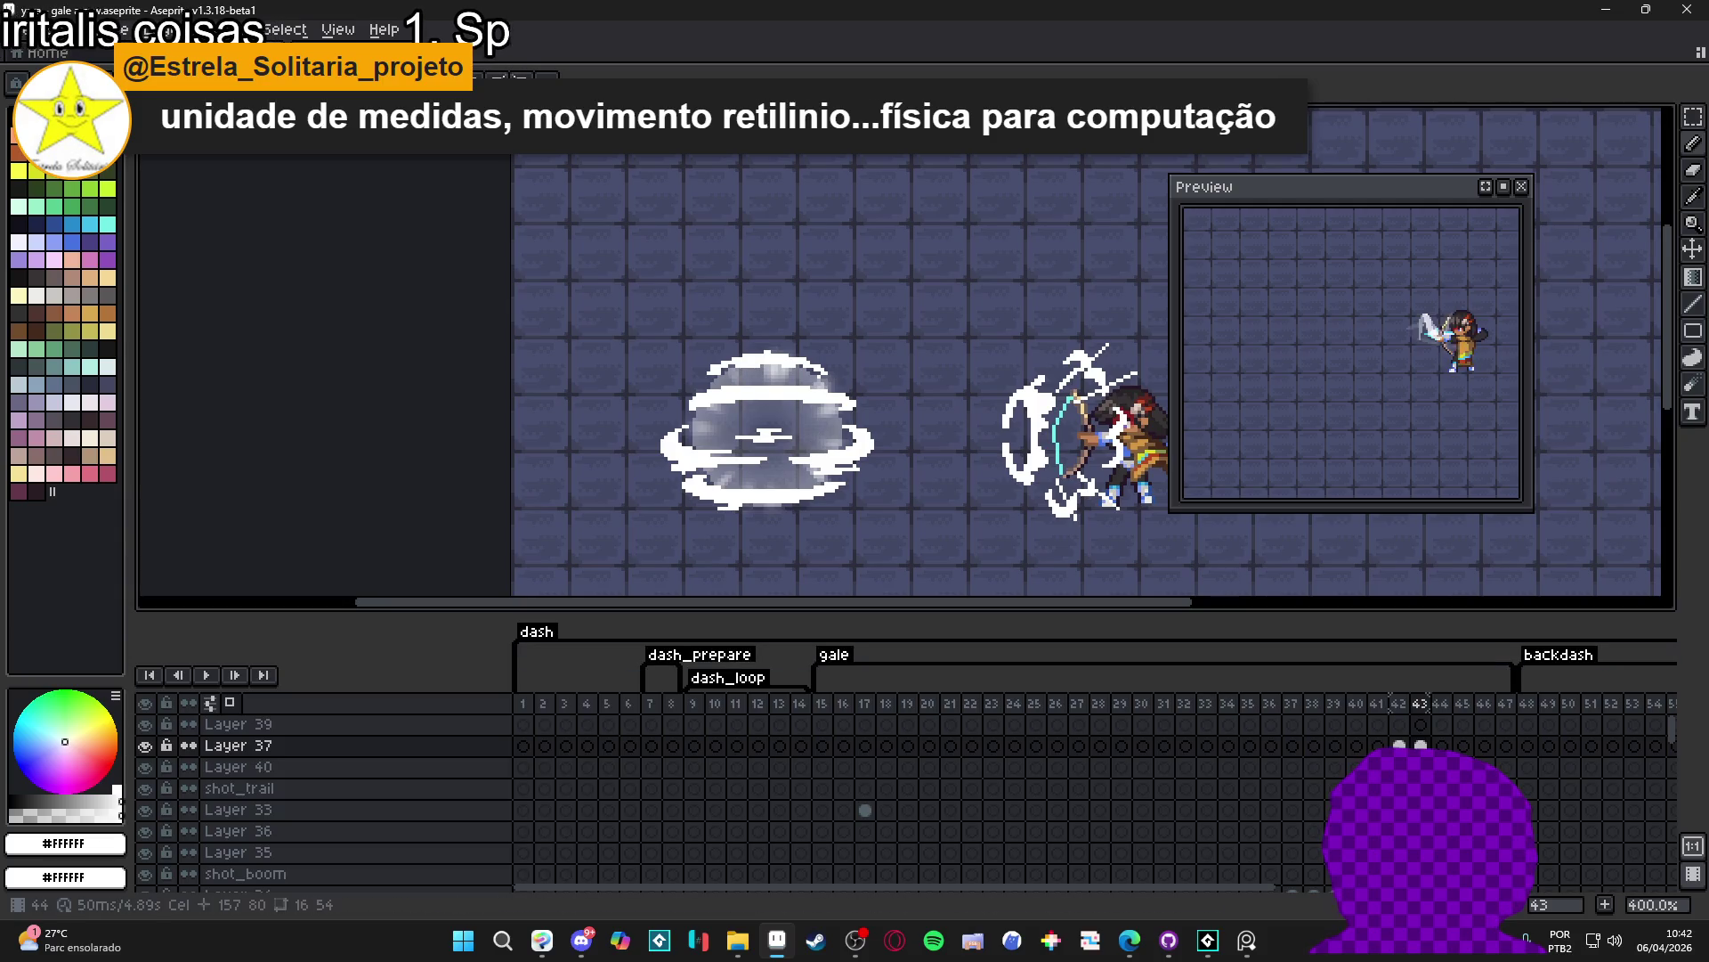
- Set frames 42–47 on Layer 37 to 80 ms each via Frame Properties, then return to frame 42
left_click_drag(1399, 745, 1507, 749)
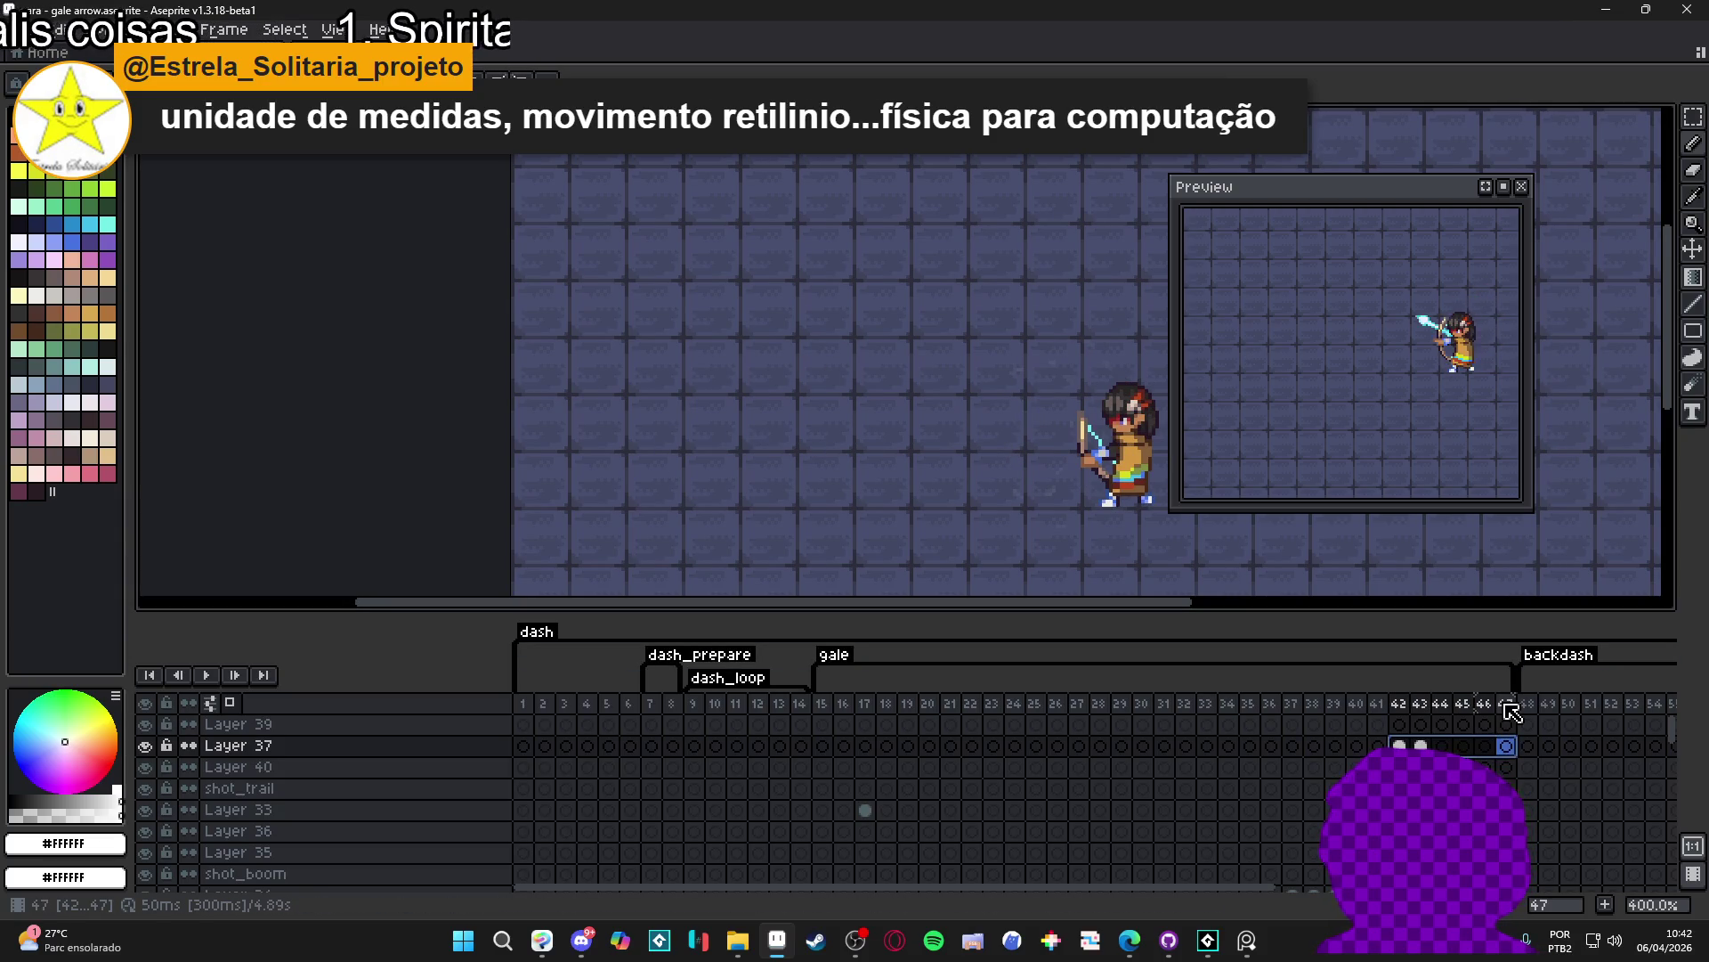
key("p")
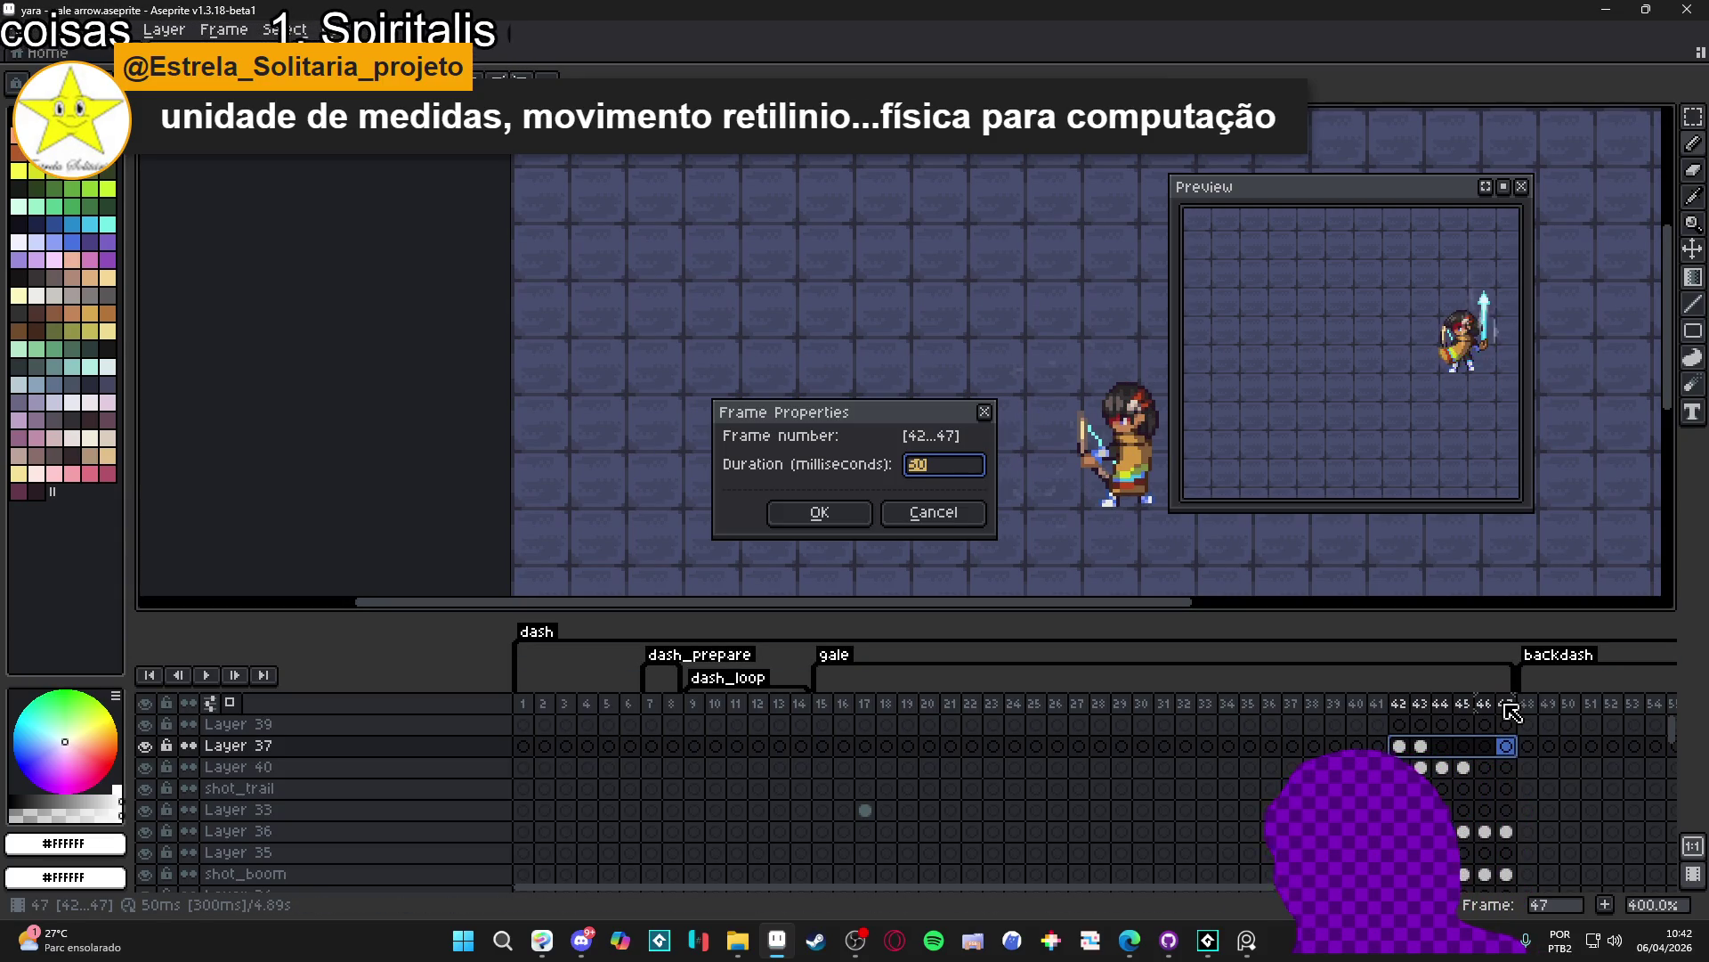
type("80")
key("Return")
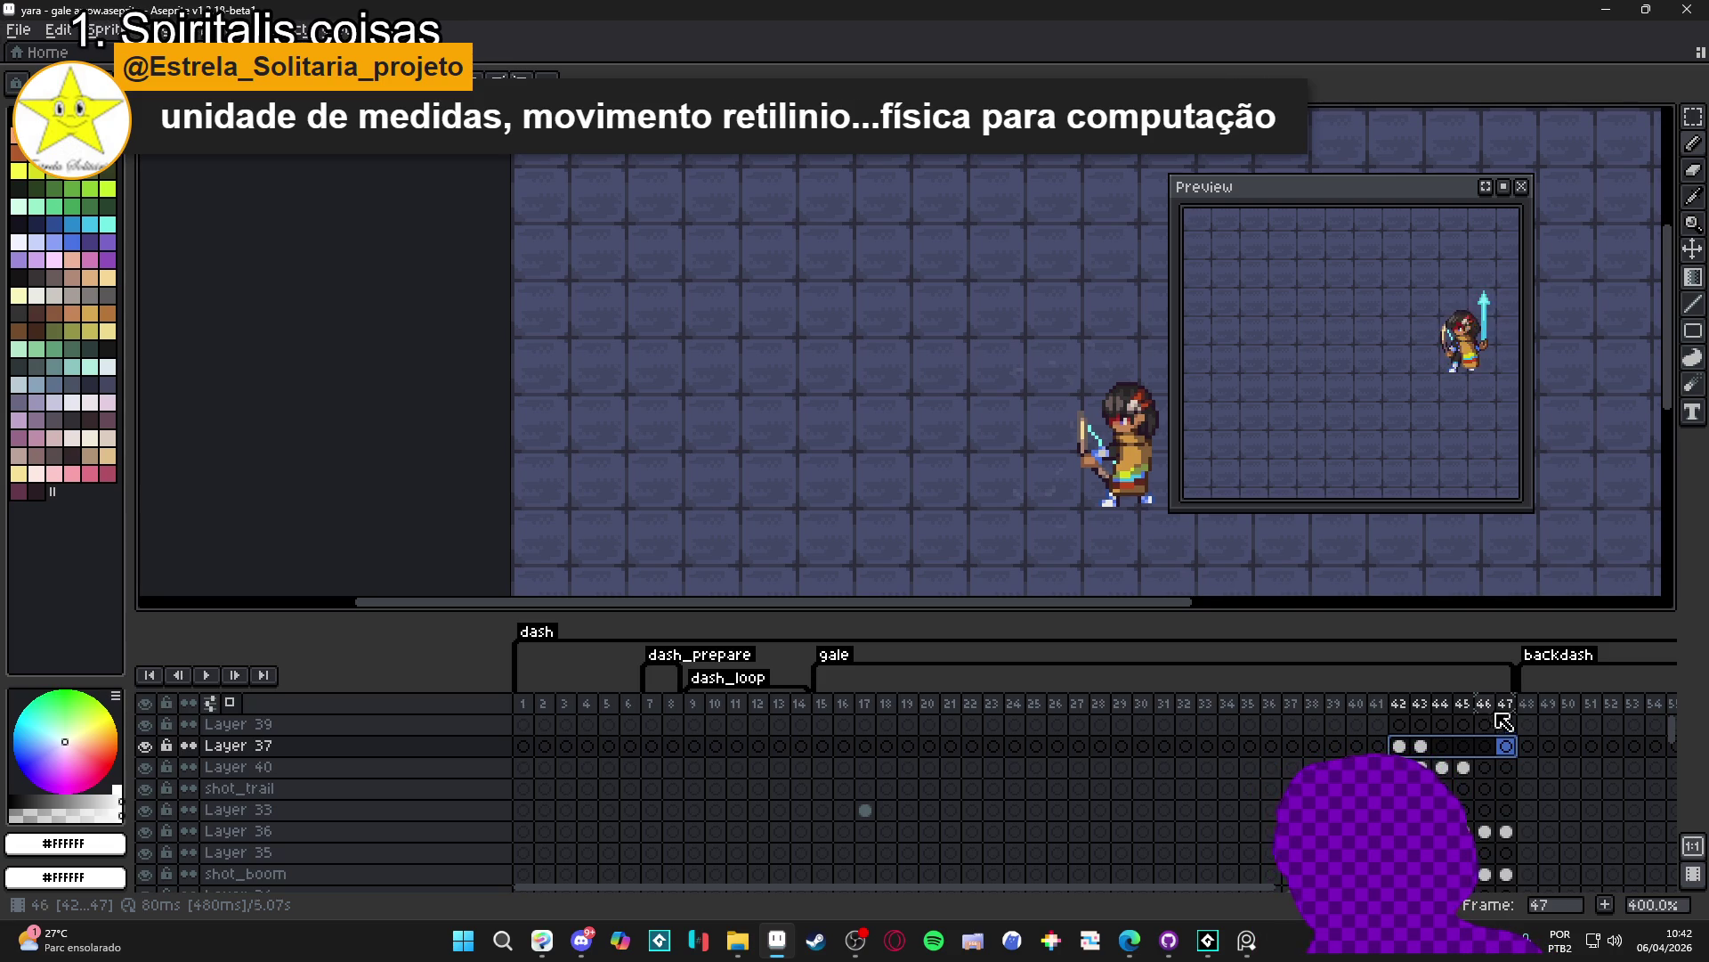
left_click(1401, 746)
- Go to frame 43, zoom in on the bubble and ready the Eraser after the Pencil
left_click(1420, 745)
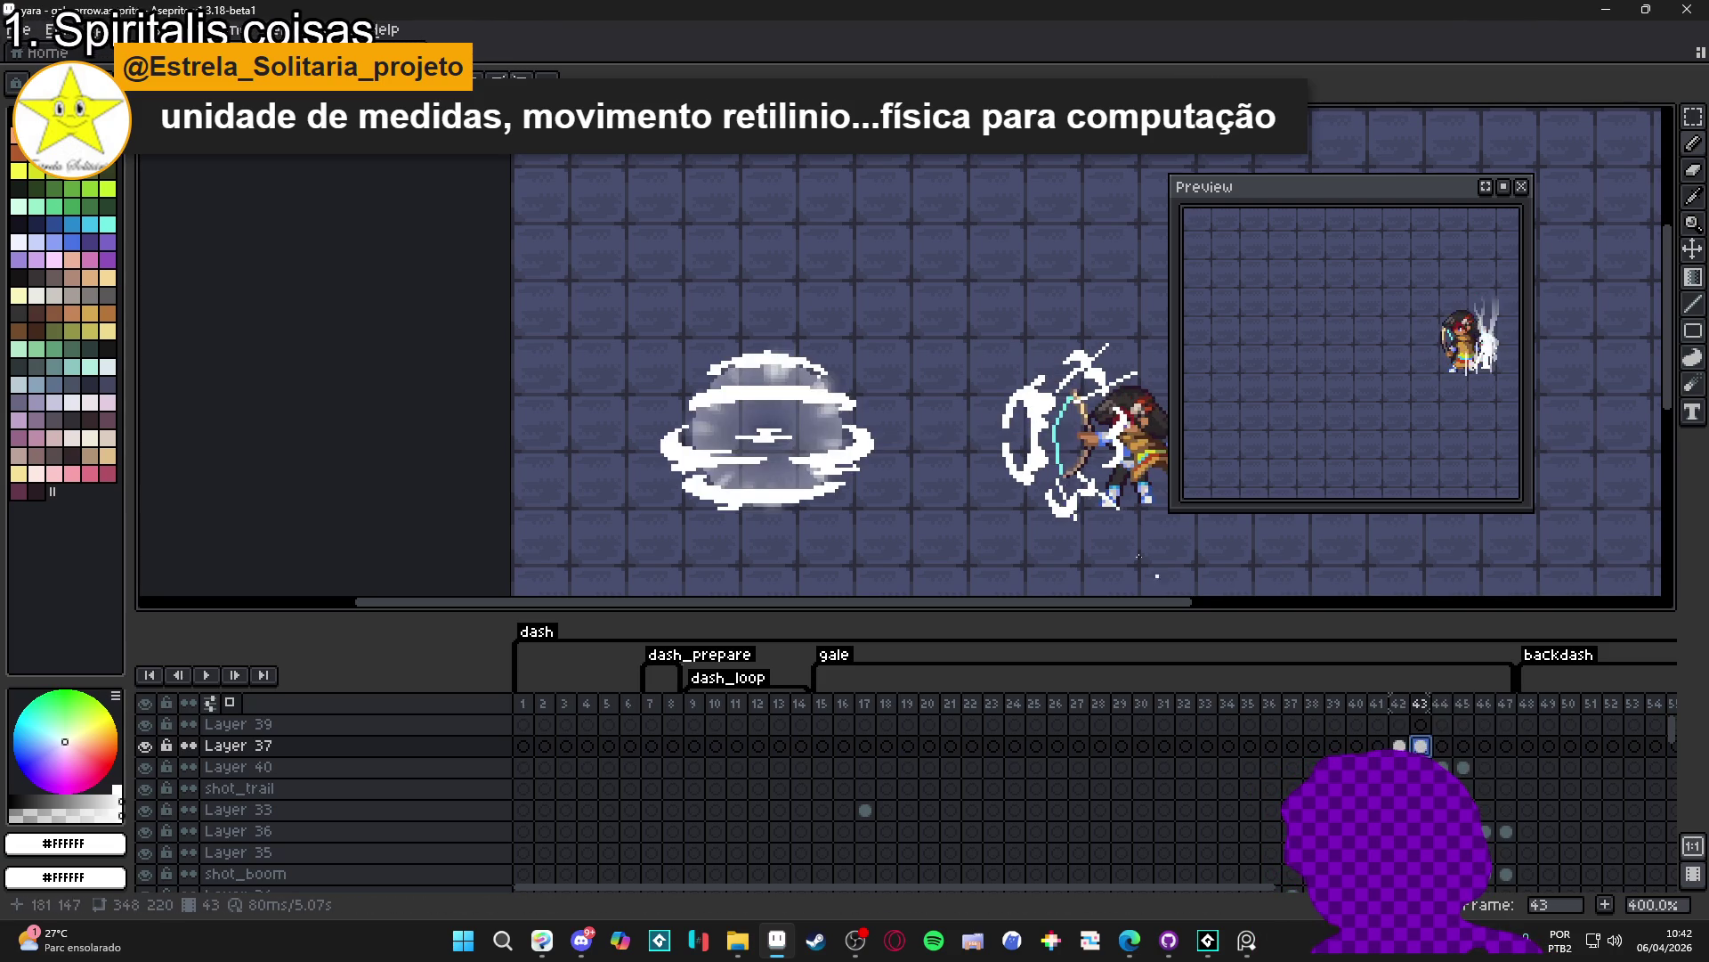
key("4")
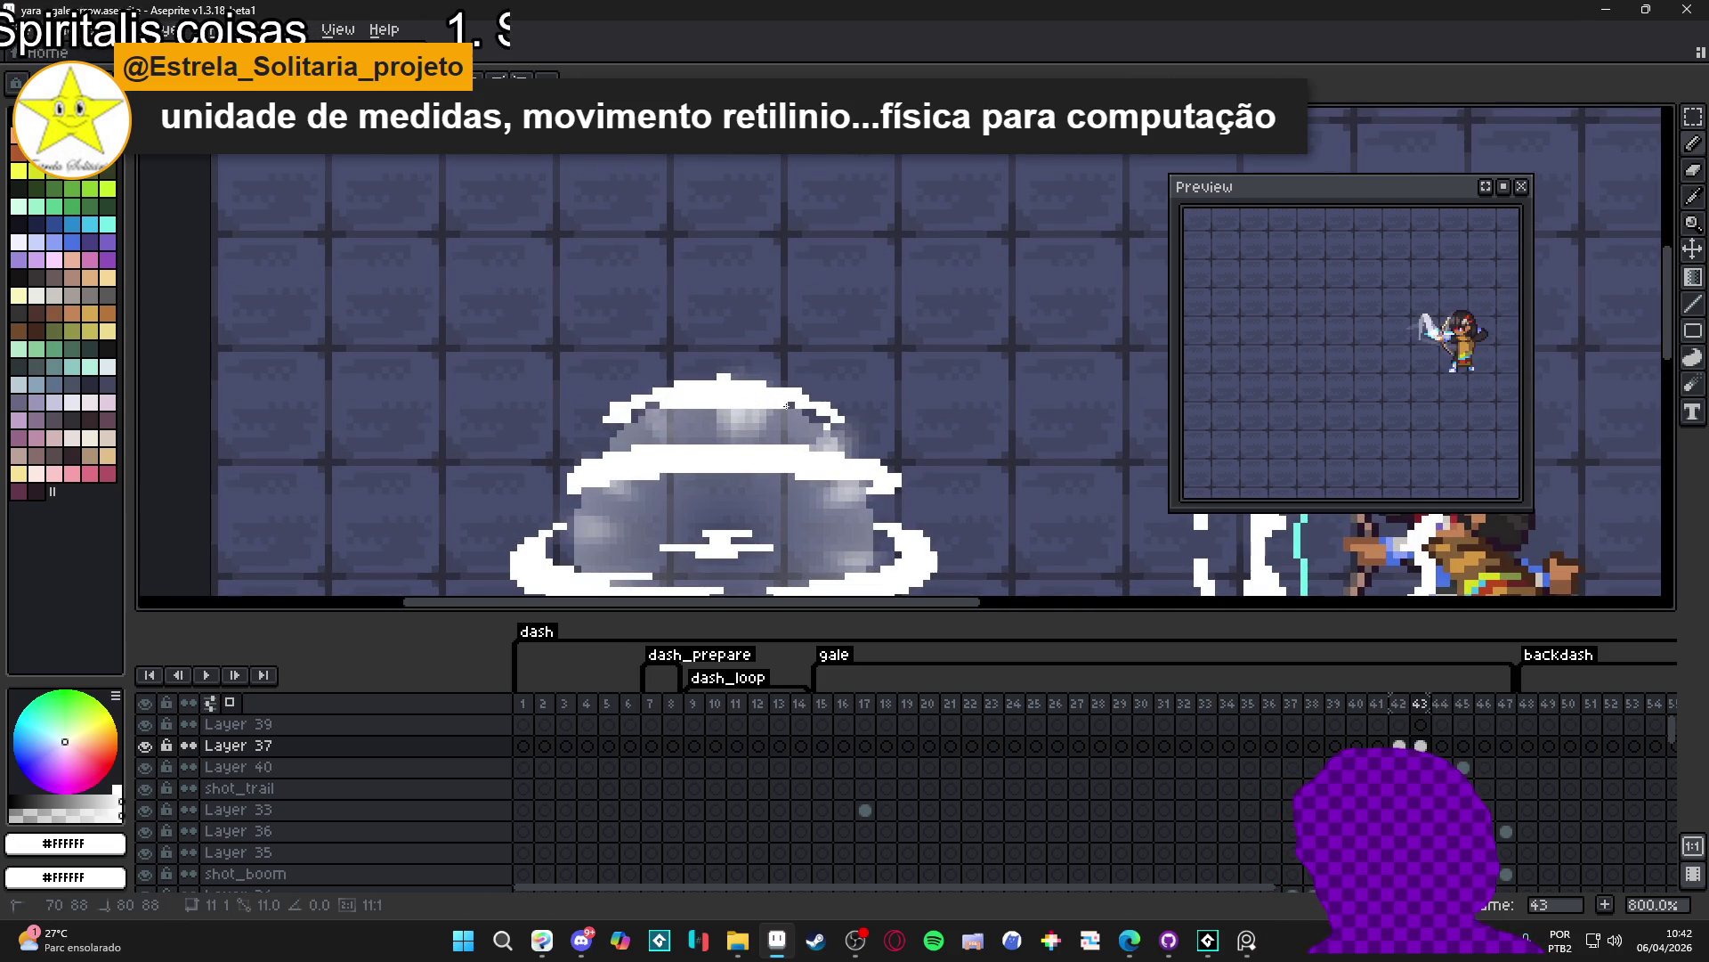
key("b")
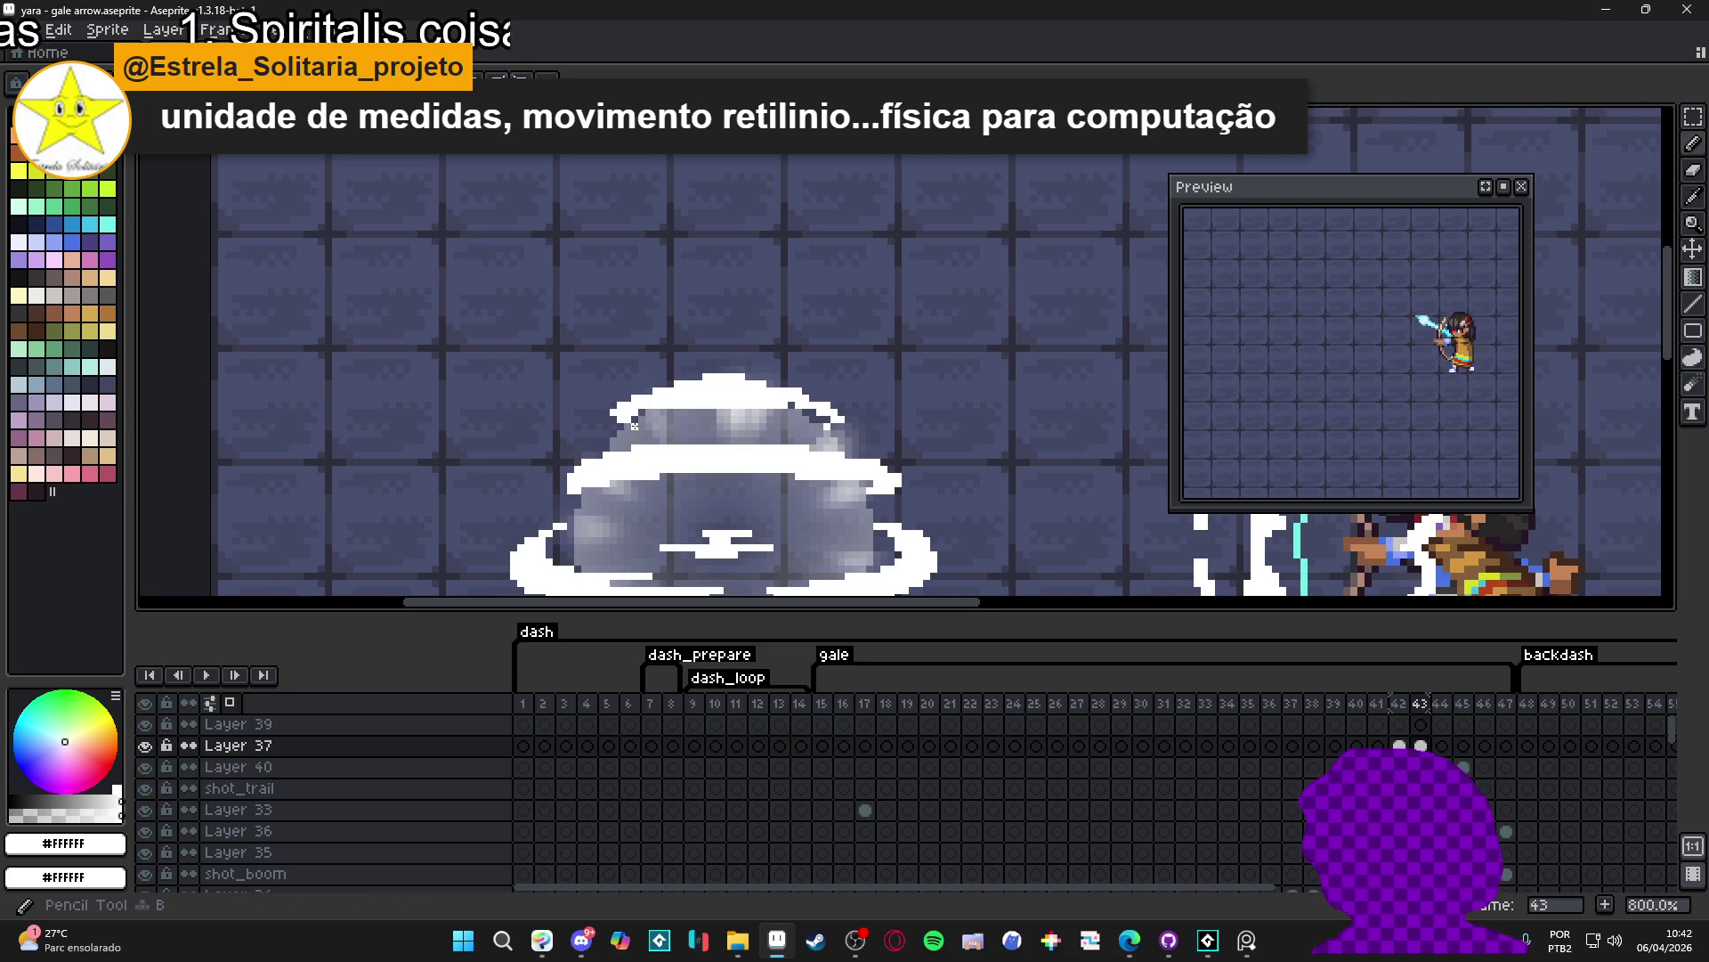
key("e")
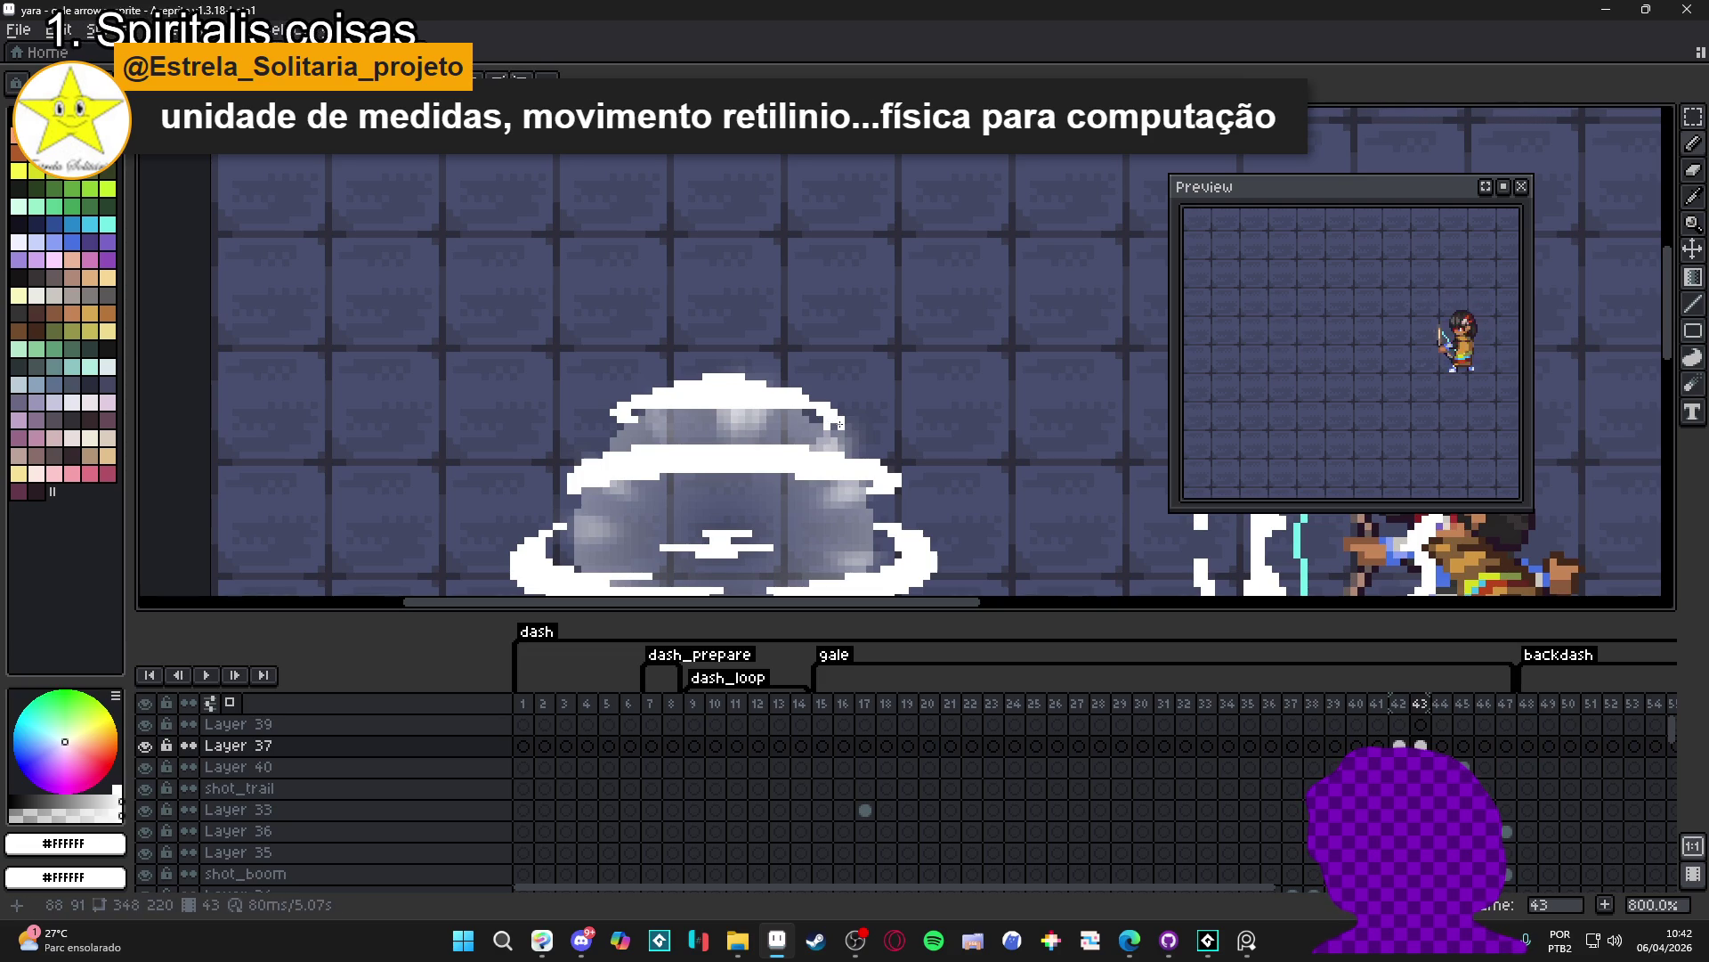
scroll(741, 430, "up", 3)
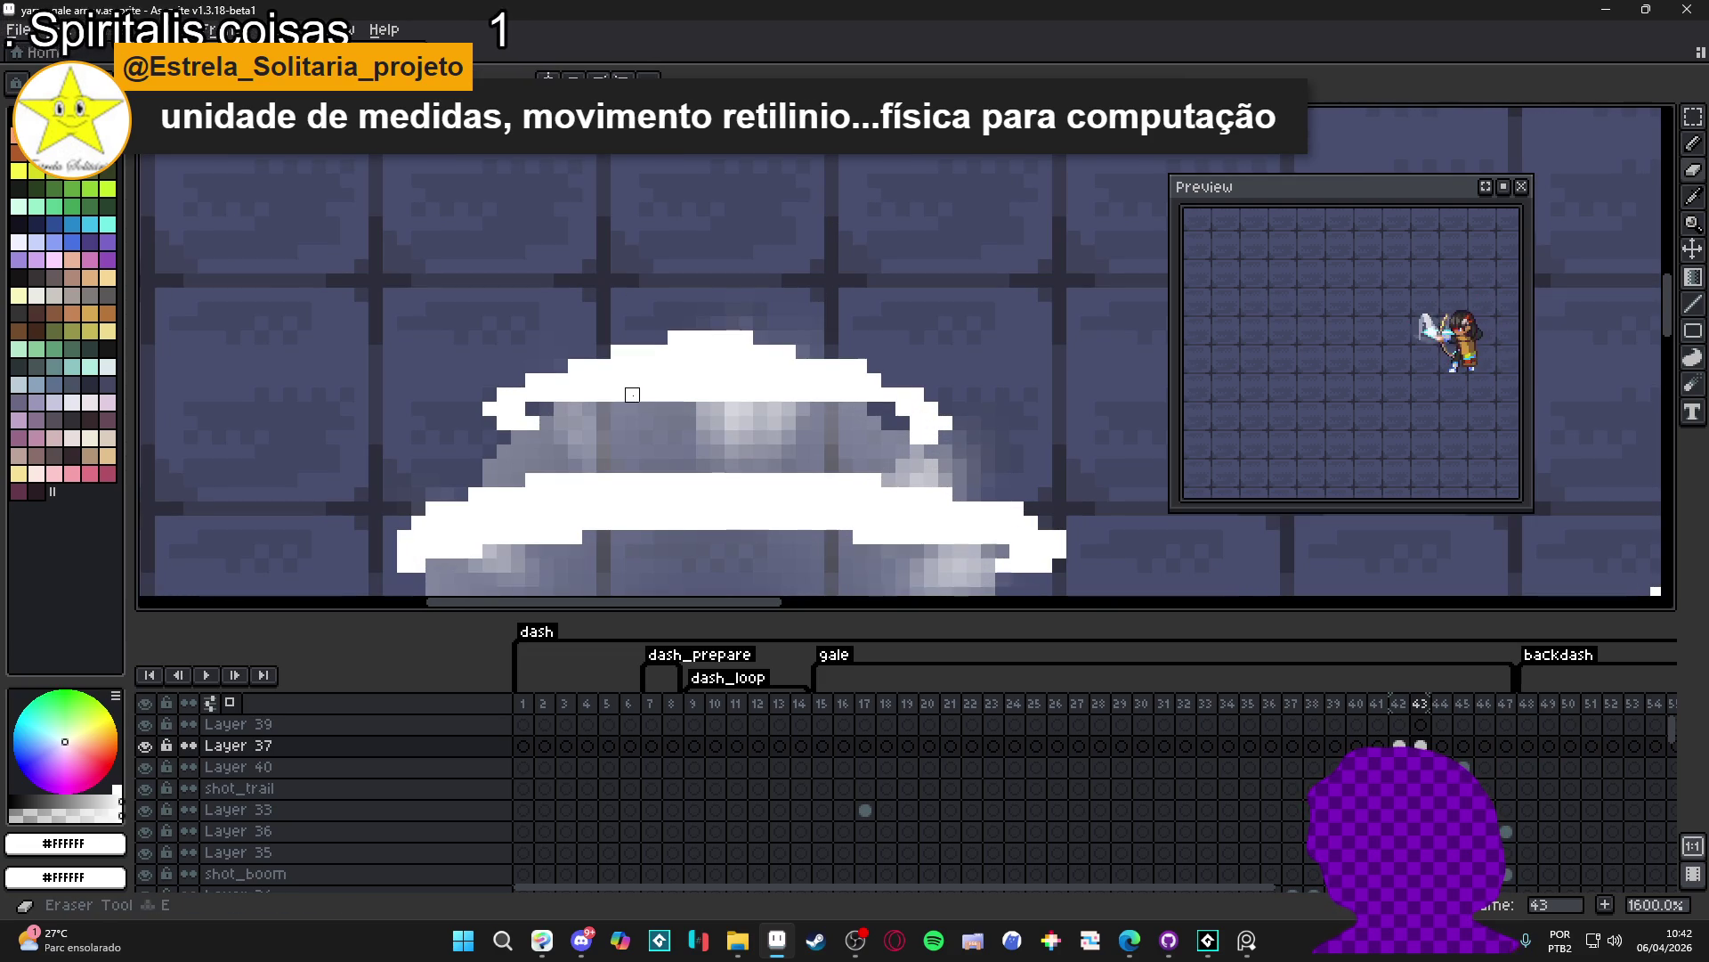
scroll(772, 423, "down", 3)
scroll(772, 423, "down", 2)
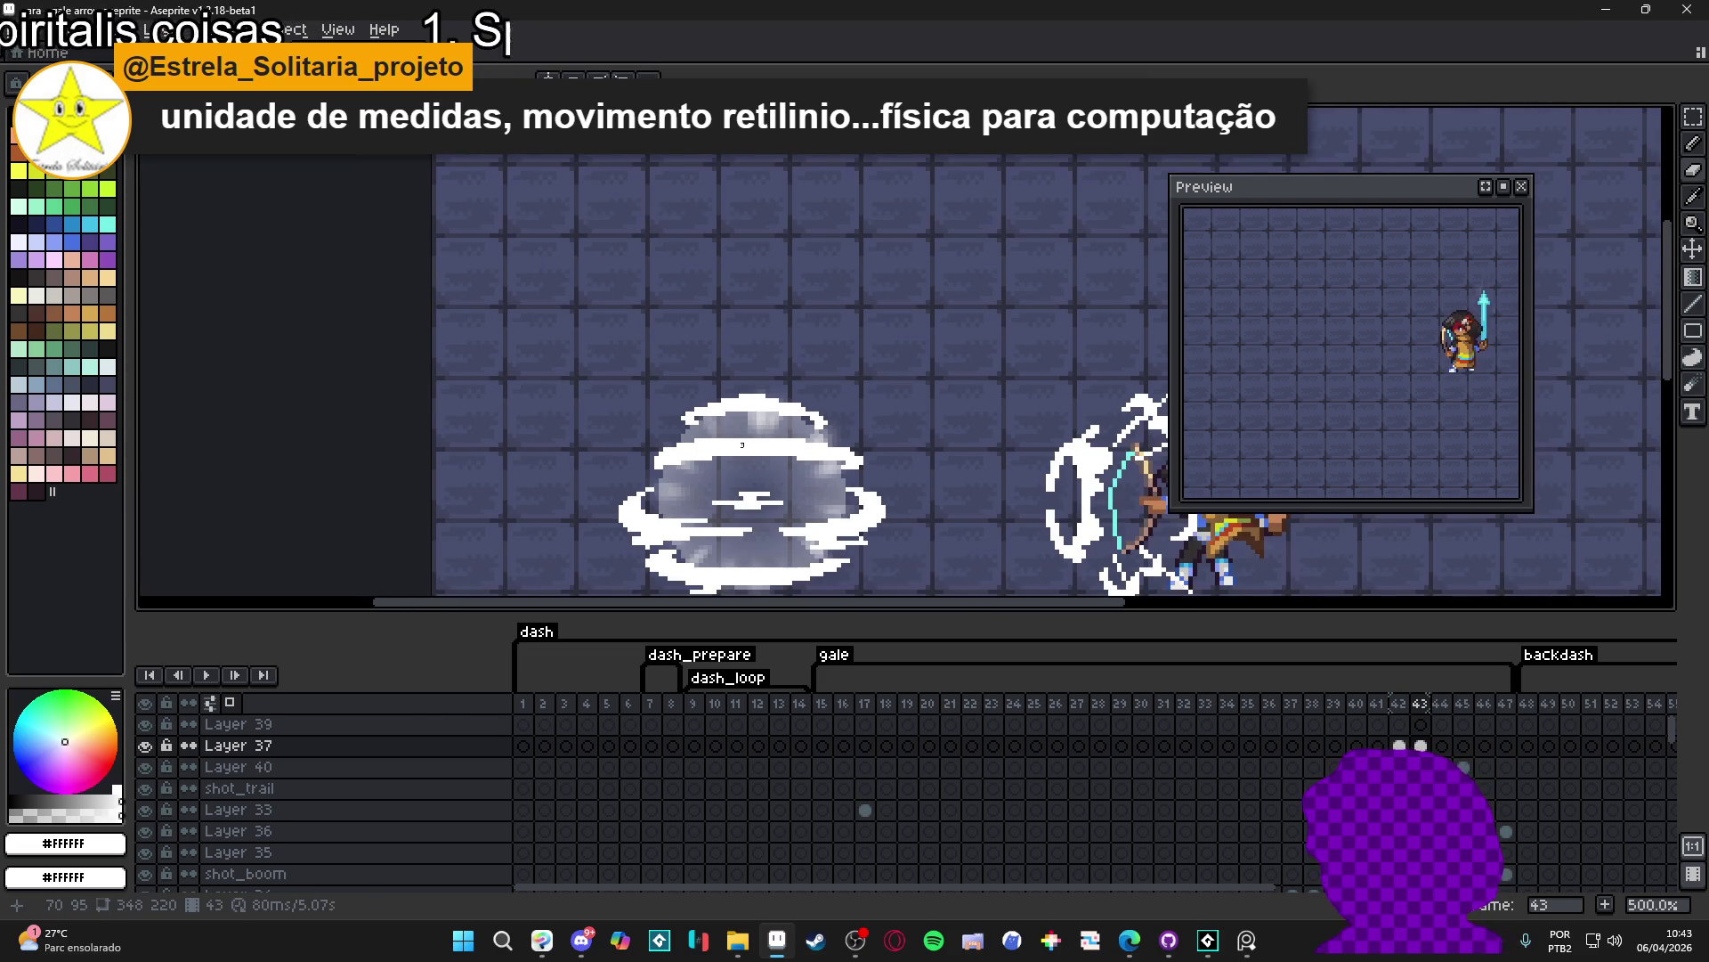
scroll(728, 445, "up", 1)
scroll(934, 384, "up", 3)
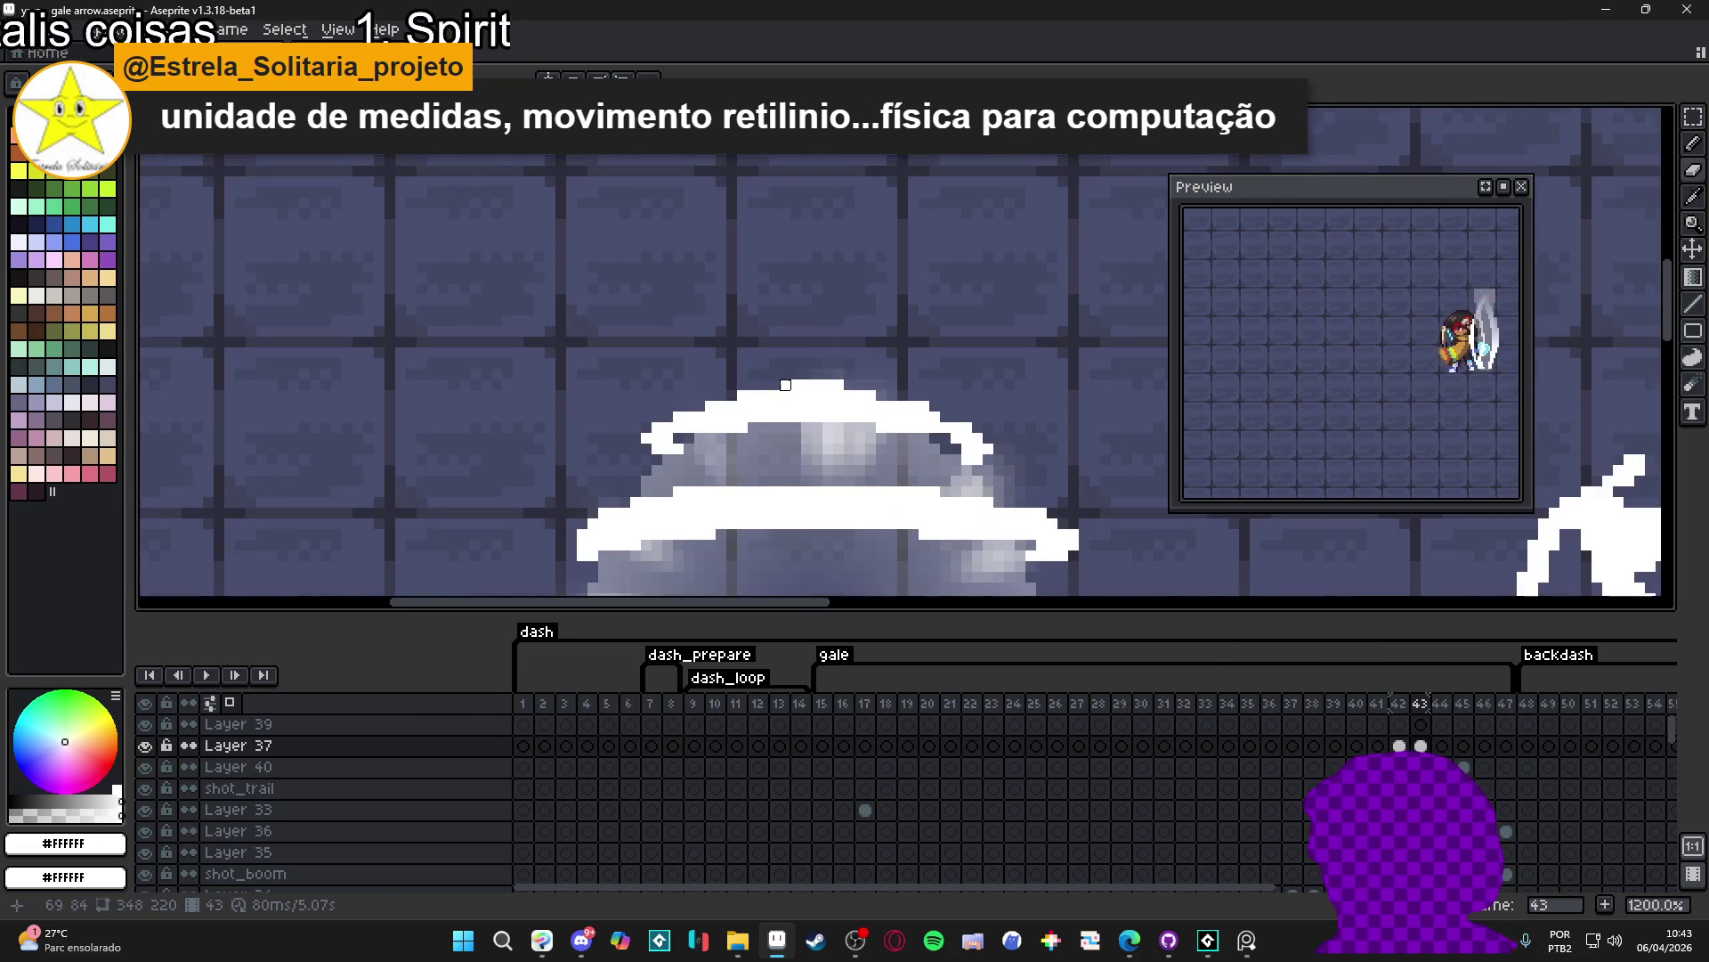
scroll(935, 384, "down", 2)
scroll(956, 415, "up", 2)
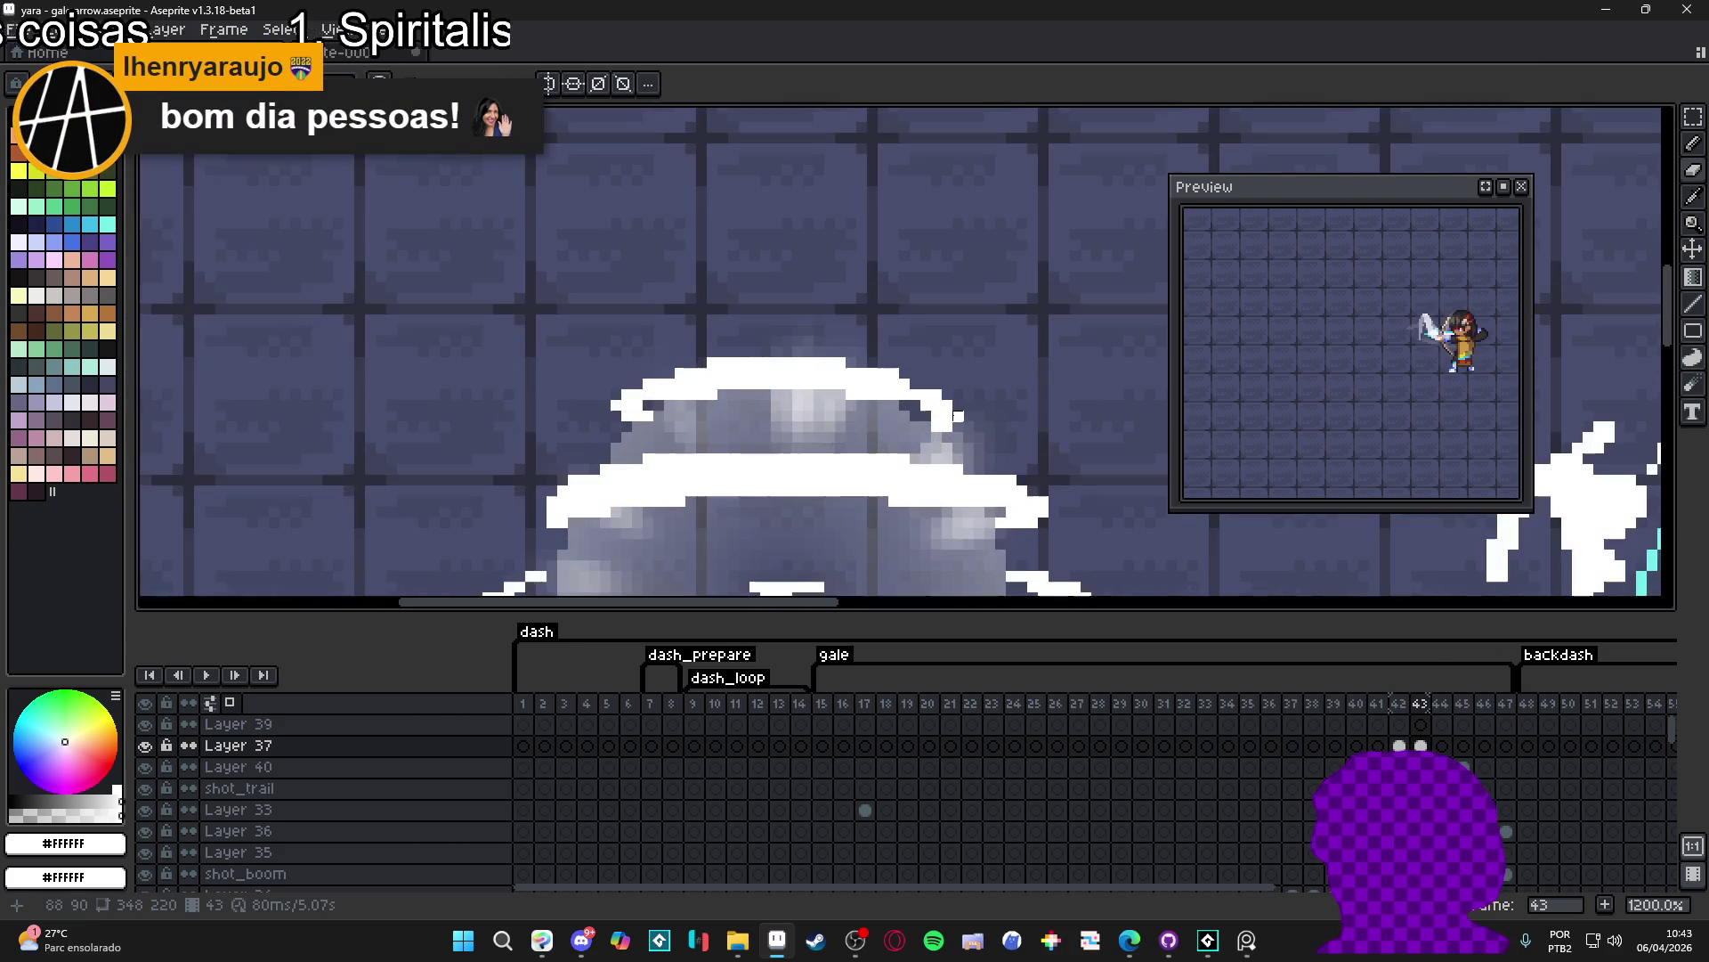
scroll(955, 425, "down", 2)
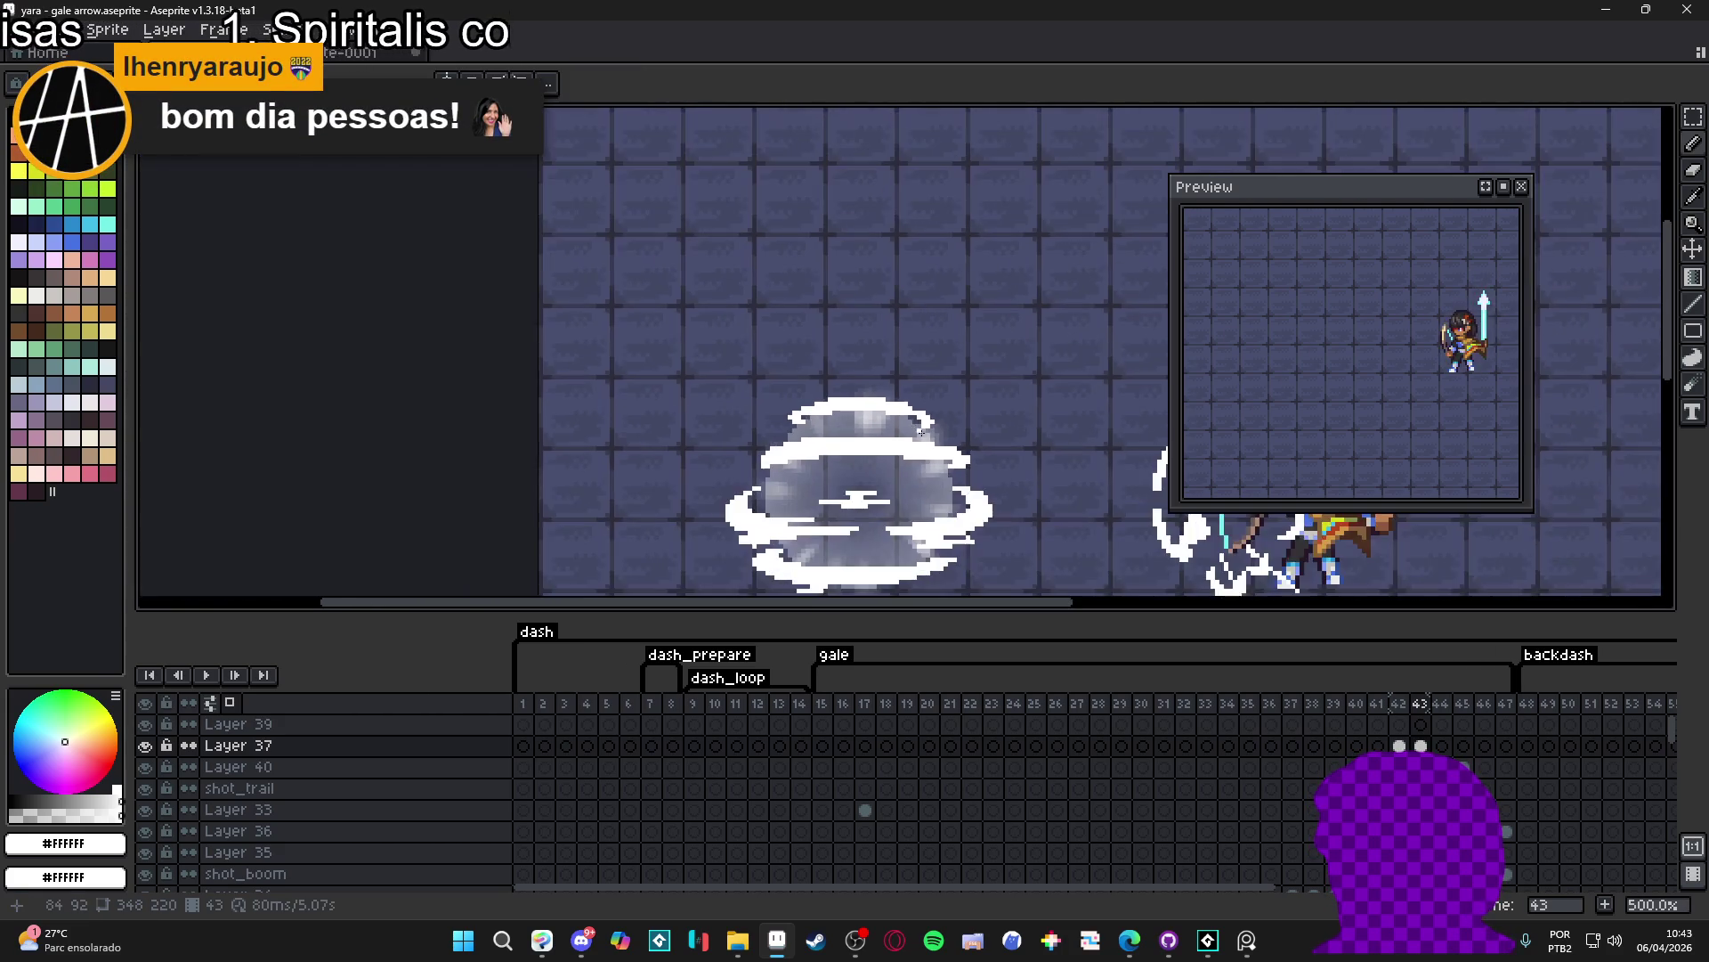
scroll(924, 436, "up", 2)
scroll(913, 418, "down", 3)
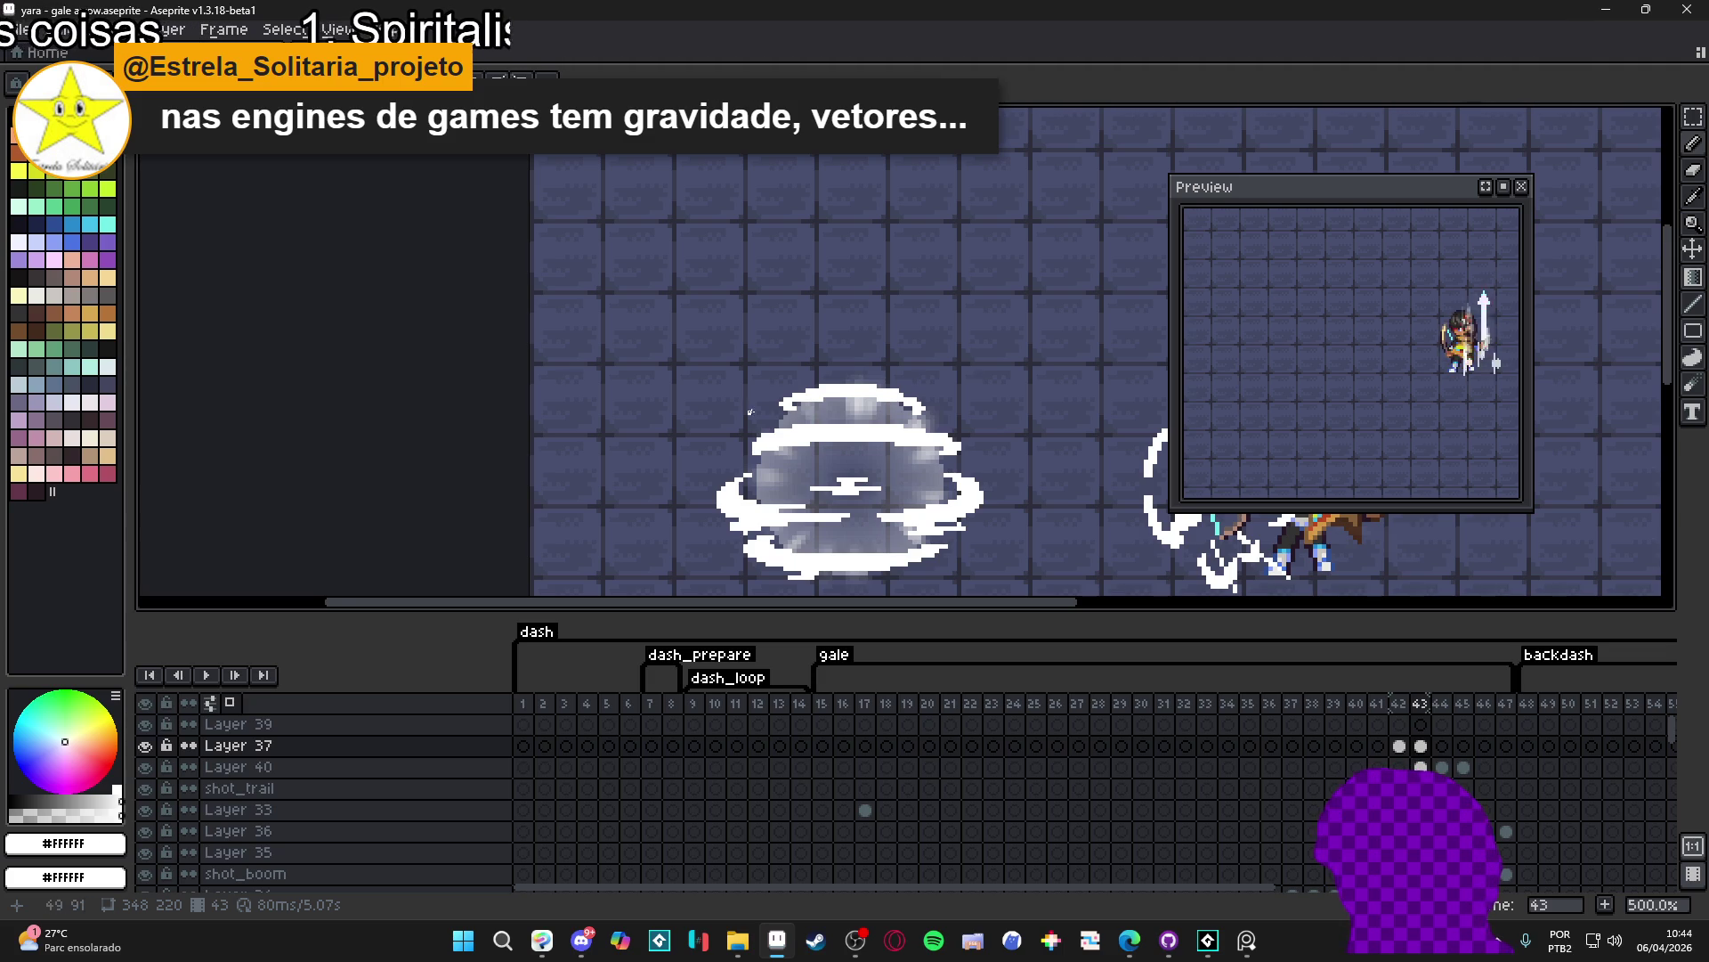
scroll(810, 433, "up", 4)
scroll(791, 419, "down", 2)
scroll(956, 343, "up", 2)
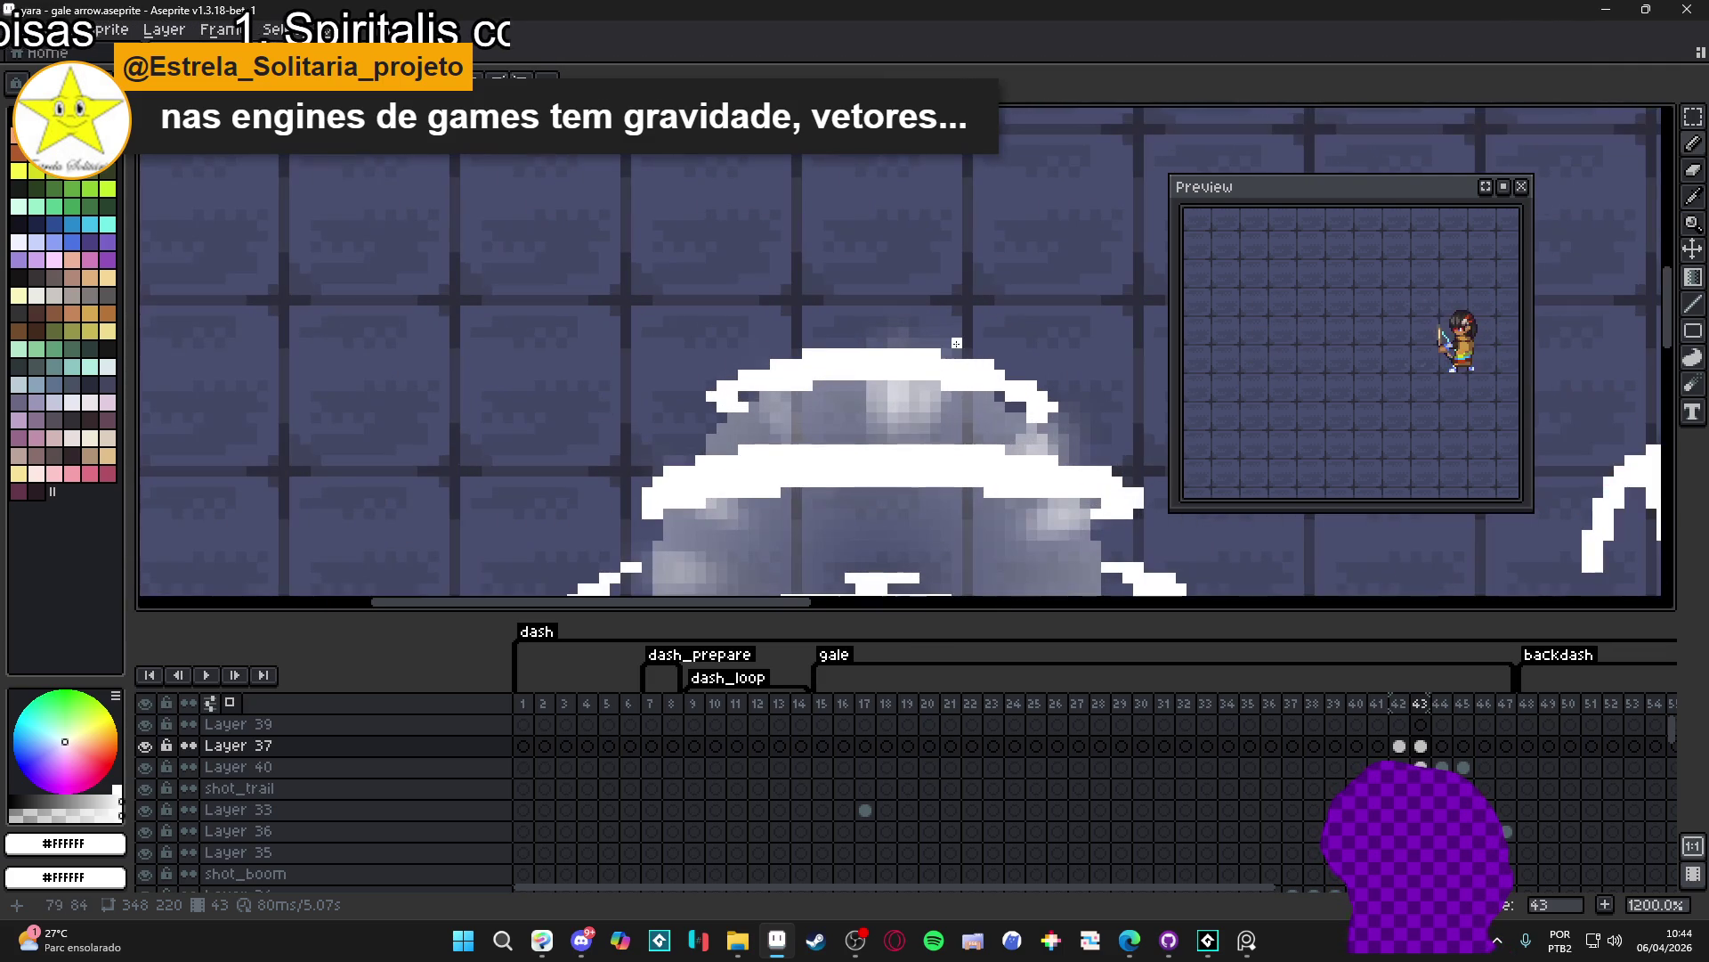
scroll(944, 347, "down", 2)
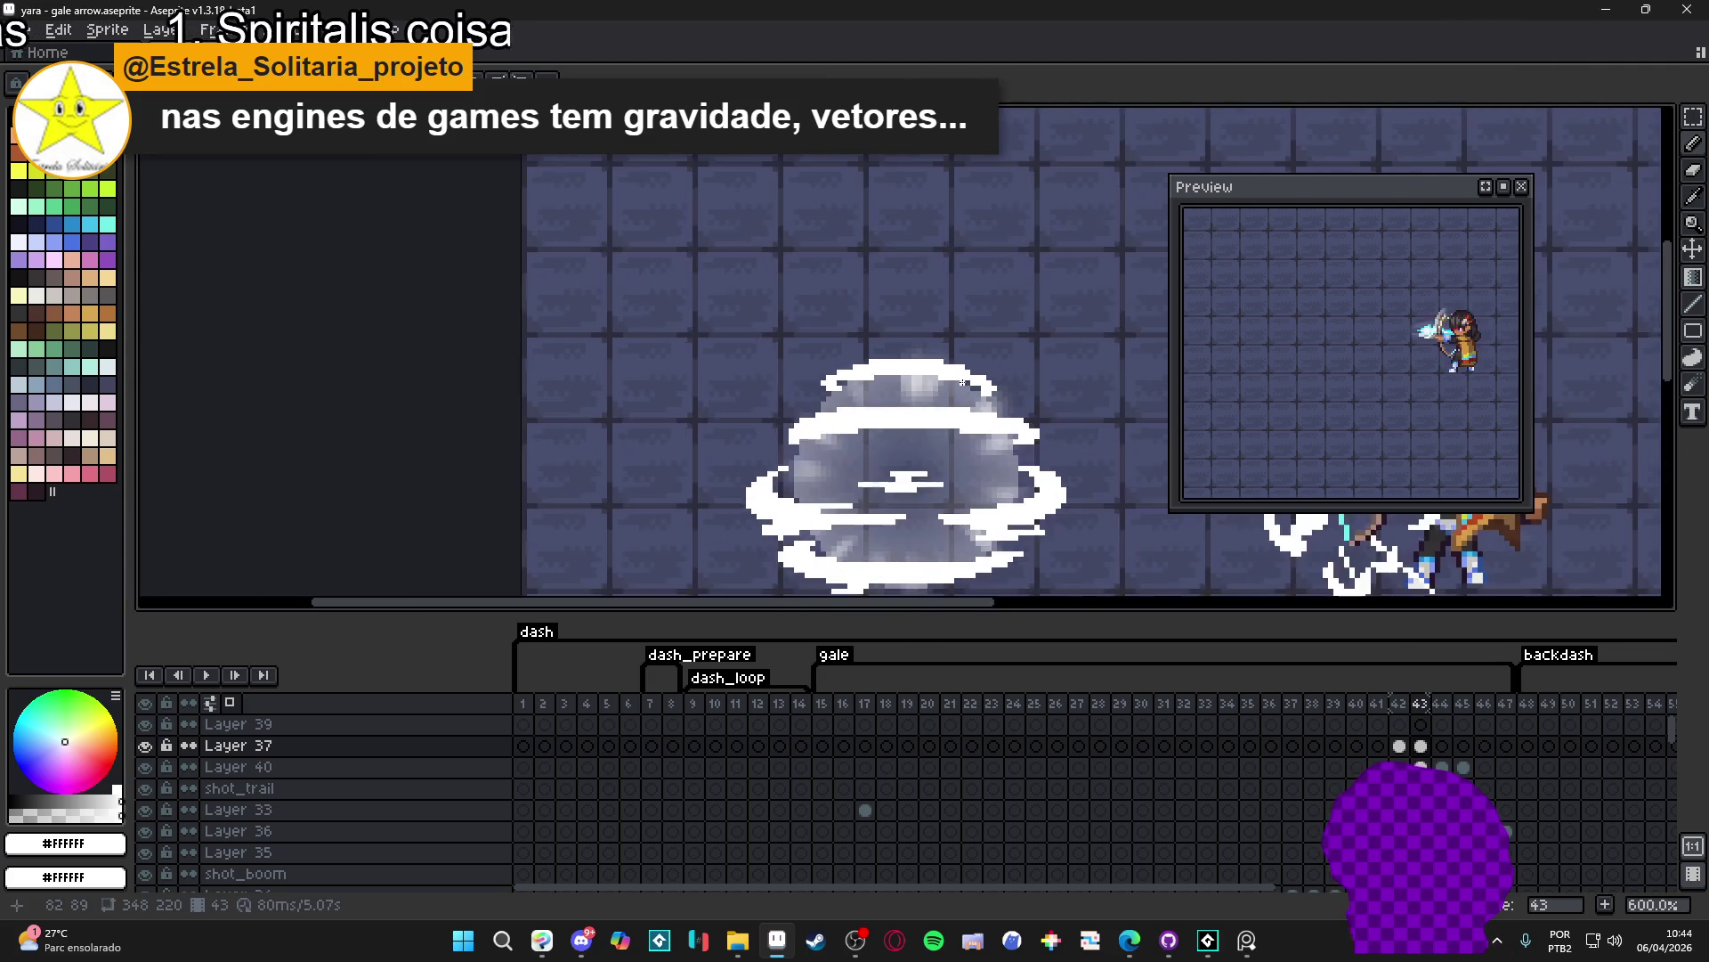
scroll(1004, 402, "up", 3)
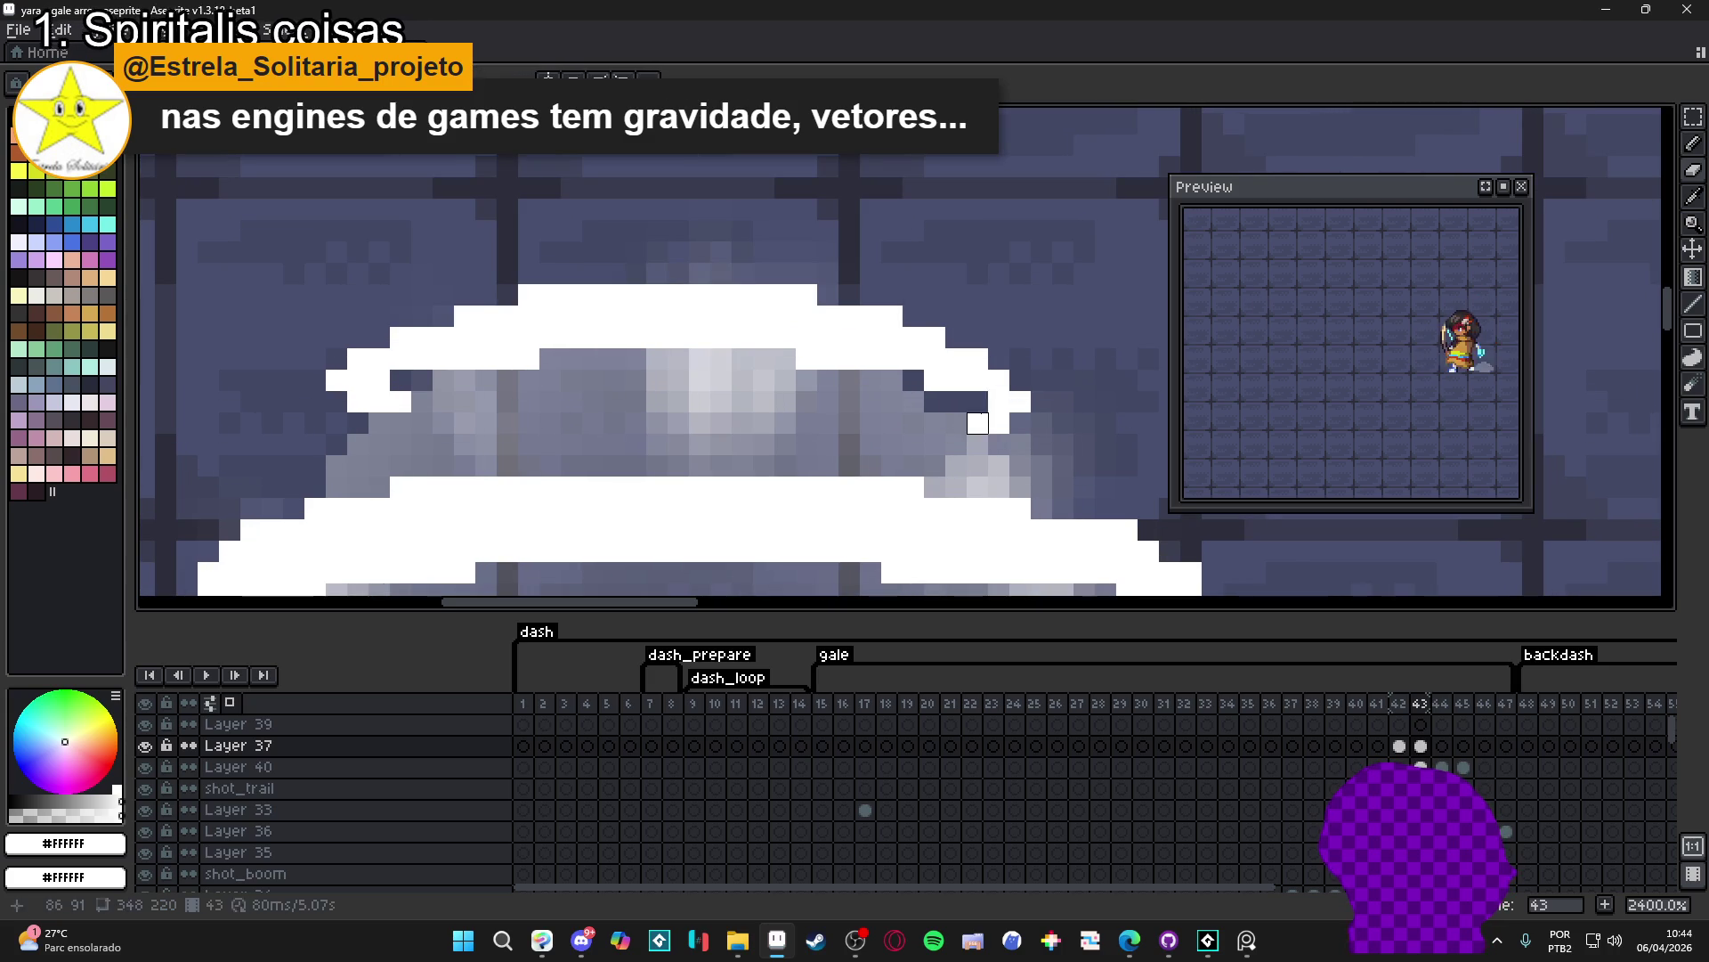
scroll(975, 388, "down", 2)
scroll(982, 409, "up", 2)
scroll(982, 404, "down", 2)
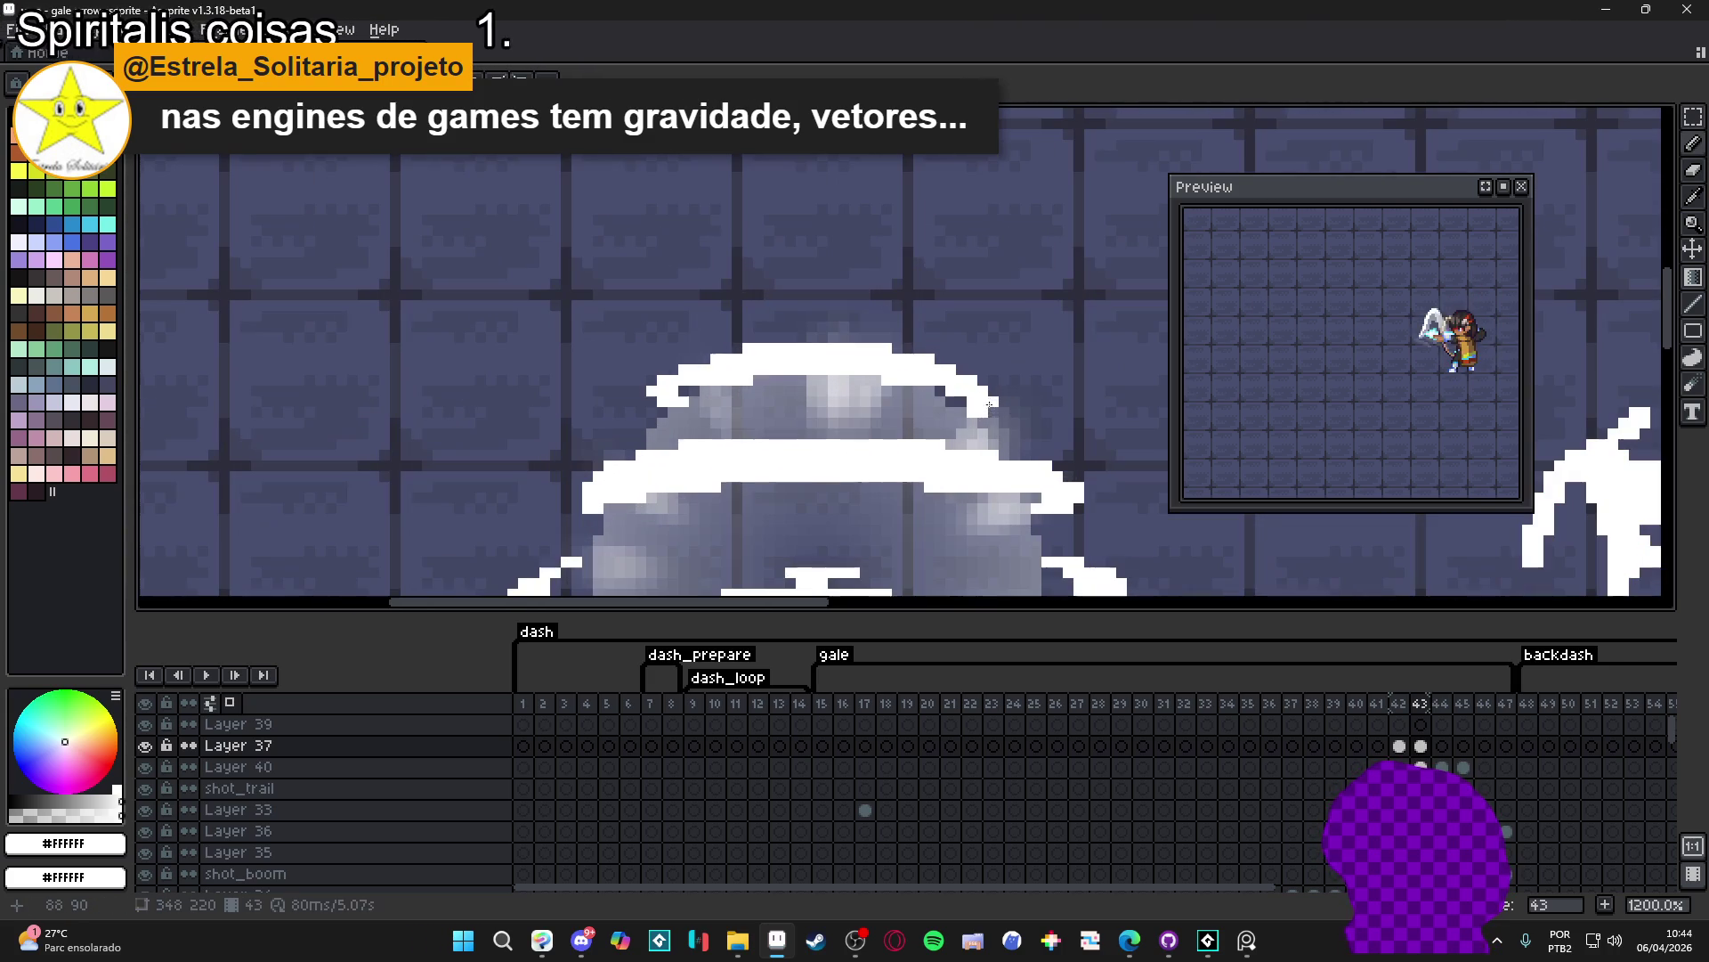
scroll(962, 415, "up", 2)
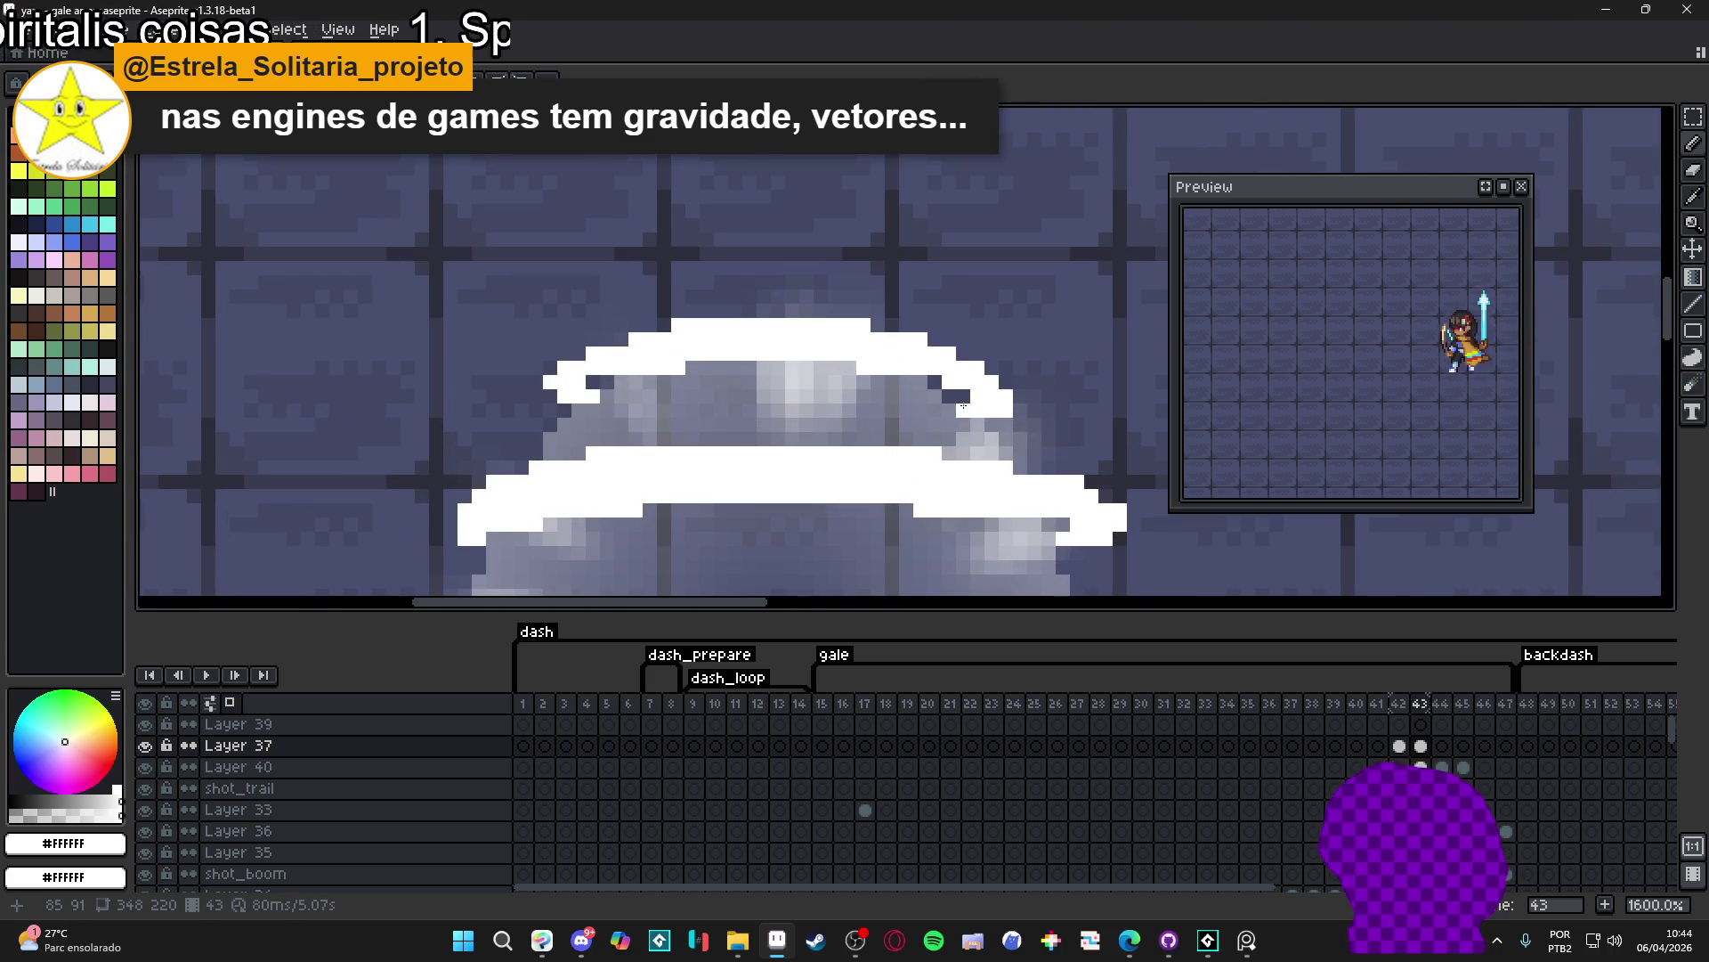
scroll(959, 412, "down", 3)
scroll(935, 401, "up", 1)
scroll(983, 521, "down", 1)
scroll(870, 437, "up", 2)
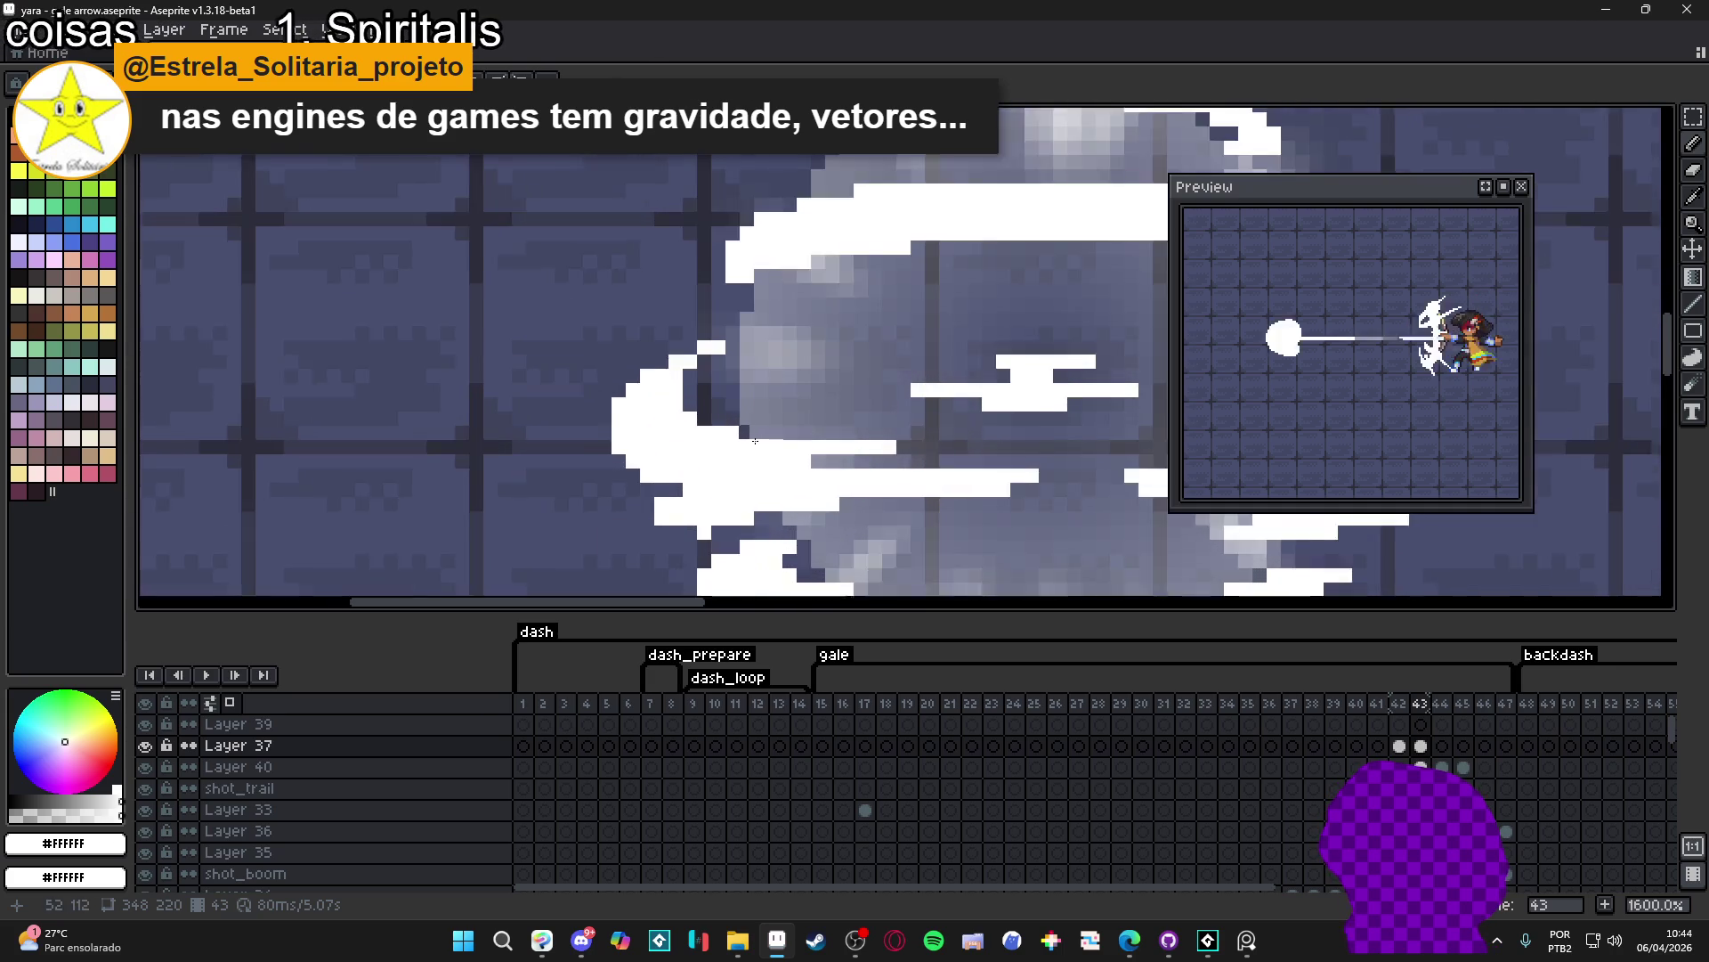
scroll(732, 445, "down", 2)
scroll(780, 477, "up", 1)
scroll(779, 476, "down", 1)
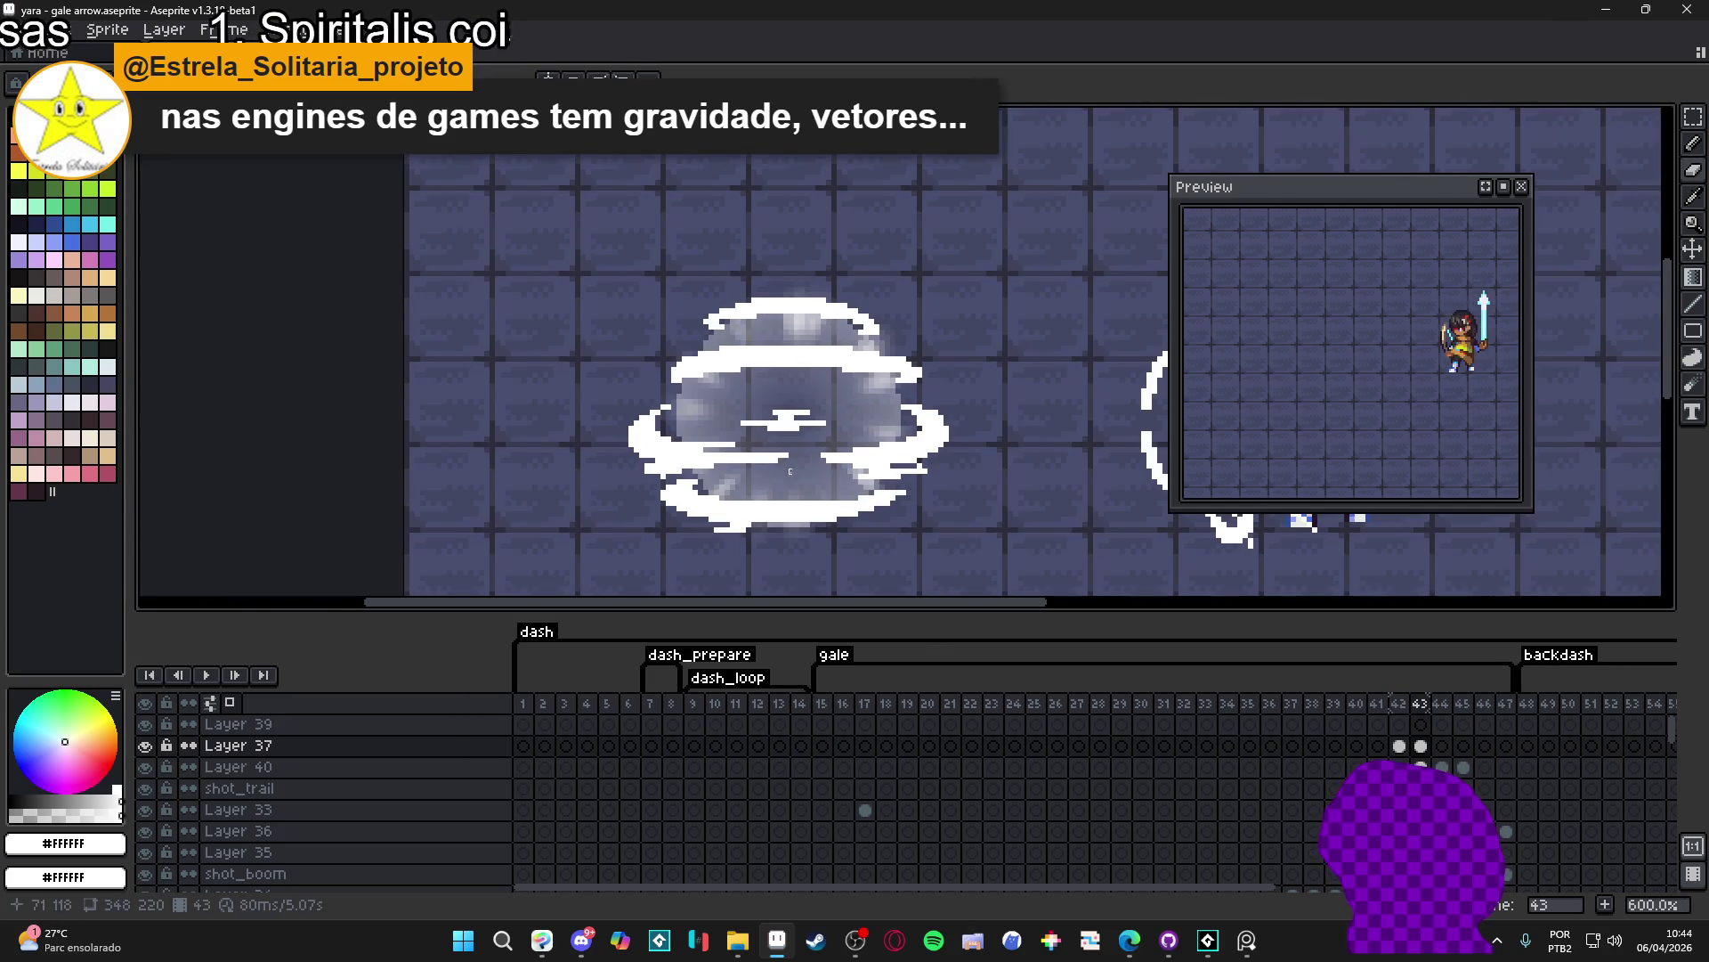
scroll(894, 449, "up", 2)
scroll(941, 420, "down", 4)
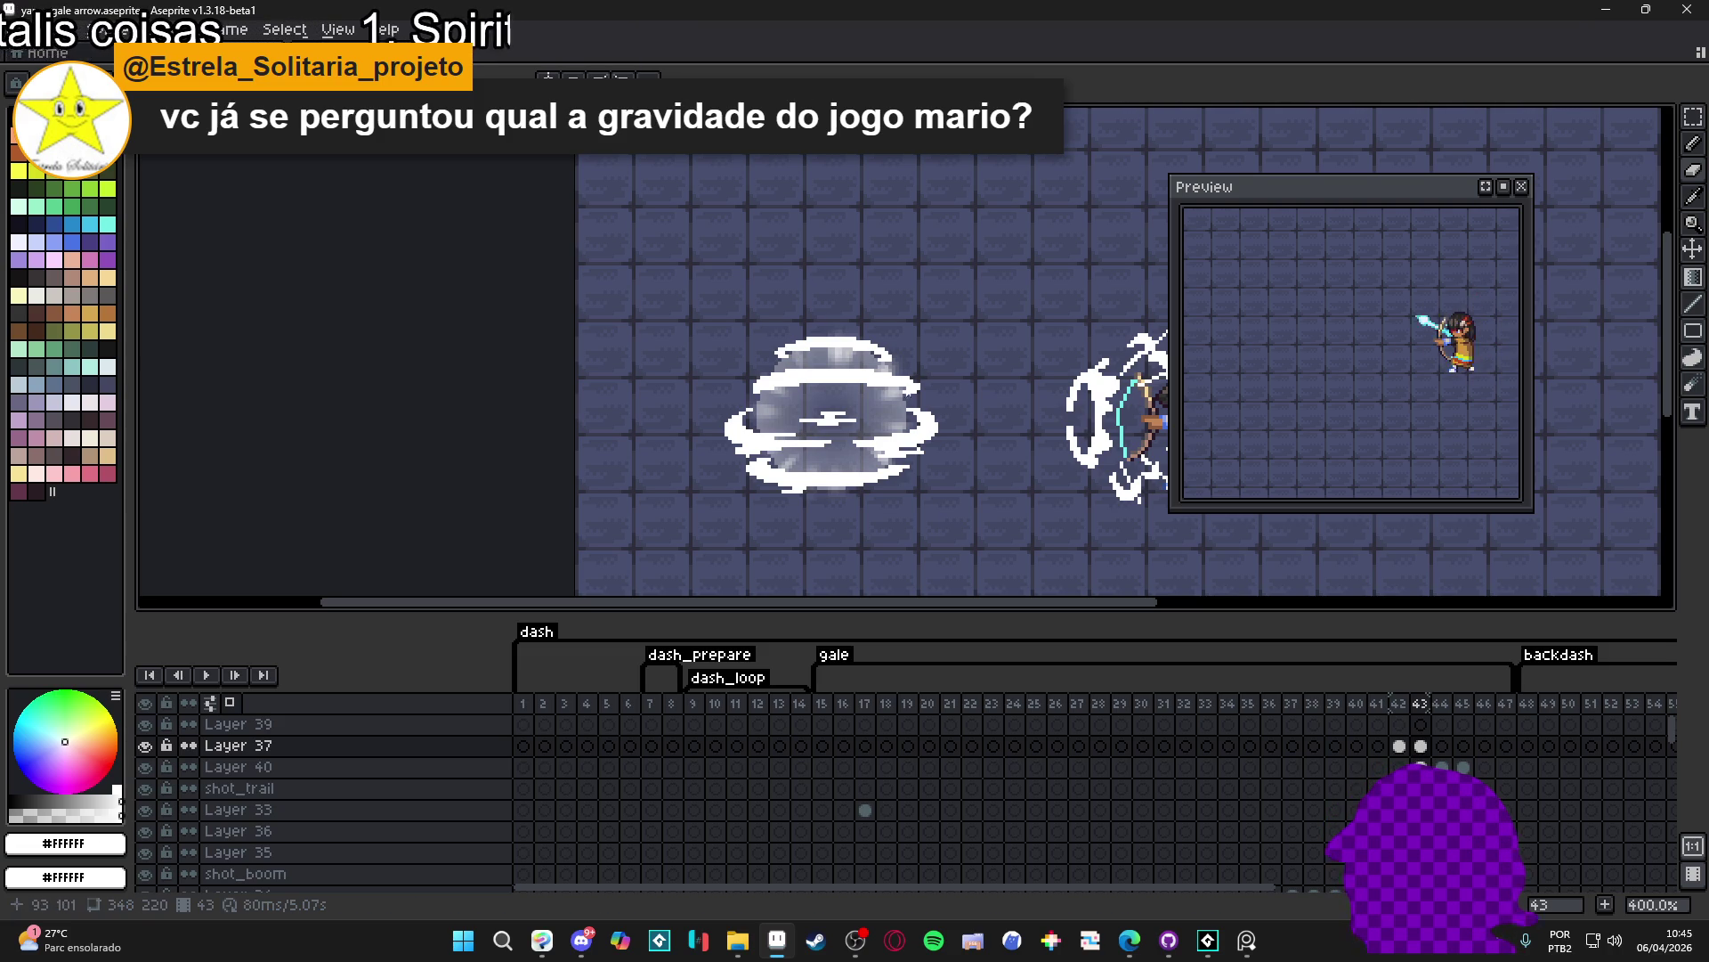
scroll(908, 386, "up", 2)
scroll(856, 349, "up", 3)
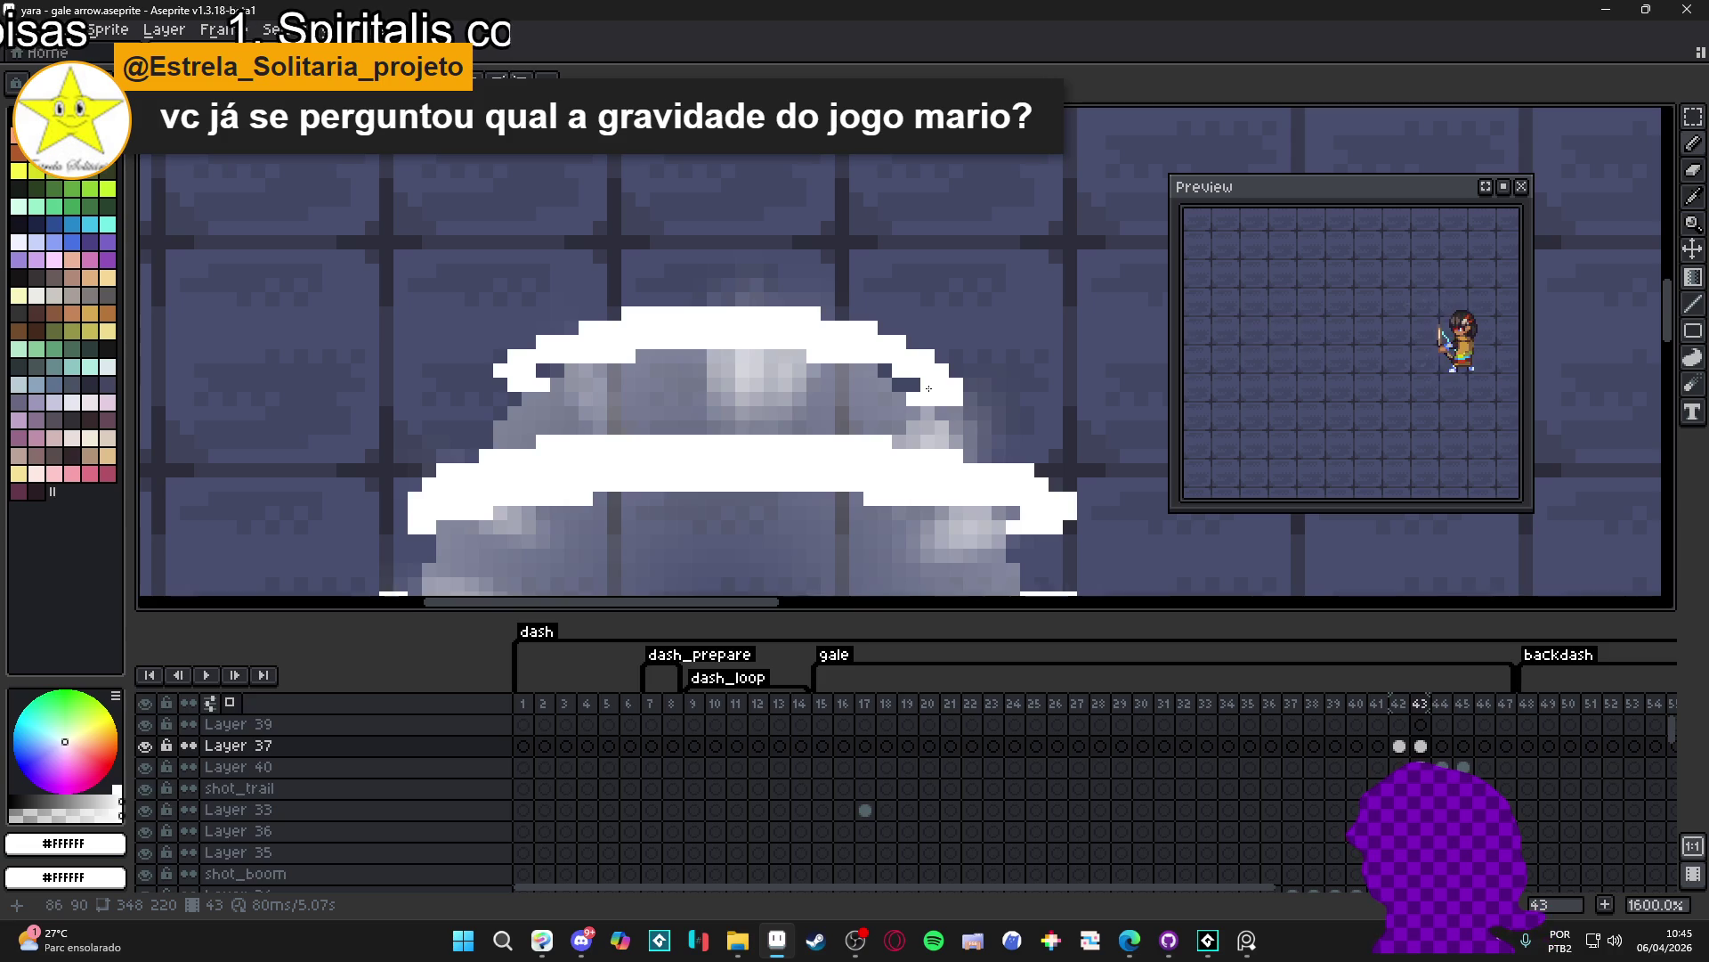
scroll(891, 365, "down", 1)
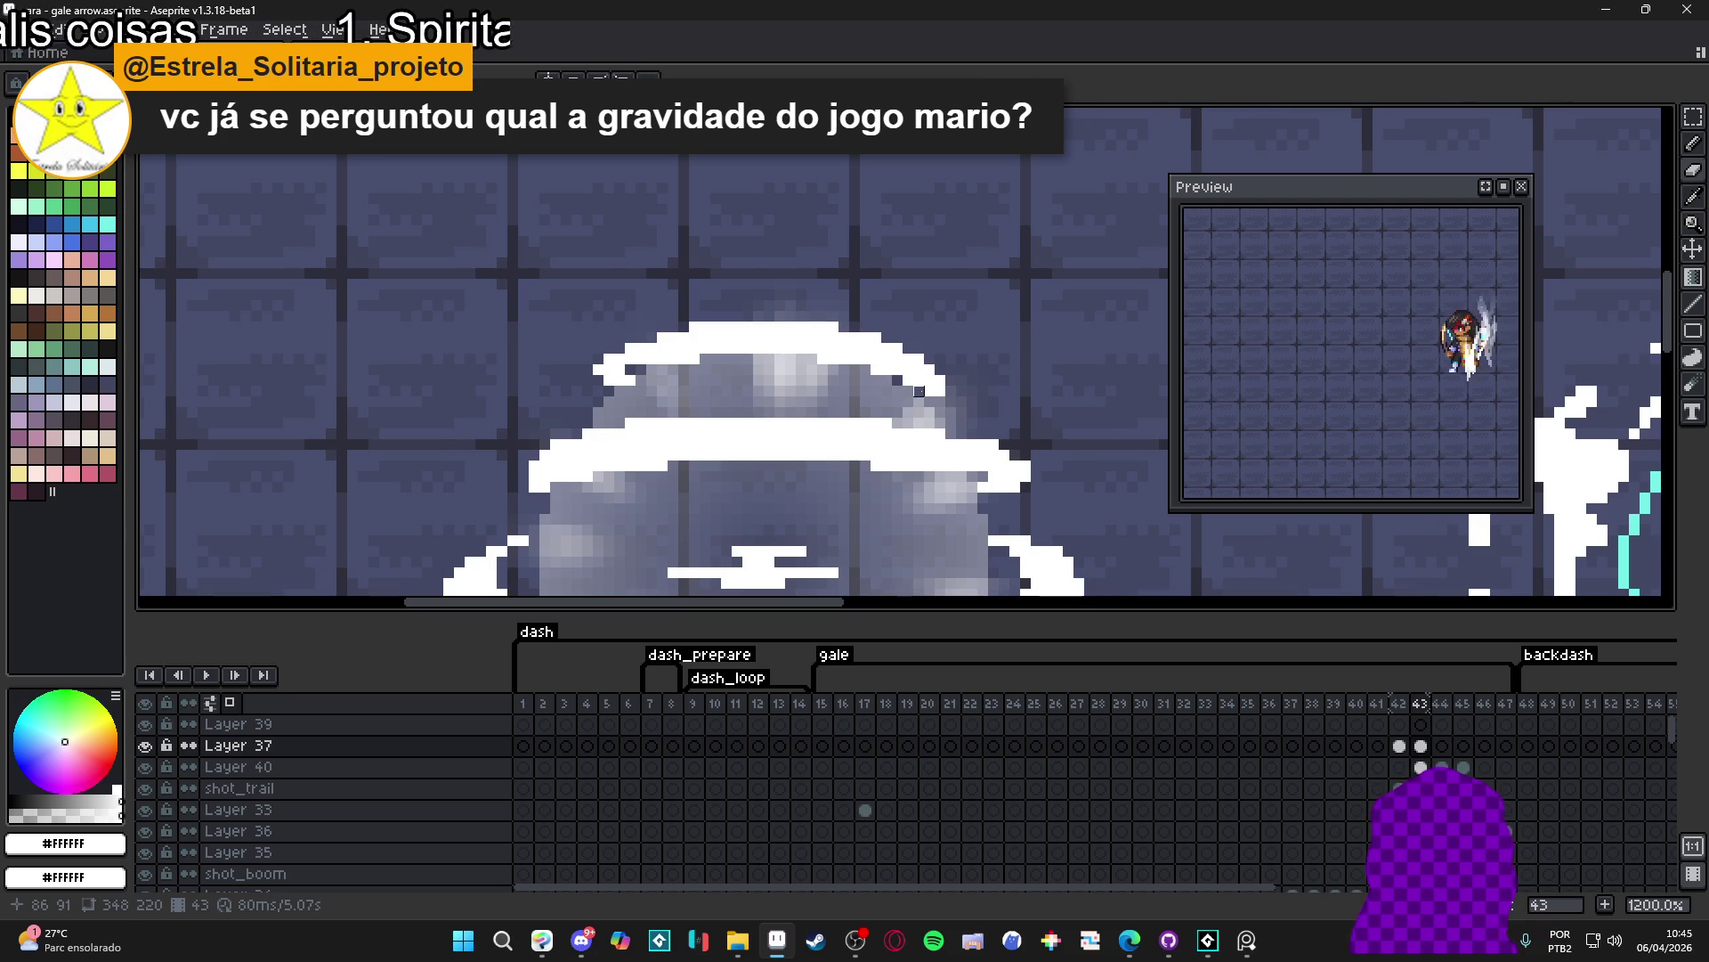
scroll(917, 390, "down", 2)
scroll(935, 535, "up", 4)
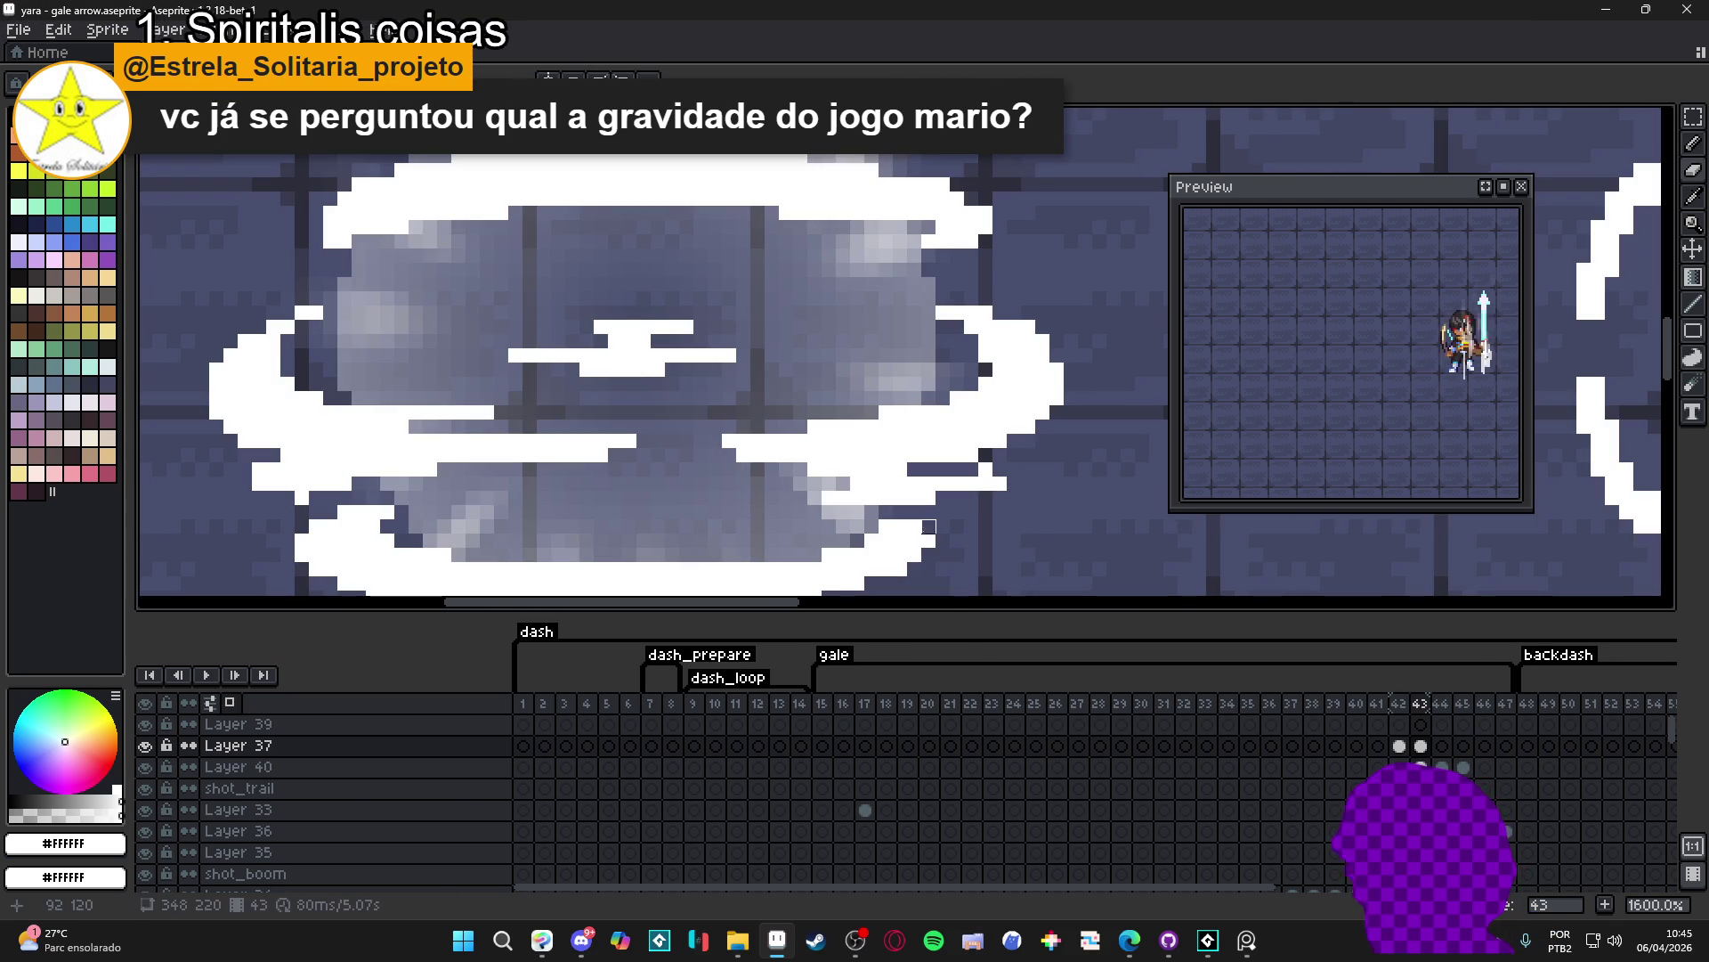
scroll(905, 529, "down", 2)
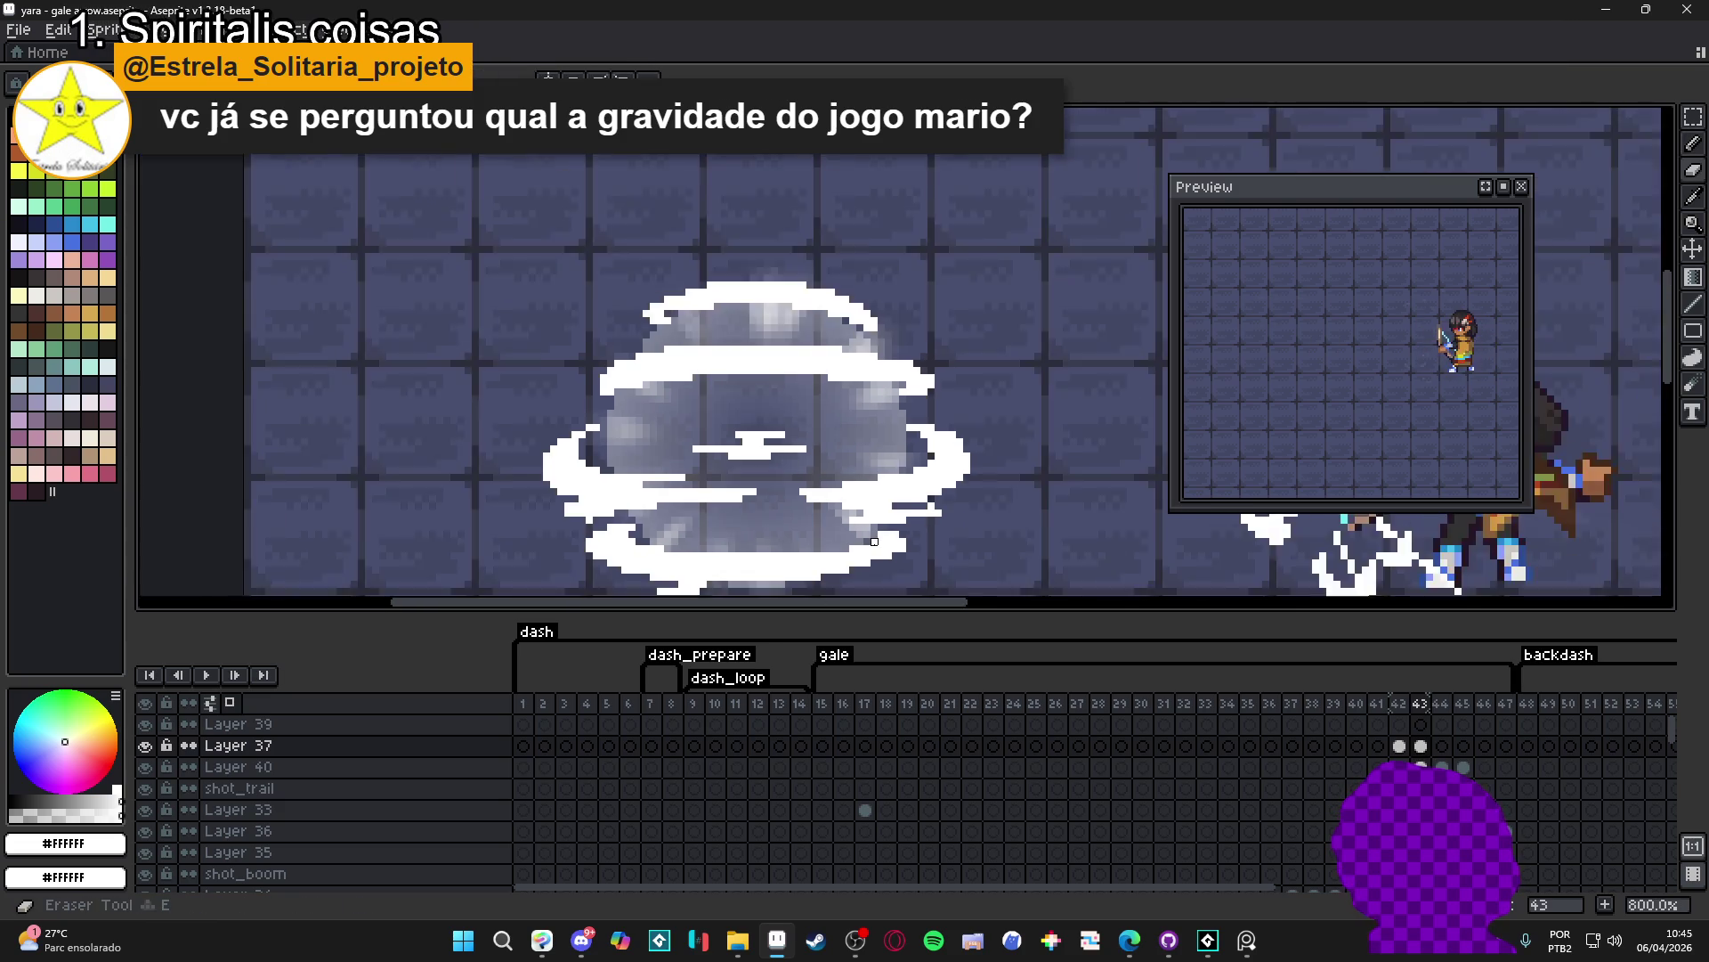
scroll(873, 540, "up", 1)
scroll(885, 540, "down", 2)
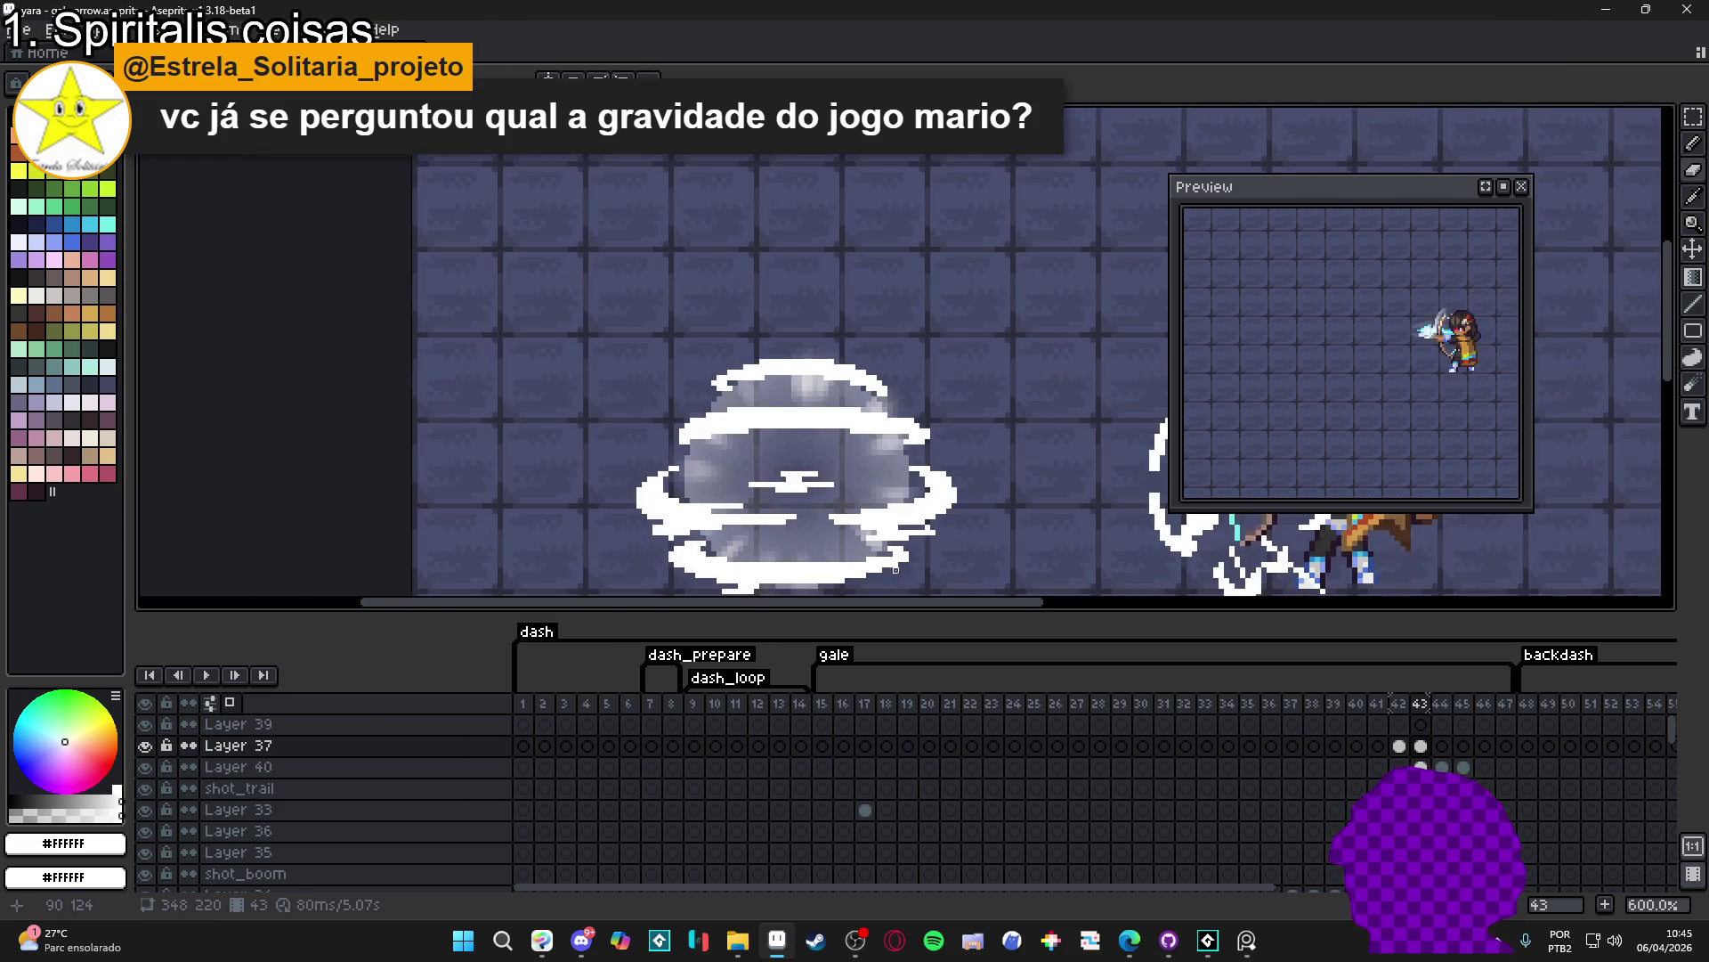
scroll(913, 561, "up", 3)
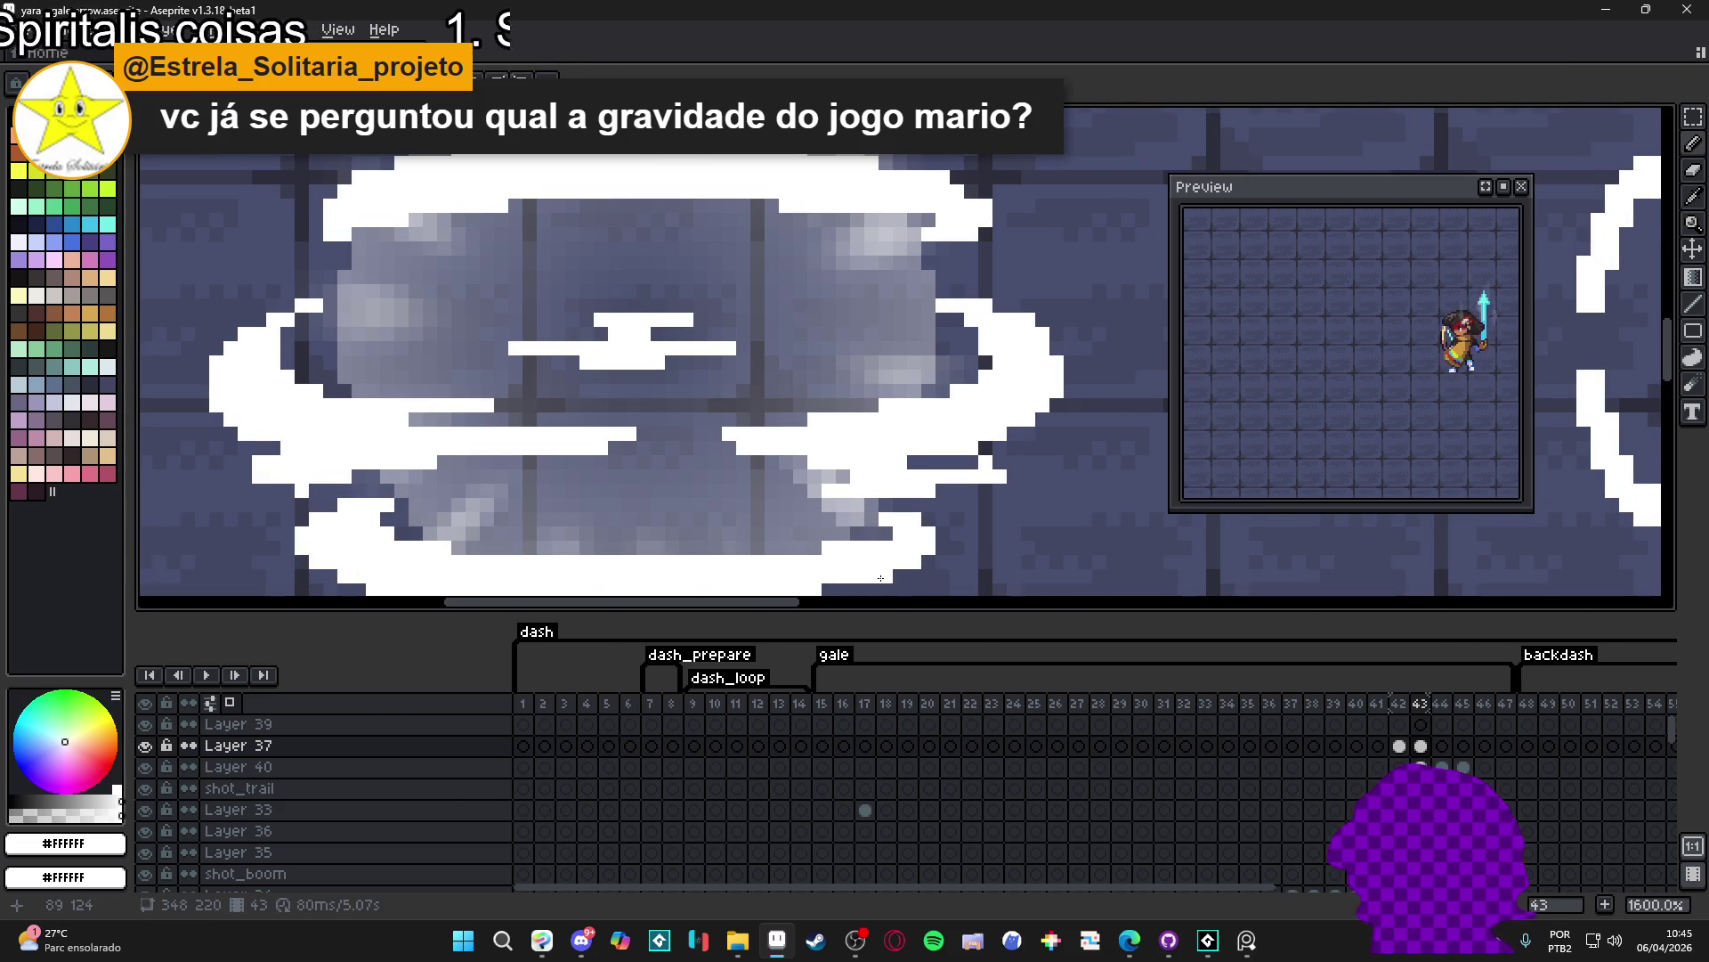
left_click_drag(880, 577, 1000, 380)
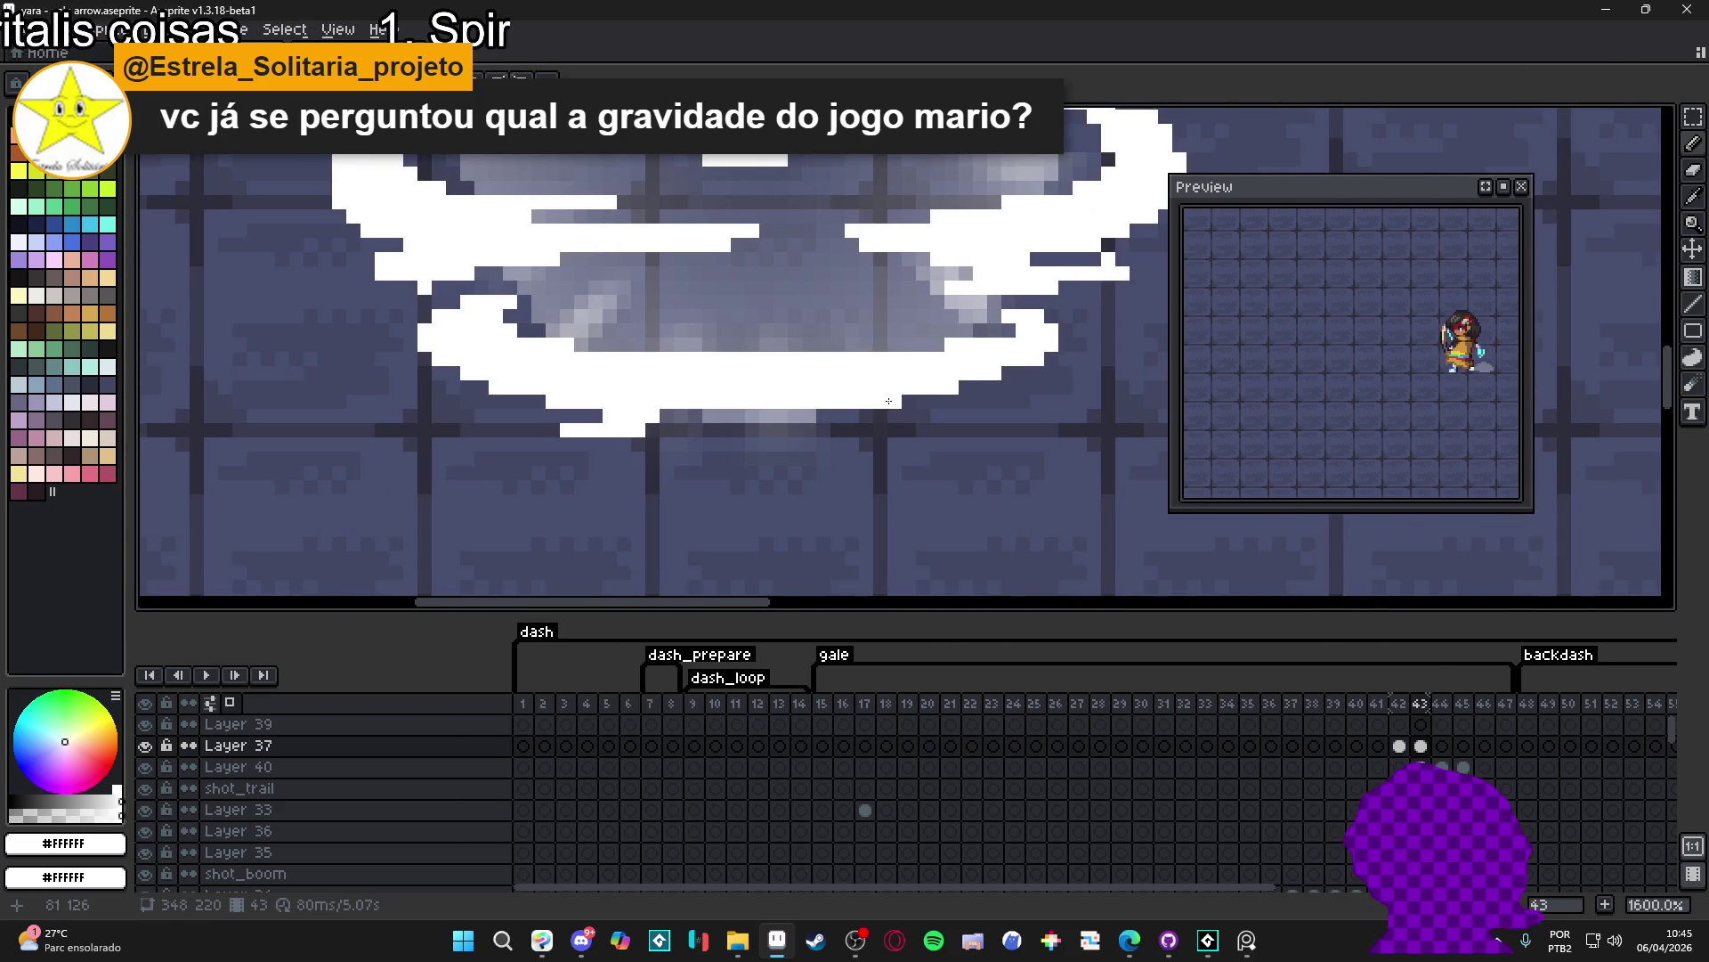
scroll(893, 401, "down", 2)
left_click_drag(851, 374, 850, 502)
scroll(742, 434, "up", 1)
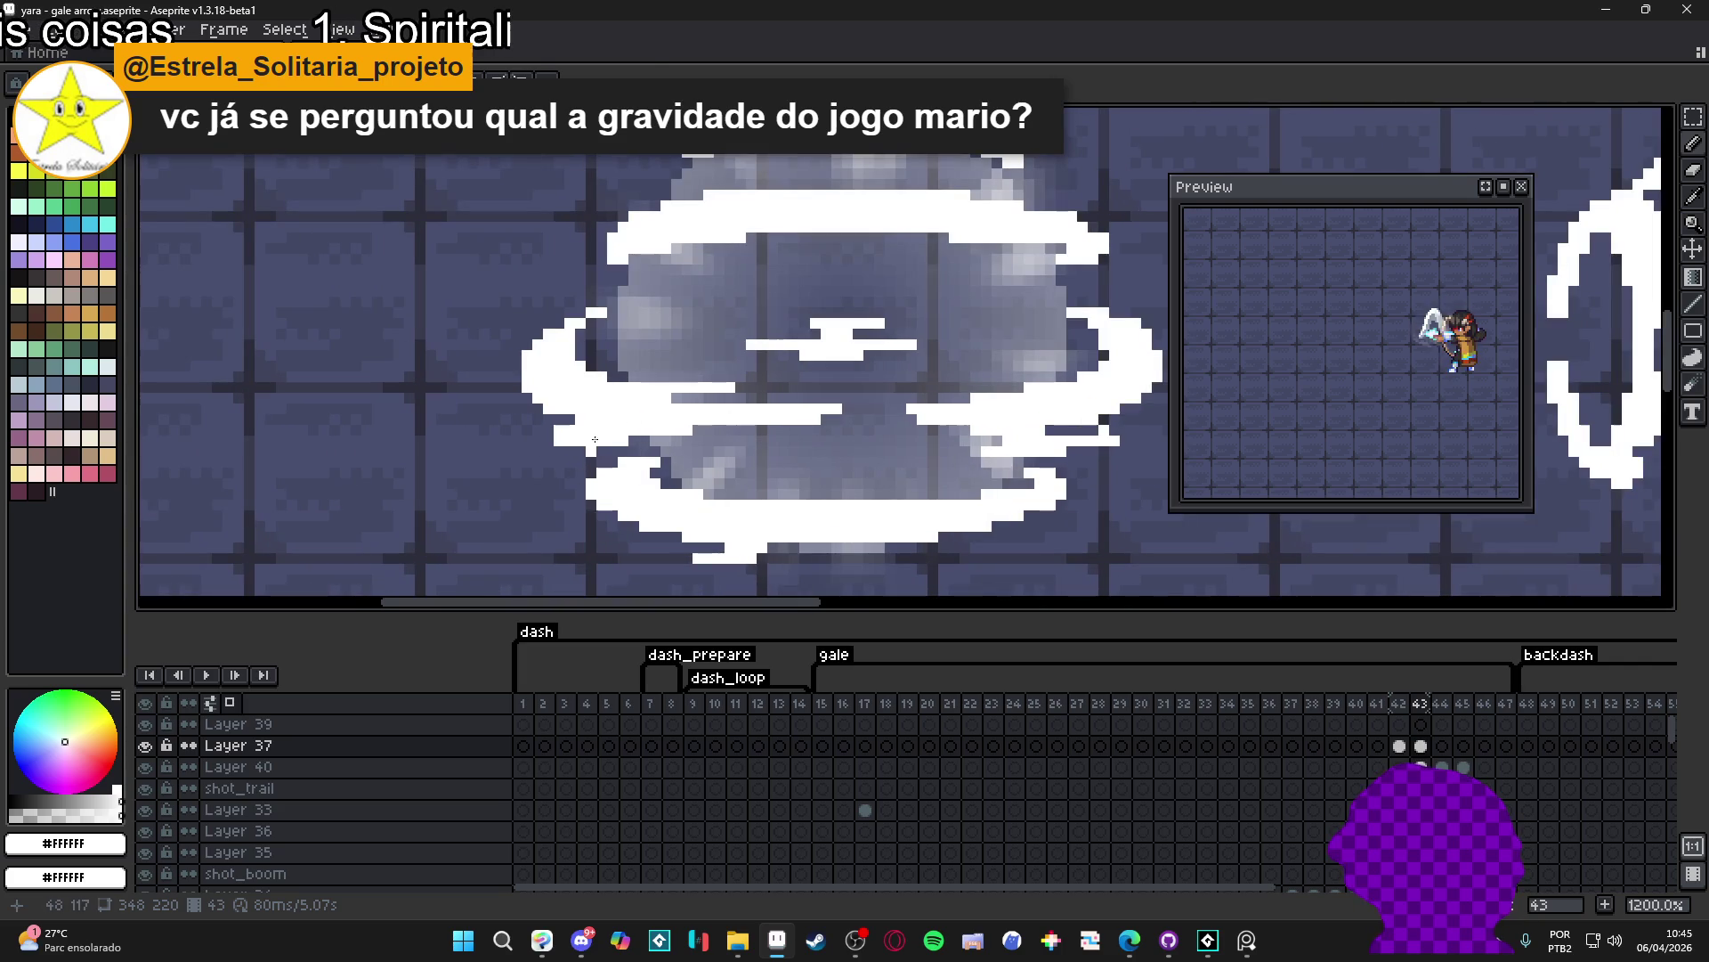
left_click(547, 433)
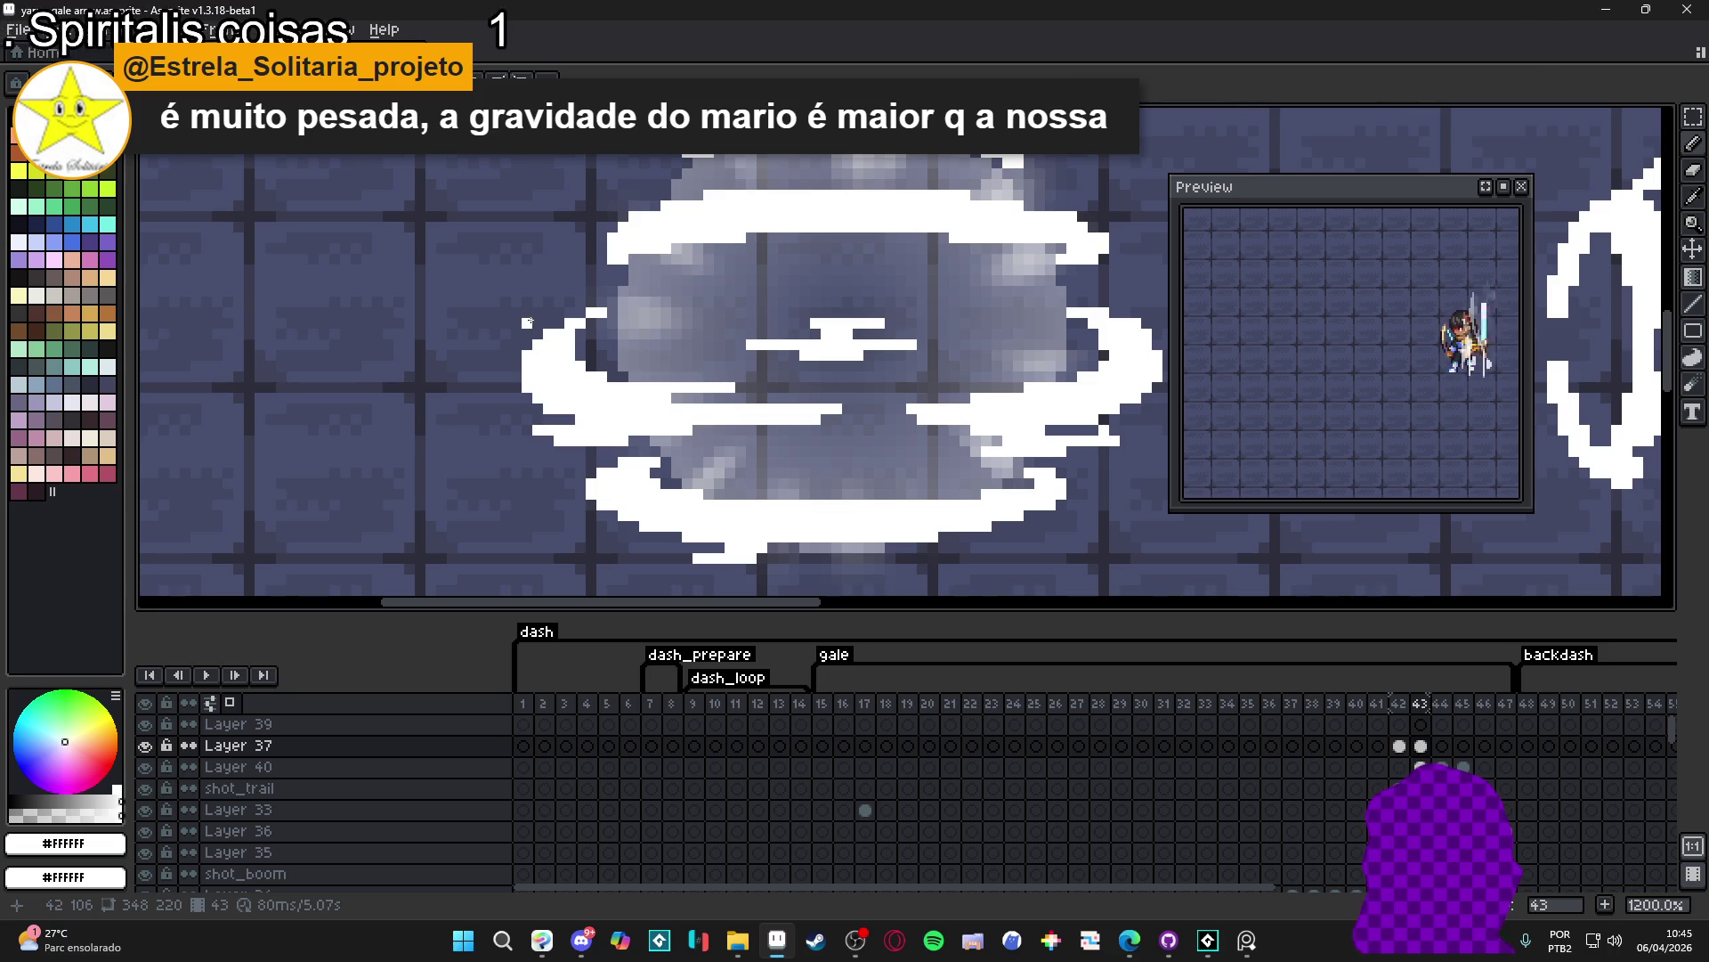
scroll(591, 381, "down", 4)
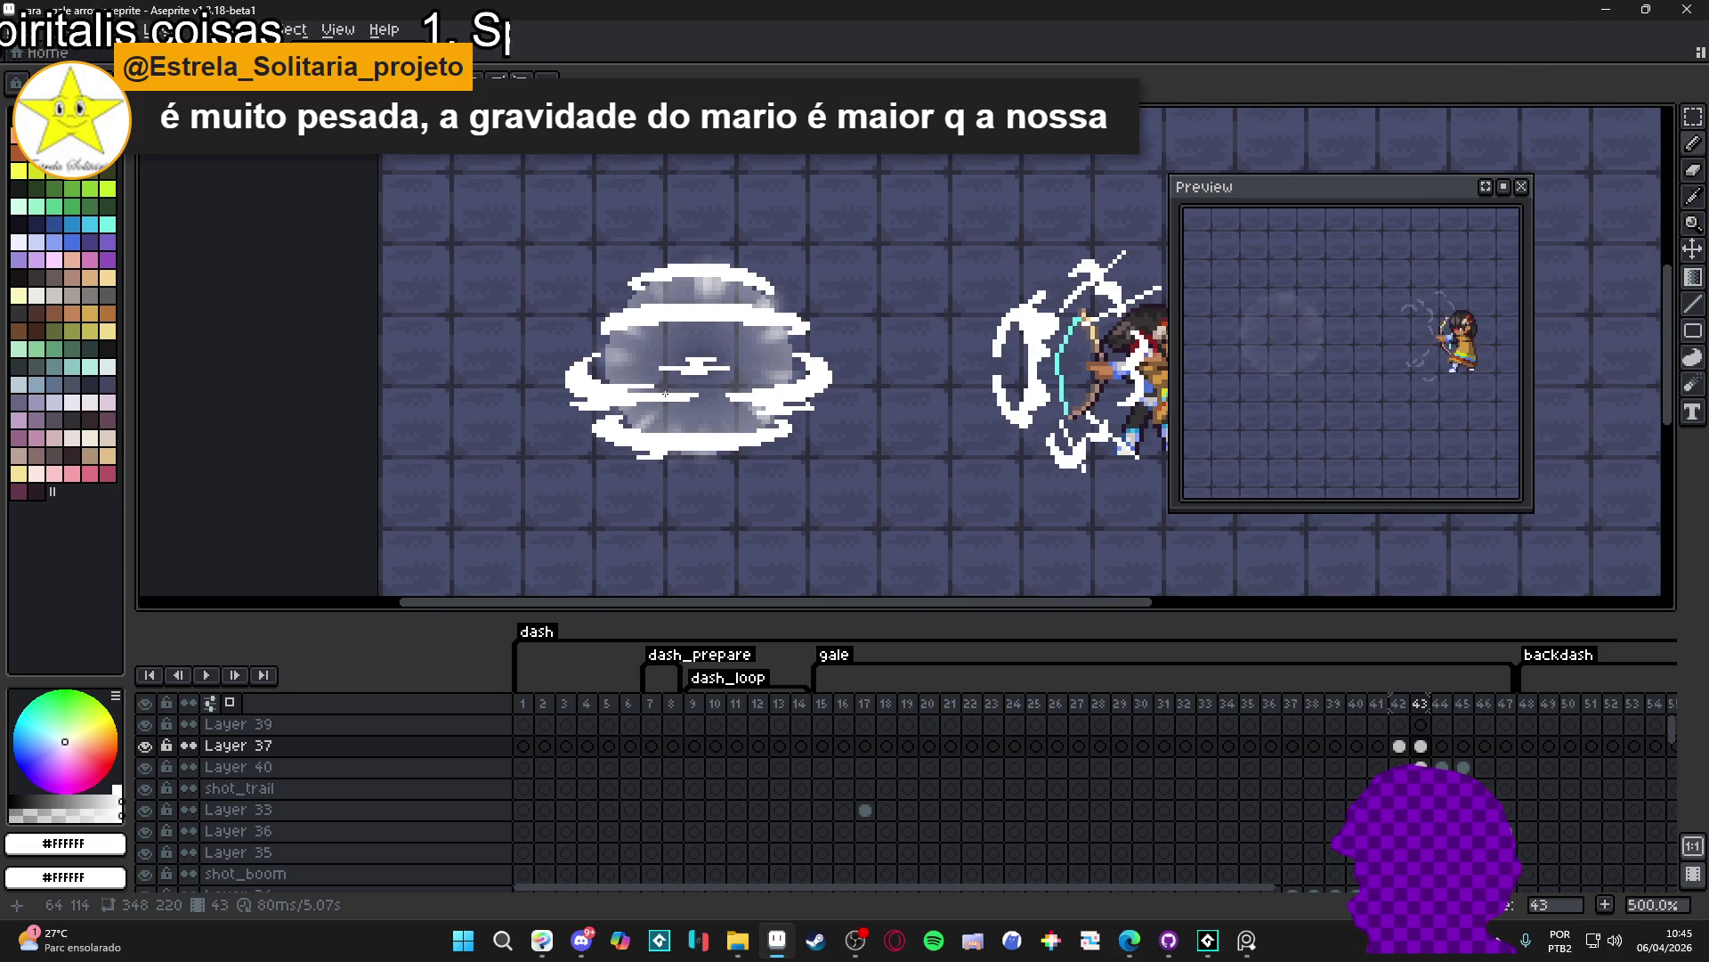
scroll(598, 316, "up", 3)
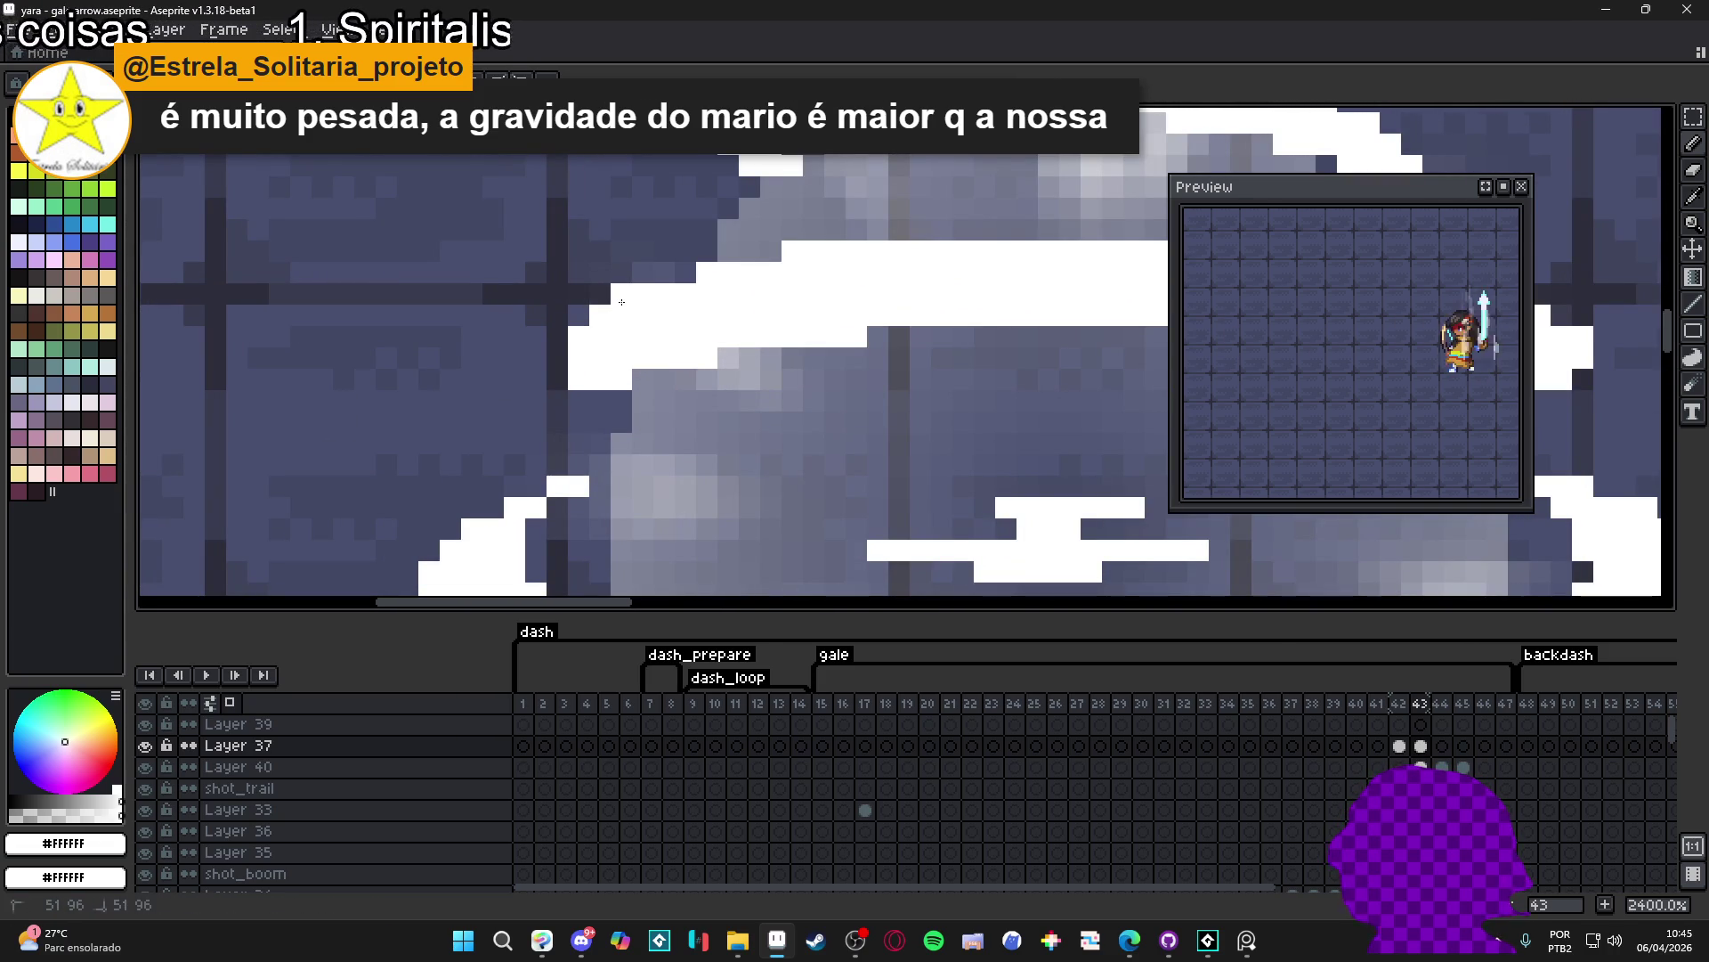
- Add white pixels along the lower-left edge of frame 43's wind outline, then ready the Eraser
left_click(557, 380)
left_click(588, 424)
scroll(587, 423, "down", 3)
scroll(678, 389, "up", 2)
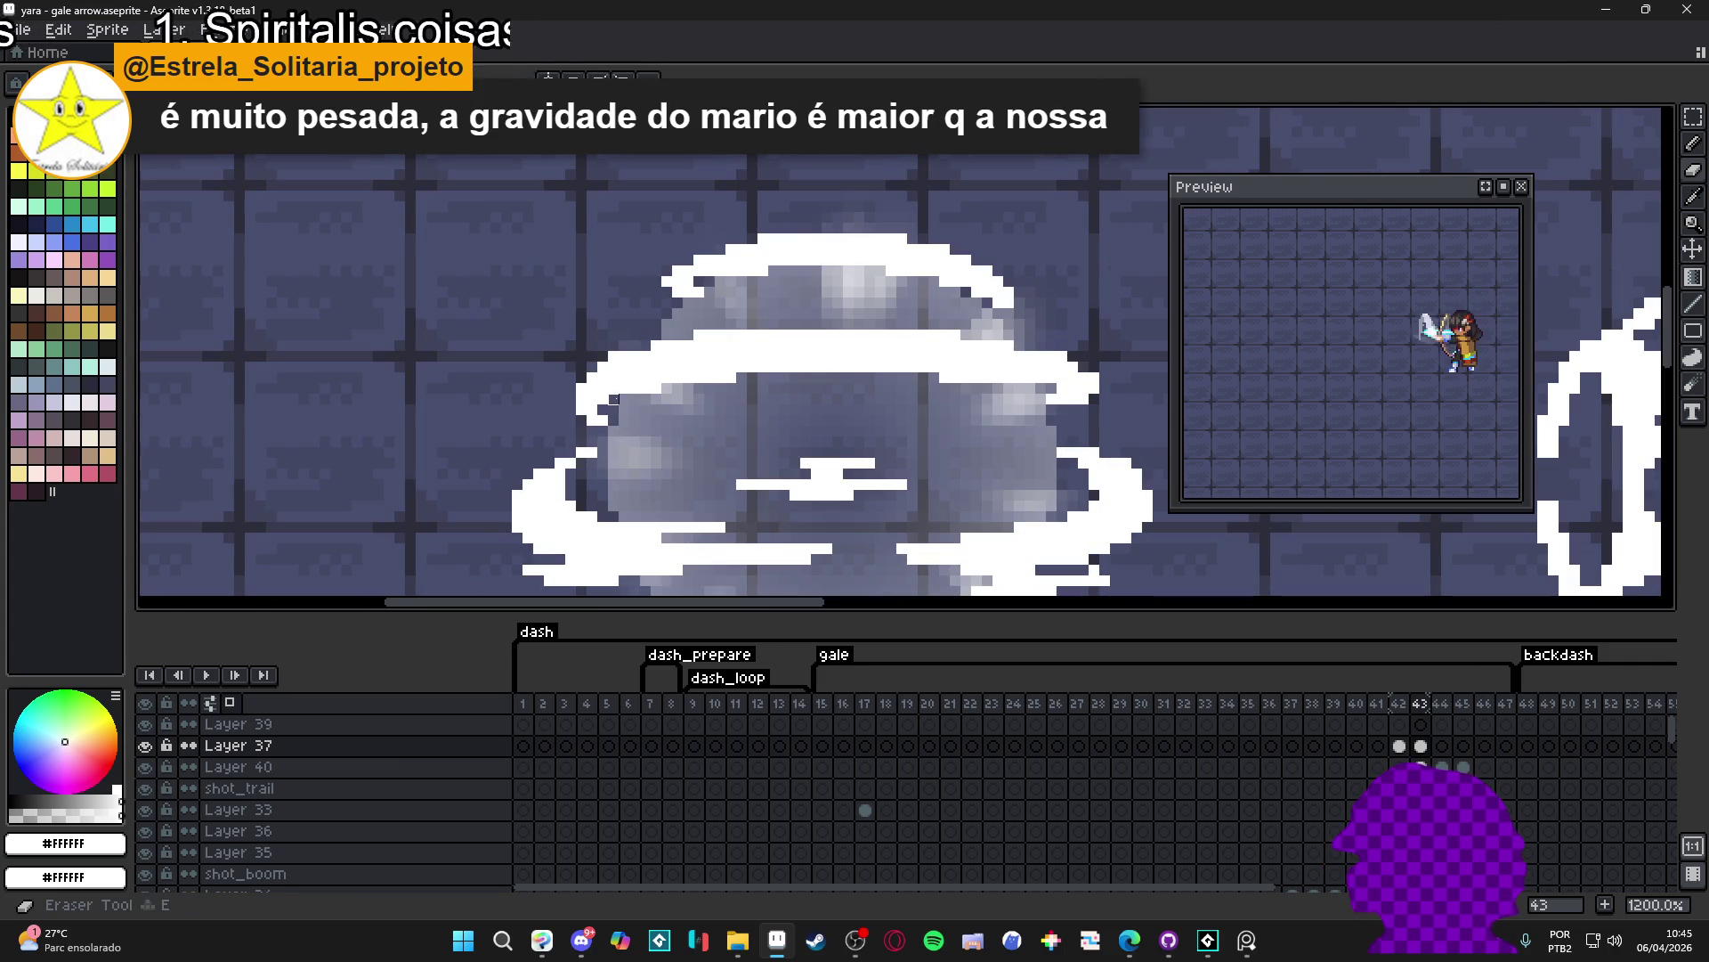
key("e")
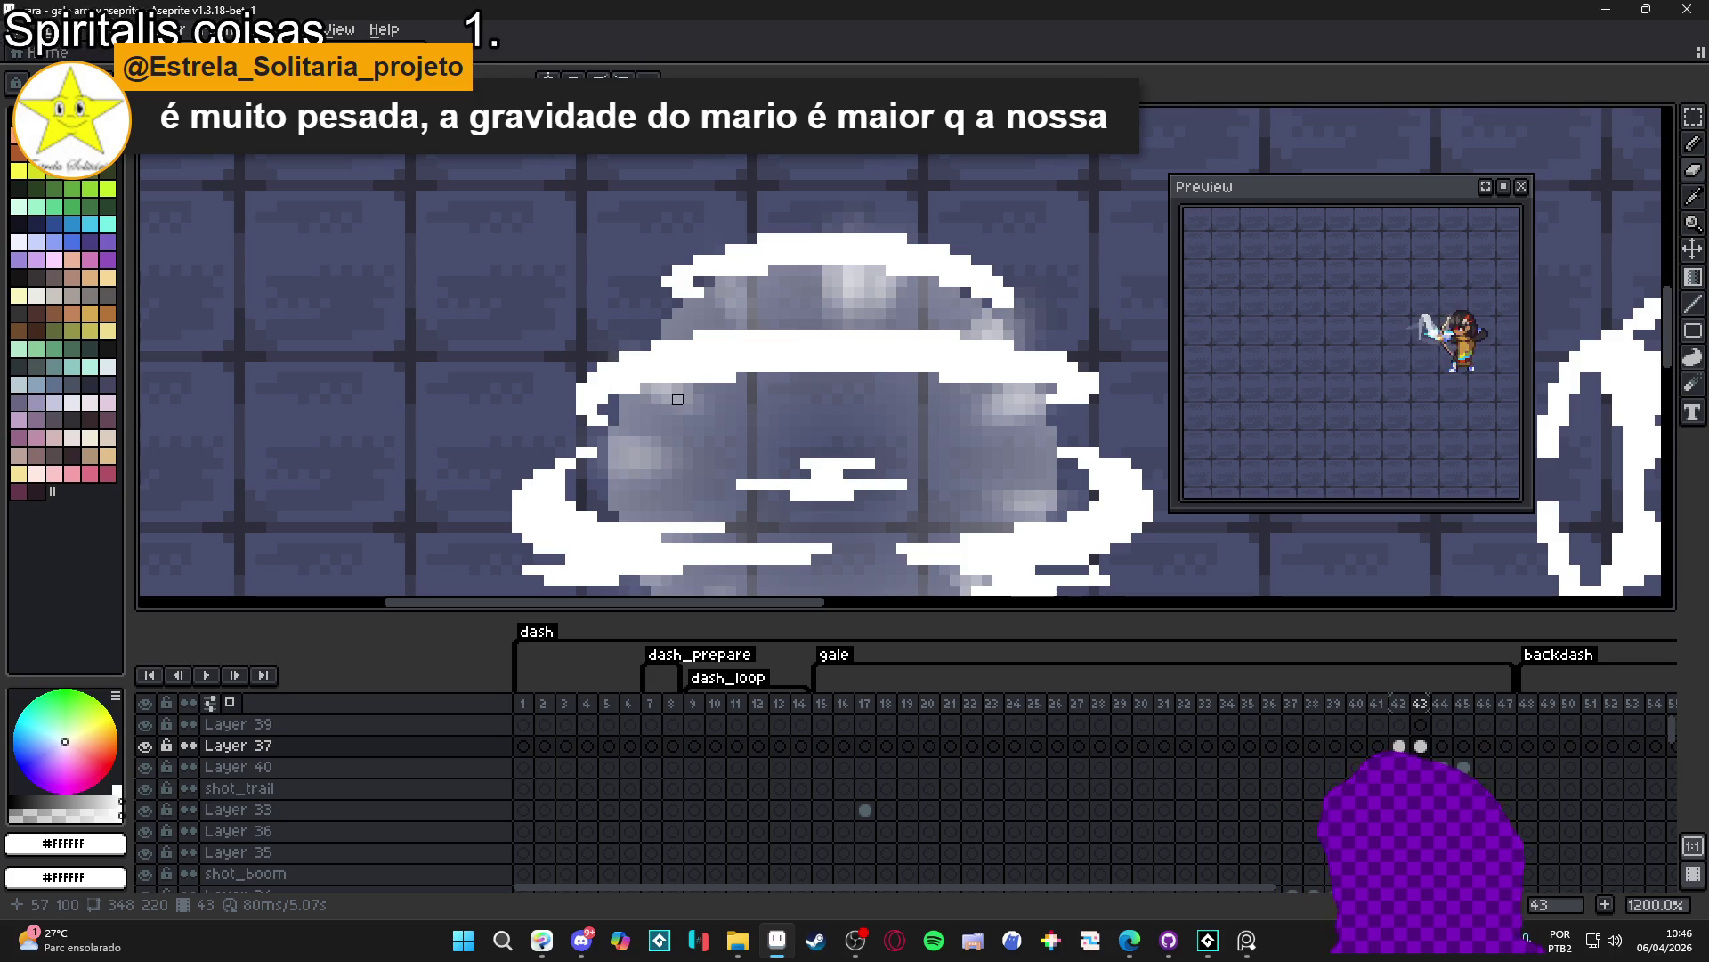
scroll(677, 398, "down", 1)
scroll(723, 393, "down", 1)
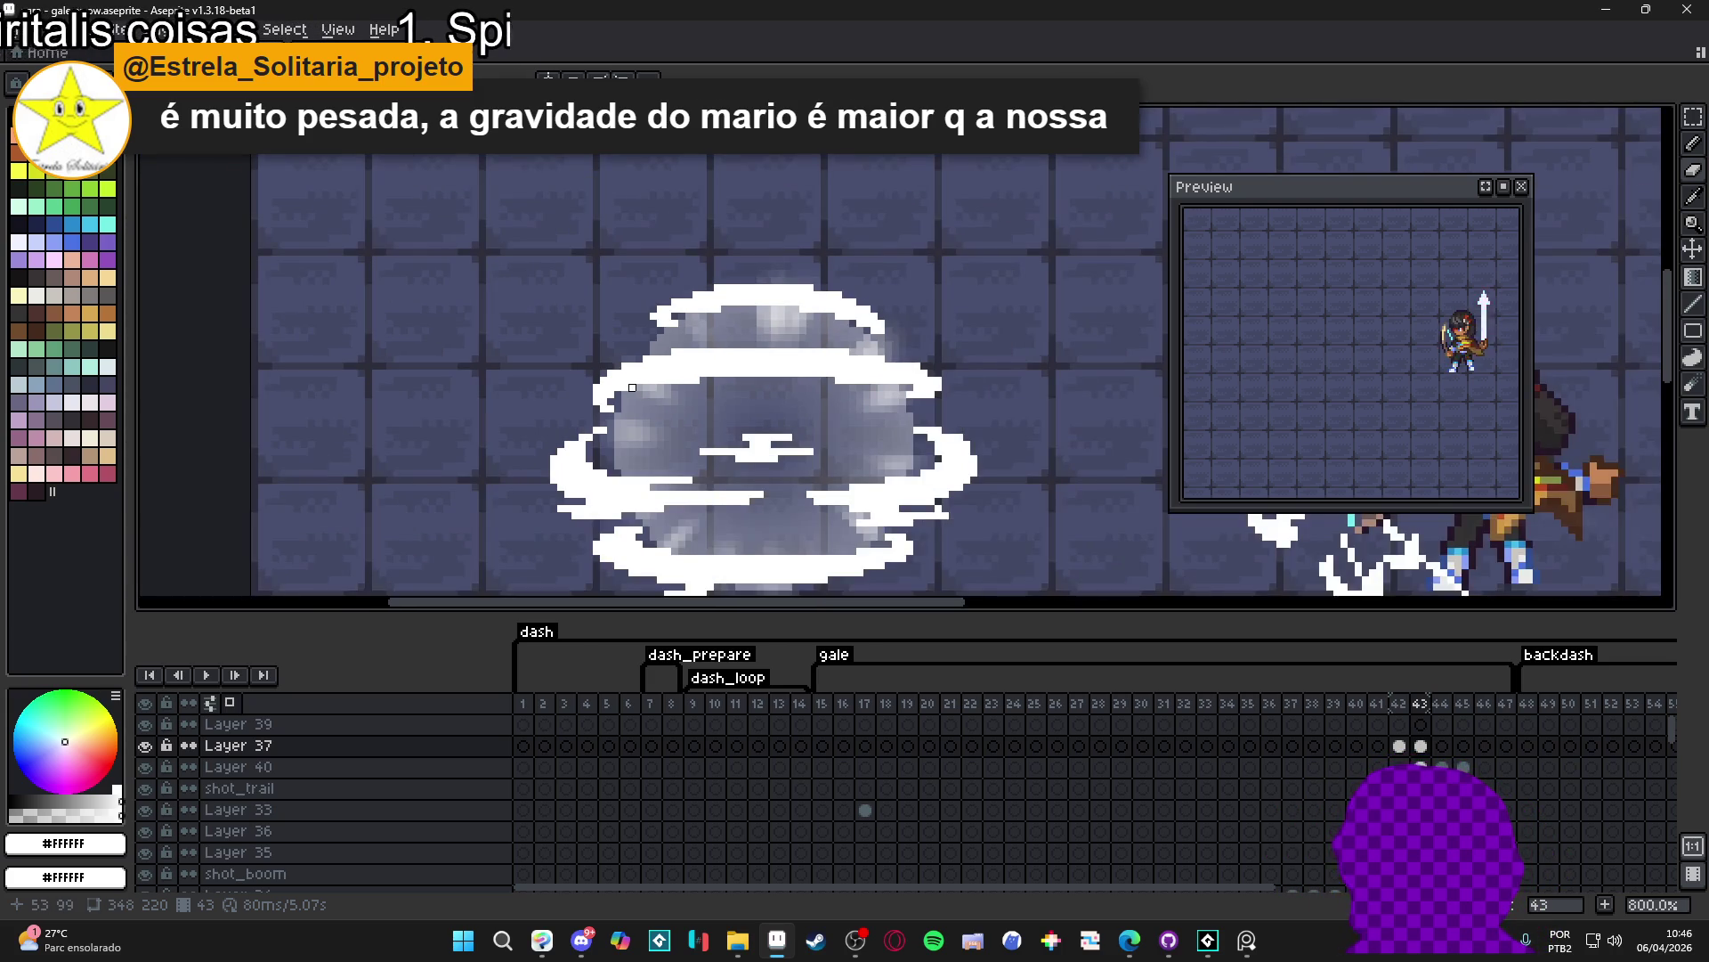
scroll(765, 386, "down", 1)
scroll(826, 417, "down", 1)
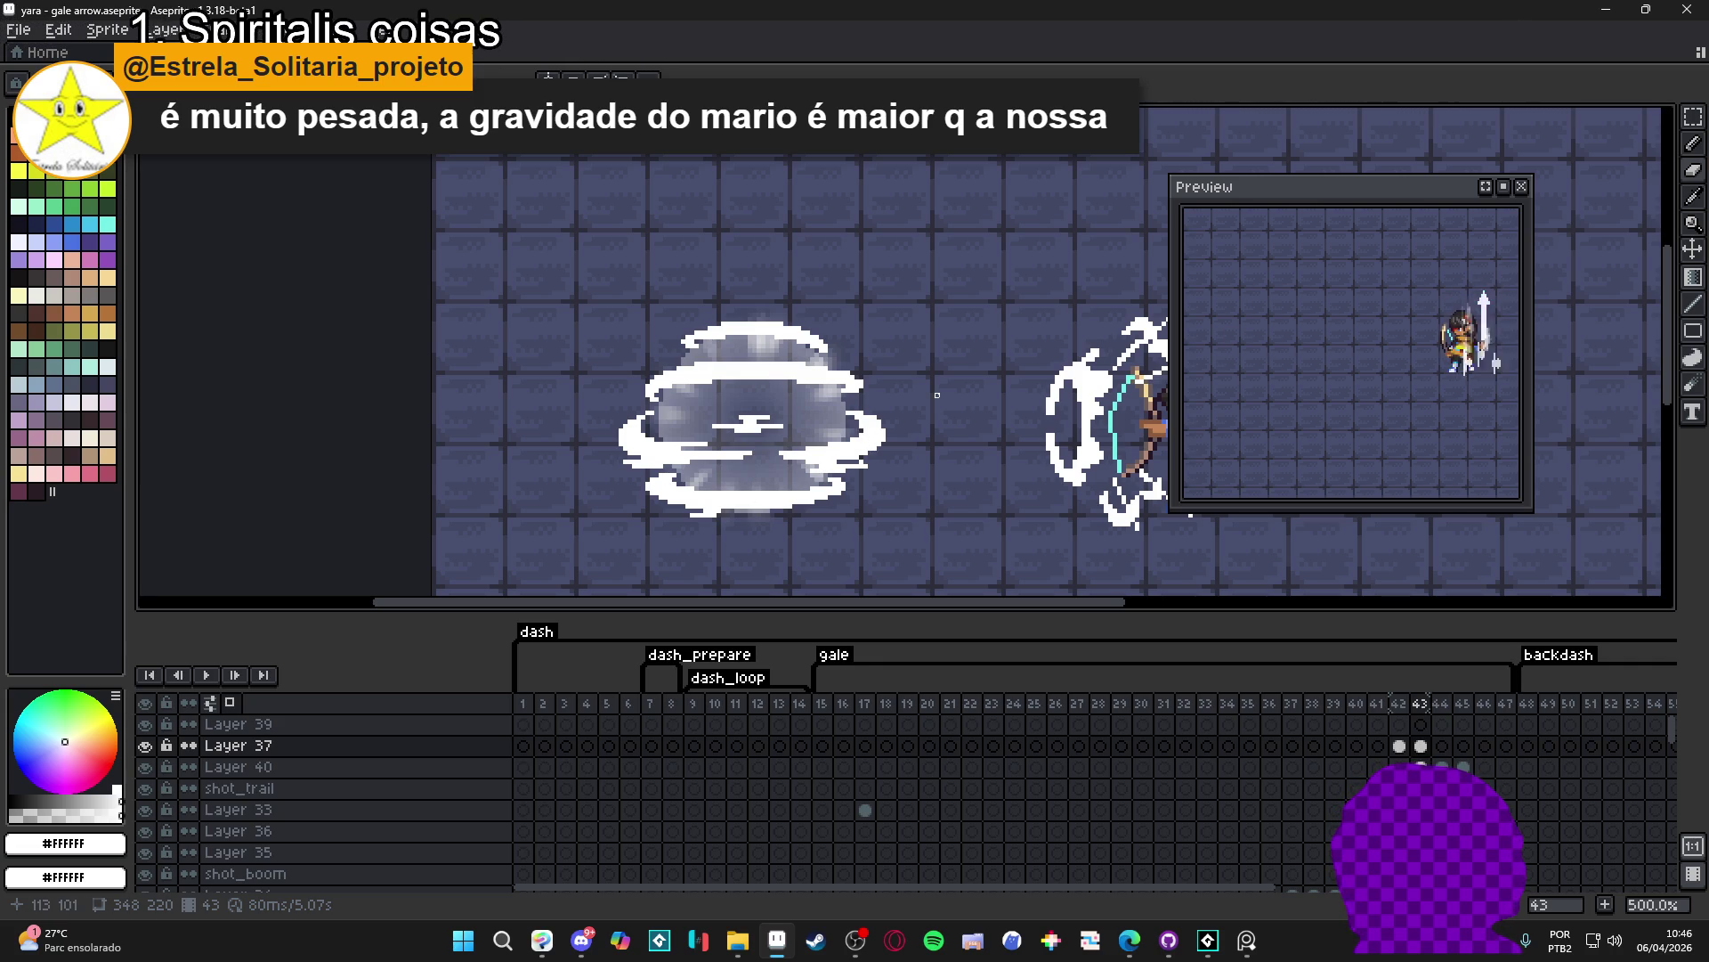
left_click(1400, 745)
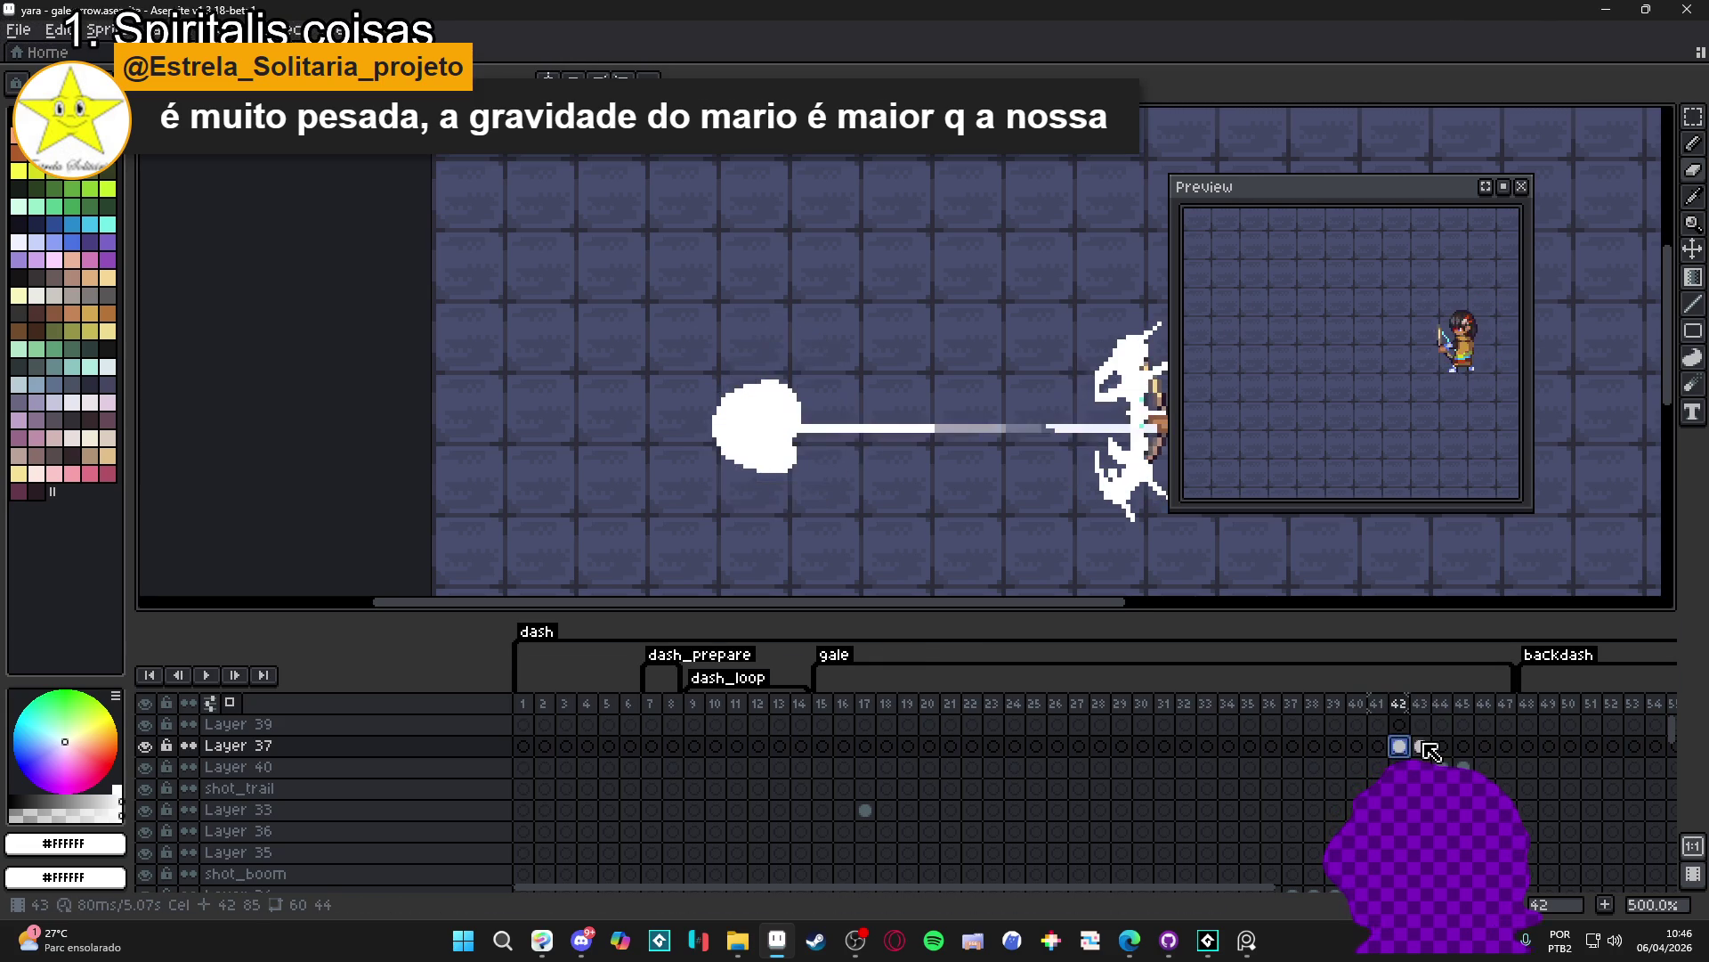
left_click(1400, 746)
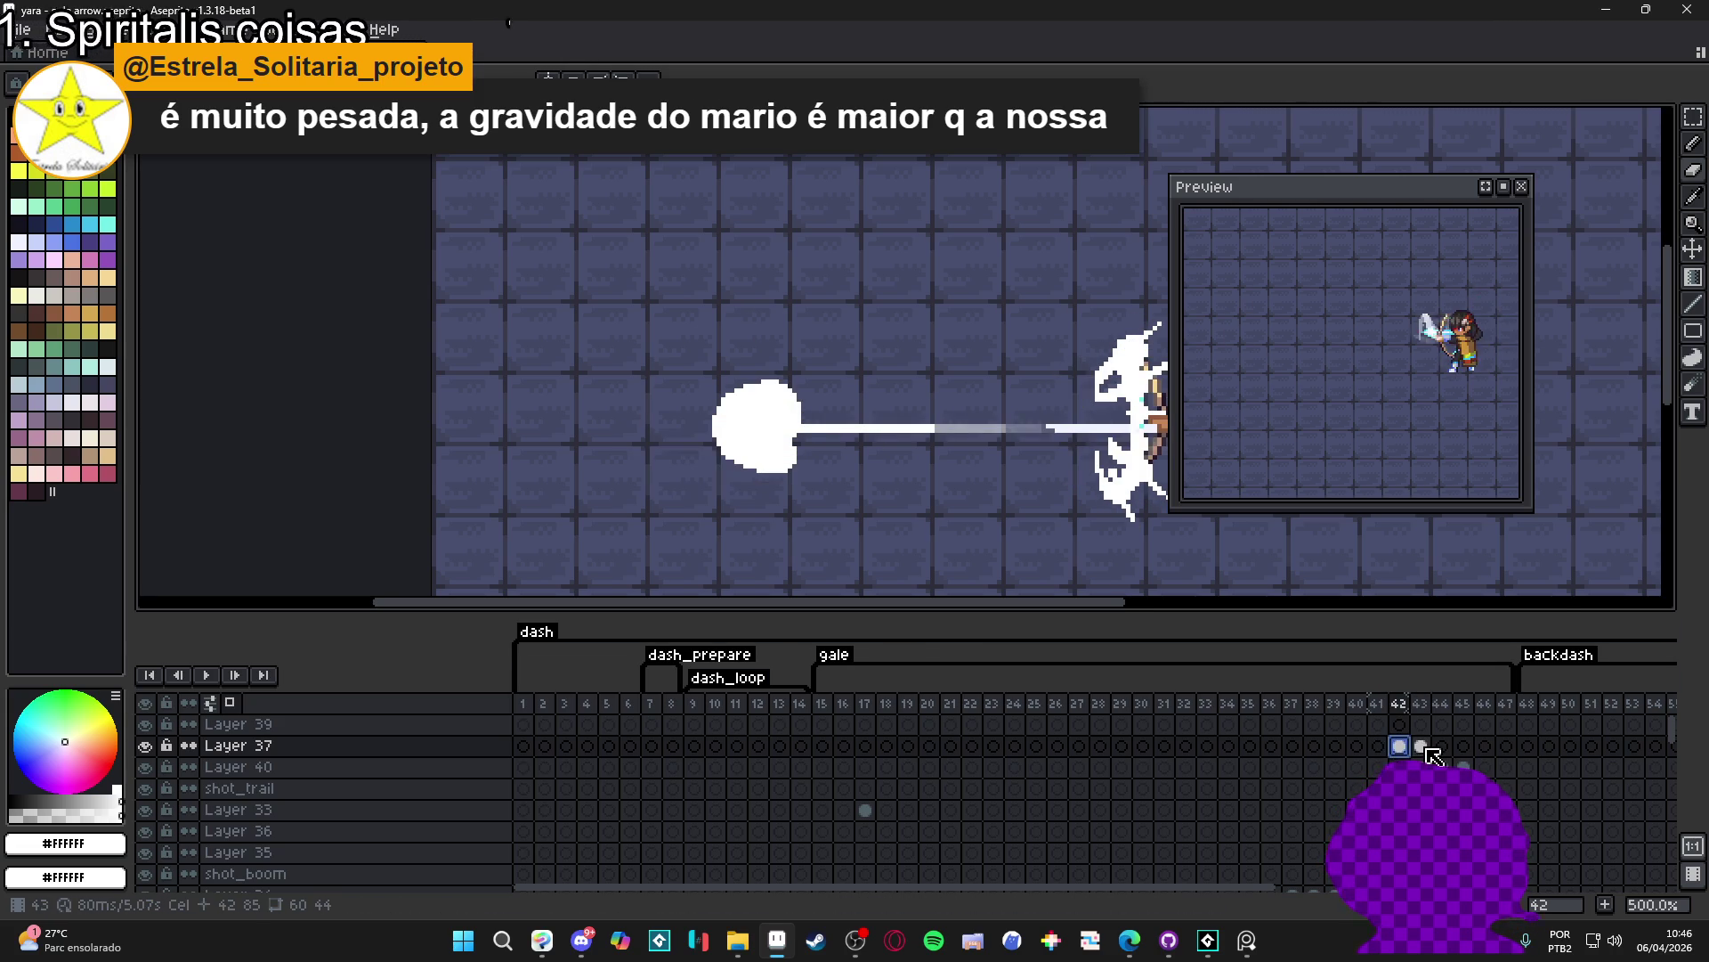
left_click(1421, 745)
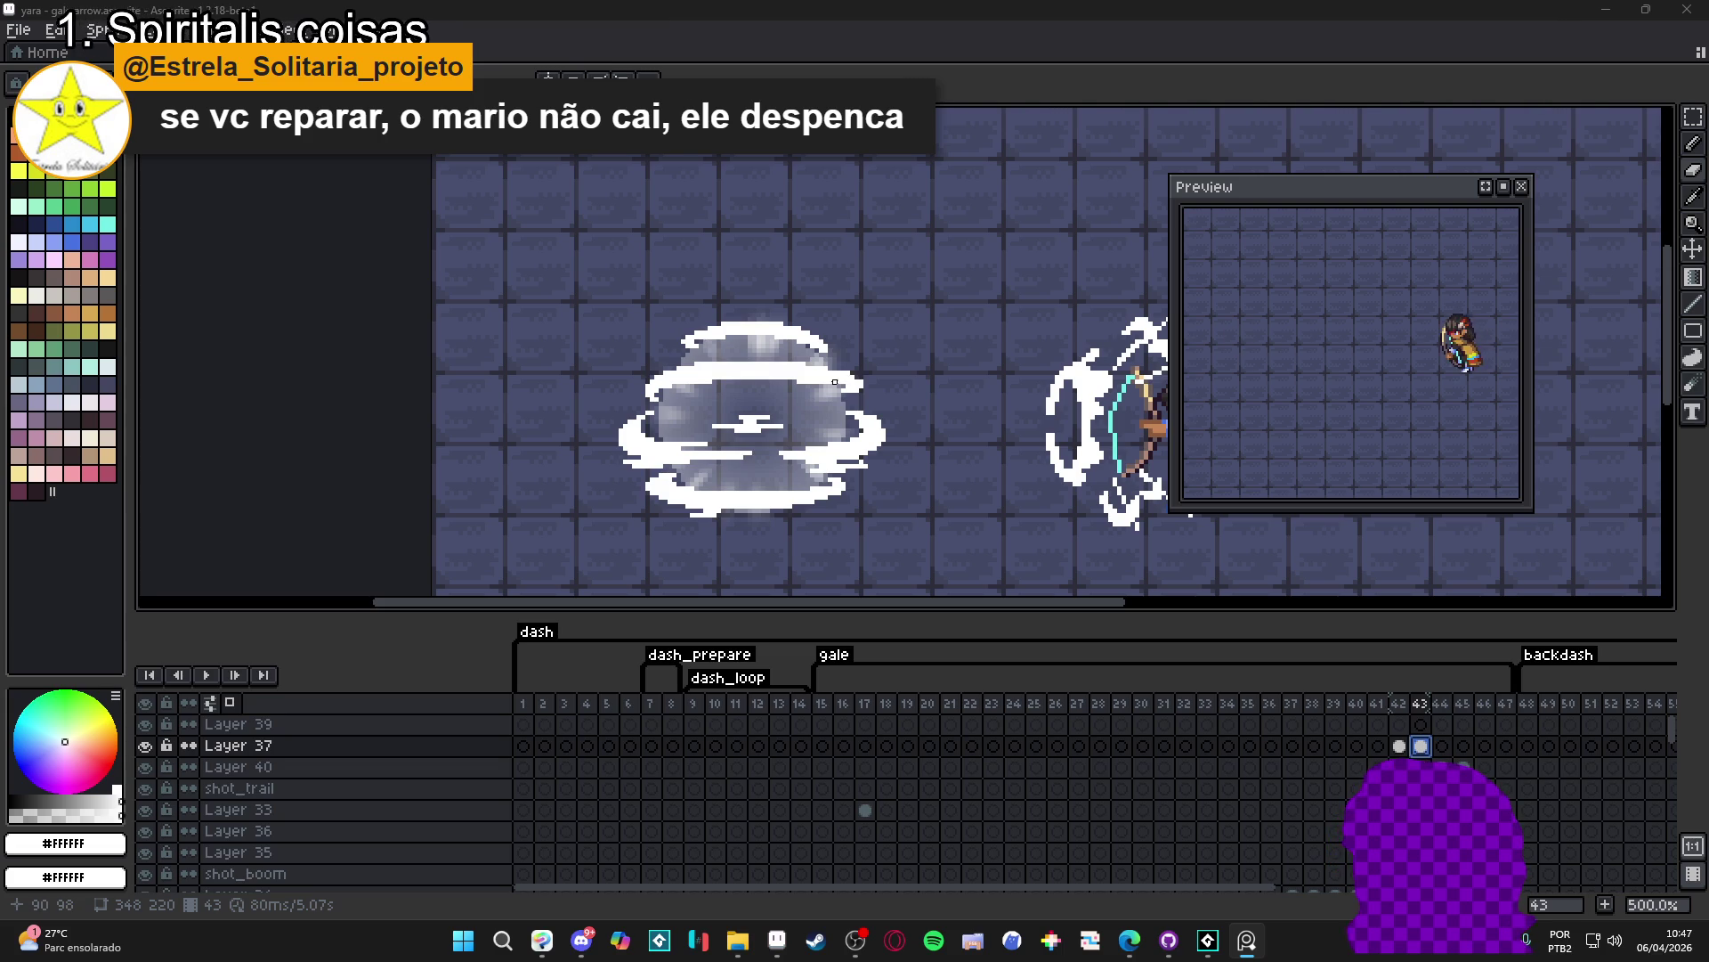
scroll(848, 371, "down", 1)
- Flip repeatedly between frames 42 and 43 to compare the beam with the gust's wind outline
key("Left")
key("Right")
key("Left")
key("Right")
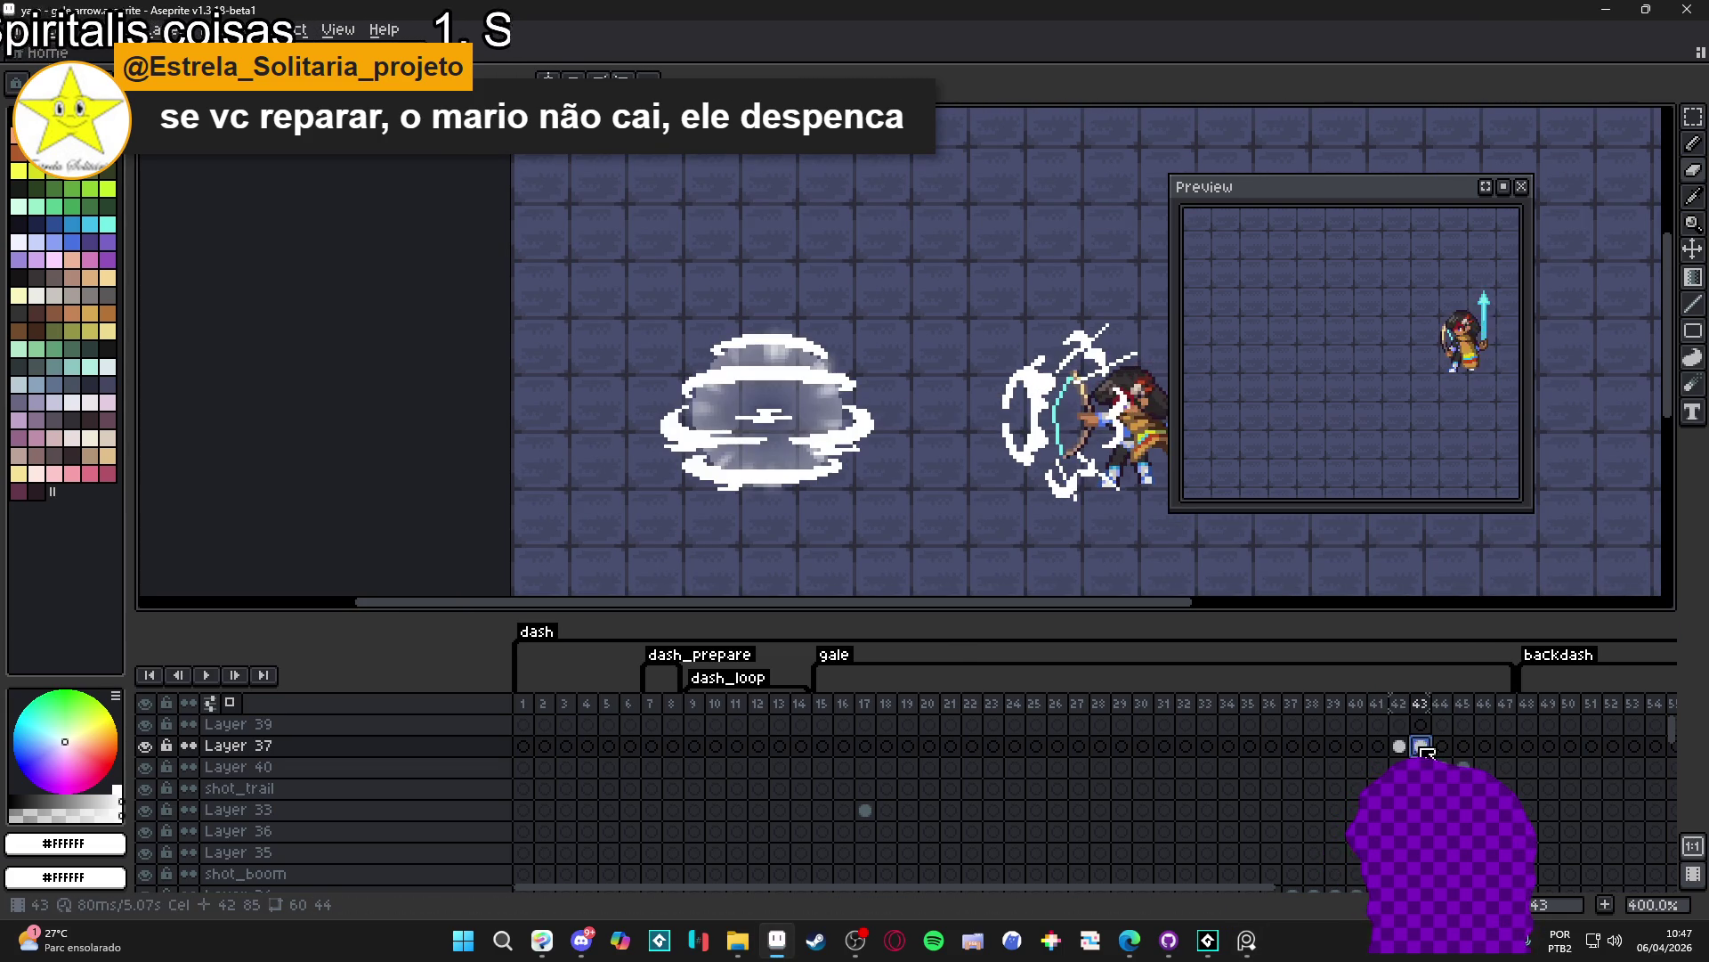
left_click(1400, 745)
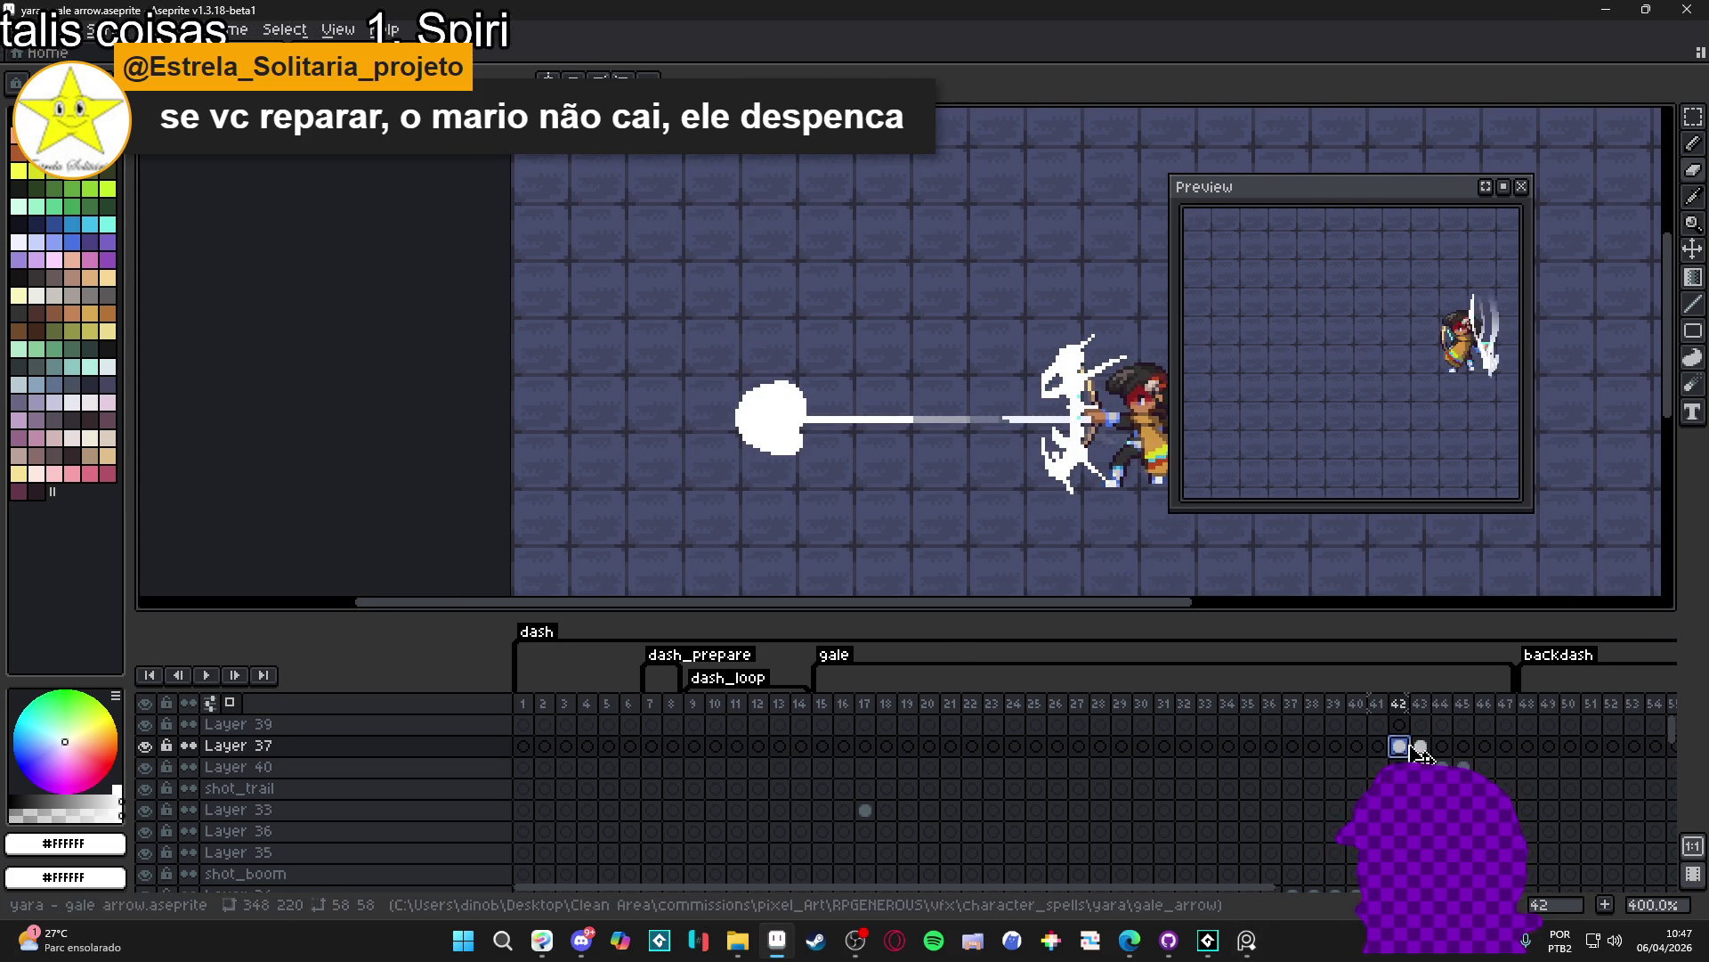
left_click(1422, 746)
left_click(1402, 745)
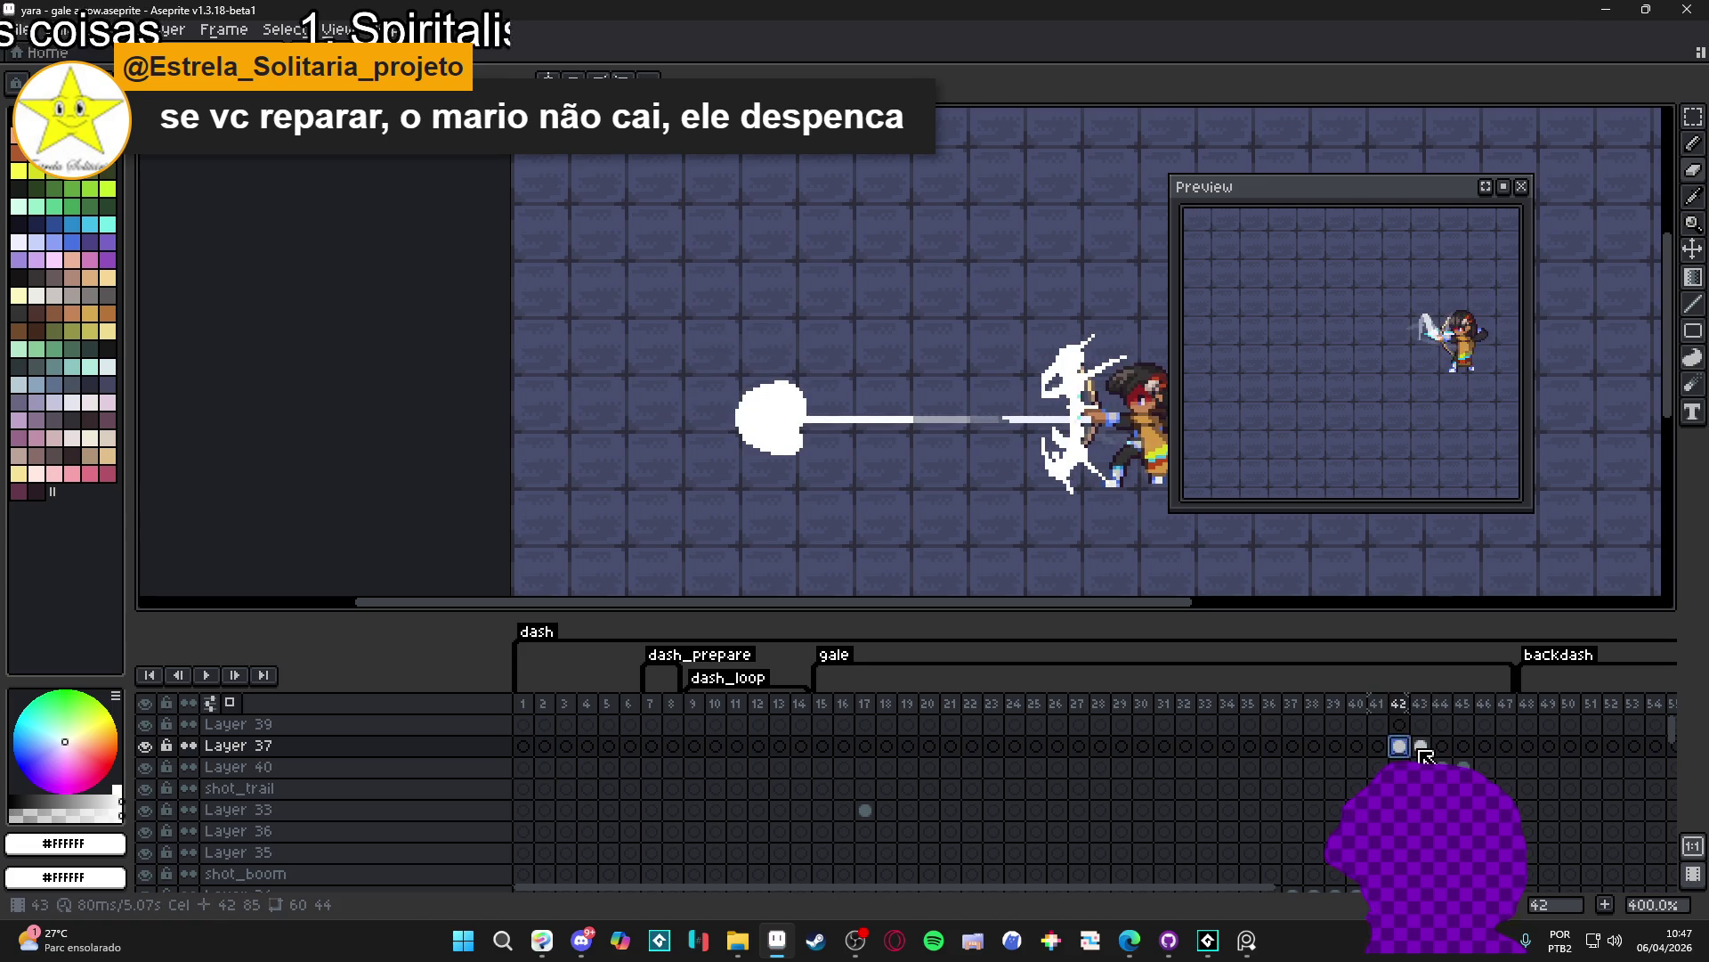
left_click(1421, 745)
left_click(1399, 745)
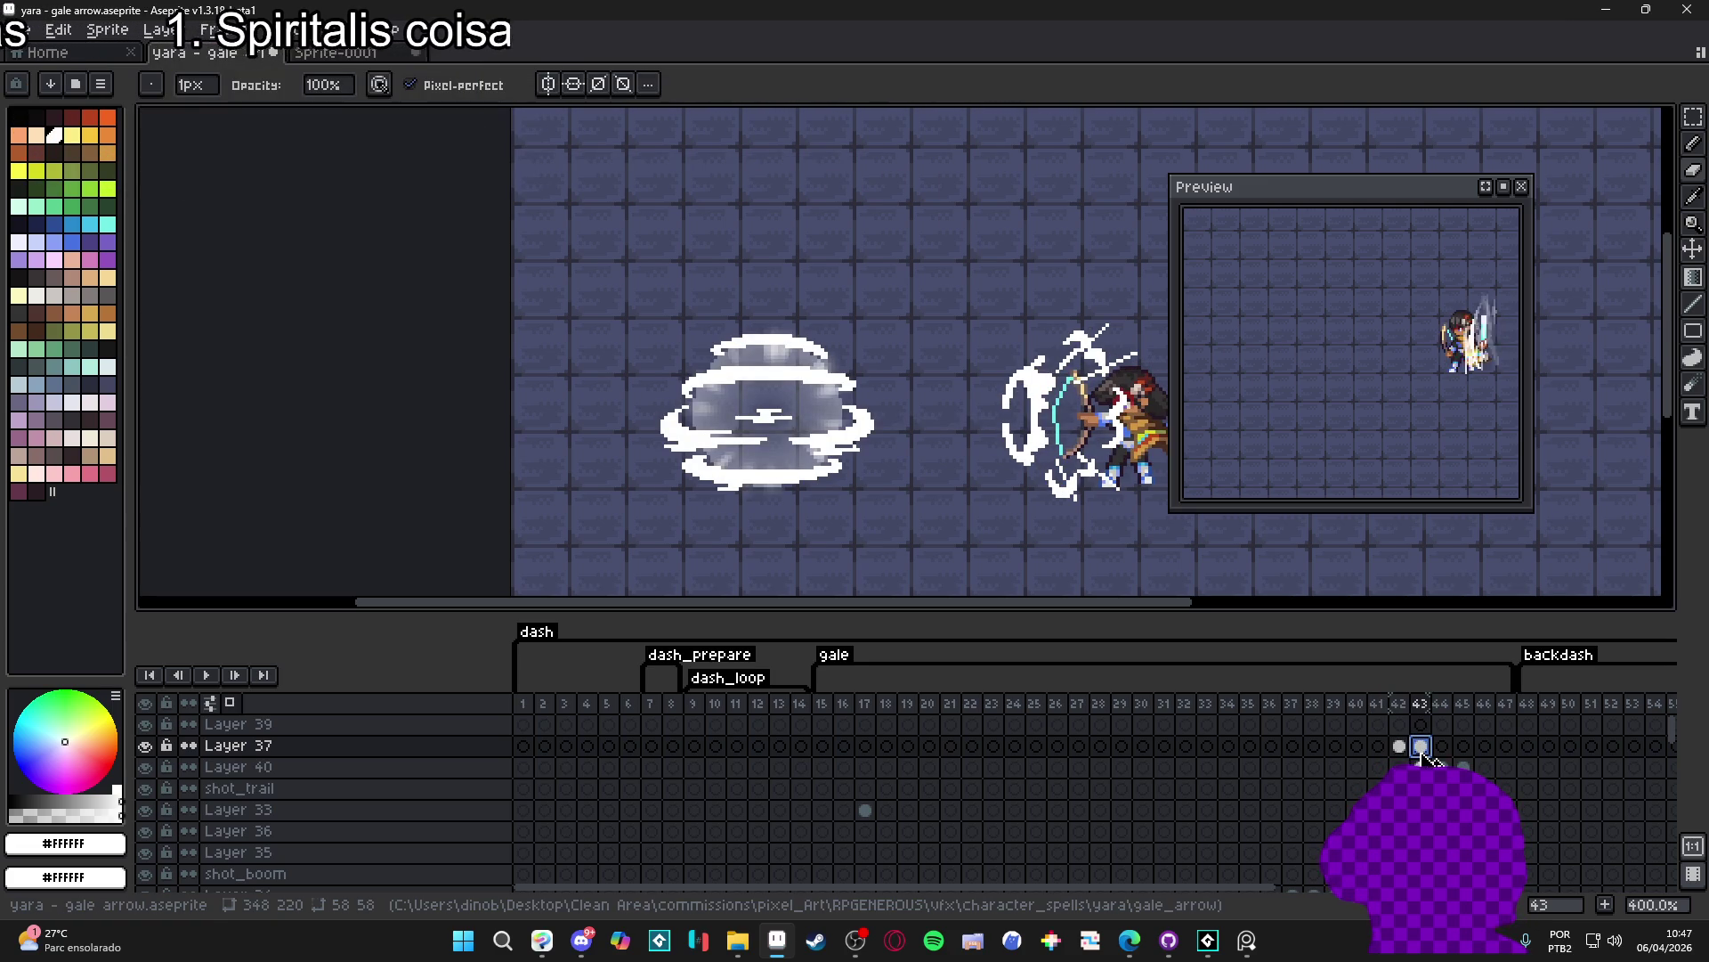
key("Left")
left_click(1421, 748)
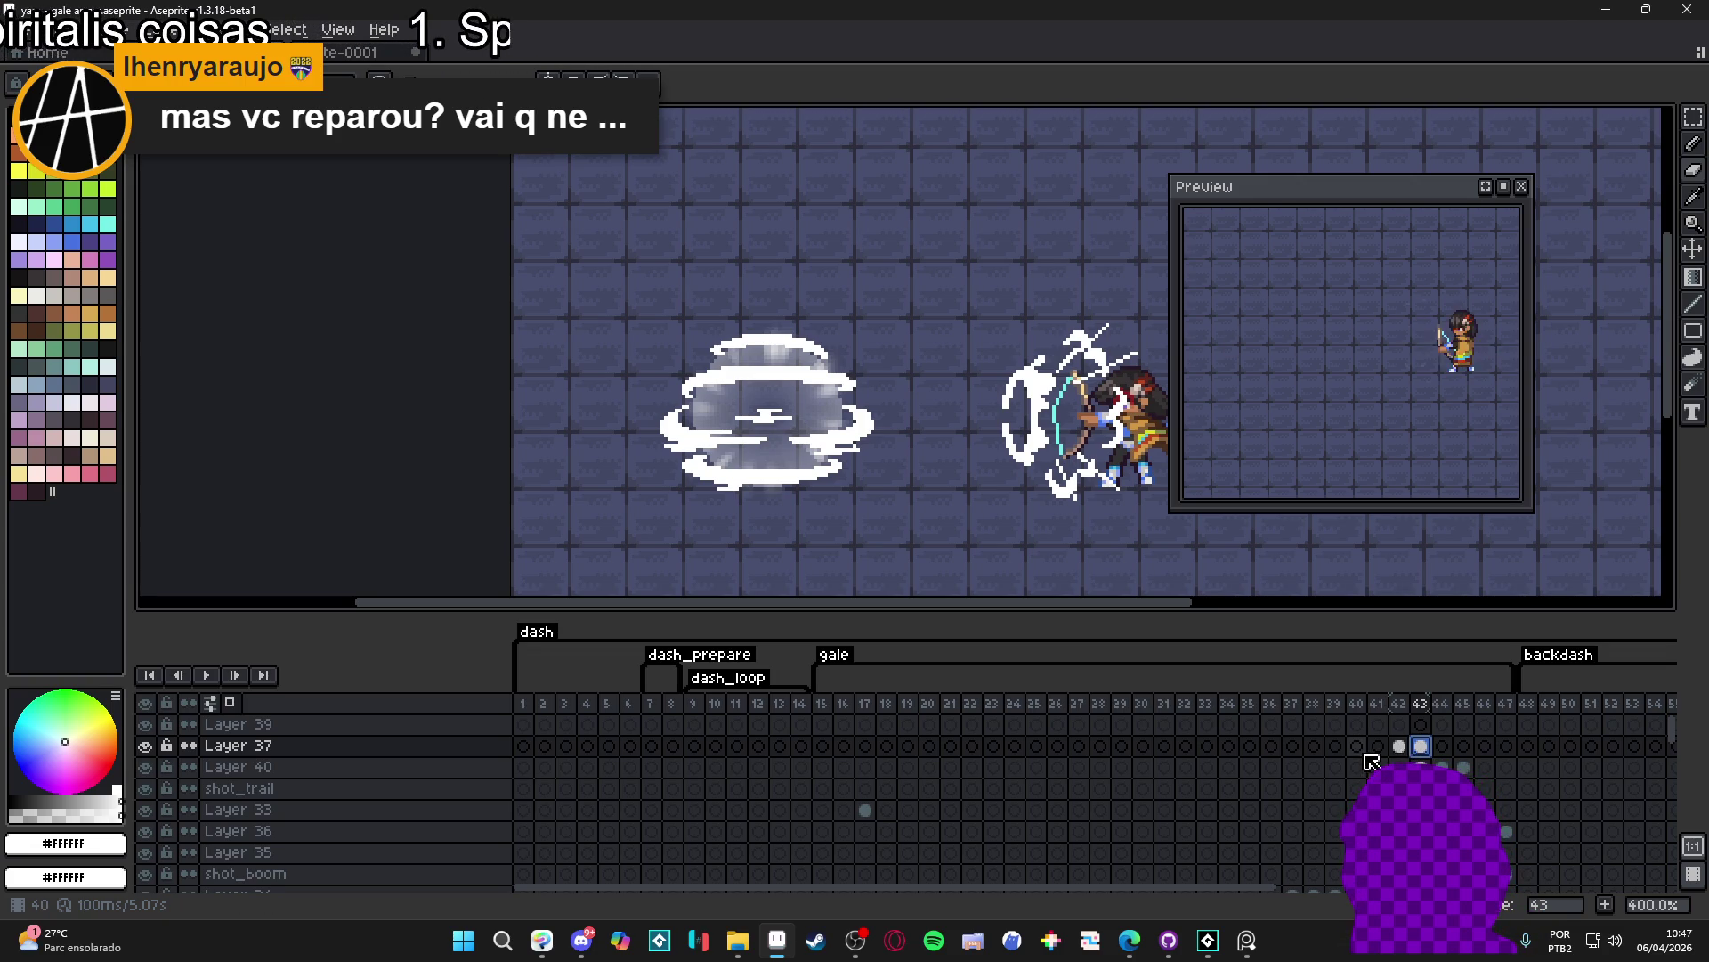
key("Left")
left_click(1421, 748)
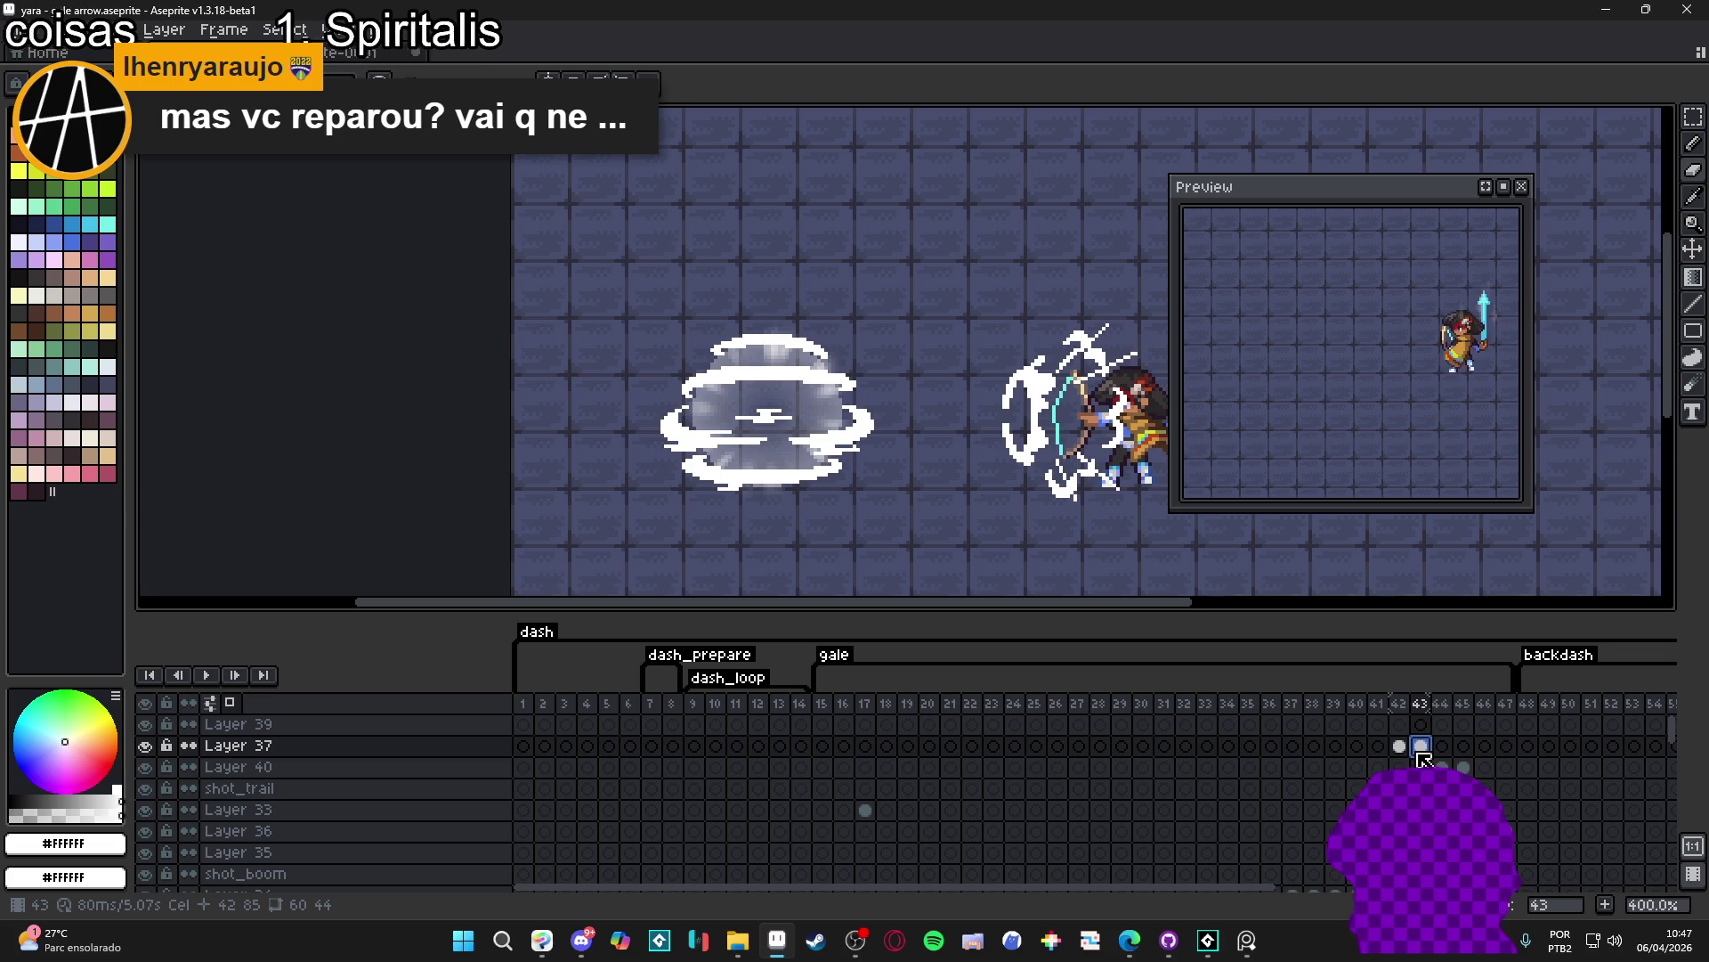
left_click(1400, 748)
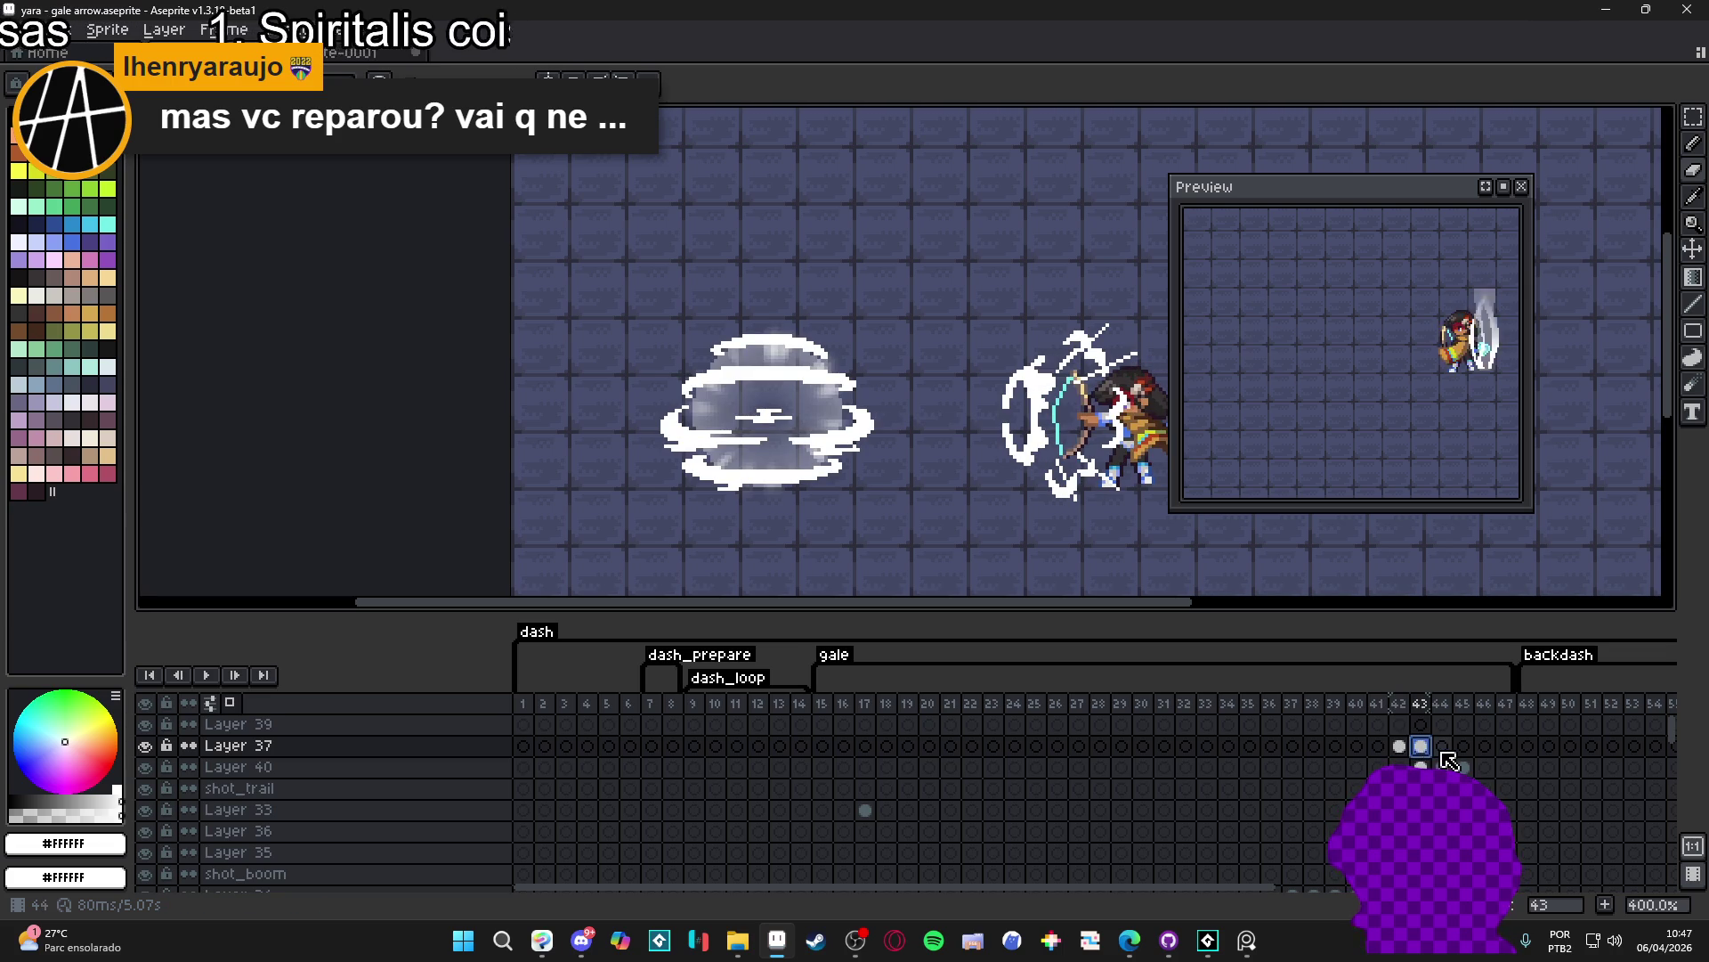
- Compare frames 42–44 further and bring frame 43's wind outline into frame 44, landing on frame 44
key("Left")
key("Right")
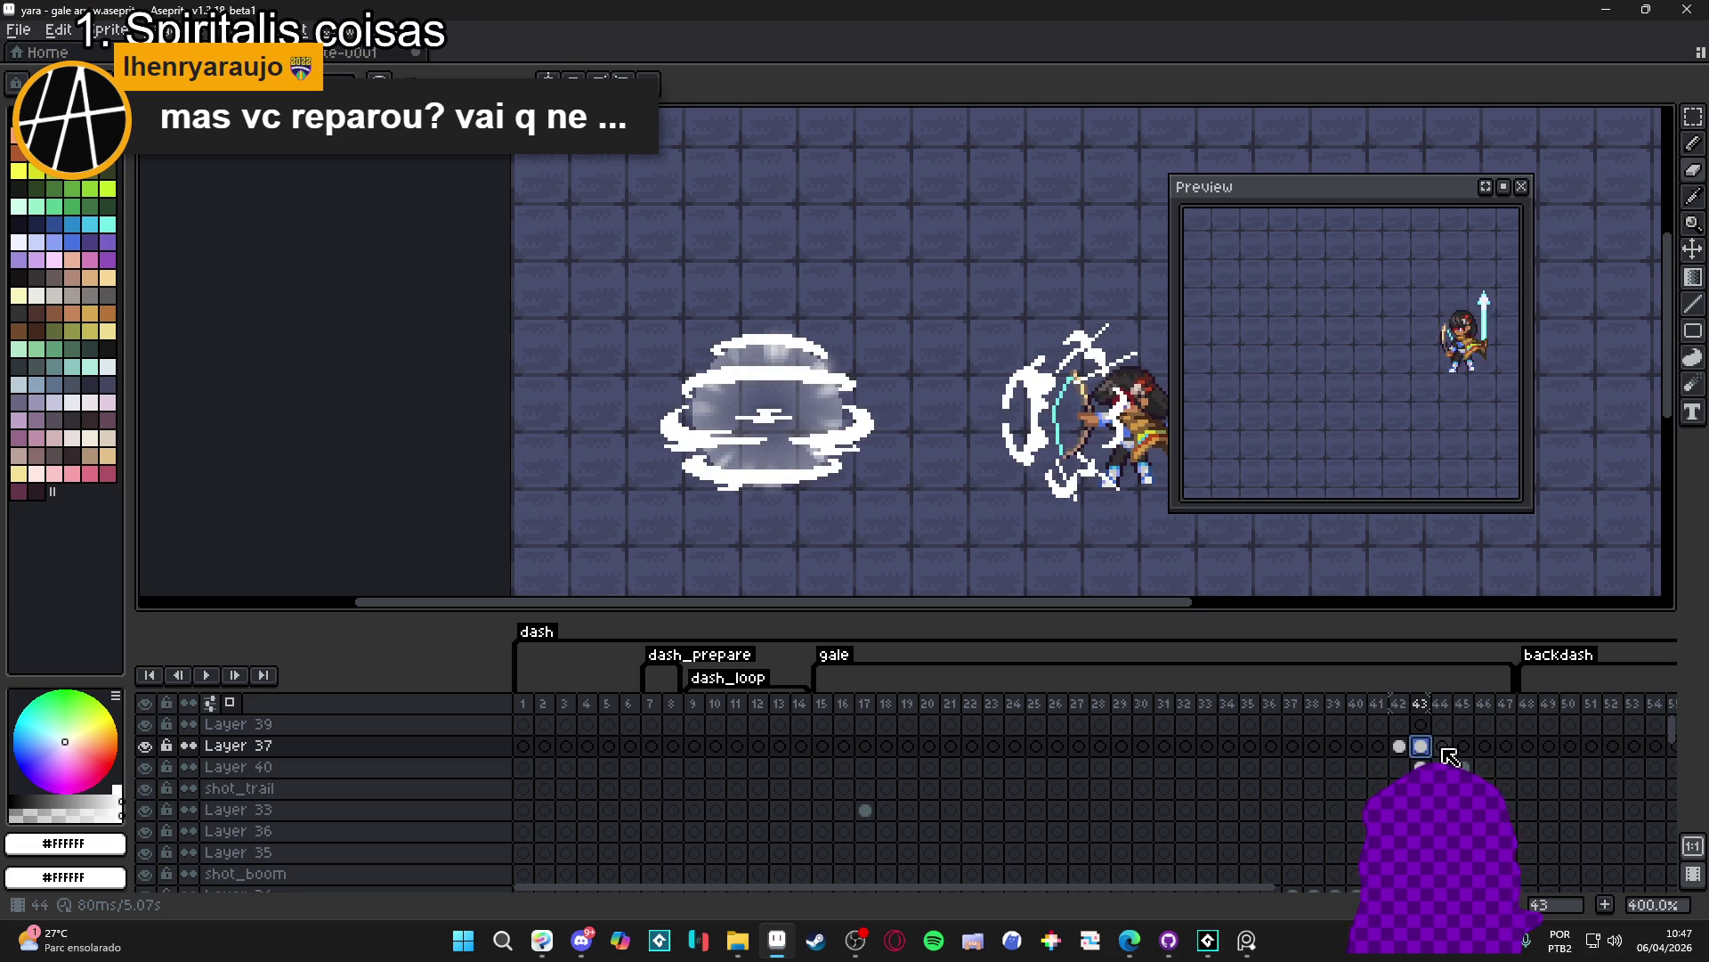
key("Left")
key("Right")
key("Left")
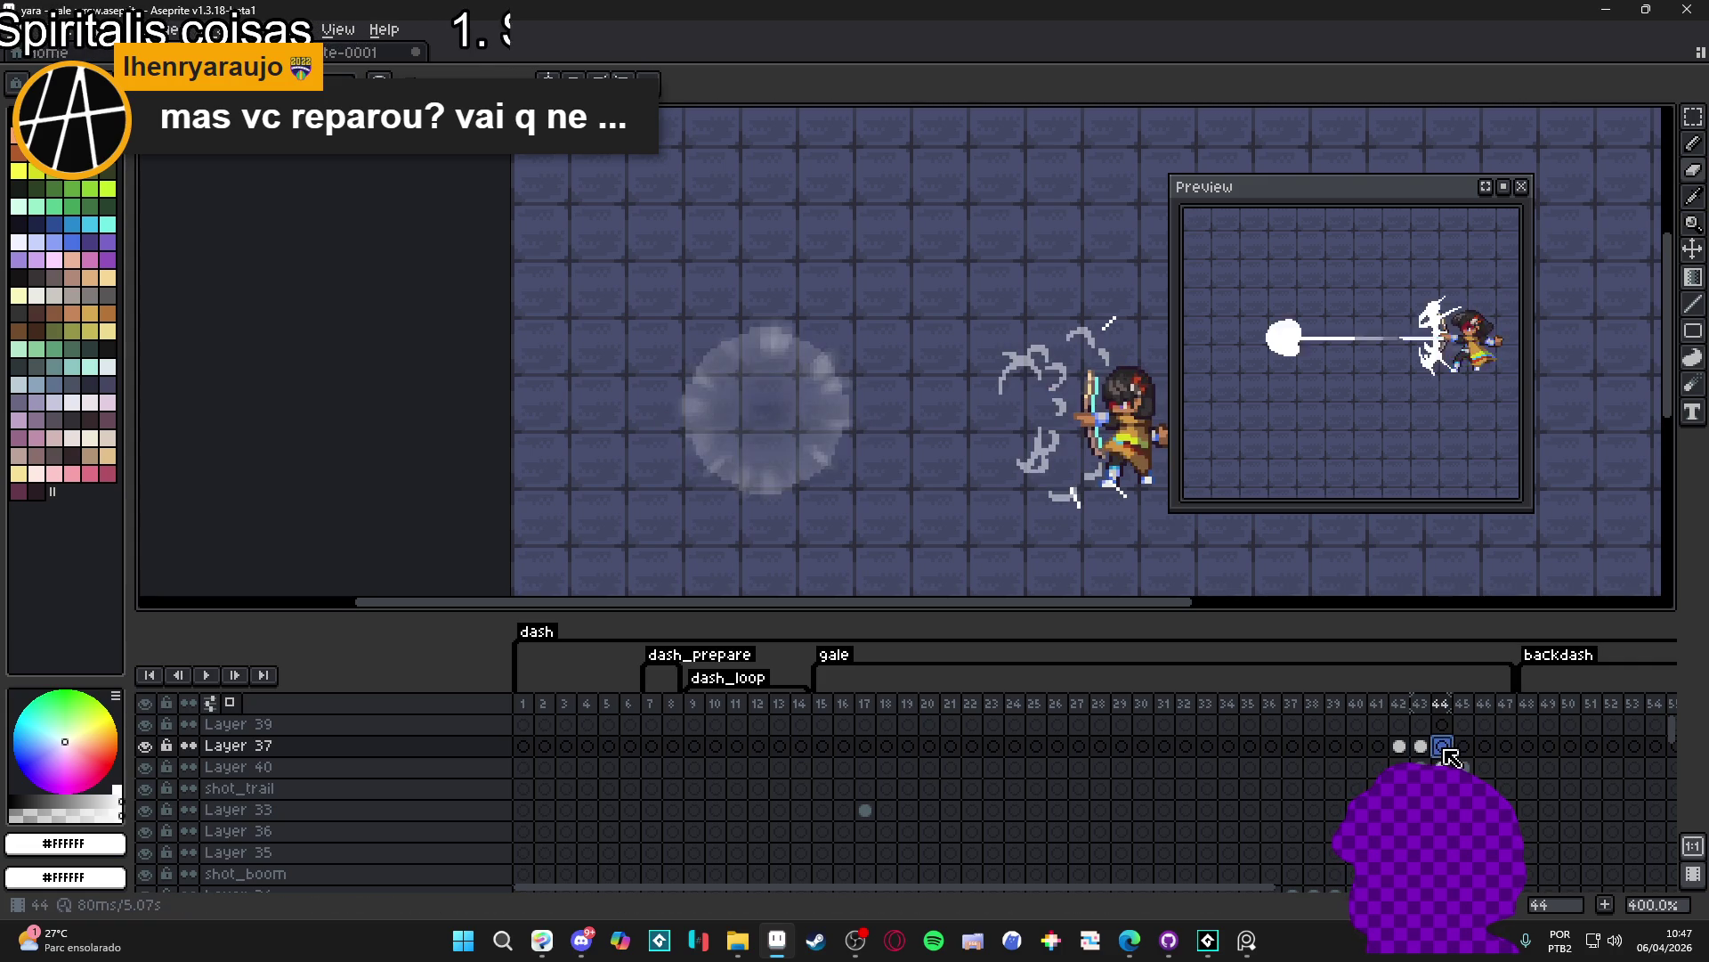
key("Right")
key("Right")
key("Right")
left_click(1399, 748)
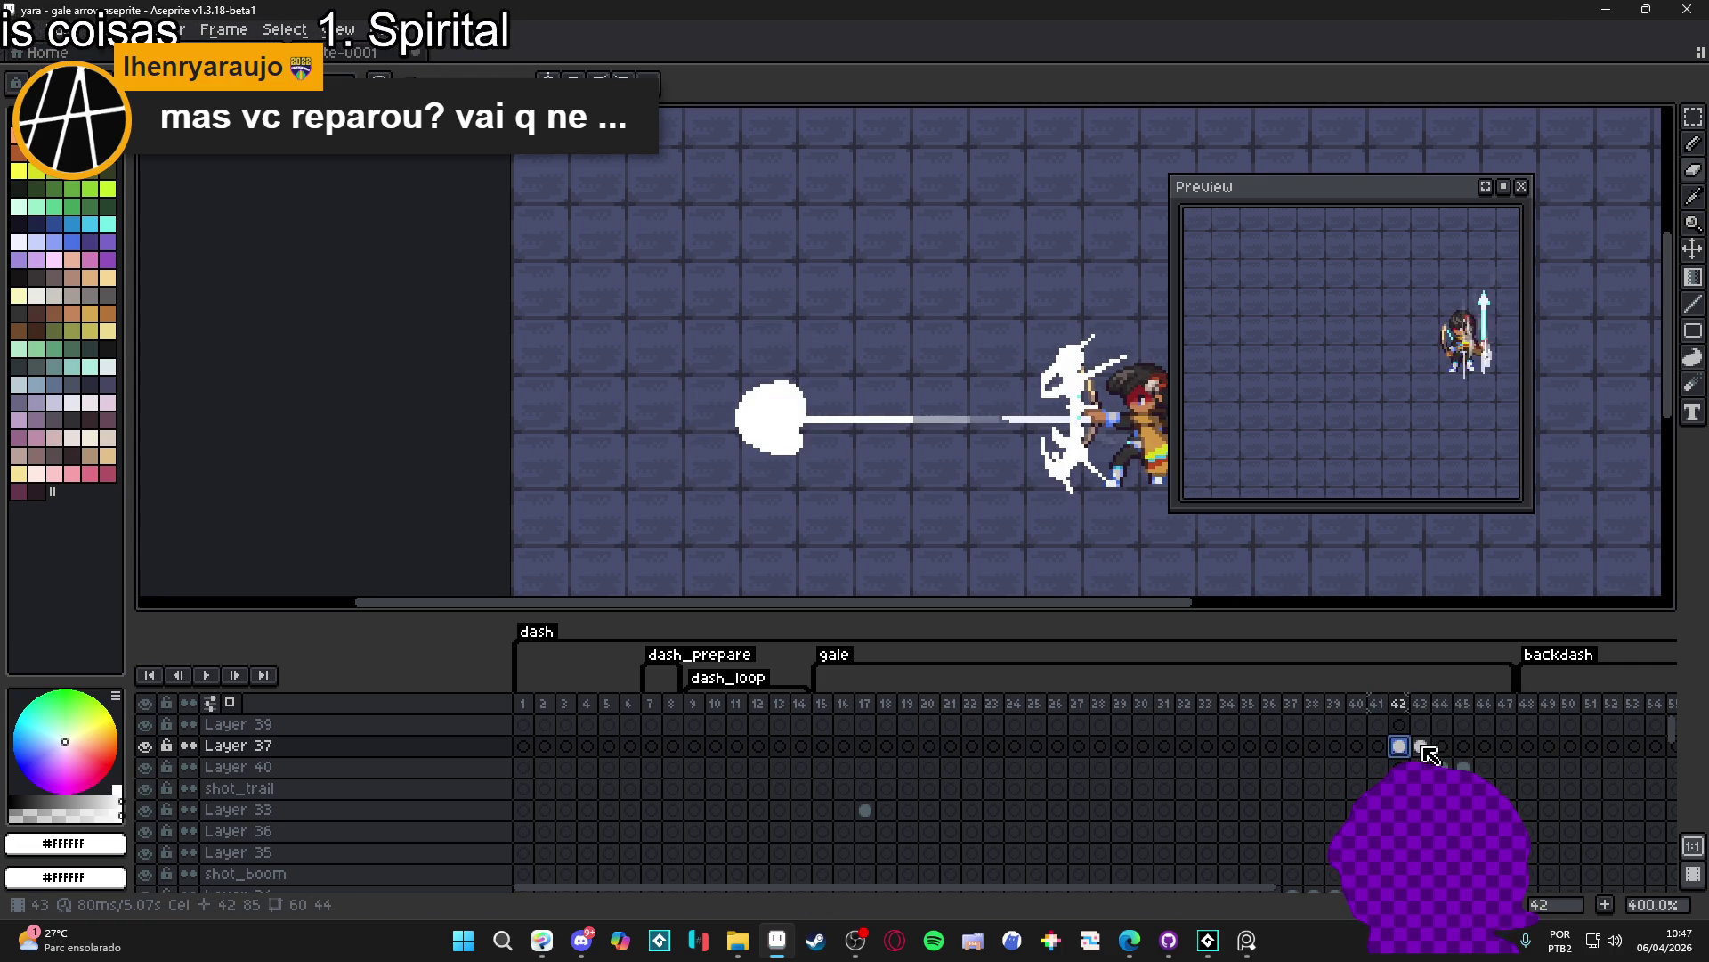
left_click(1427, 755)
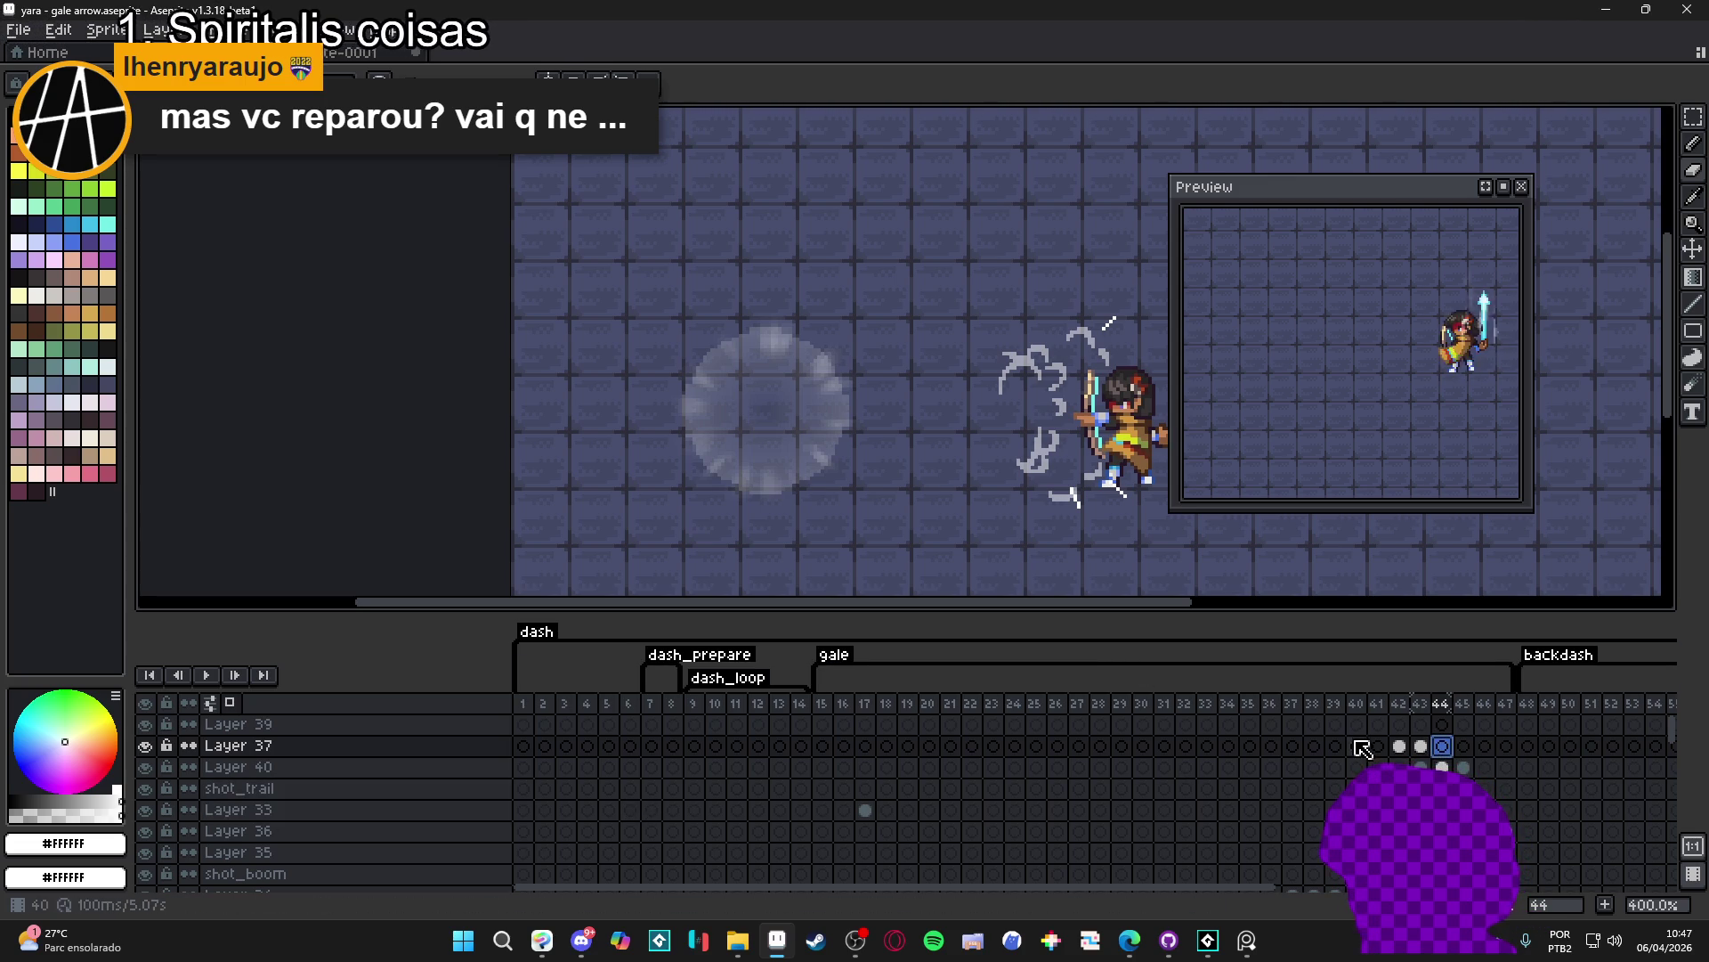
left_click(1420, 746)
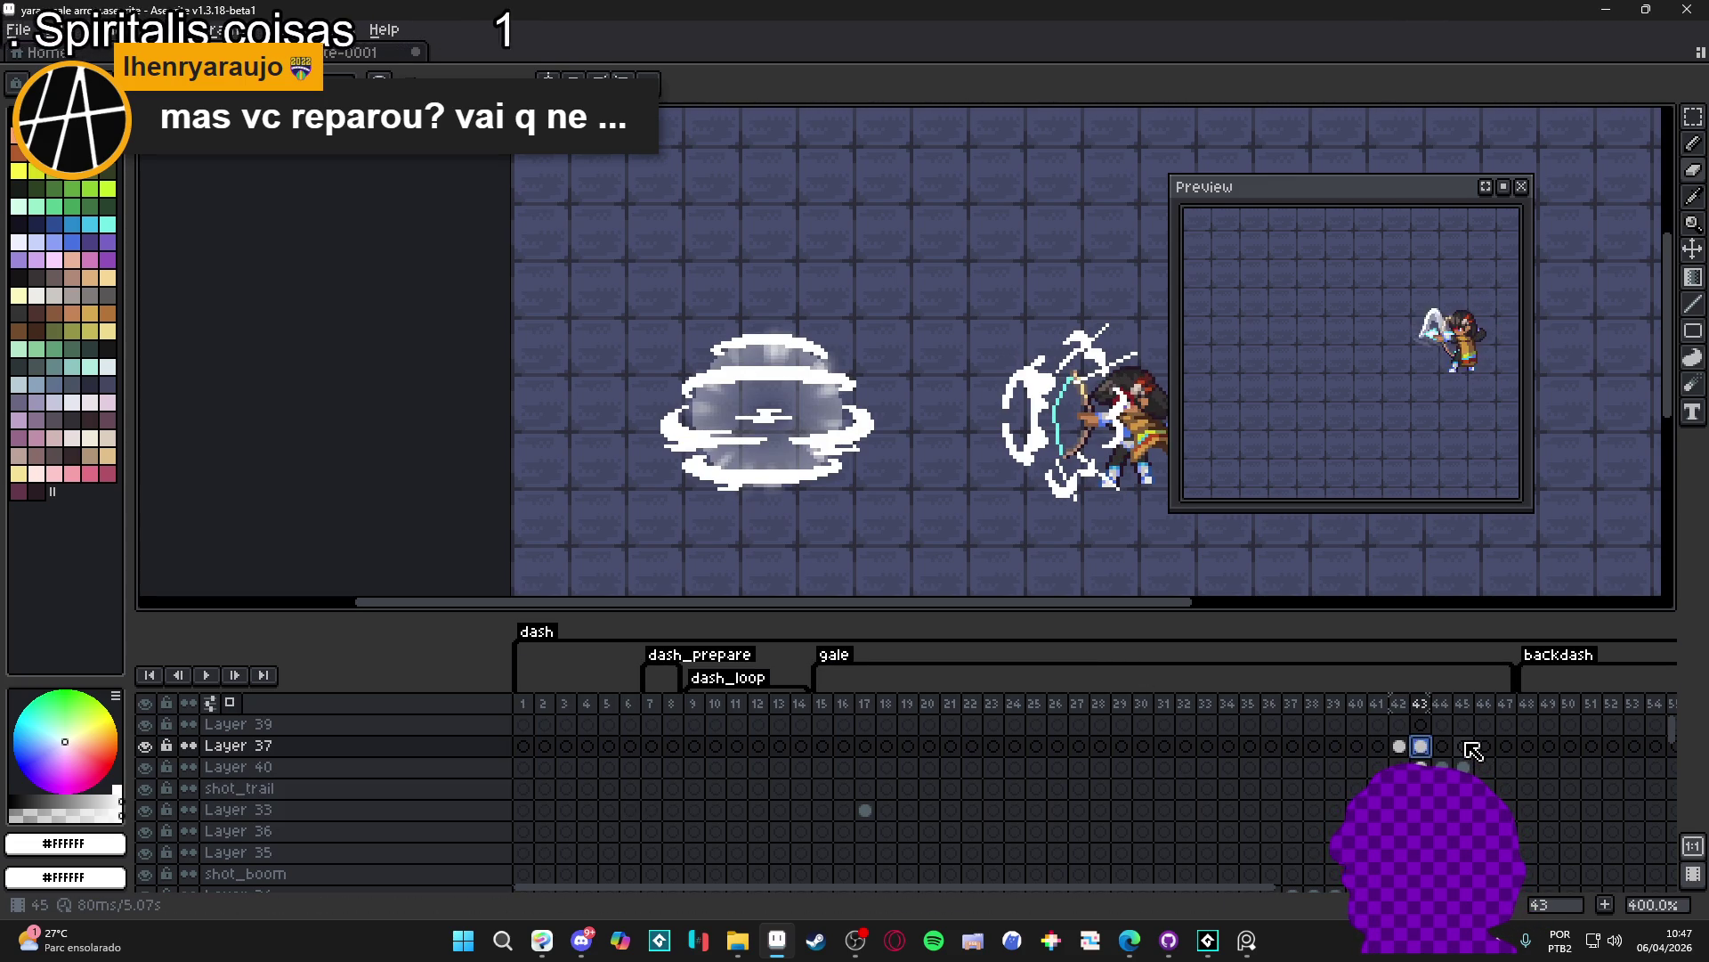
left_click(1398, 746)
left_click(1441, 746)
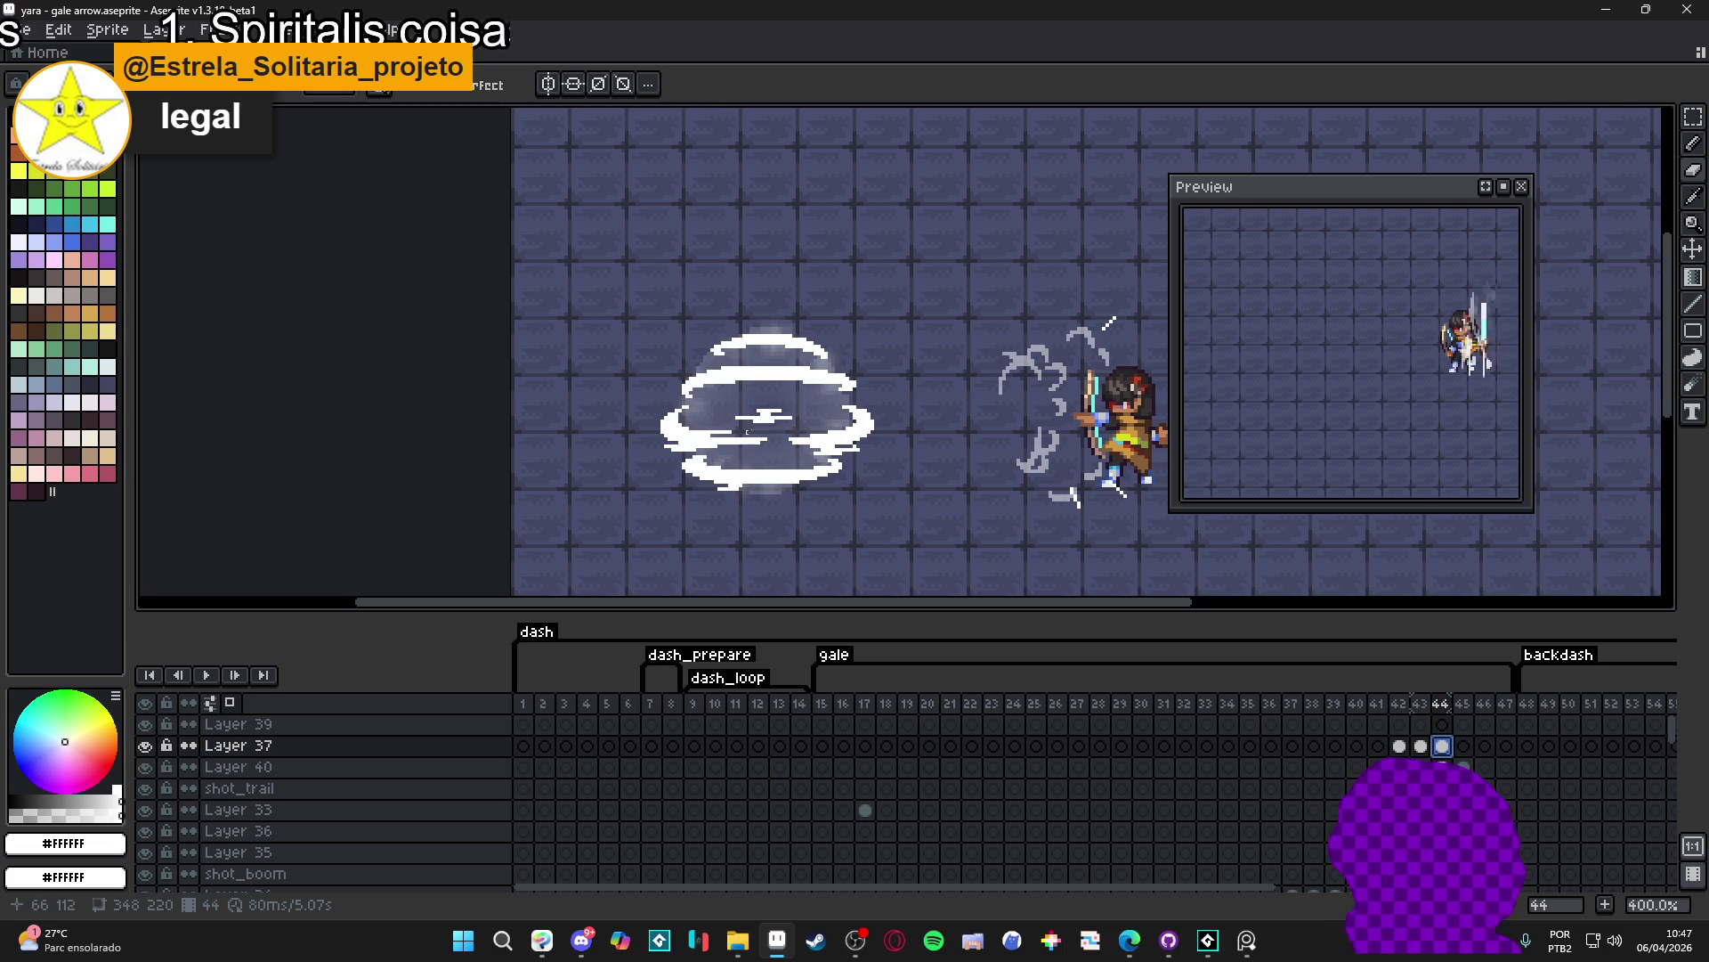
- Scale frame 44's wind outline up to about 103% with Ctrl+T and commit, then switch to the browser
key("ctrl+t")
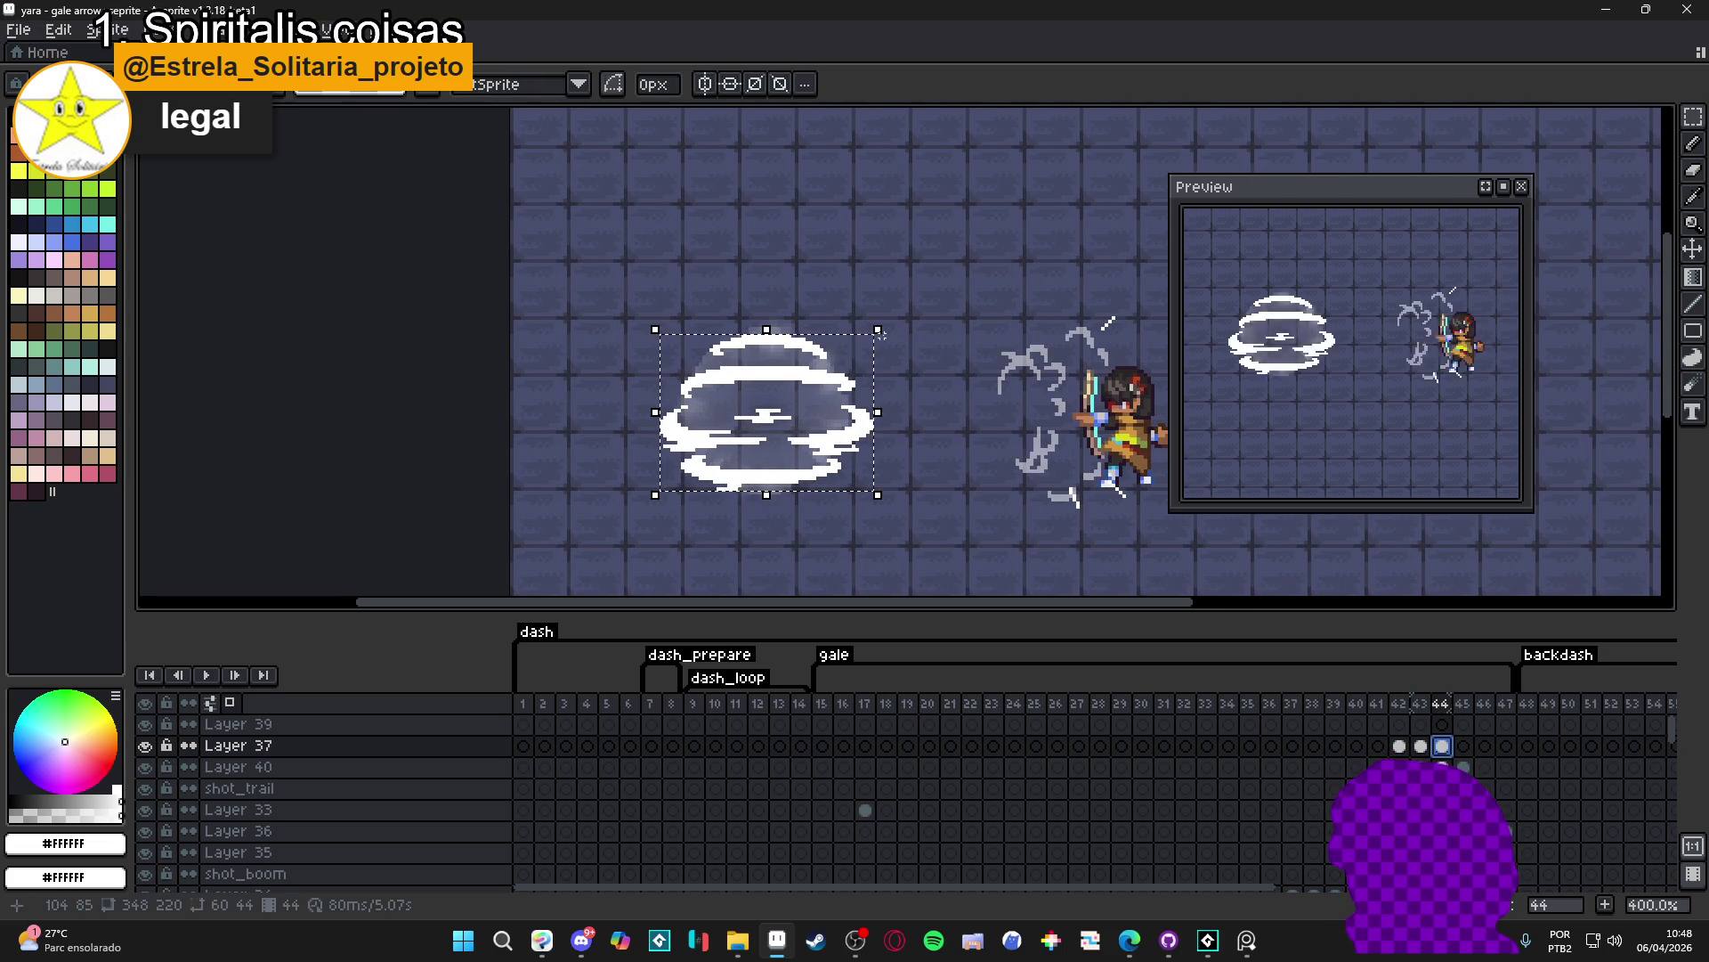
left_click(887, 336)
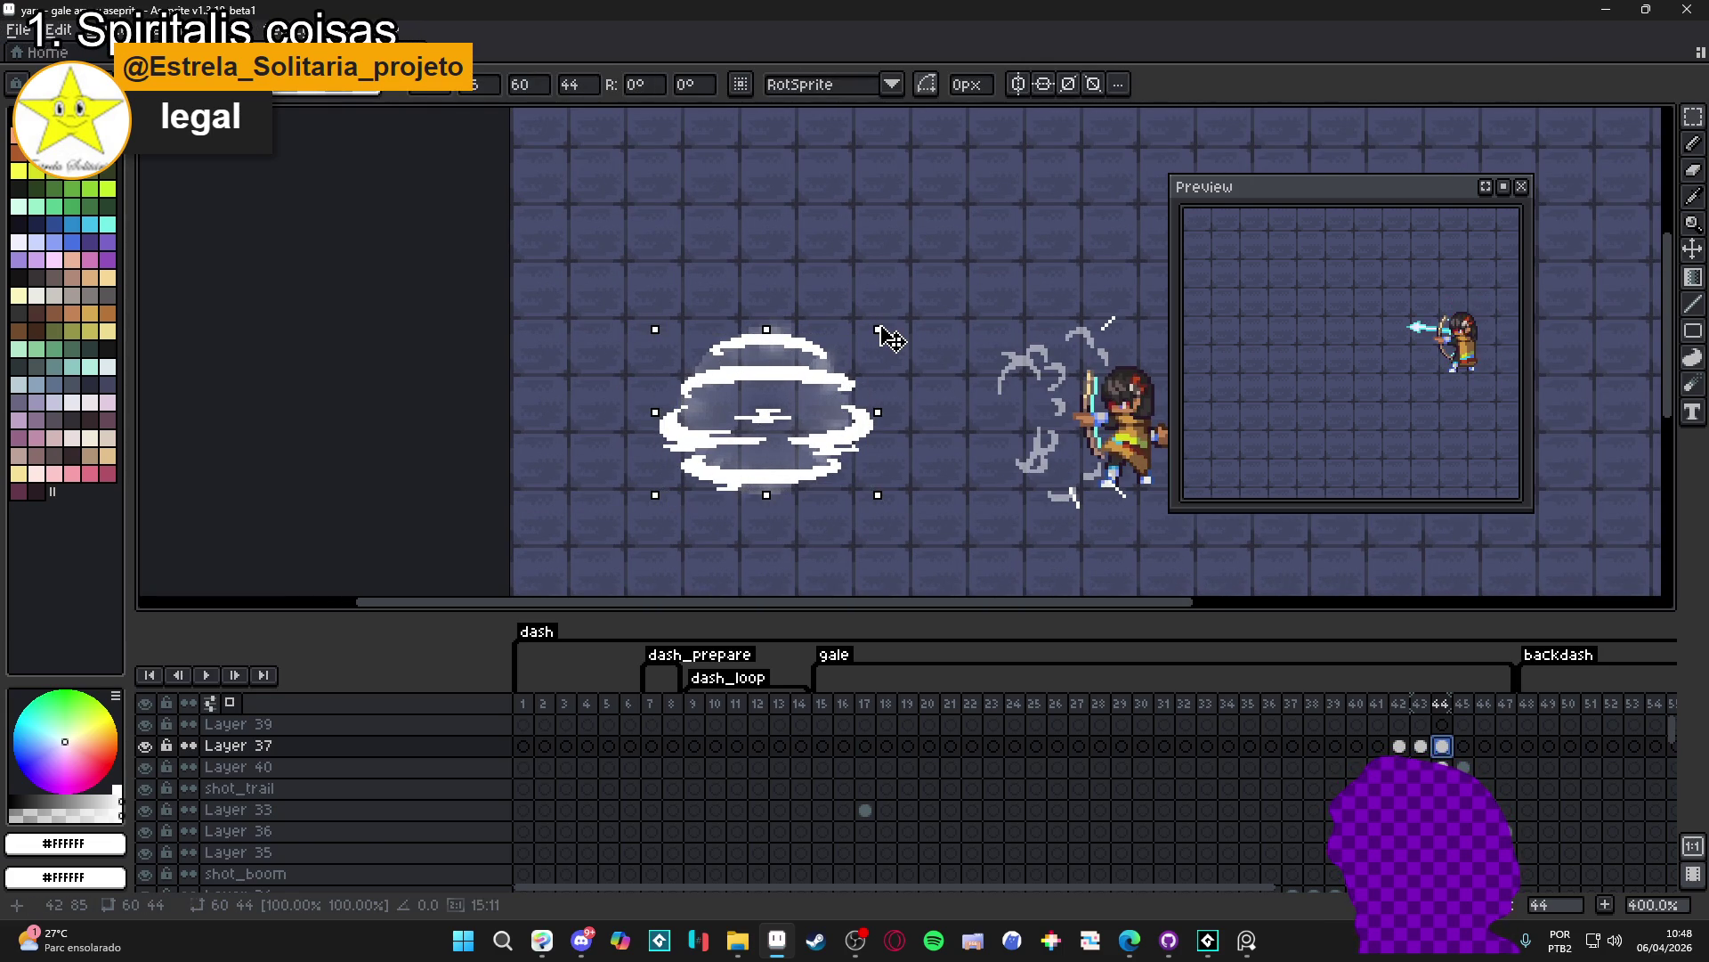
left_click_drag(888, 335, 899, 337)
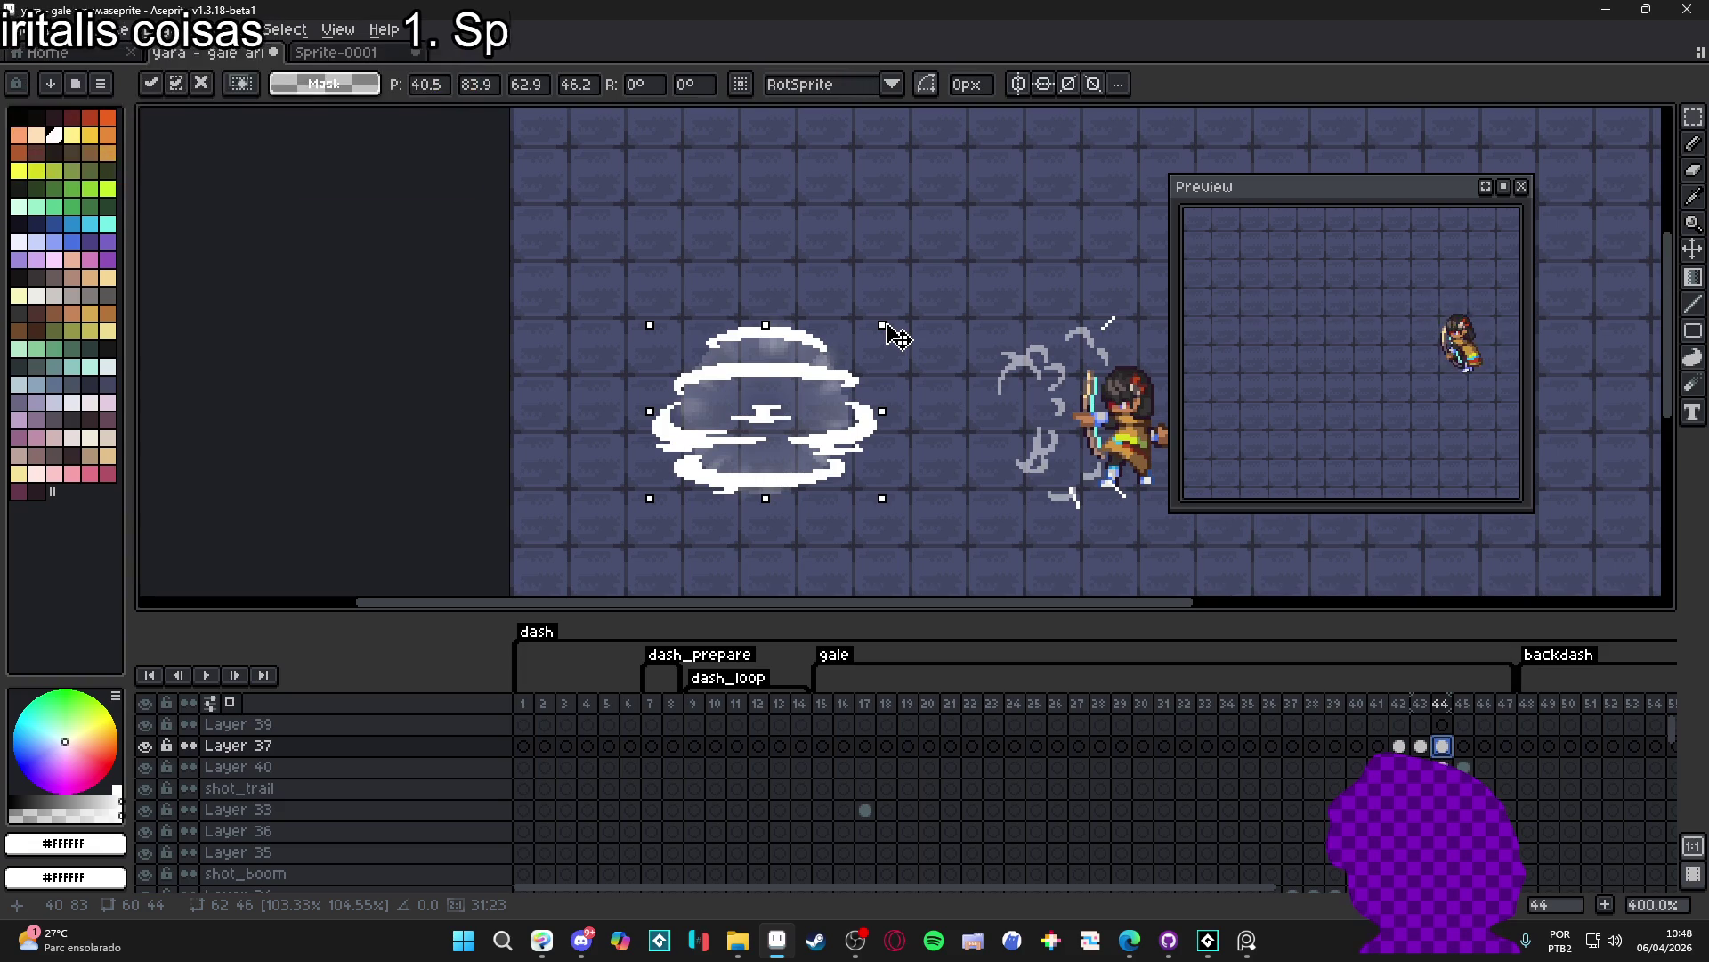
left_click_drag(897, 336, 898, 336)
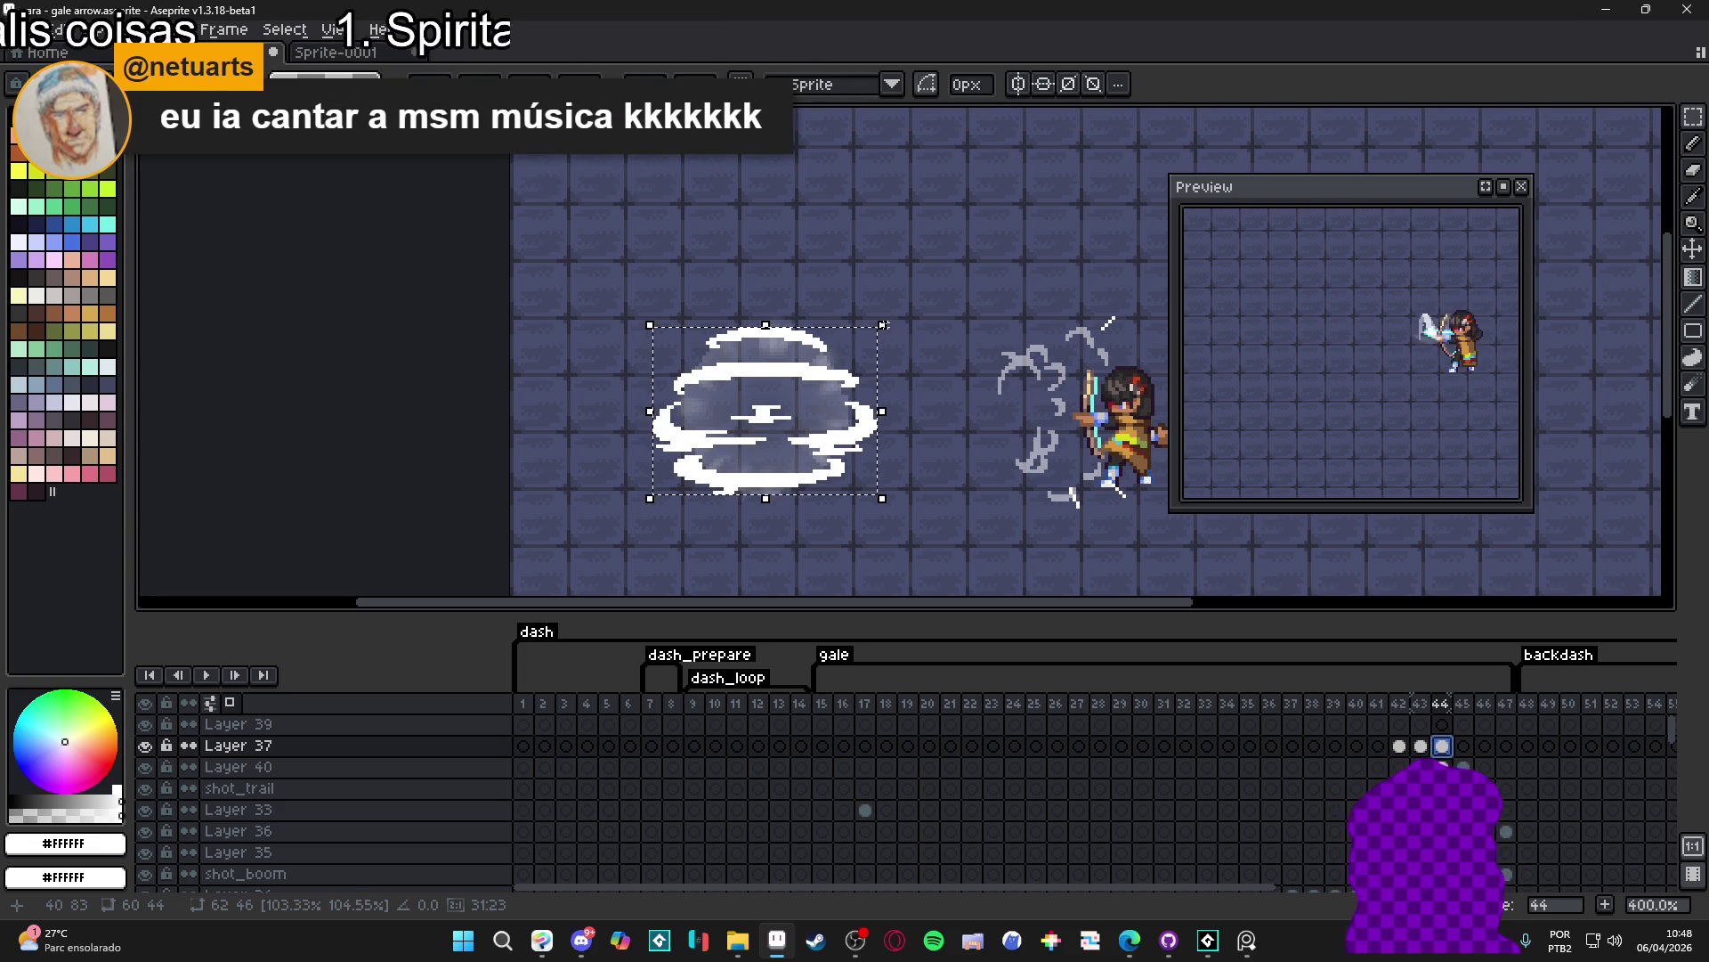
key("Return")
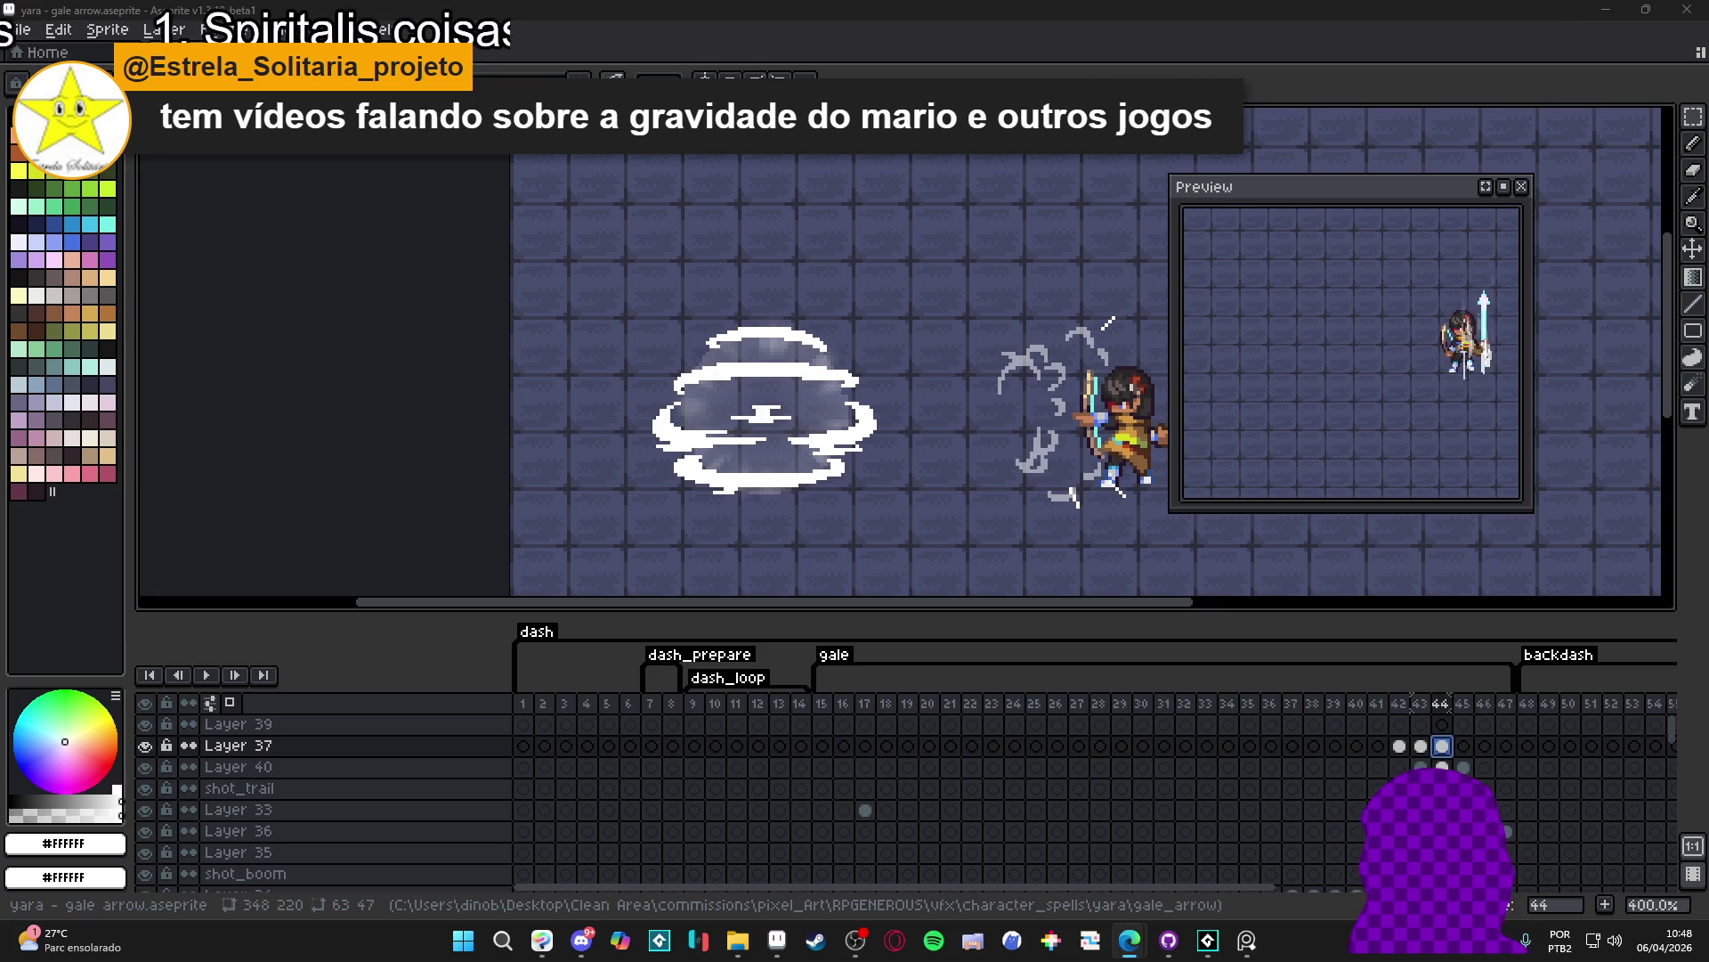
key("alt+Tab")
- Pause the Super Mario World remake video, leave theater mode and copy its URL via 'Copiar URL do vídeo'
left_click(1519, 360)
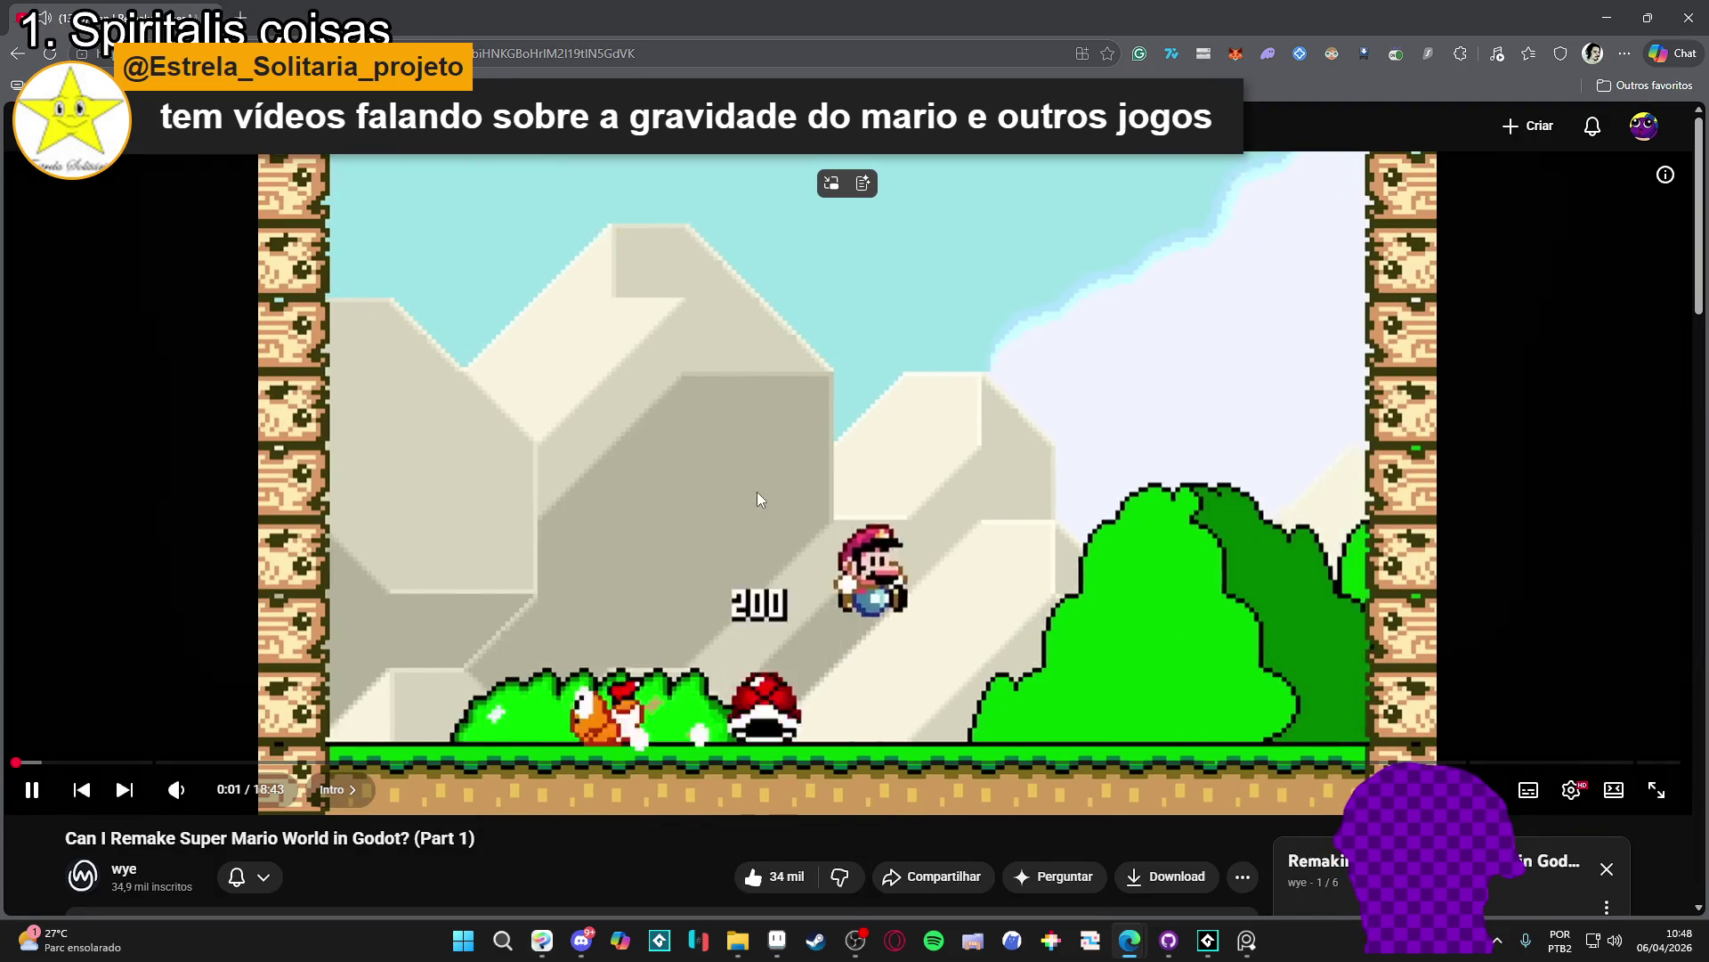
left_click(790, 404)
scroll(790, 405, "down", 2)
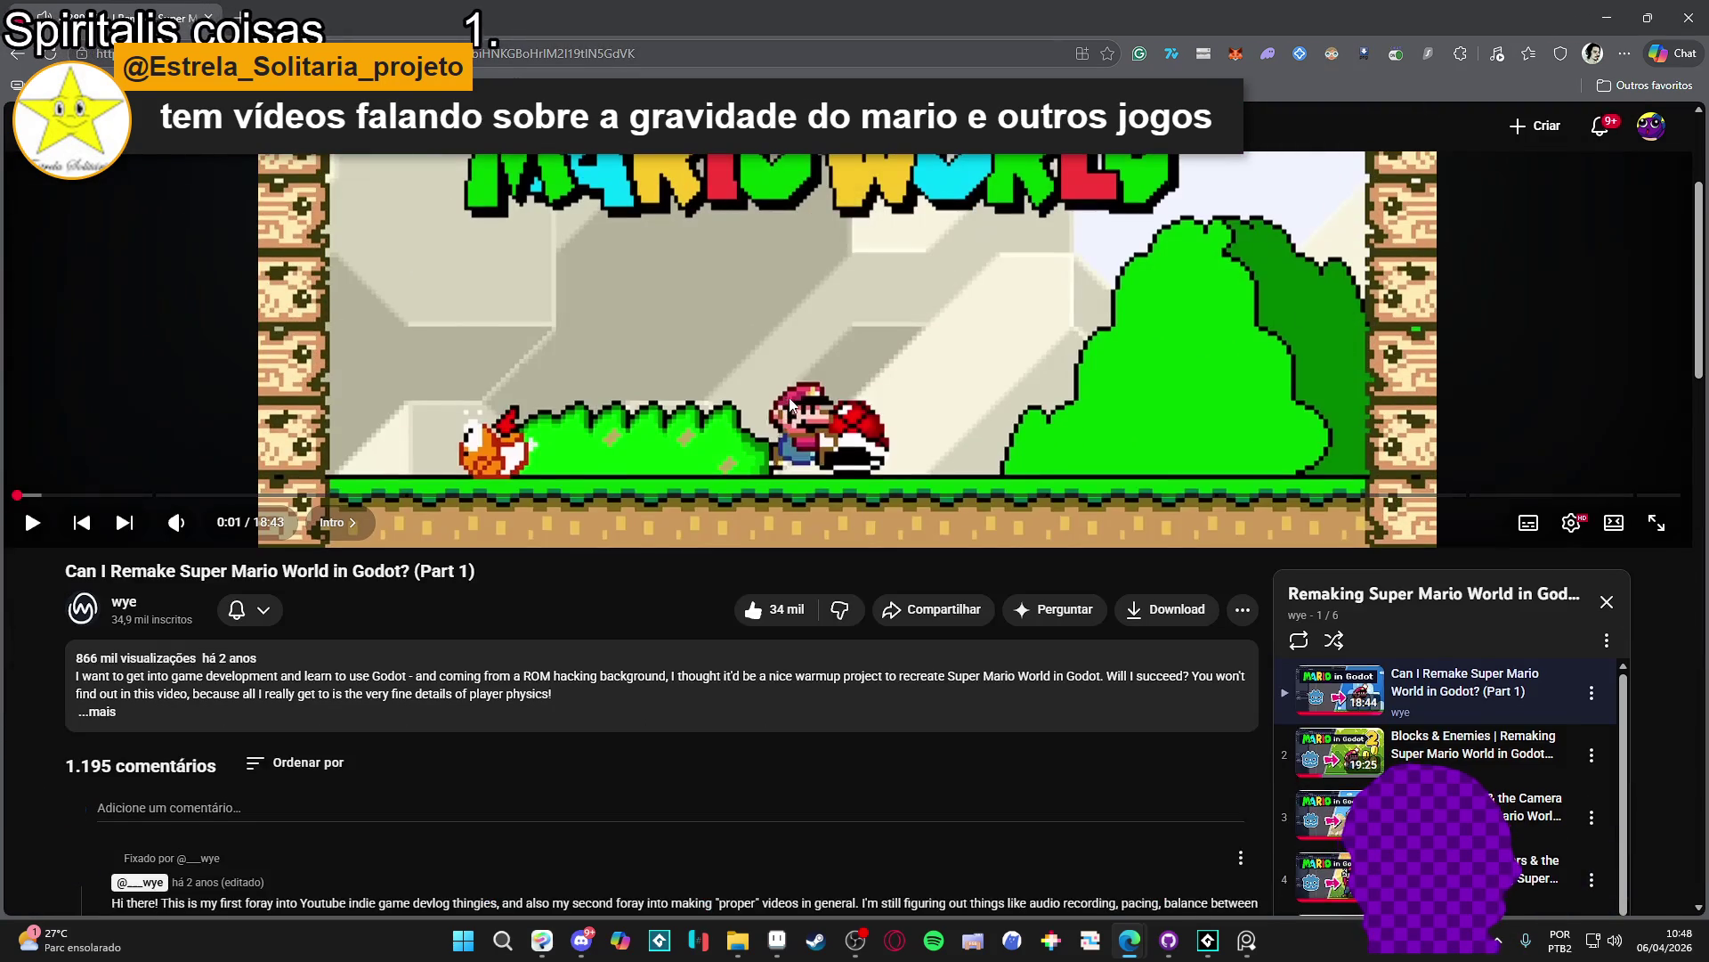
scroll(649, 505, "up", 2)
scroll(708, 429, "down", 2)
scroll(753, 425, "up", 2)
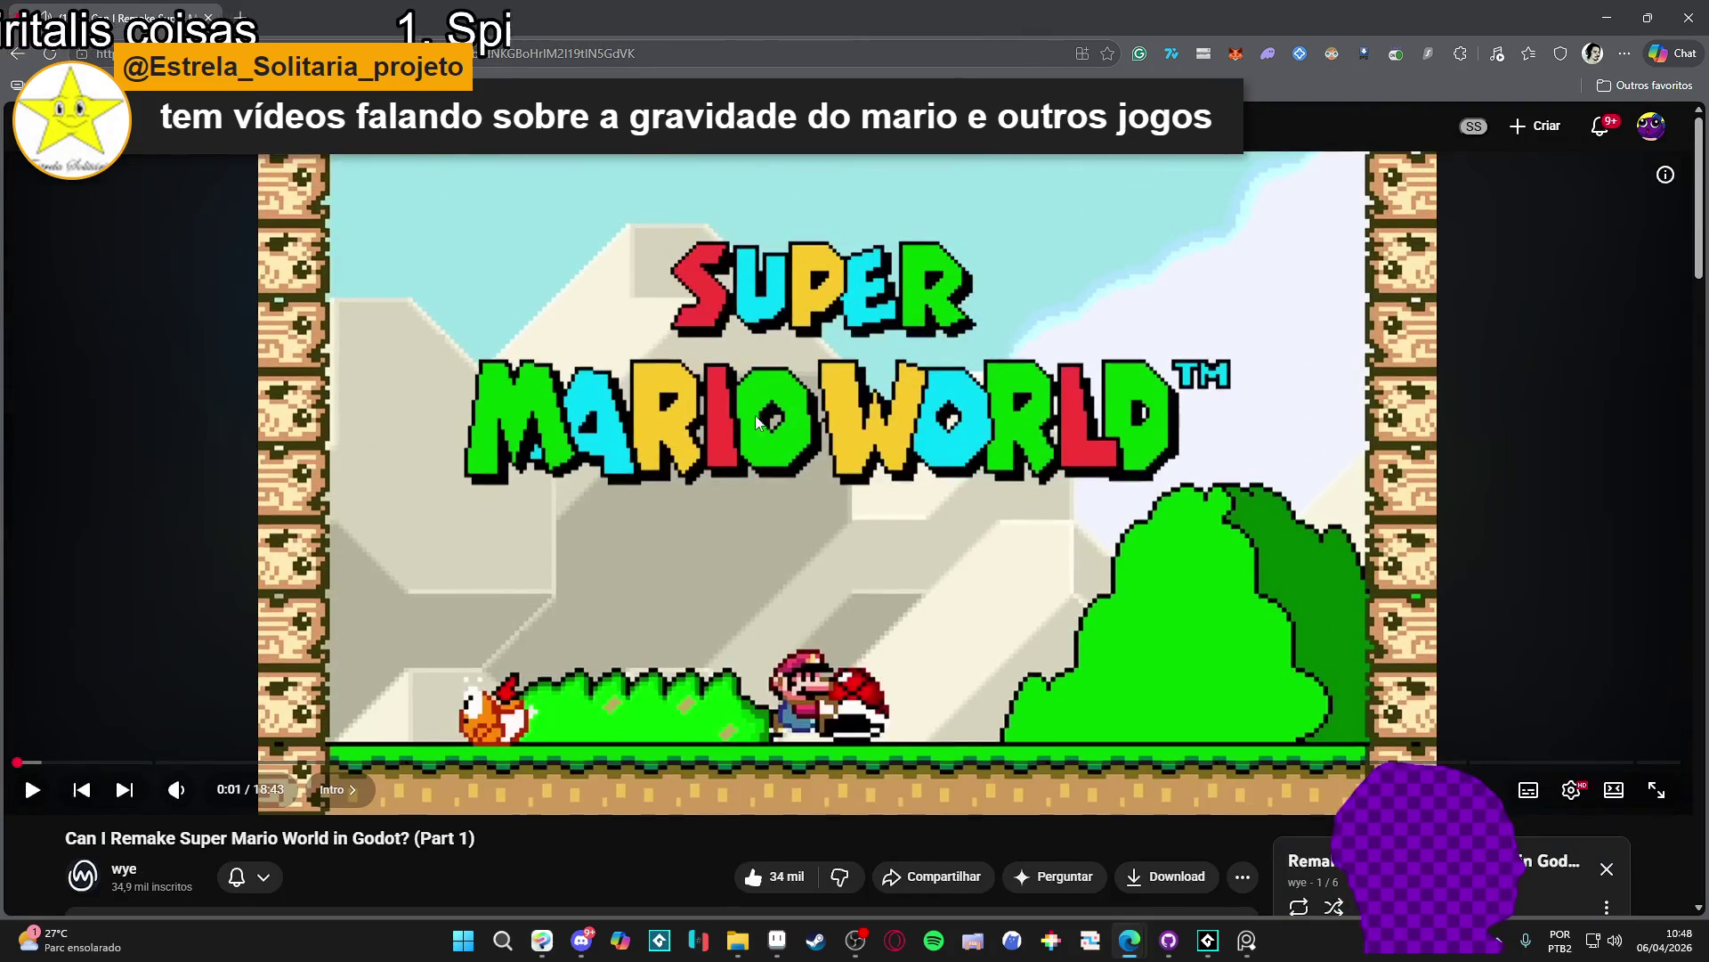
right_click(763, 383)
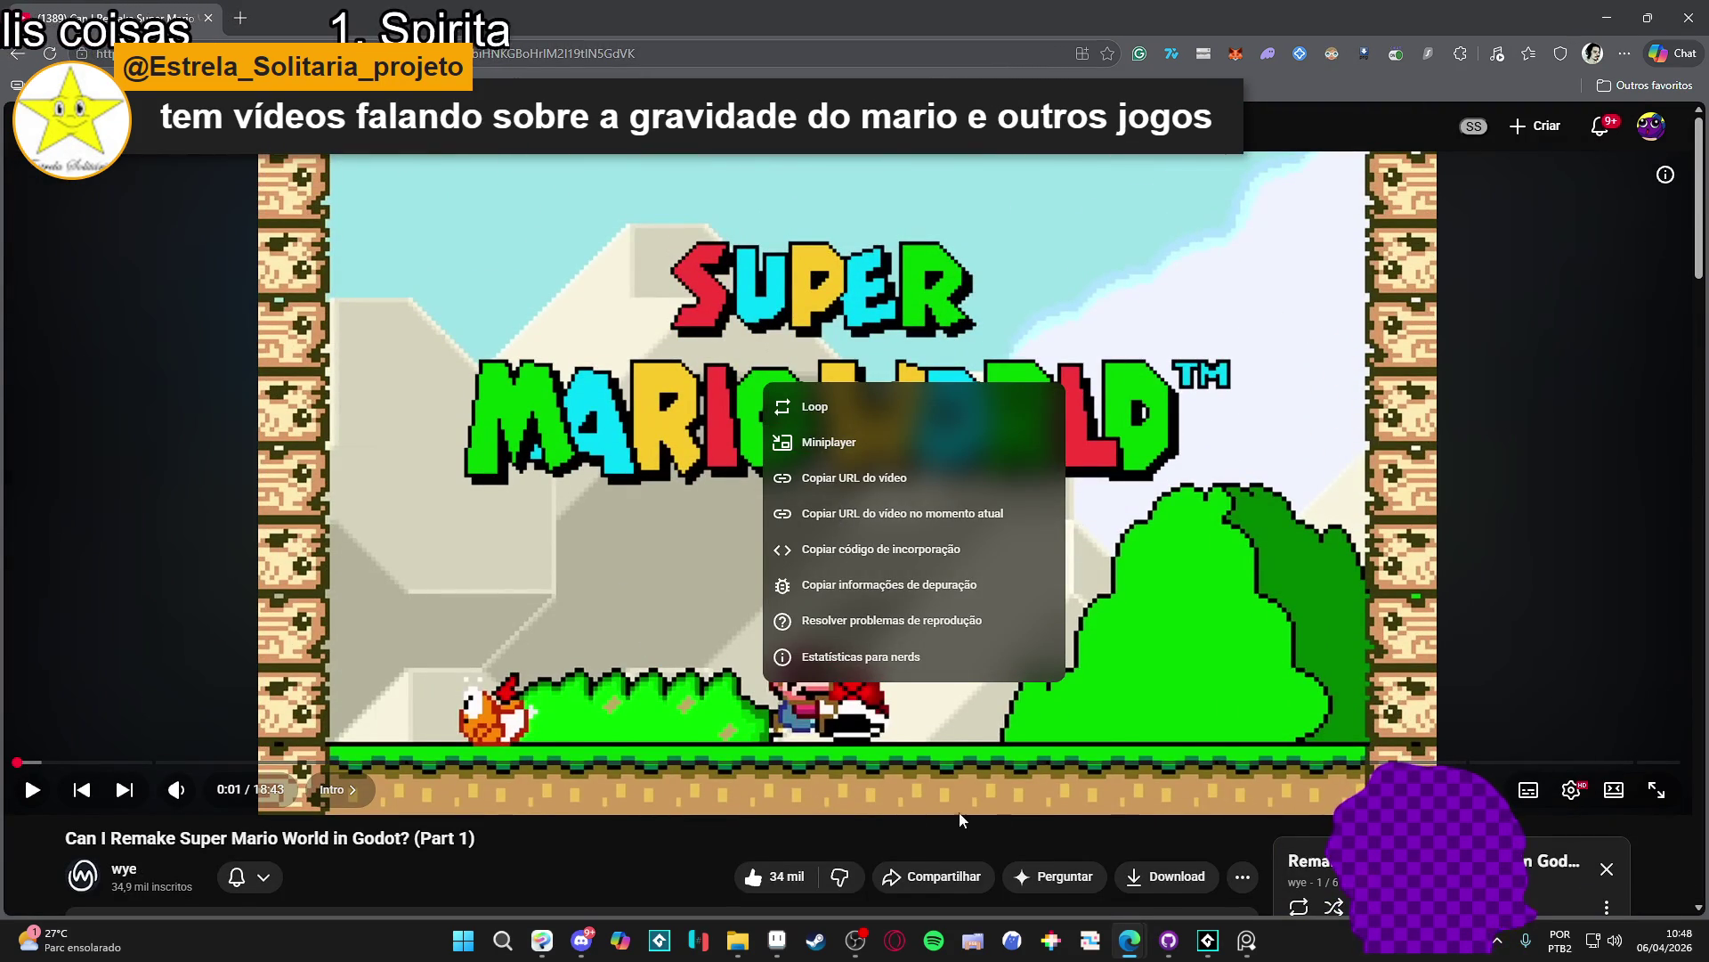
left_click(676, 859)
scroll(1443, 761, "down", 3)
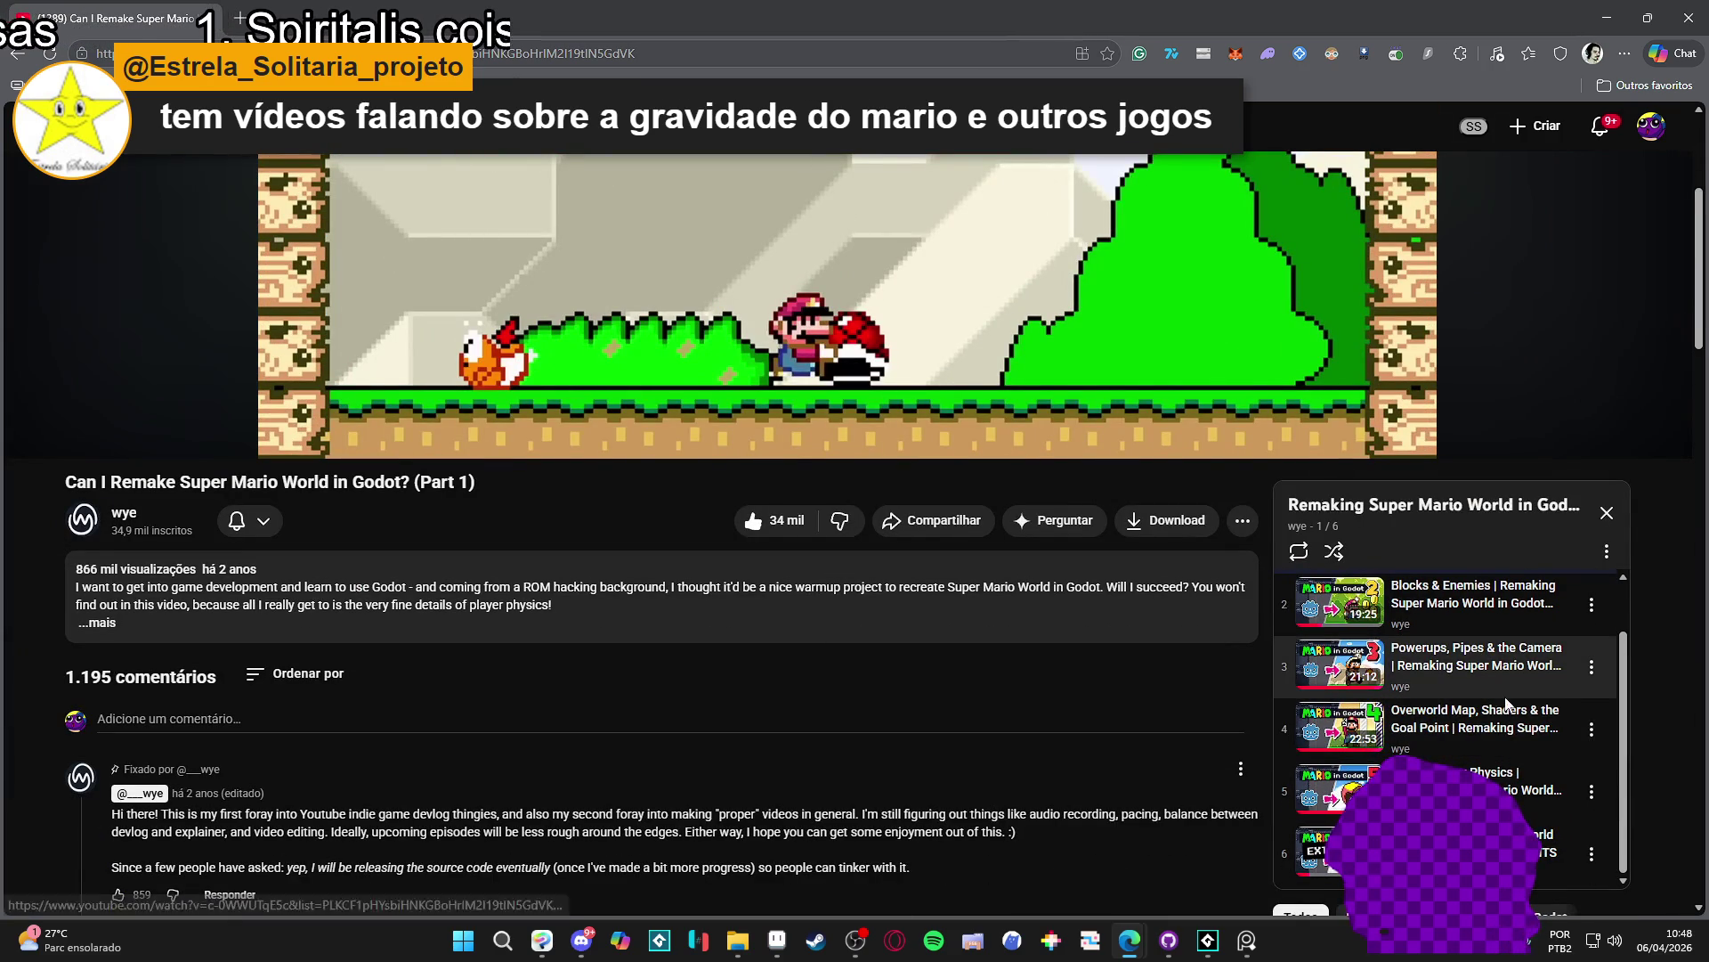
scroll(1518, 700, "up", 1)
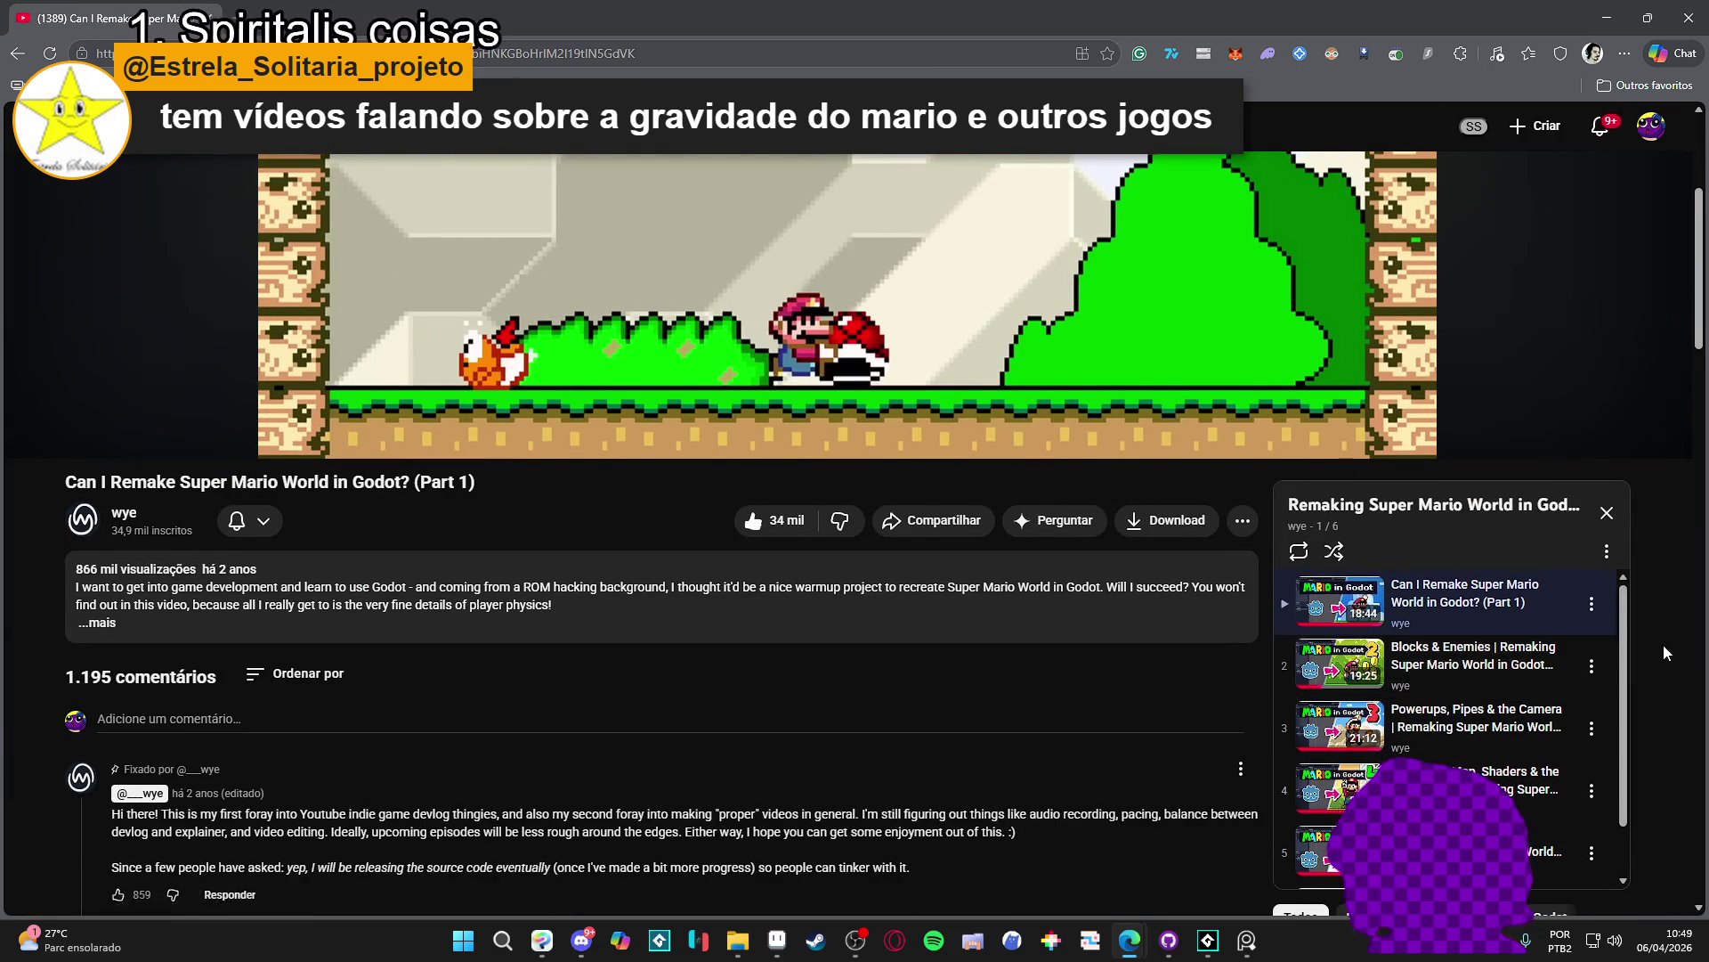
scroll(1648, 652, "up", 2)
left_click(1614, 699)
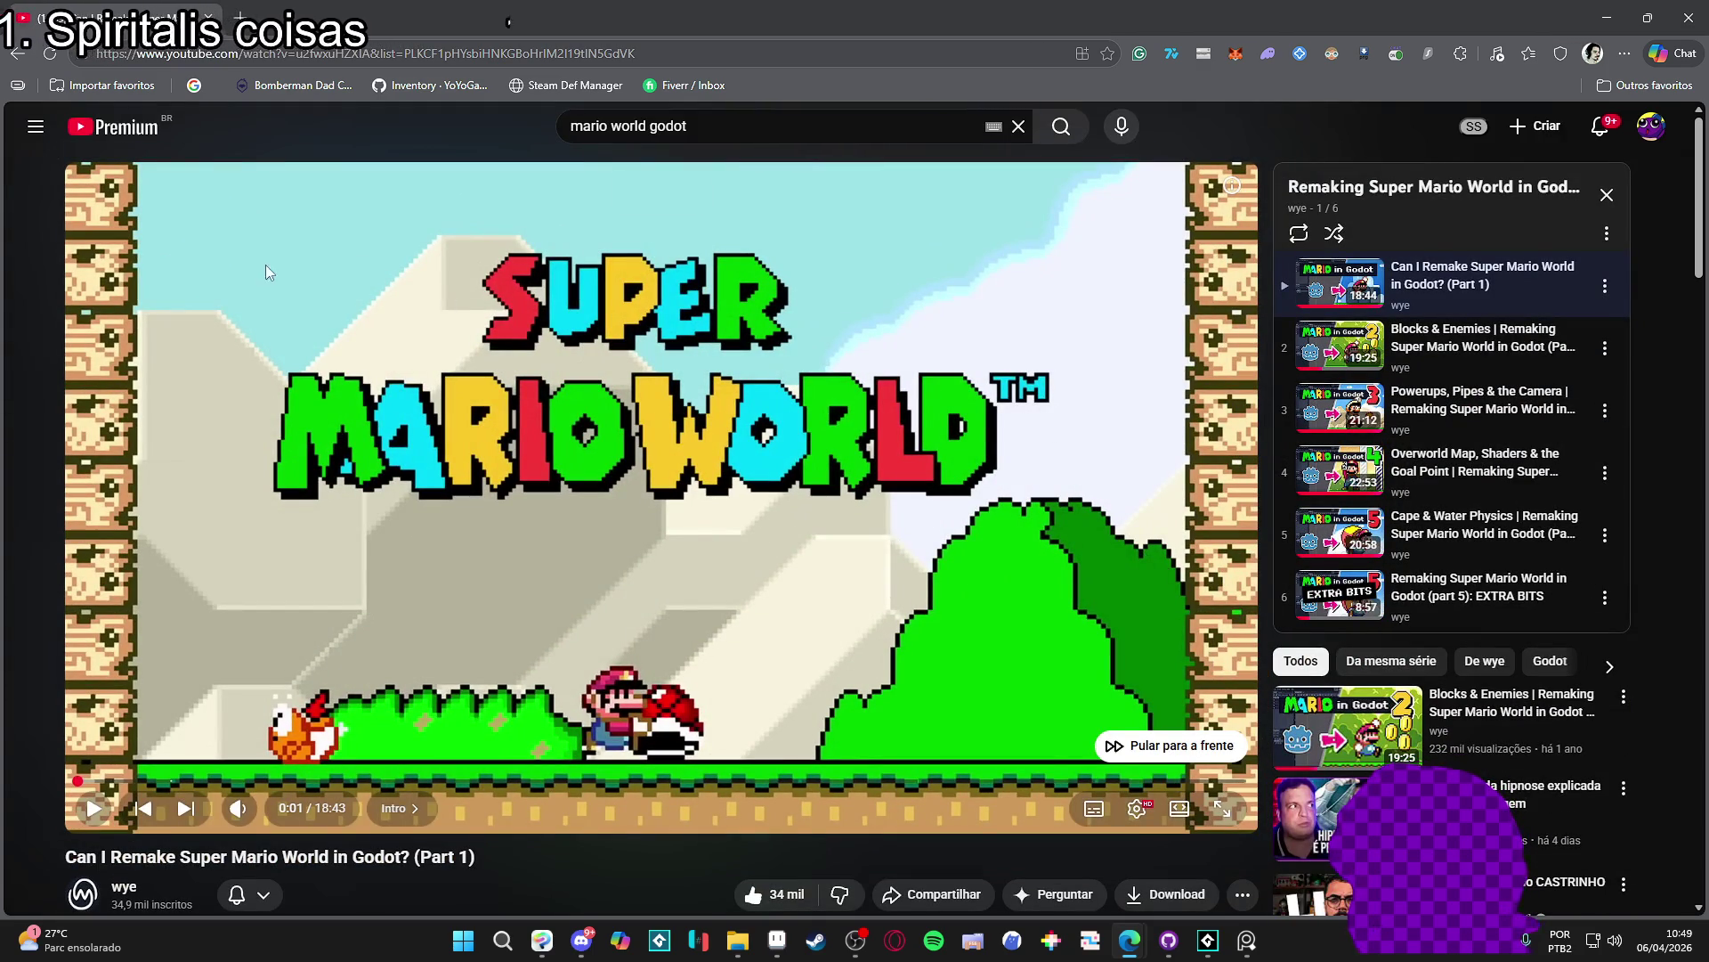
right_click(594, 347)
left_click(697, 438)
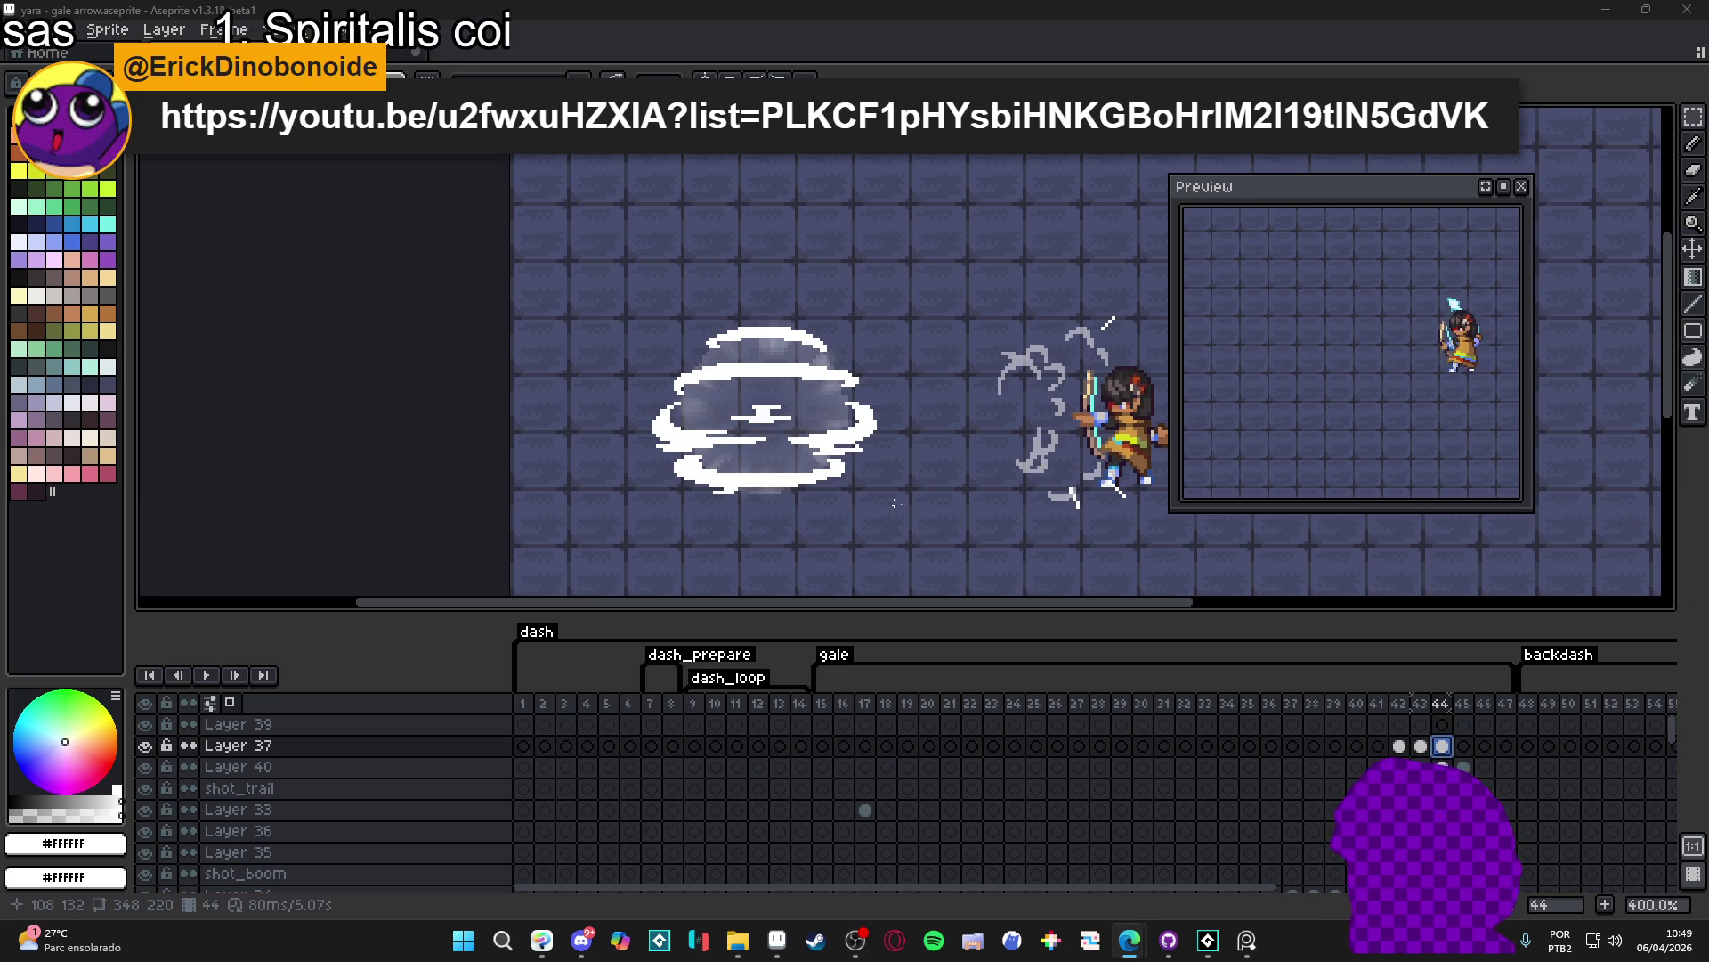
- Compare frame 43 with 44, then draw white pixels along the cloud's top edge in frame 44
left_click(1420, 746)
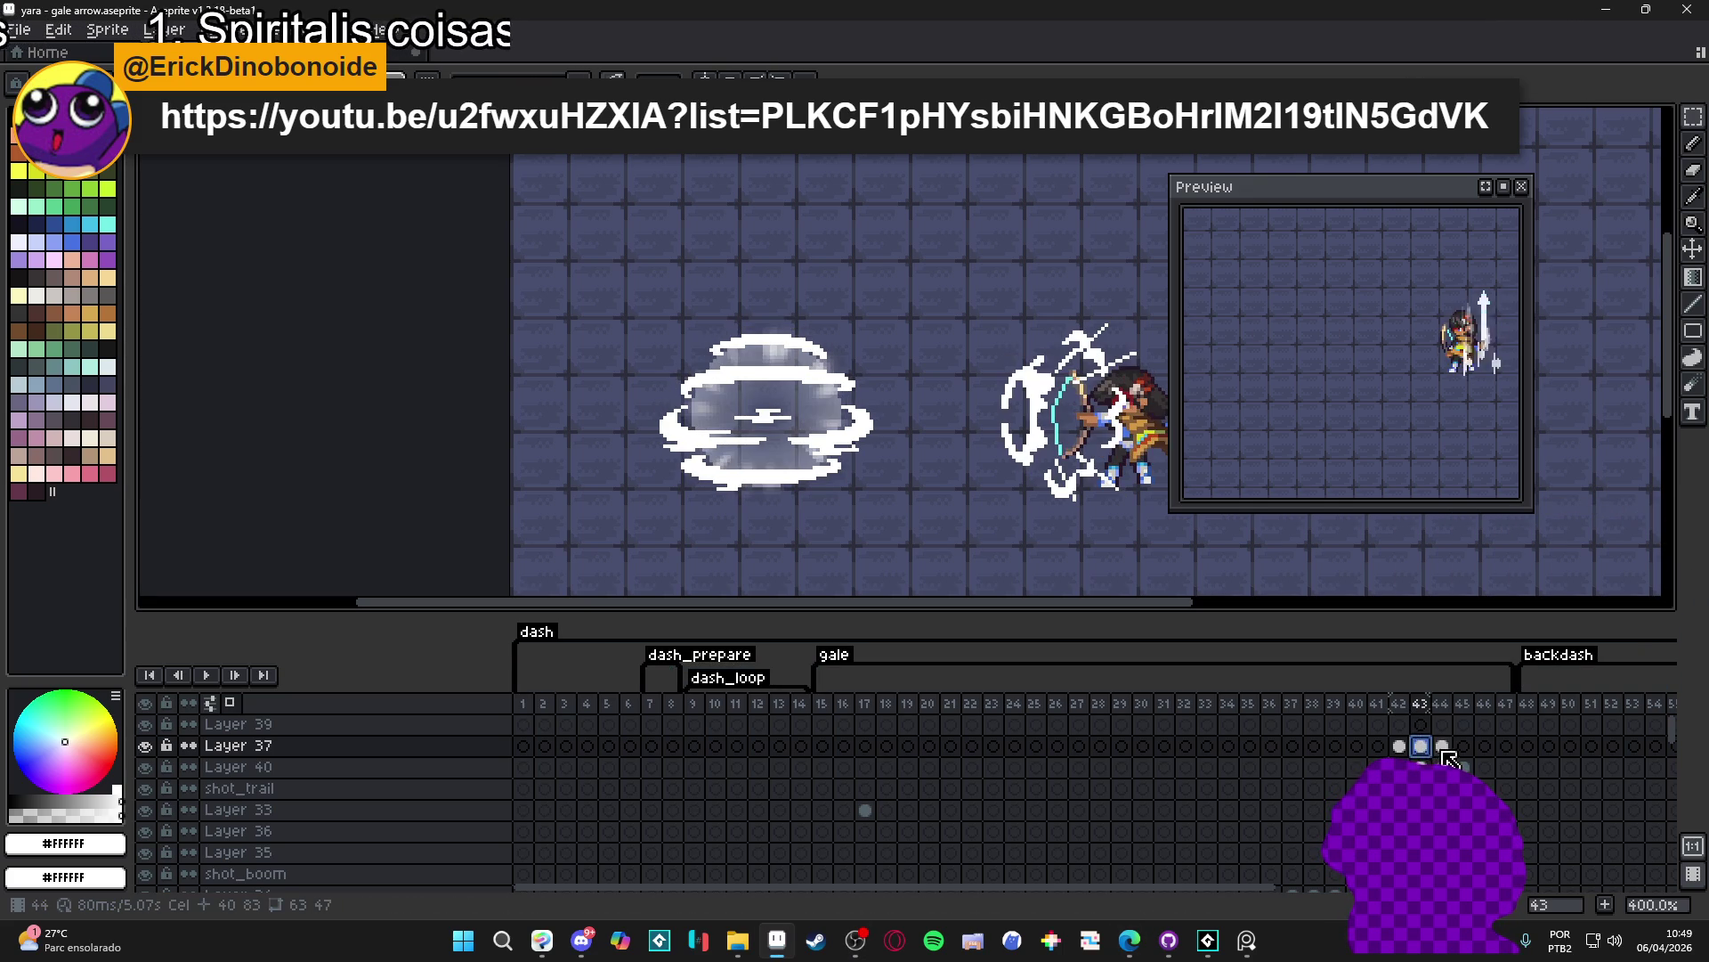
left_click(1443, 746)
scroll(750, 329, "up", 2)
scroll(750, 330, "up", 1)
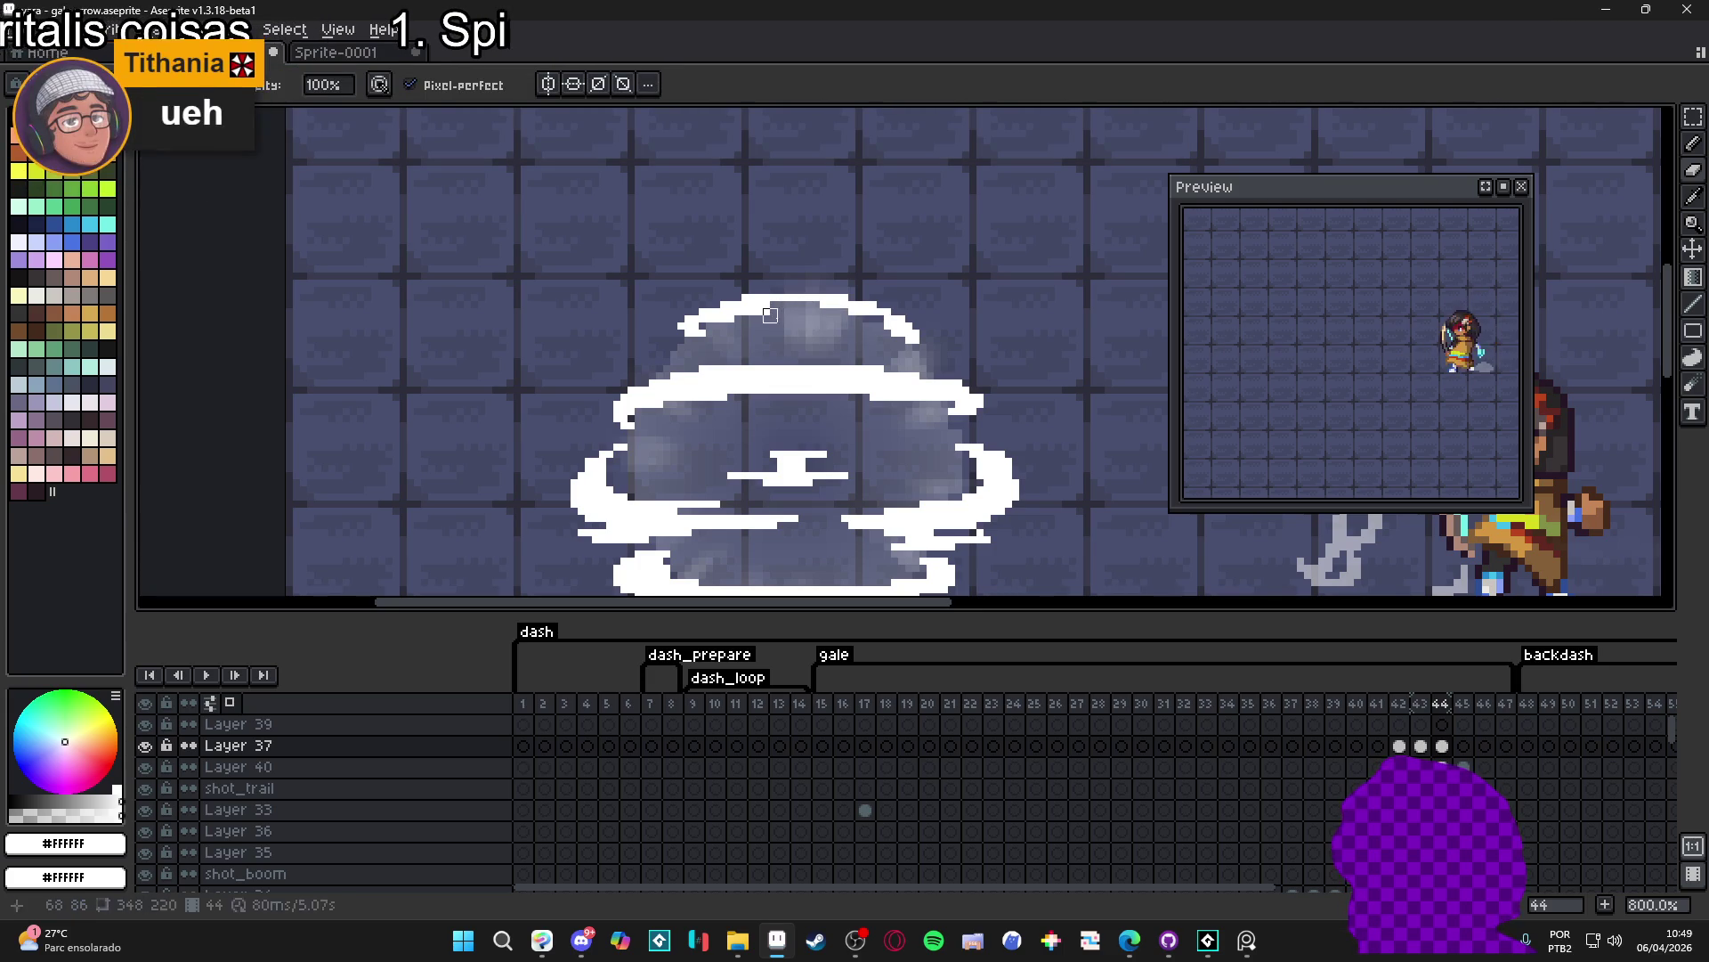
left_click_drag(691, 336, 738, 354)
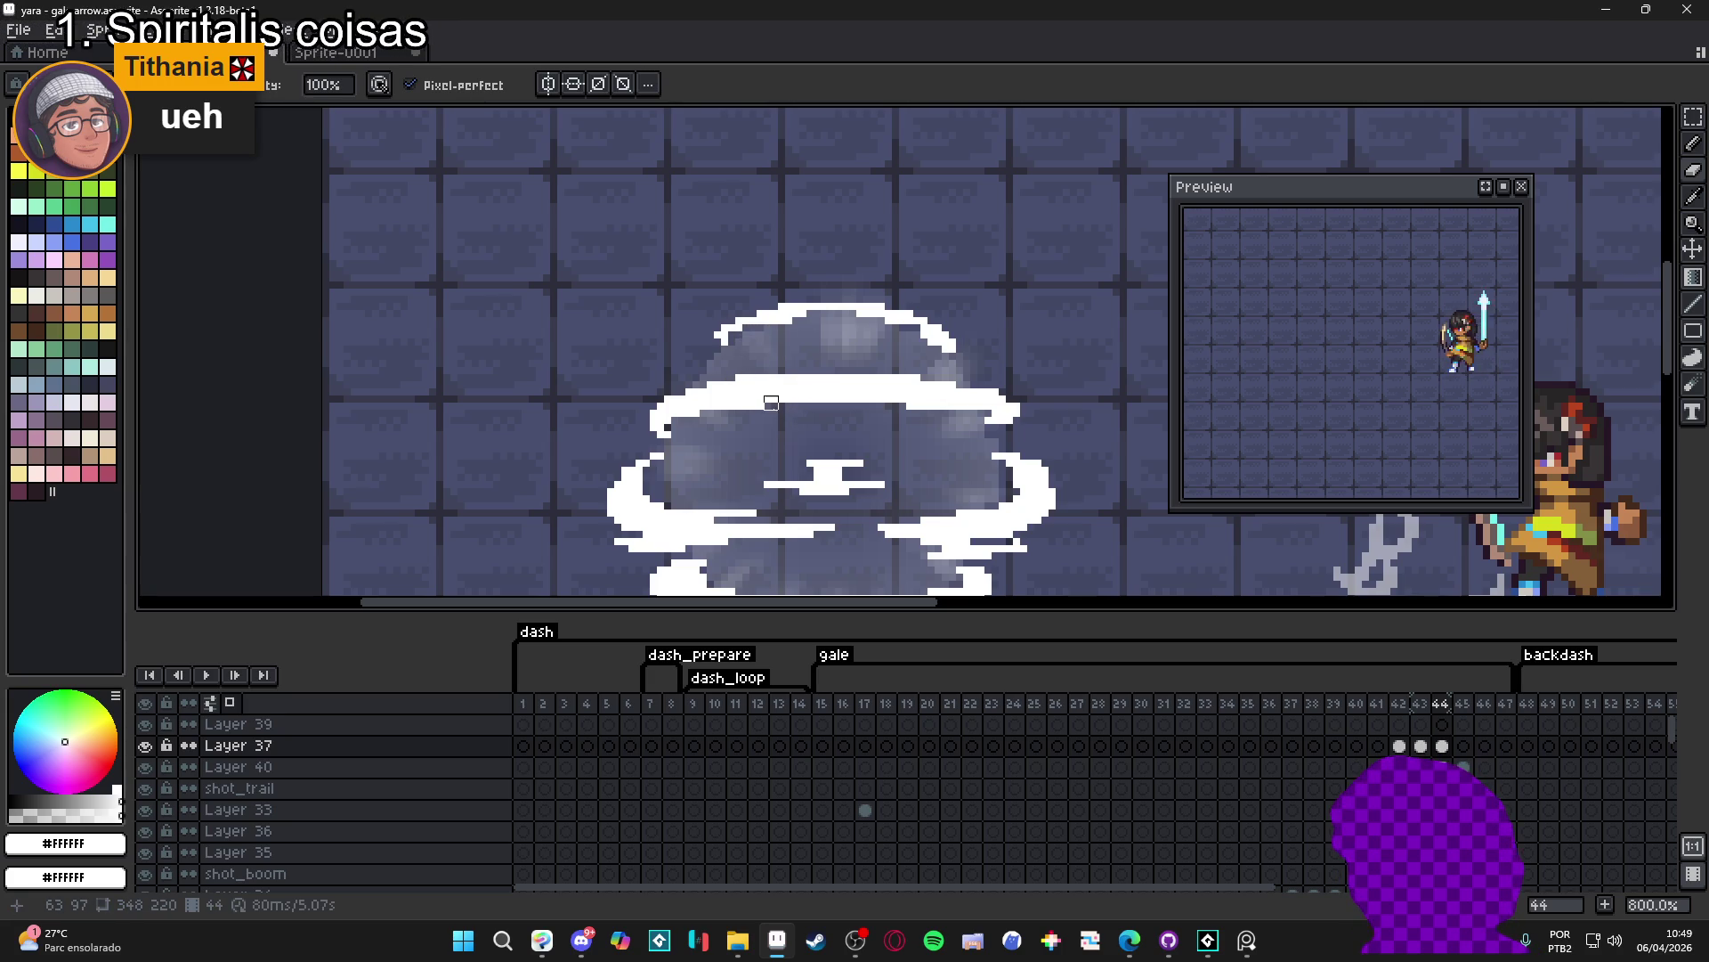
left_click(964, 411)
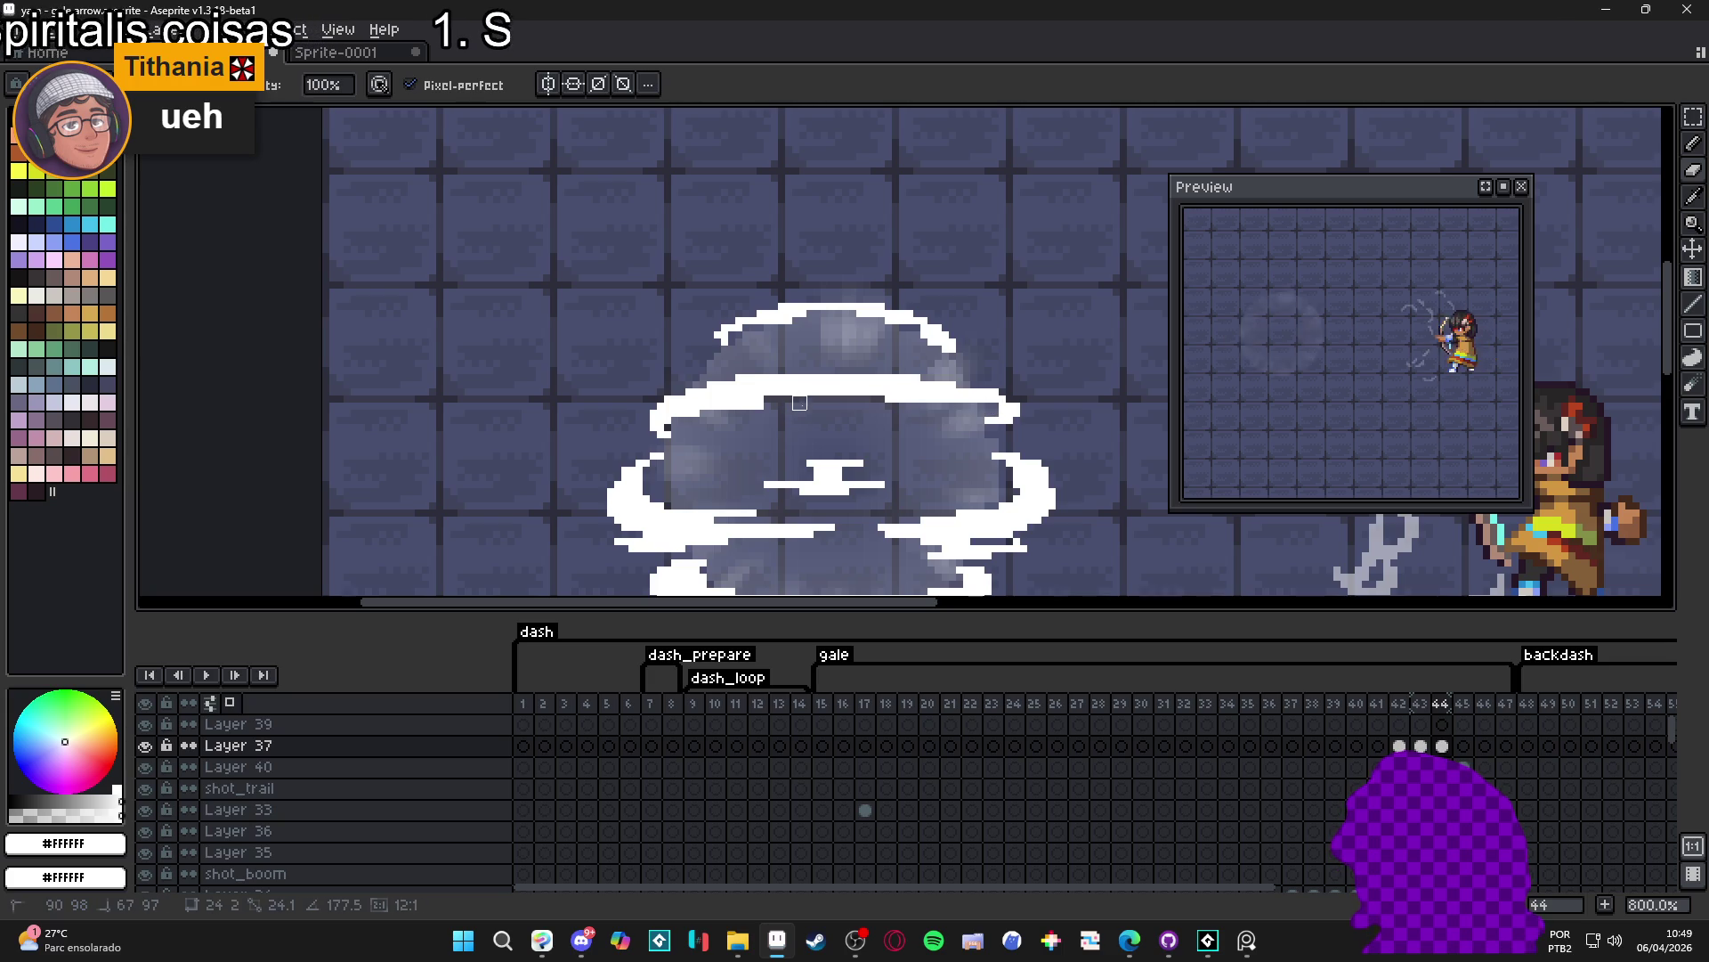
left_click_drag(785, 402, 721, 402)
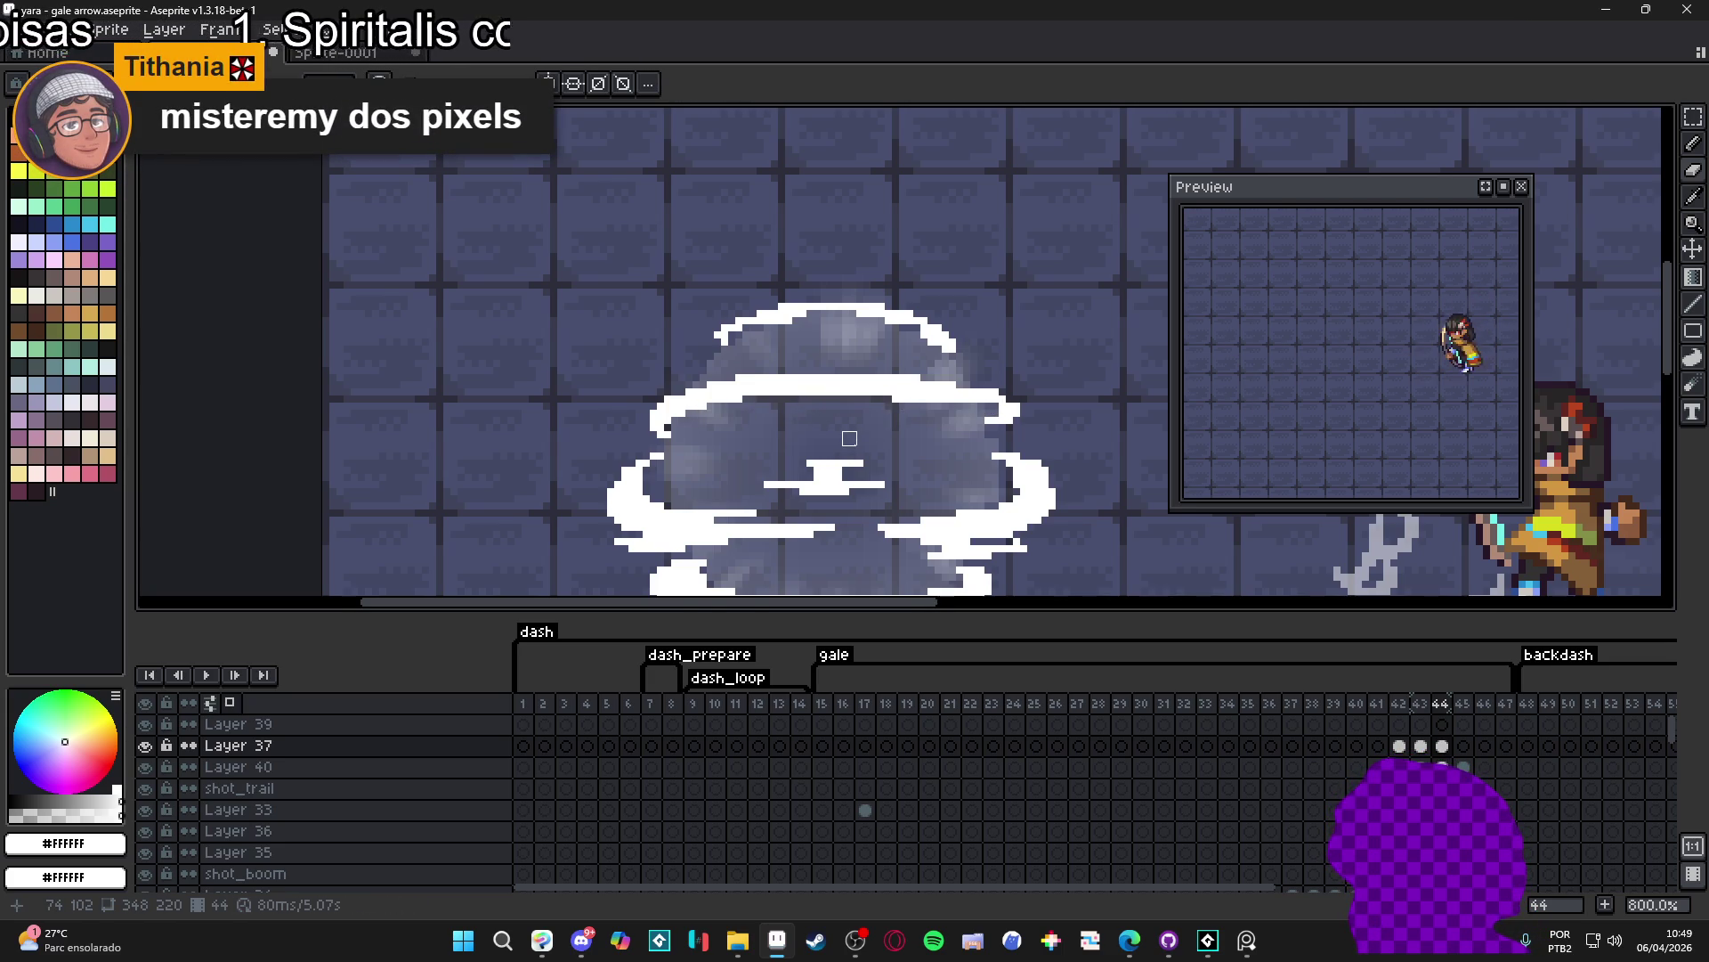
left_click_drag(849, 438, 842, 391)
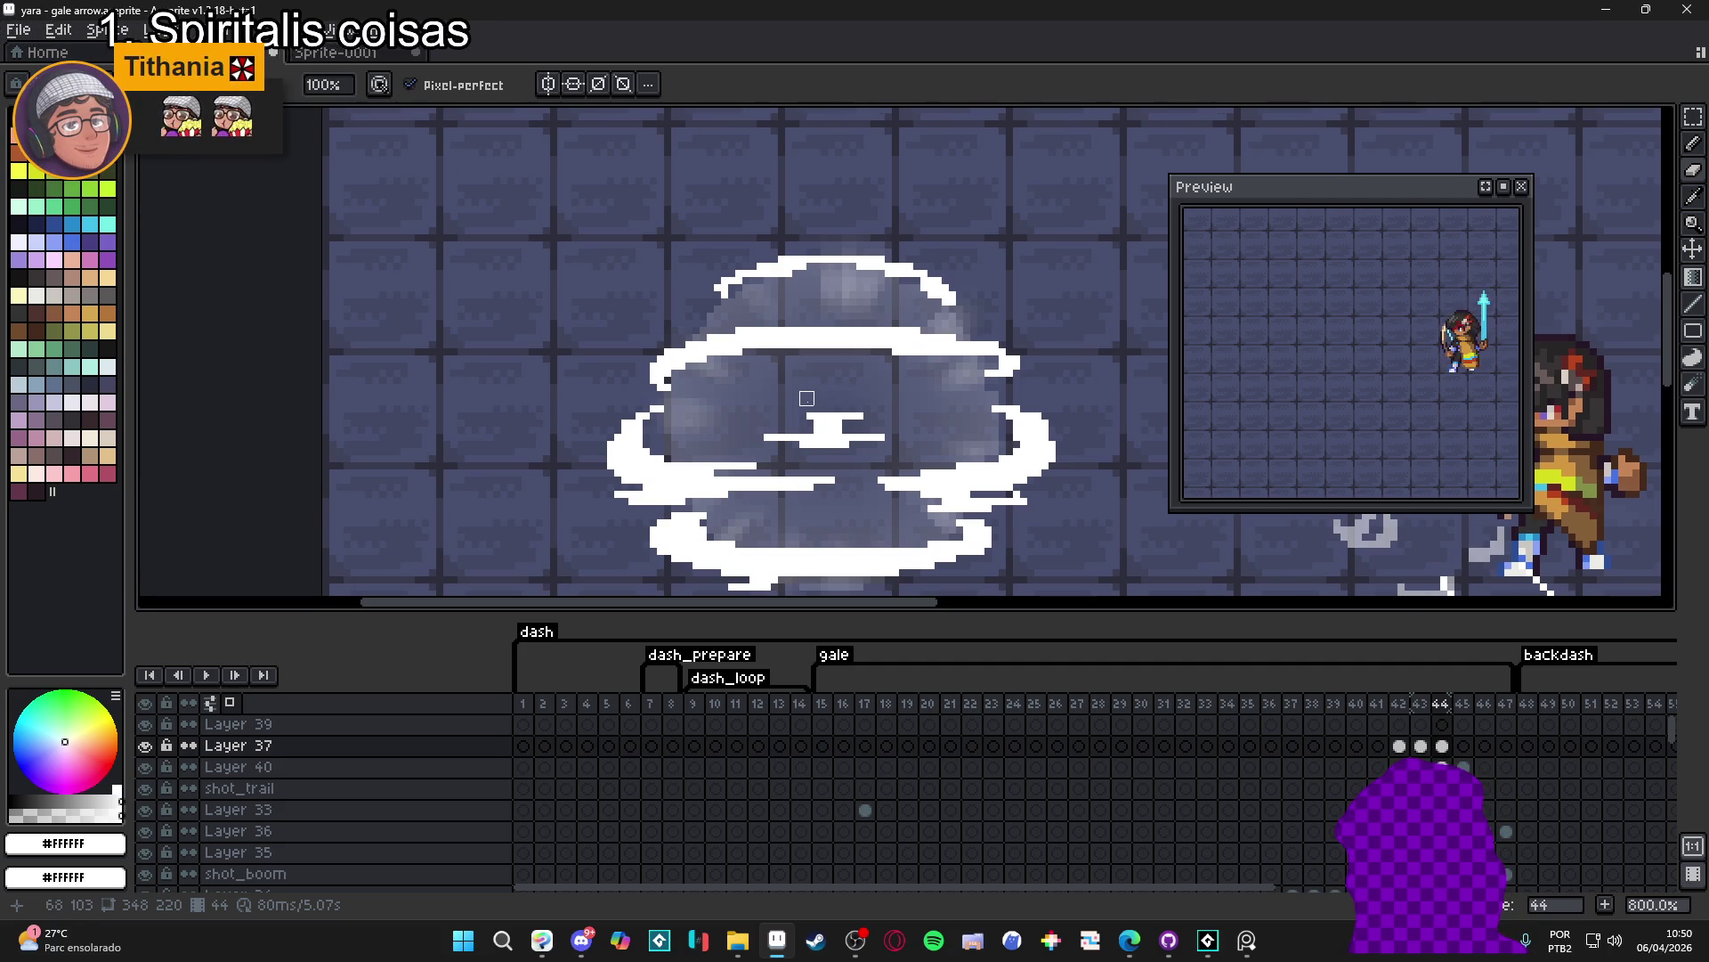
scroll(792, 405, "up", 1)
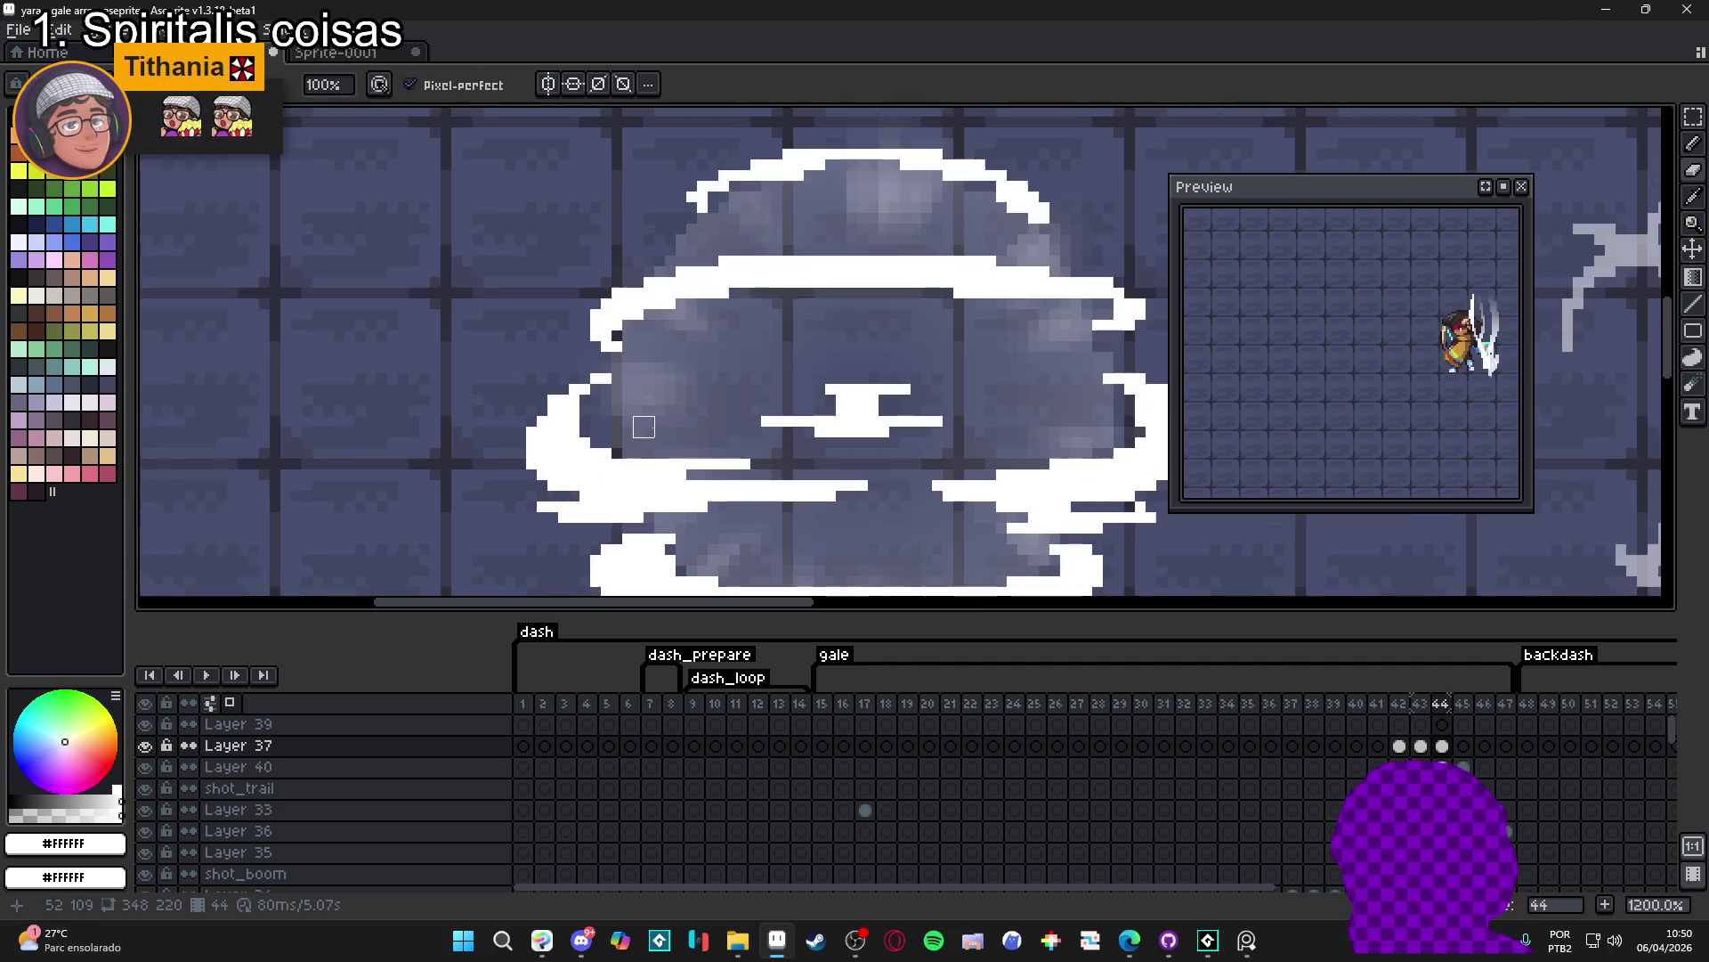
scroll(664, 423, "up", 1)
scroll(748, 402, "up", 1)
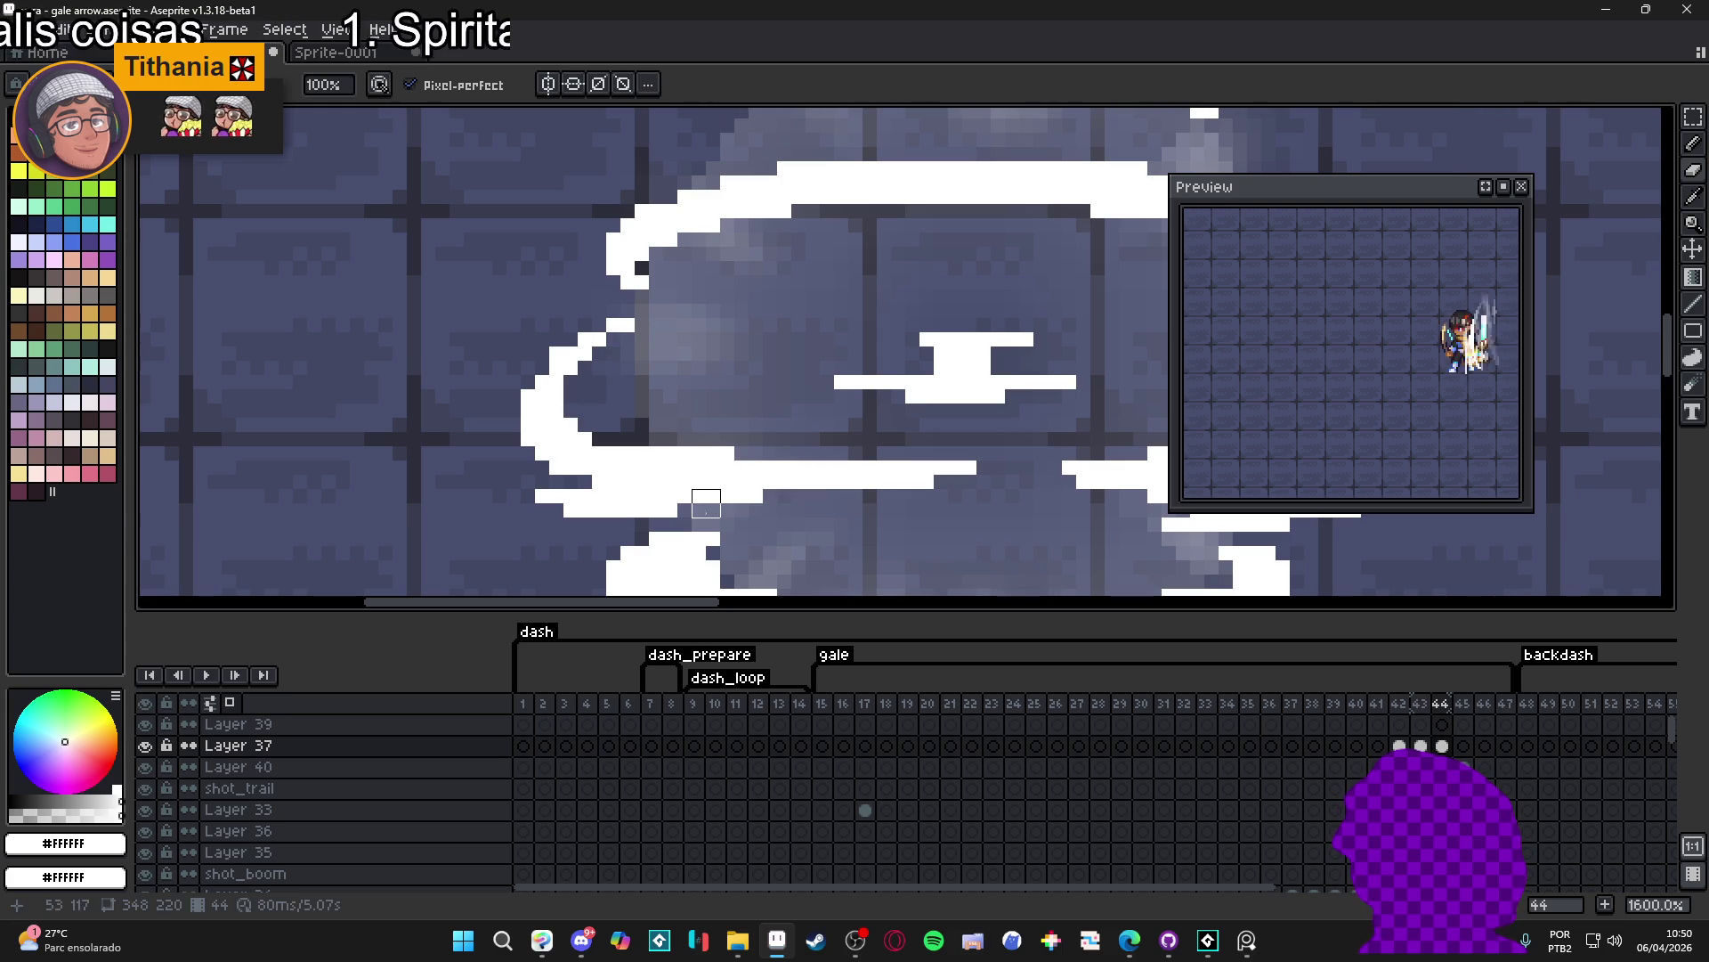
- Thin the cloud's central T-shaped mark in frame 44, undoing the erase of the bar beneath it
left_click_drag(915, 393, 848, 404)
key("ctrl+z")
key("ctrl+z")
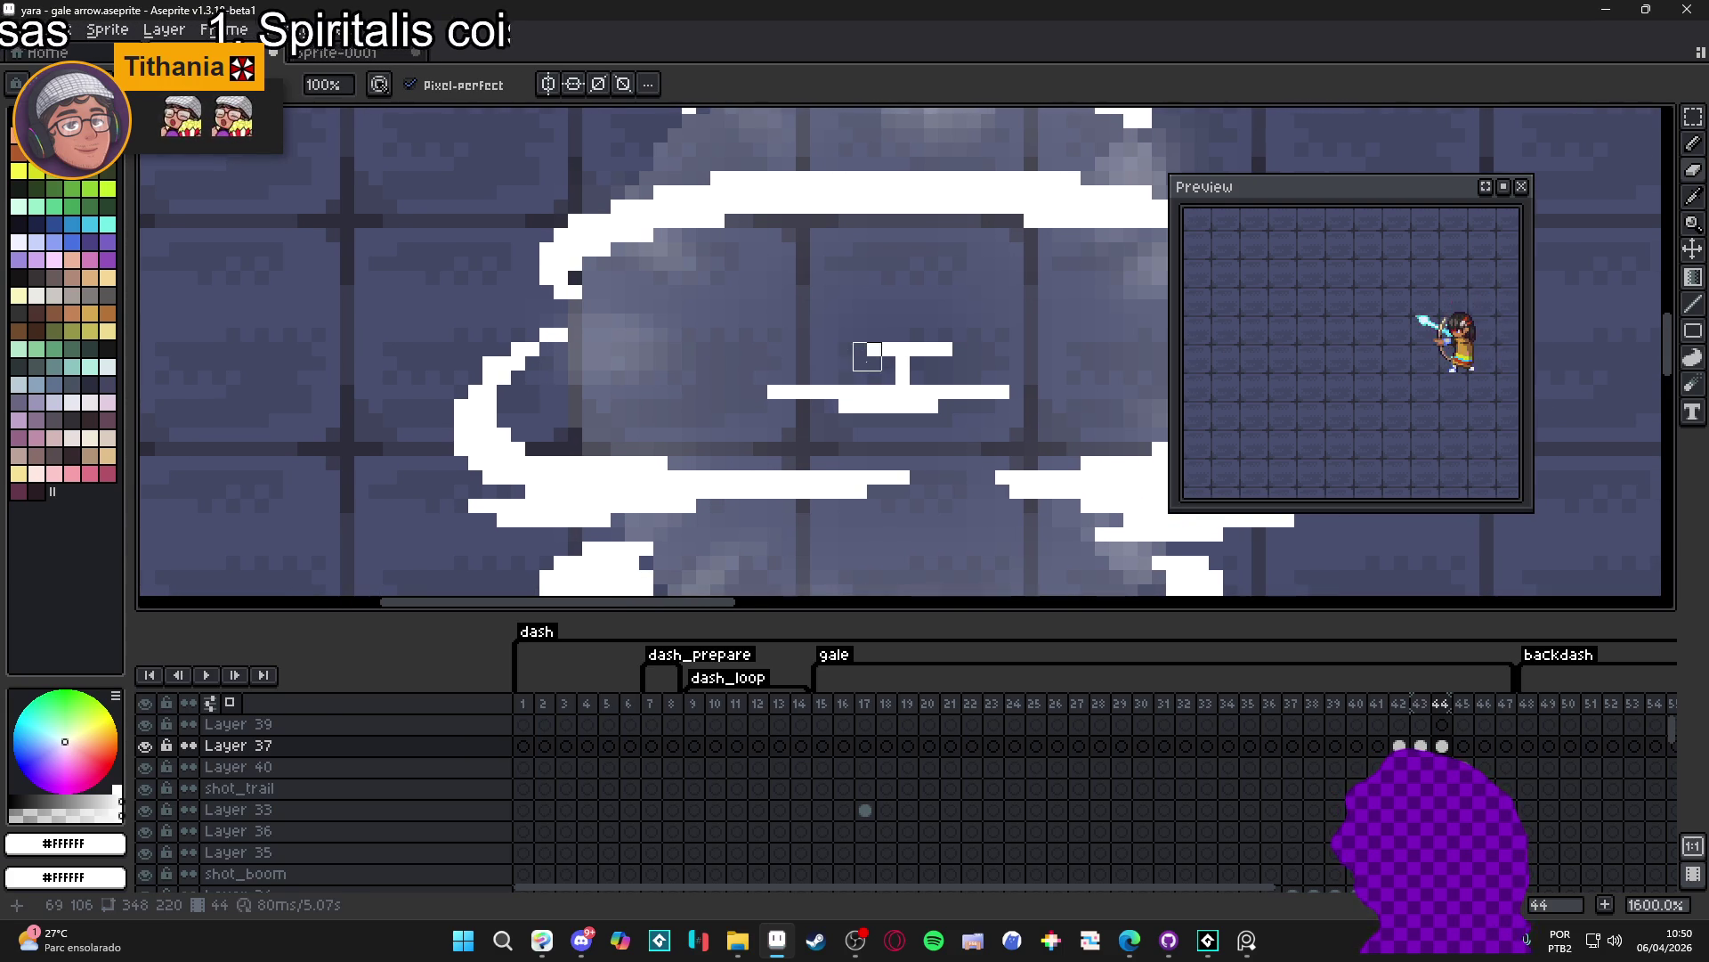
left_click_drag(838, 398, 910, 413)
key("ctrl+z")
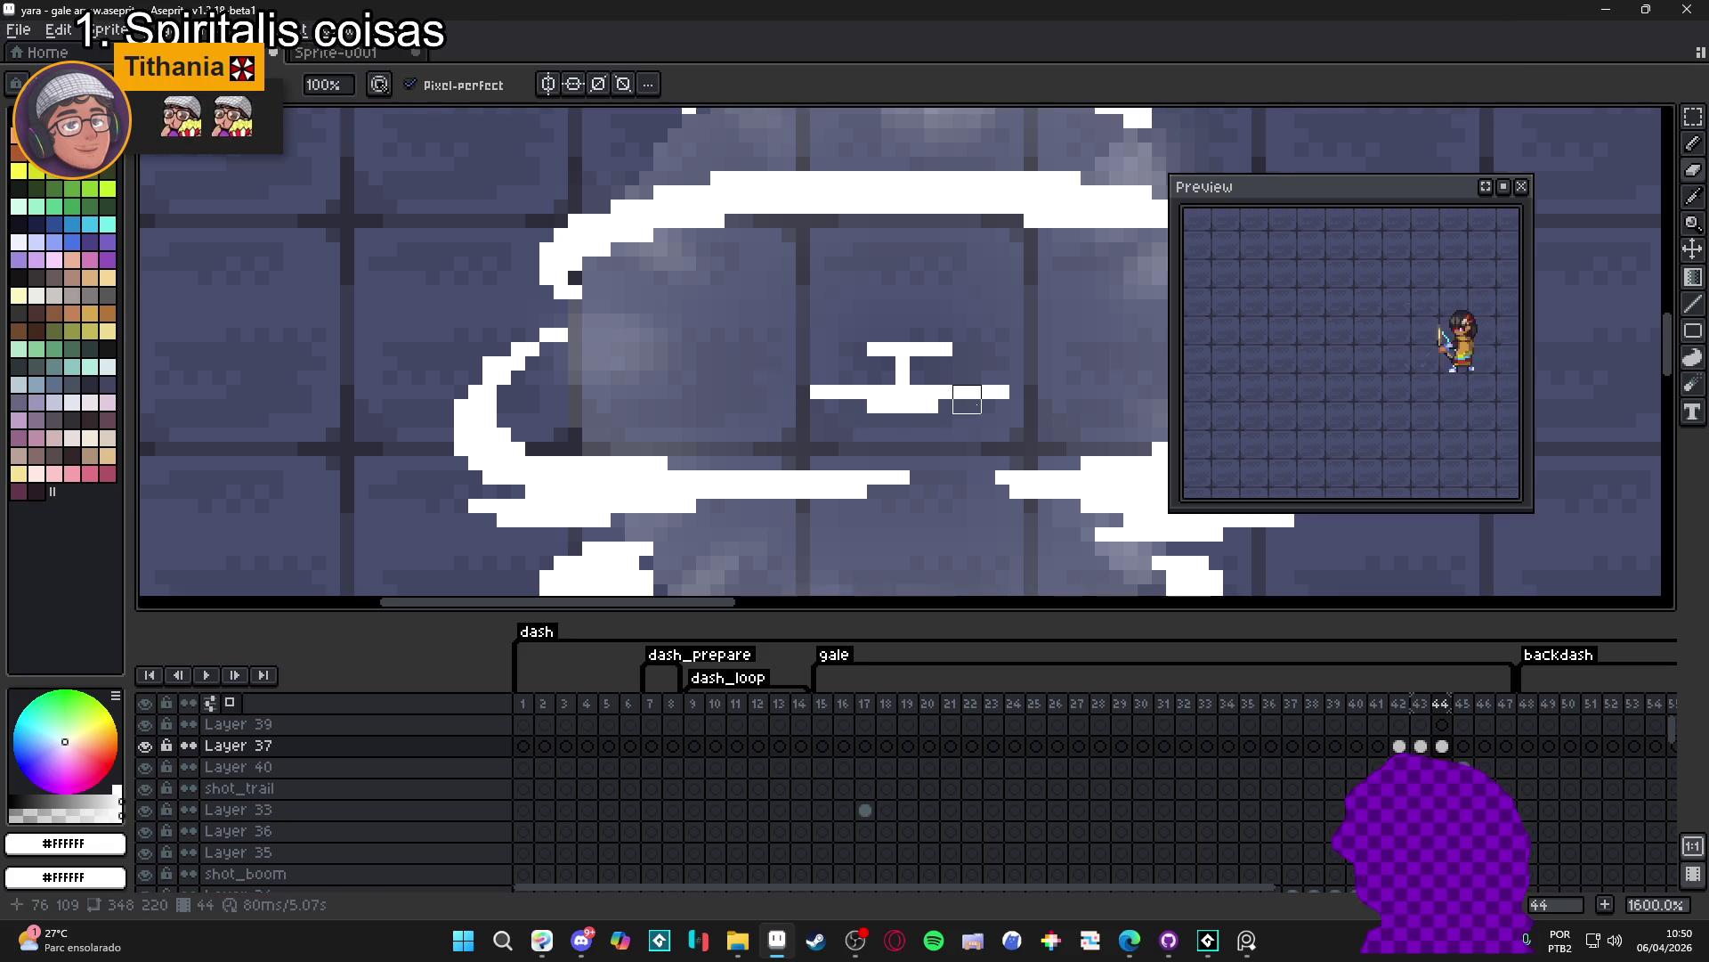
scroll(930, 438, "down", 1)
scroll(929, 439, "down", 1)
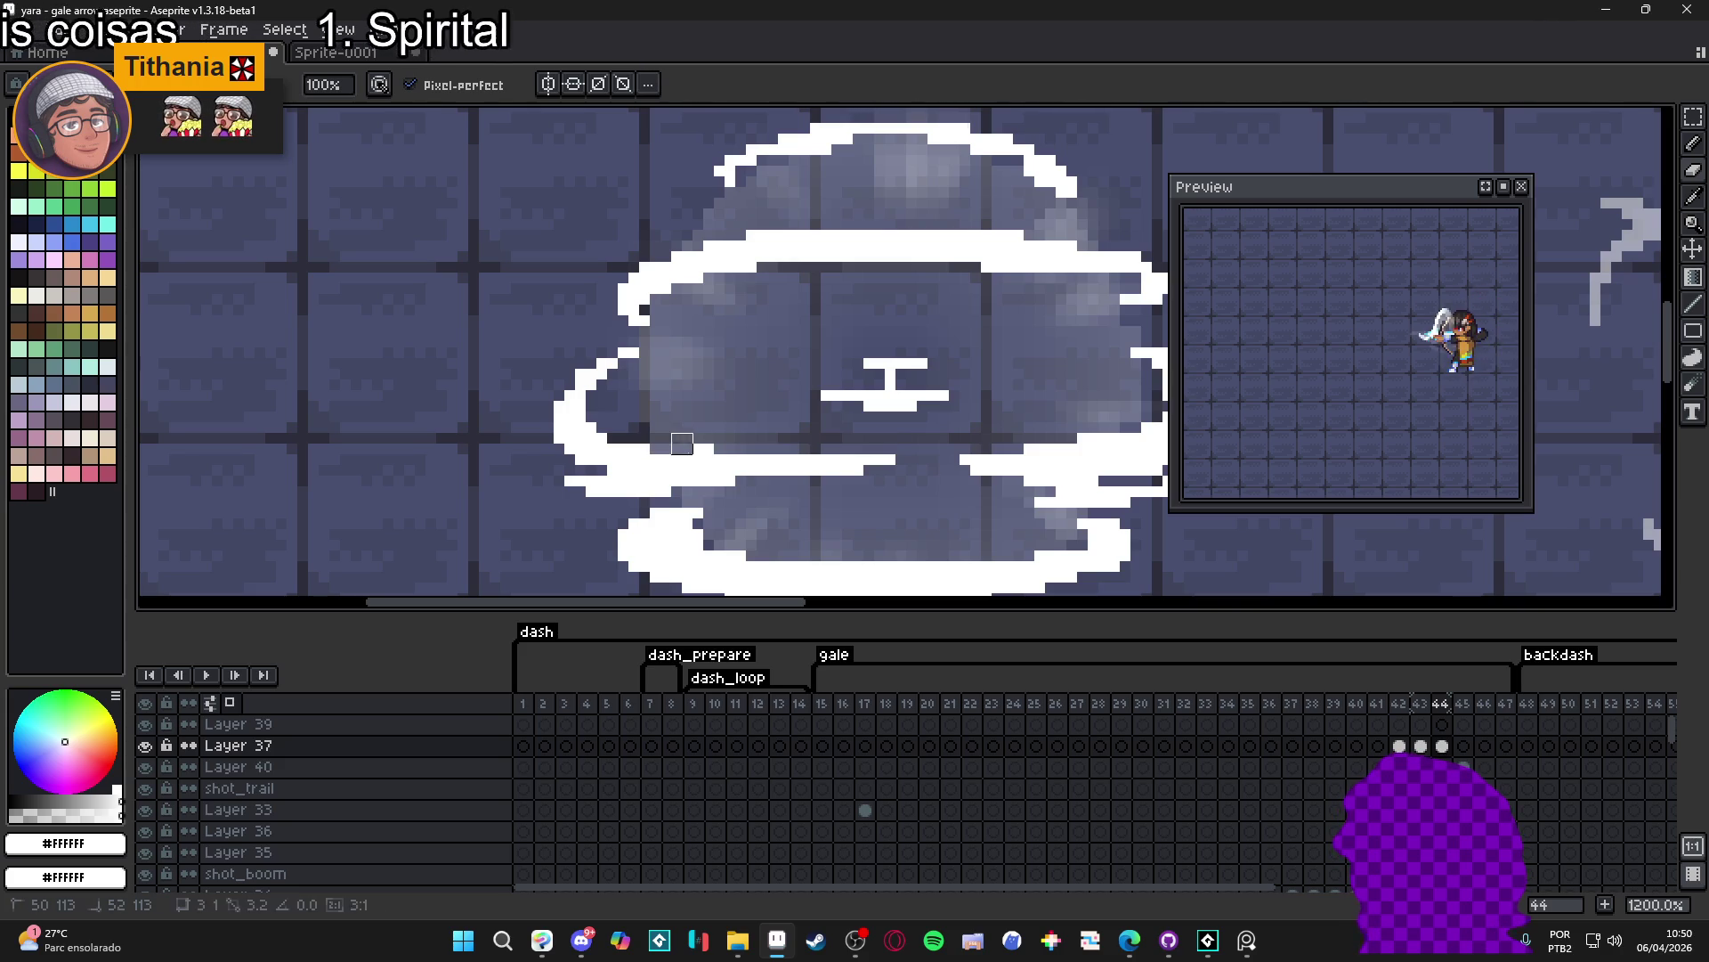
left_click_drag(991, 444, 676, 516)
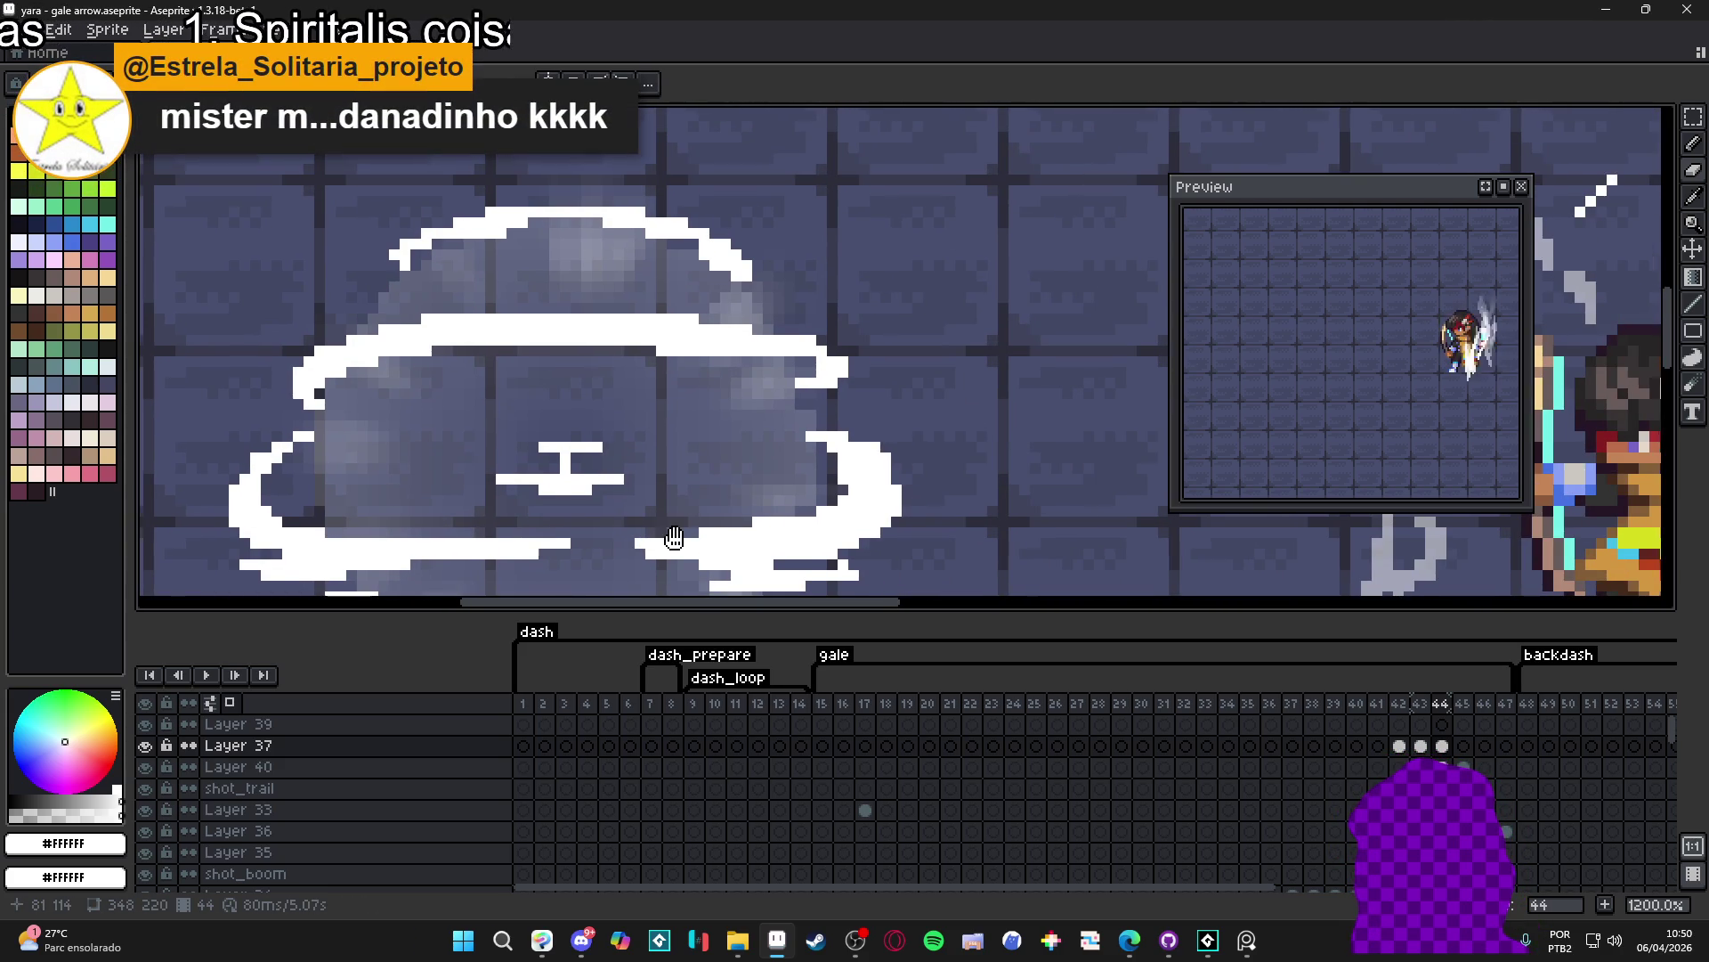
scroll(725, 523, "down", 3)
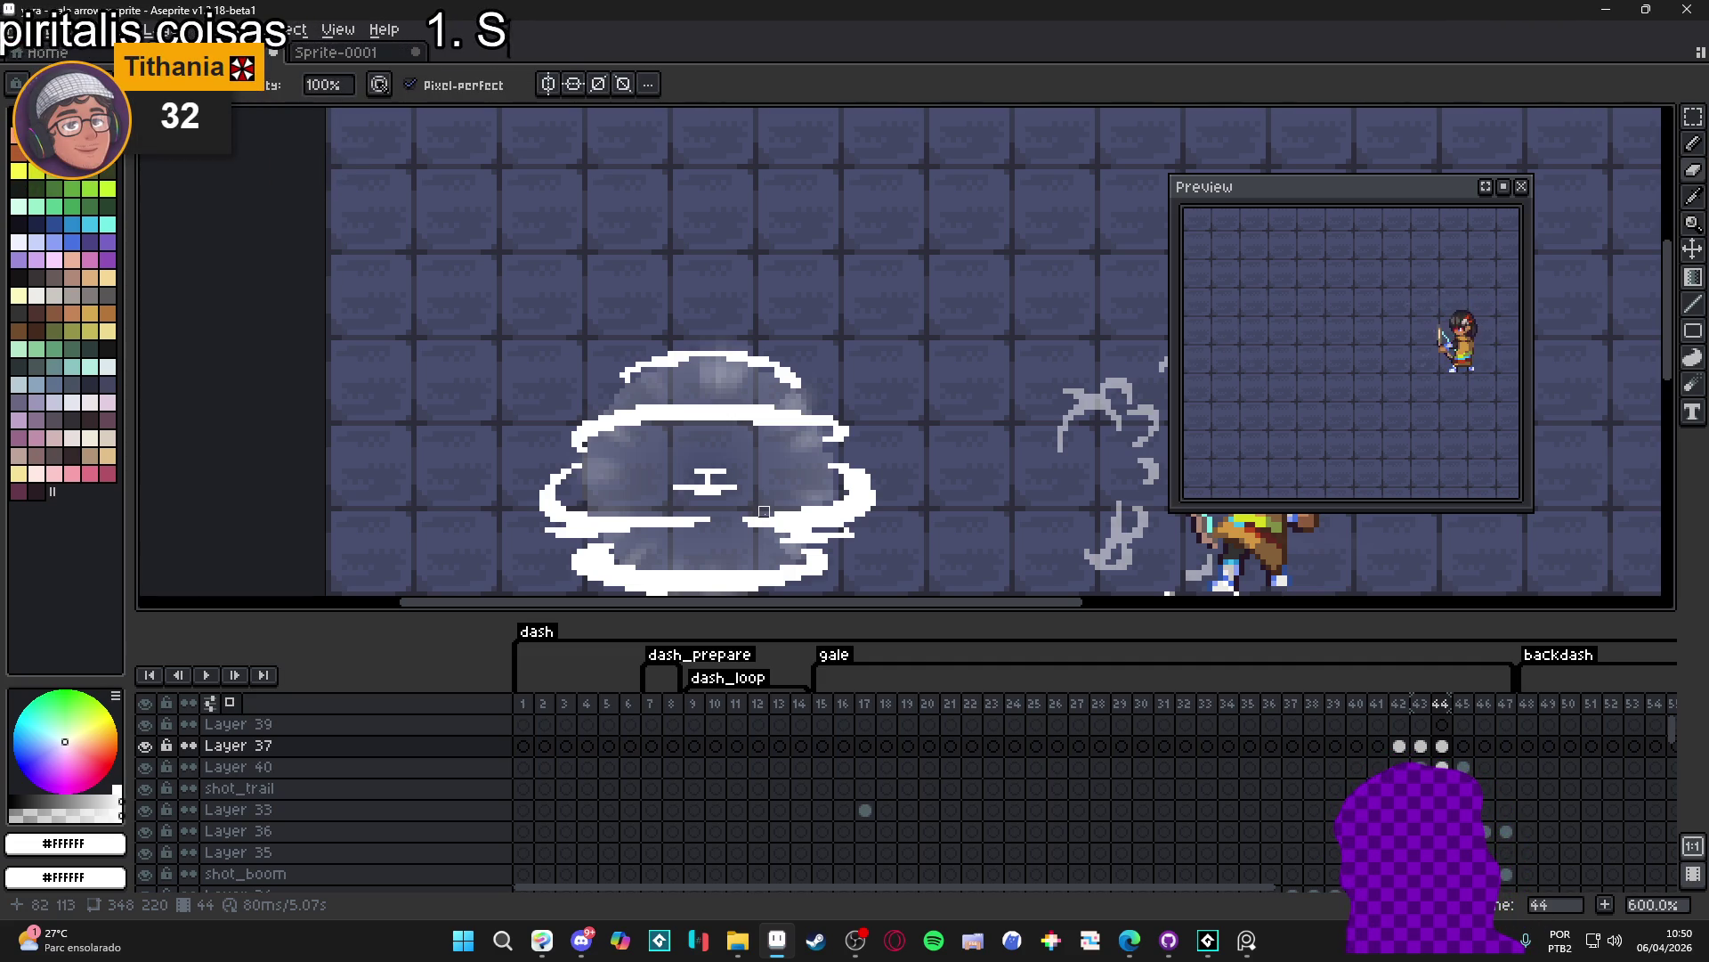
scroll(766, 510, "up", 1)
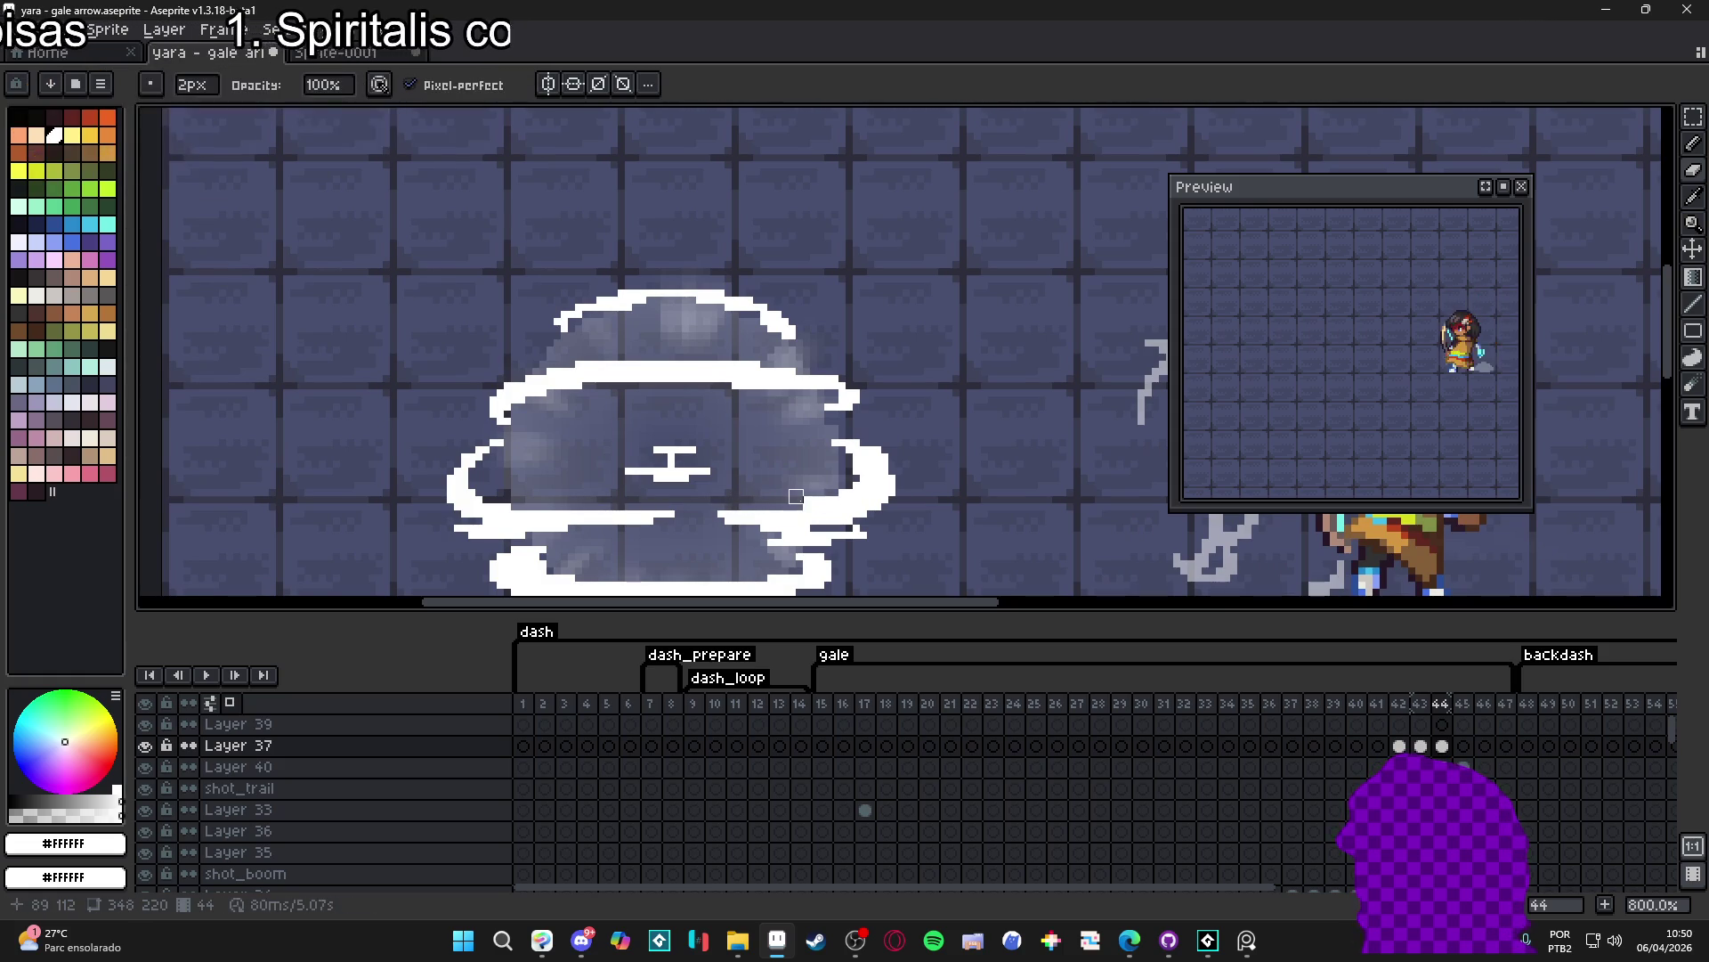
- Redraw a bit of the cloud outline, erase a strip along its top edge and stray pixels, checking against frame 43
left_click_drag(828, 489, 840, 490)
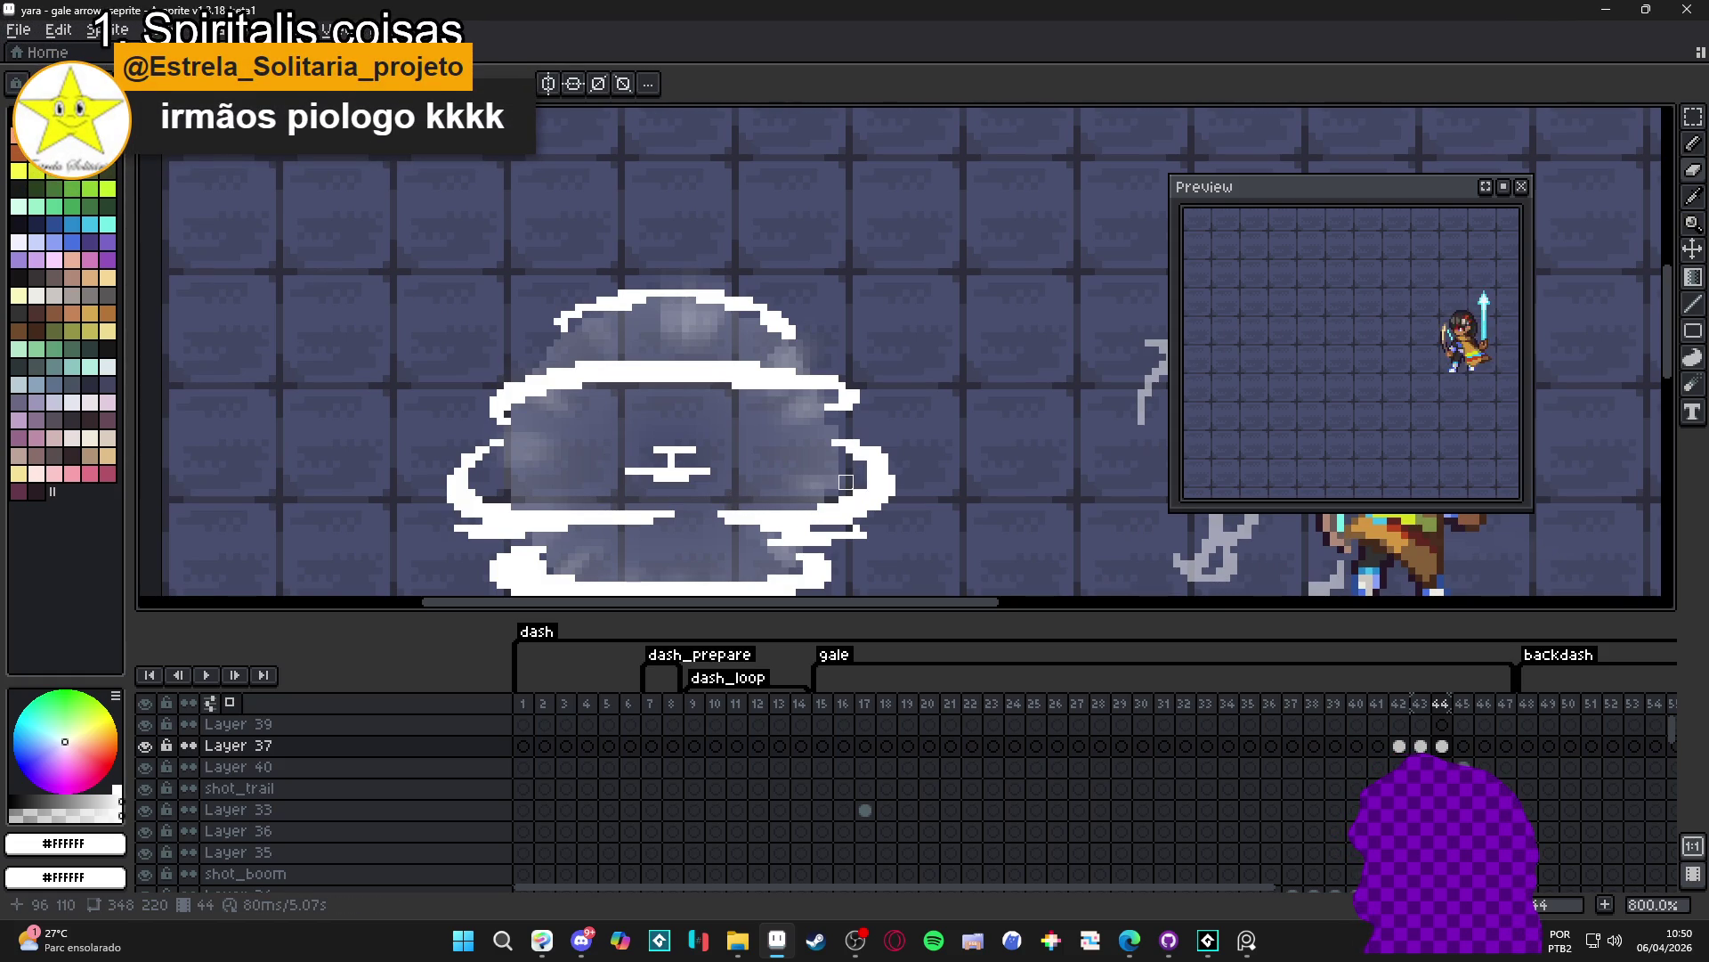
left_click_drag(840, 460, 858, 469)
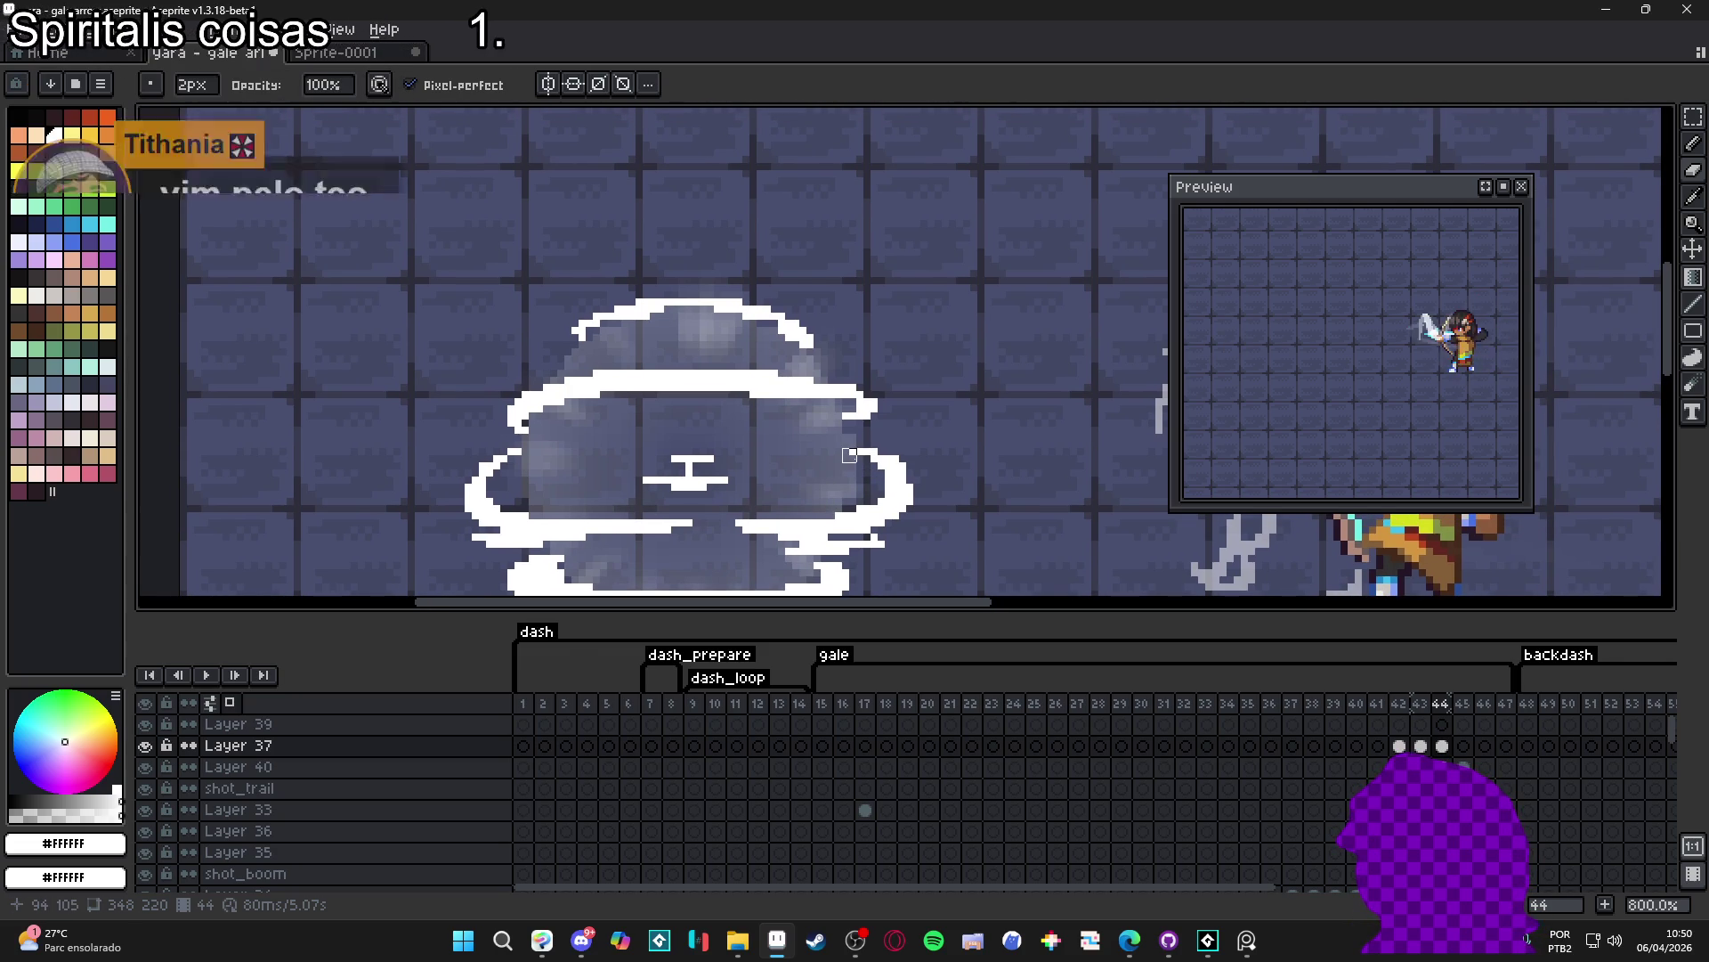
scroll(862, 473, "down", 3)
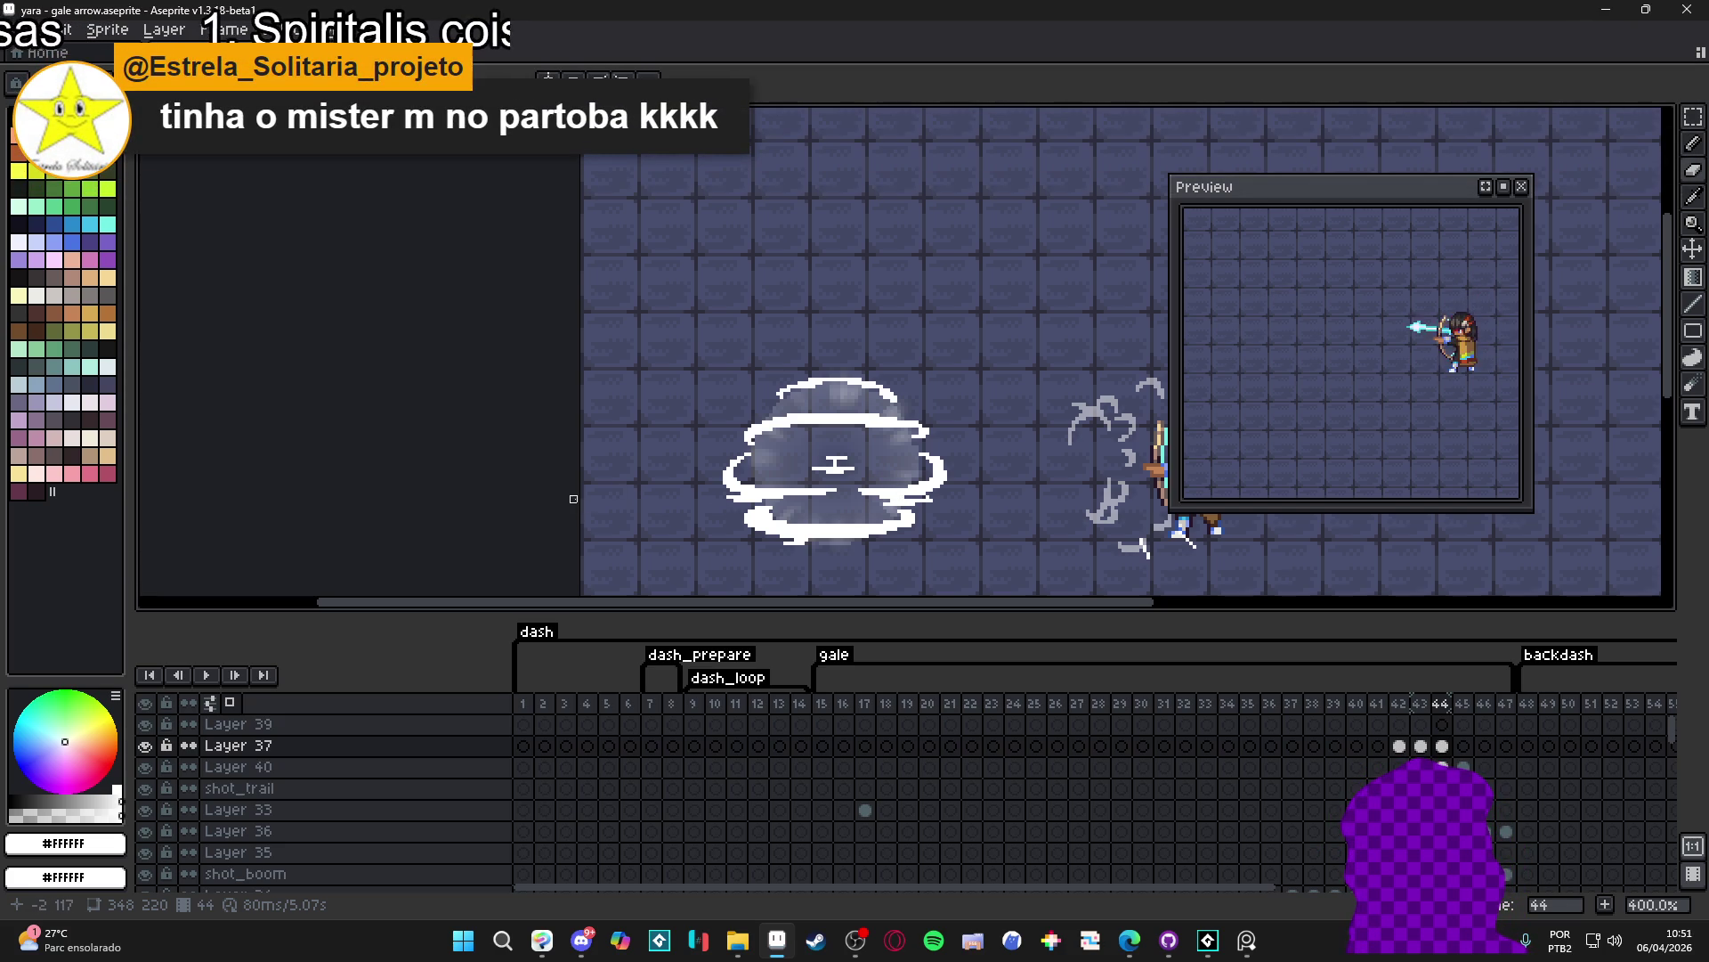
scroll(622, 420, "up", 2)
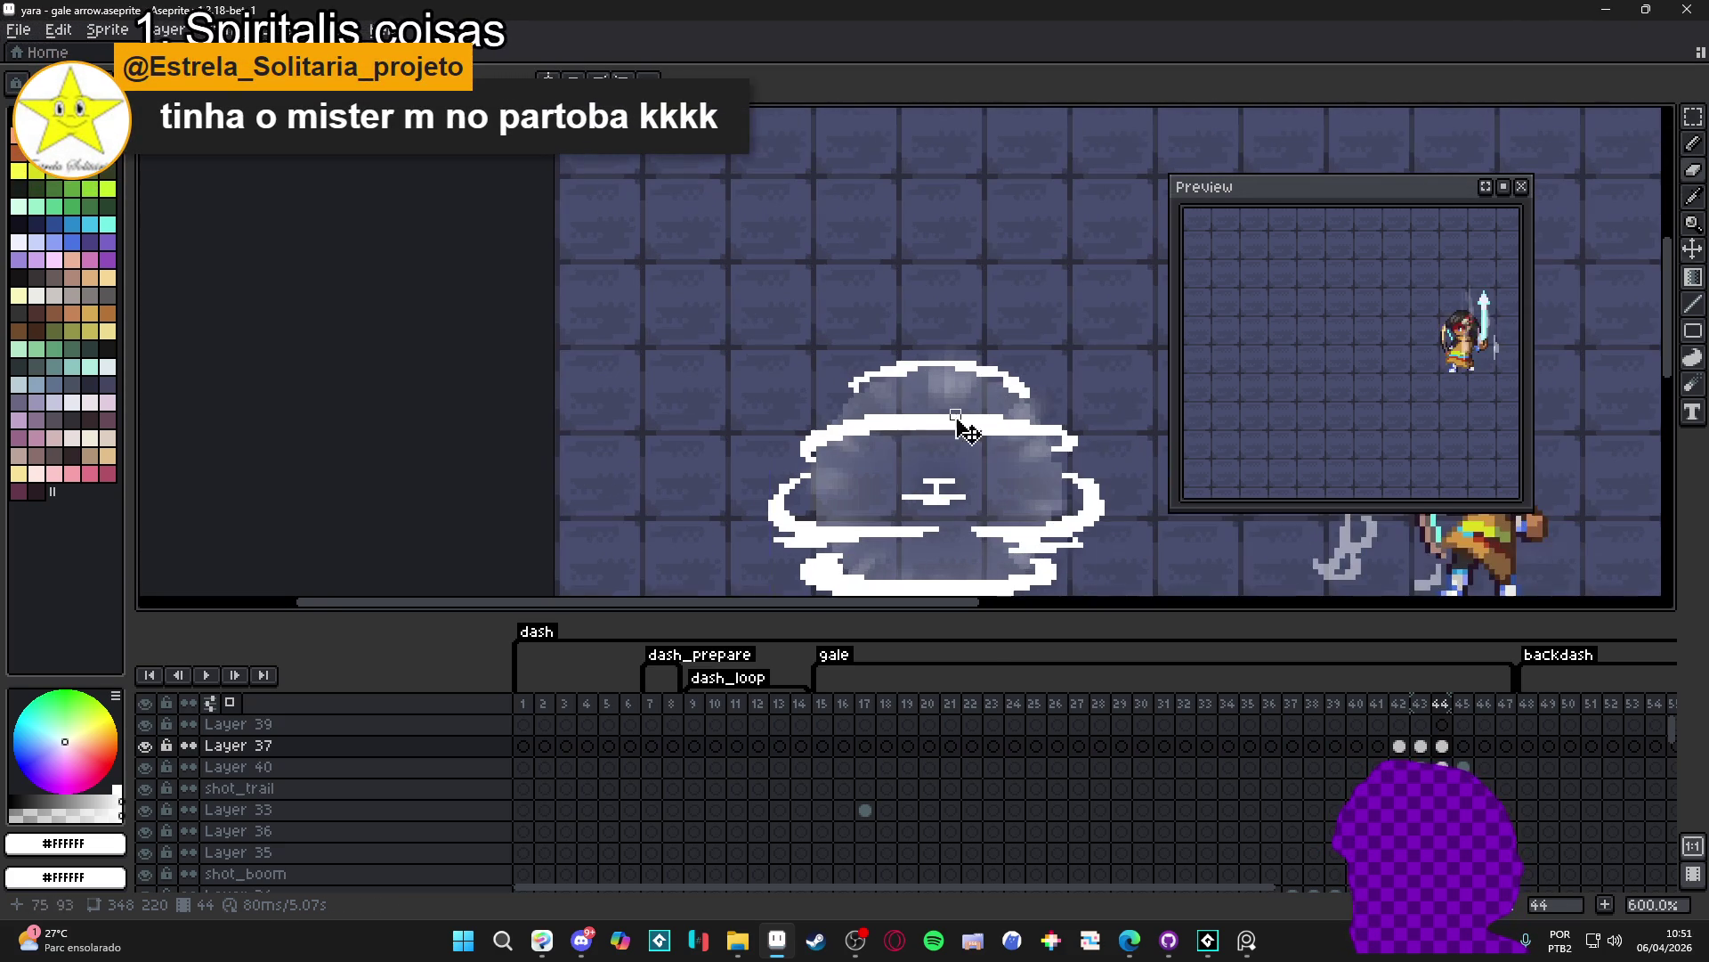
scroll(952, 423, "up", 1)
left_click_drag(979, 435, 822, 406)
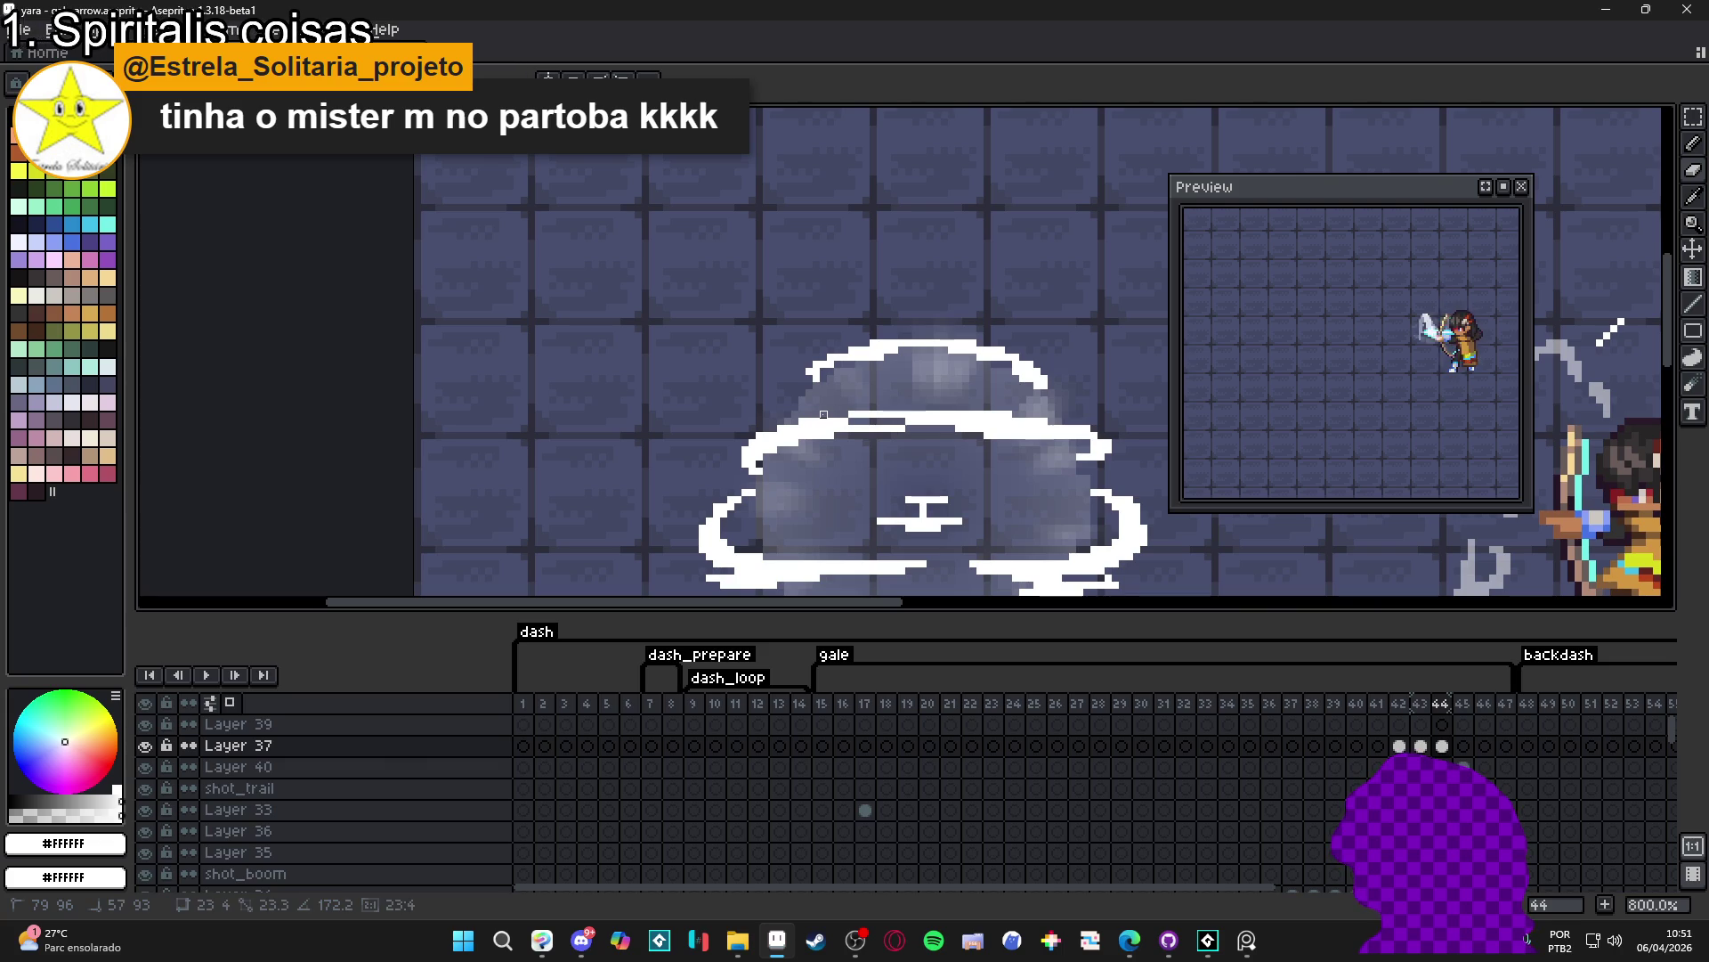
scroll(824, 414, "up", 1)
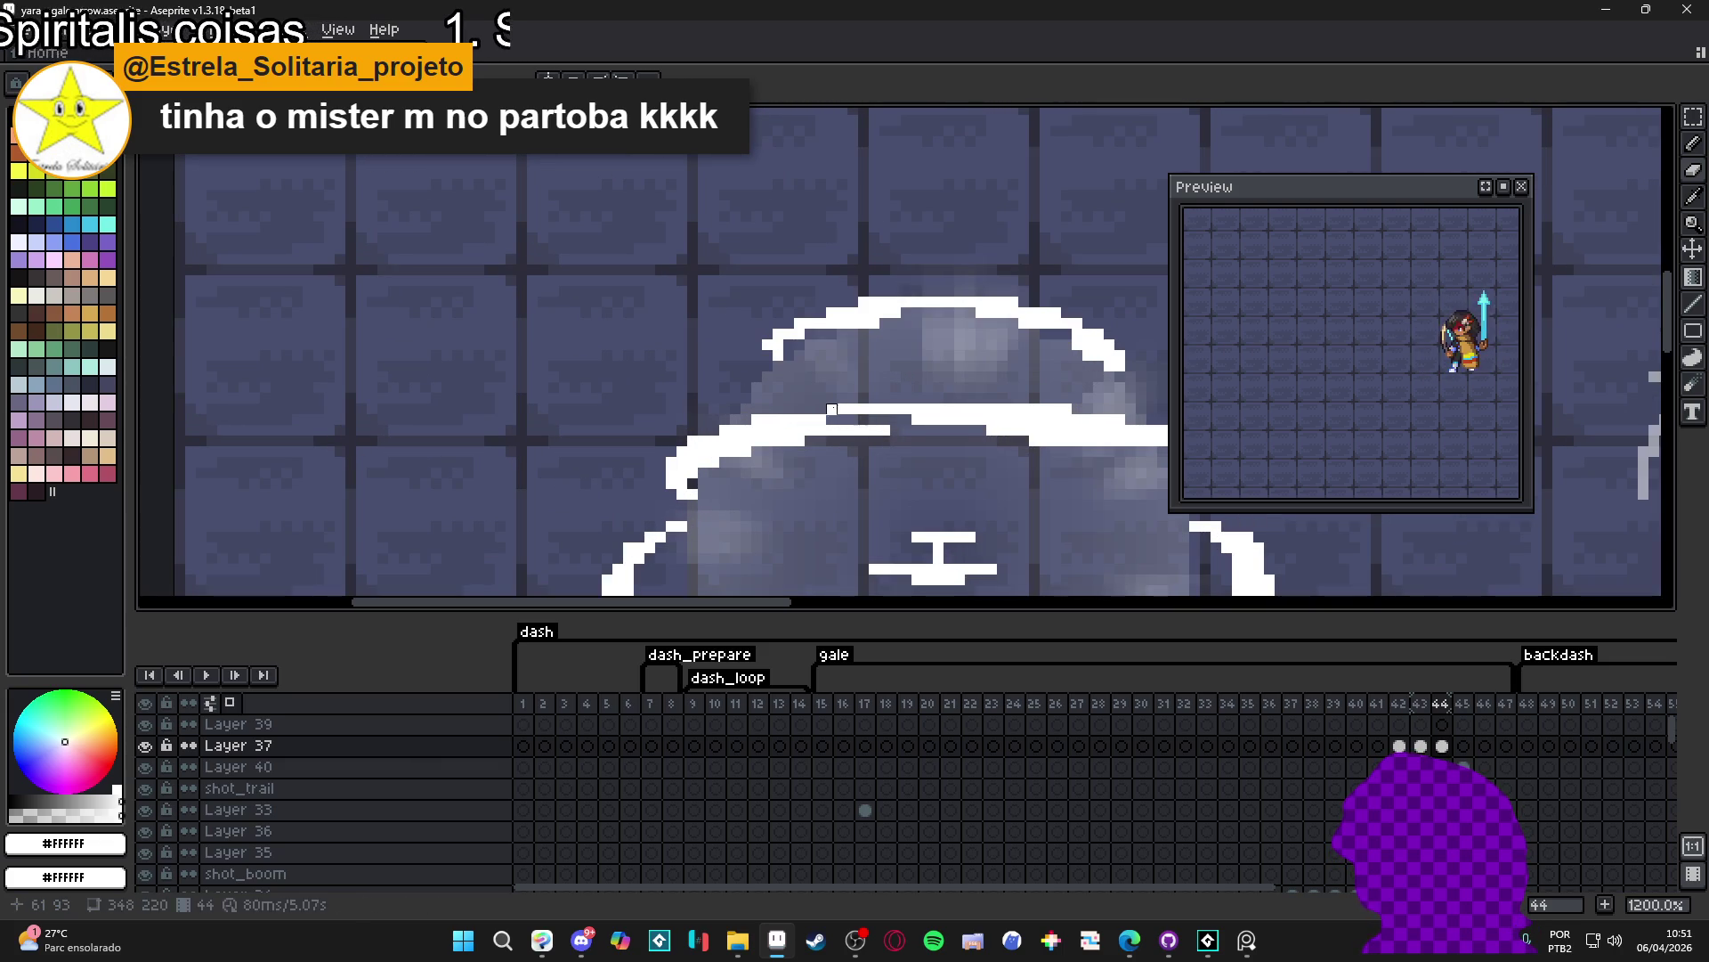
scroll(842, 416, "down", 3)
left_click(1419, 745)
left_click(1440, 745)
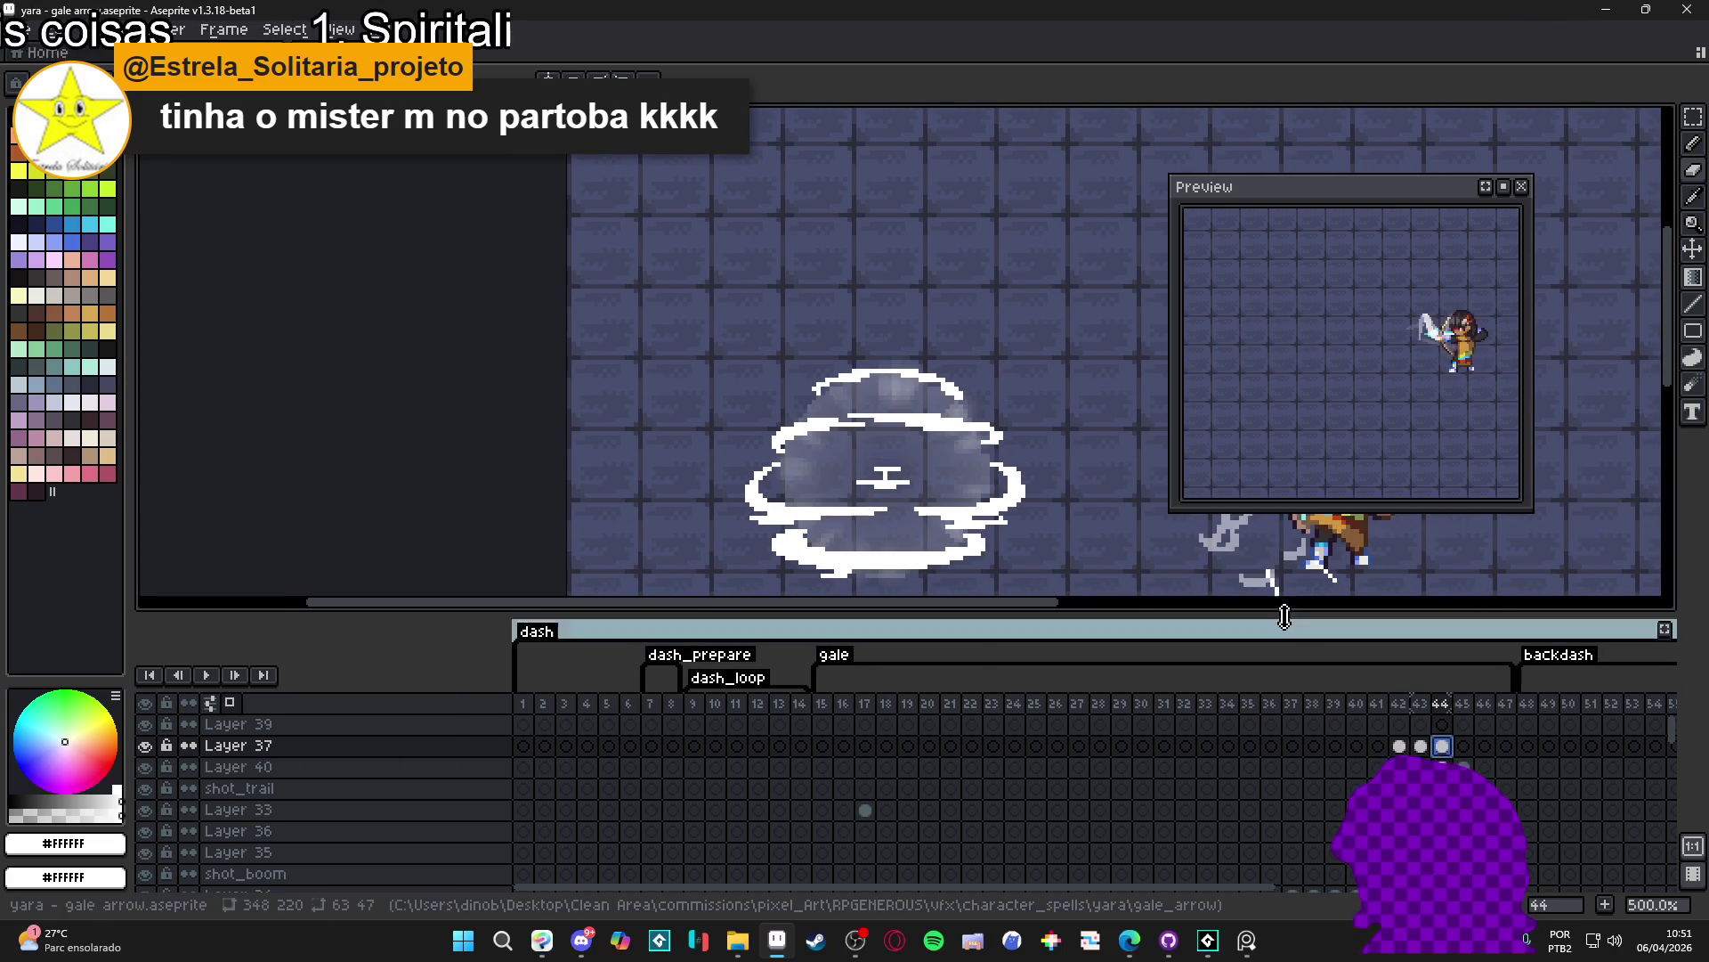
scroll(934, 523, "up", 1)
scroll(934, 522, "up", 3)
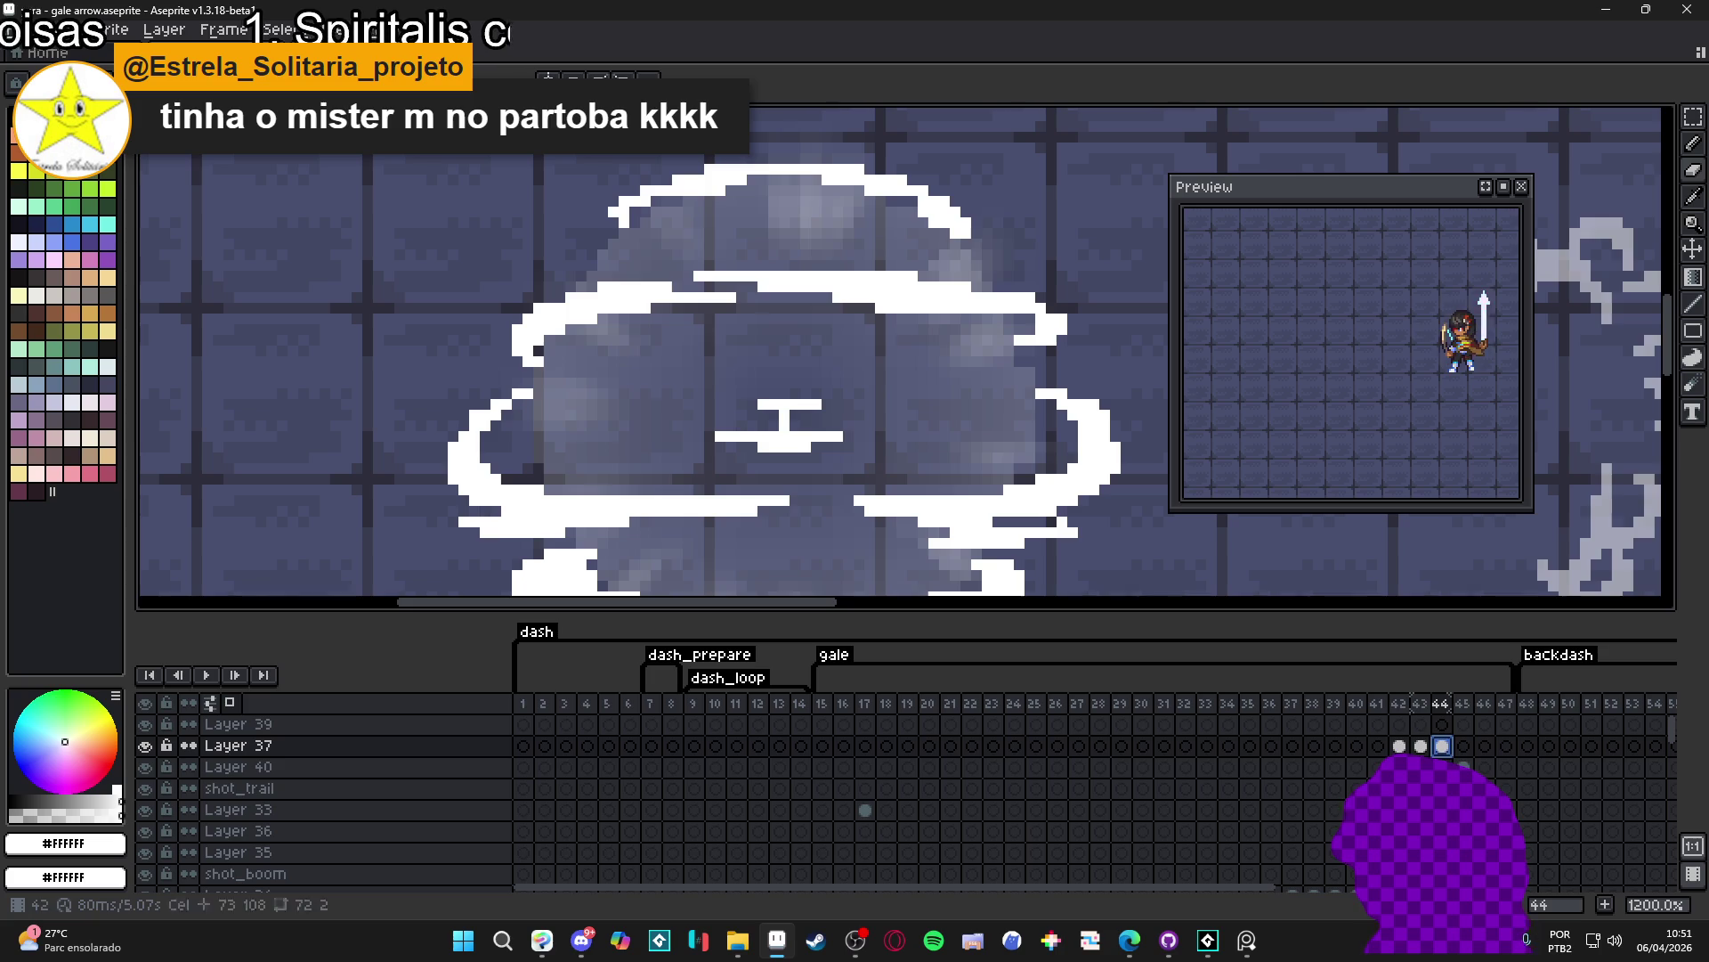
scroll(880, 502, "up", 1)
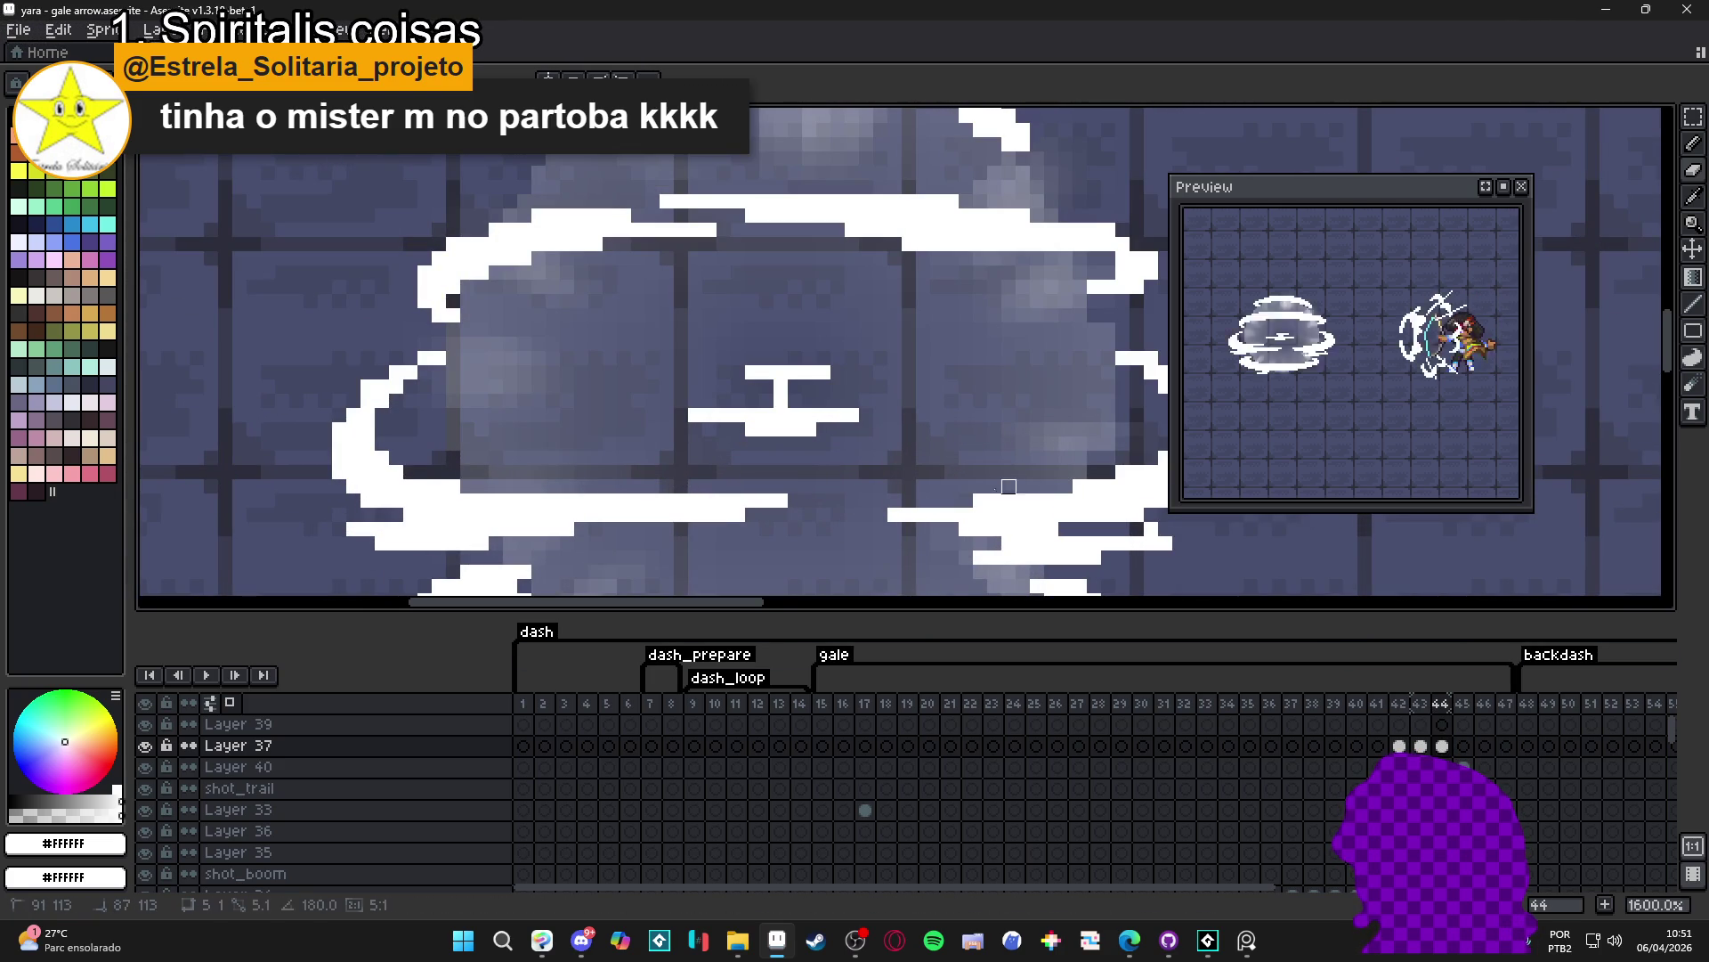
scroll(828, 546, "down", 1)
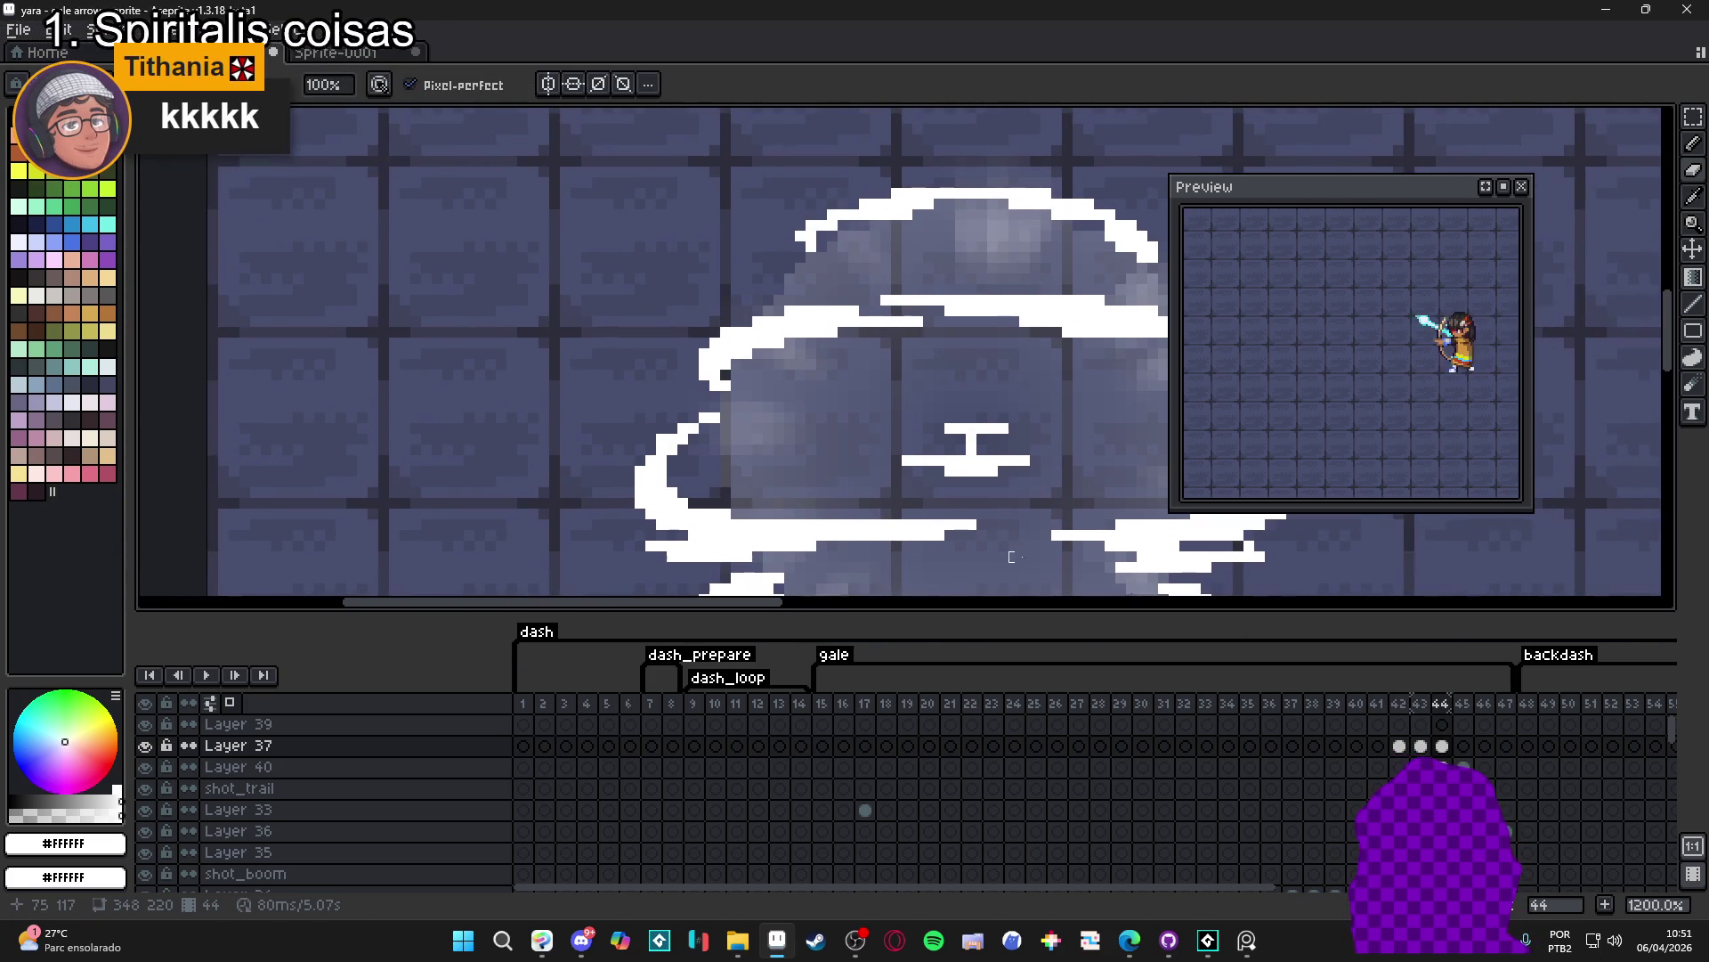
left_click(1441, 747)
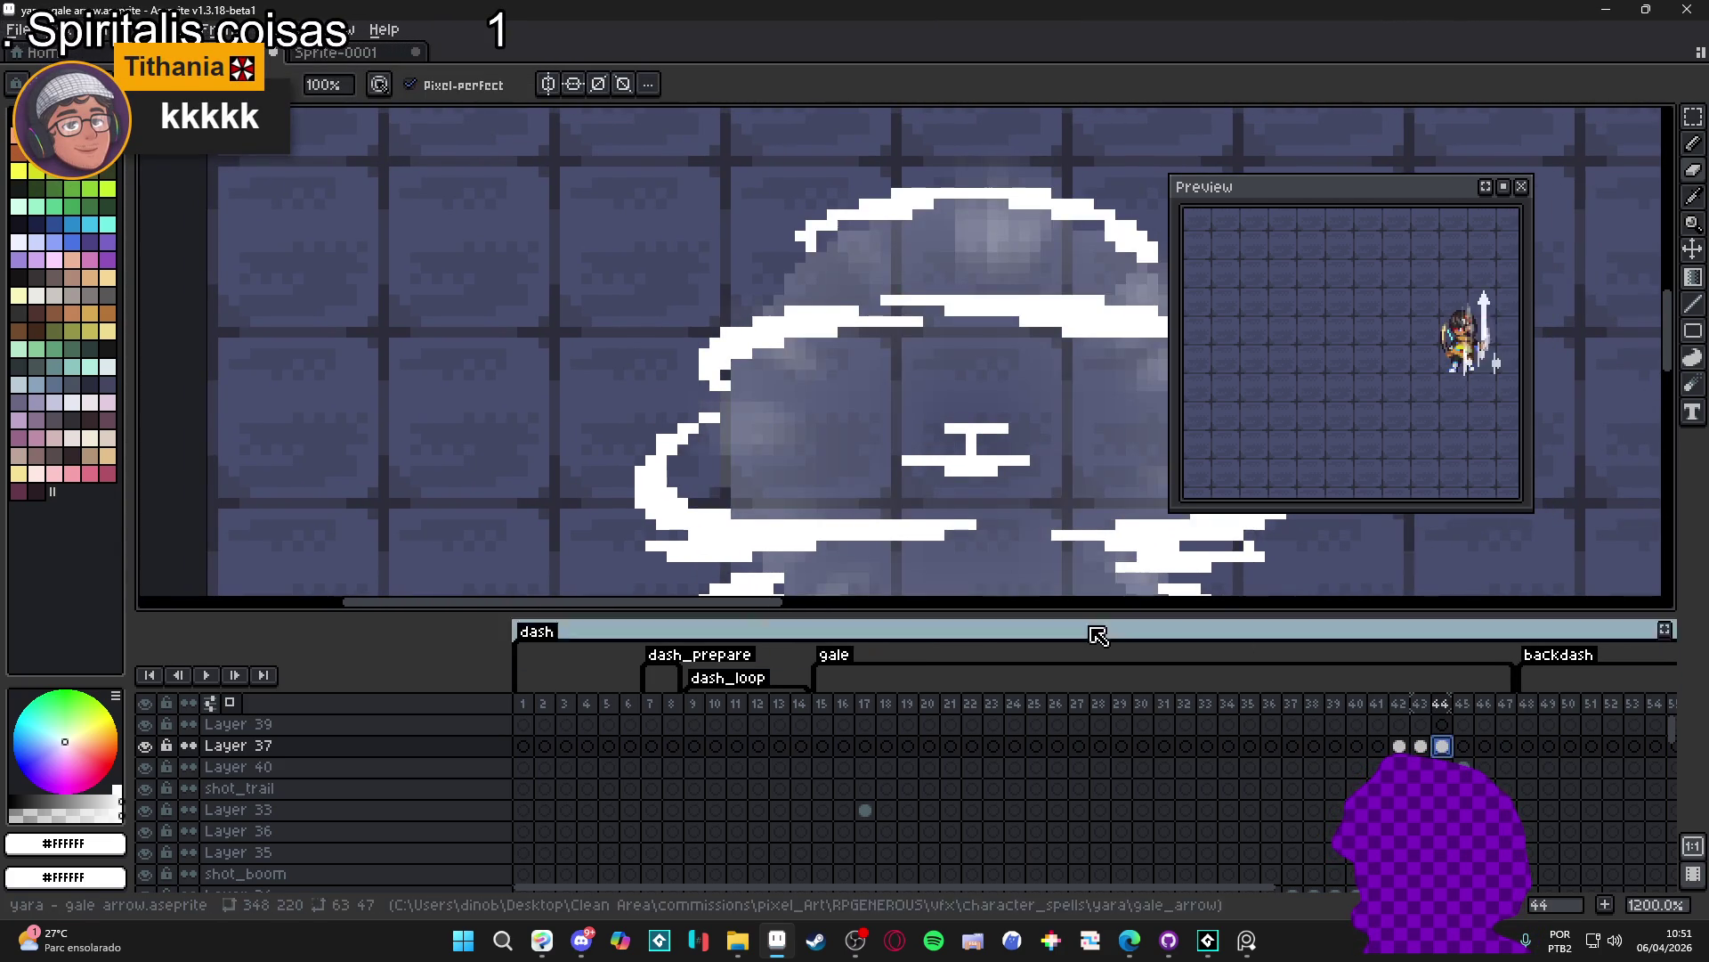
left_click_drag(1007, 524, 782, 510)
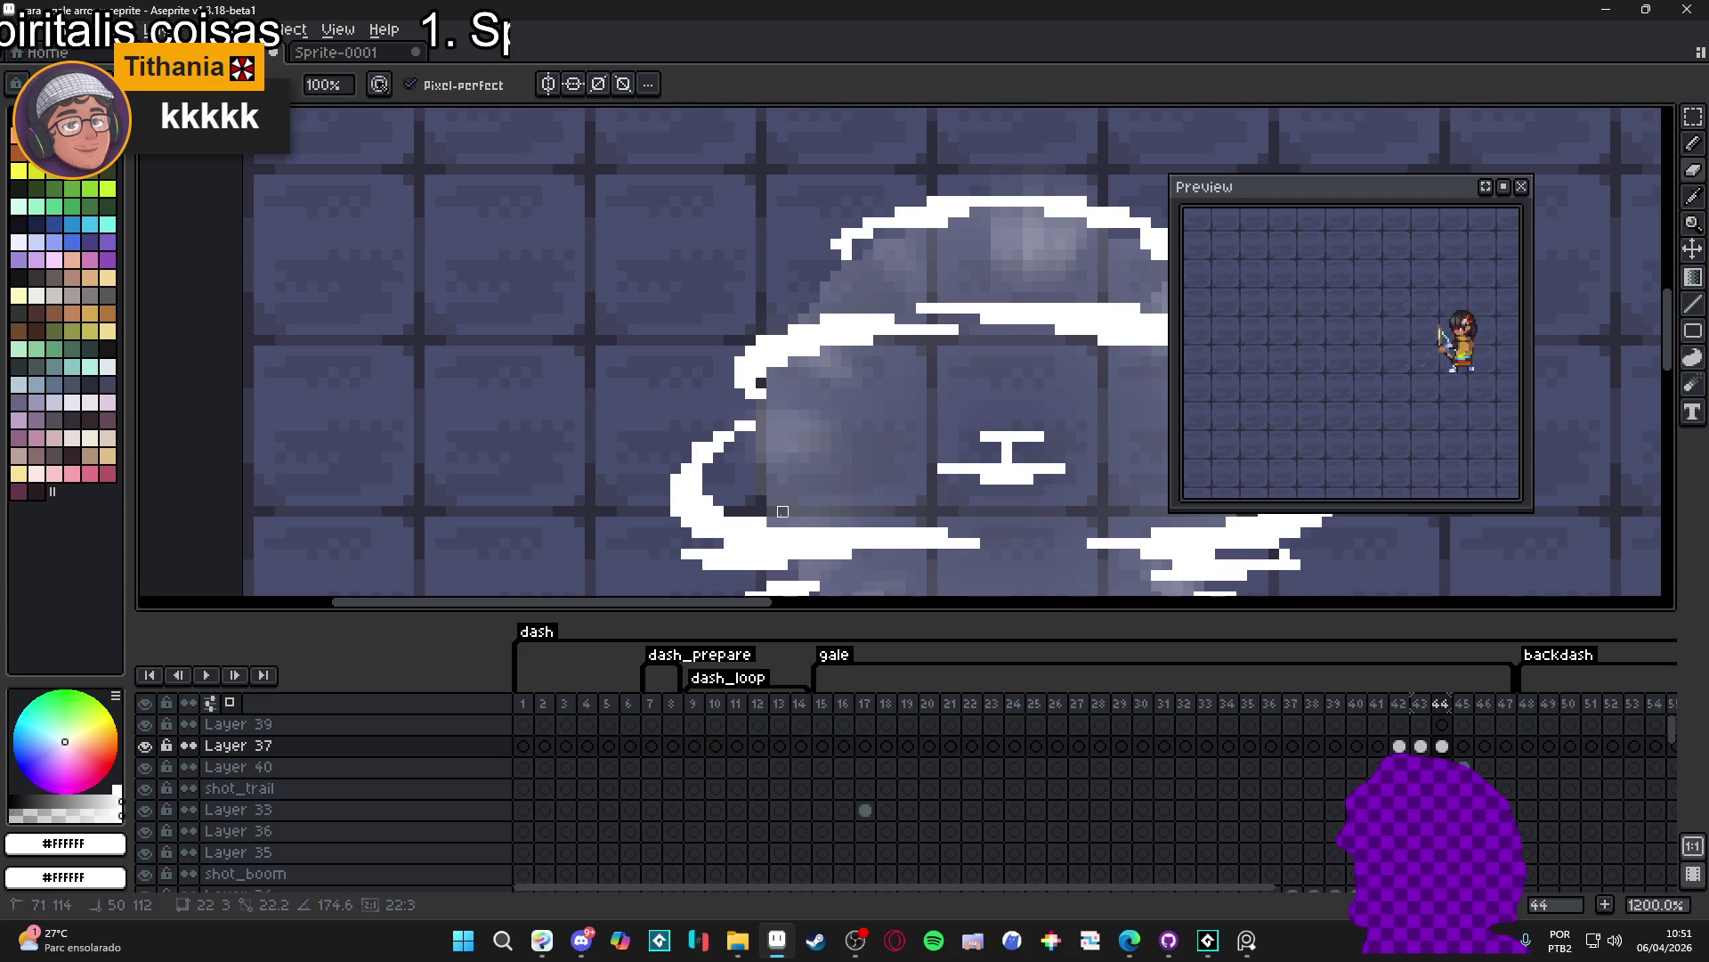
scroll(771, 521, "down", 1)
scroll(767, 509, "down", 1)
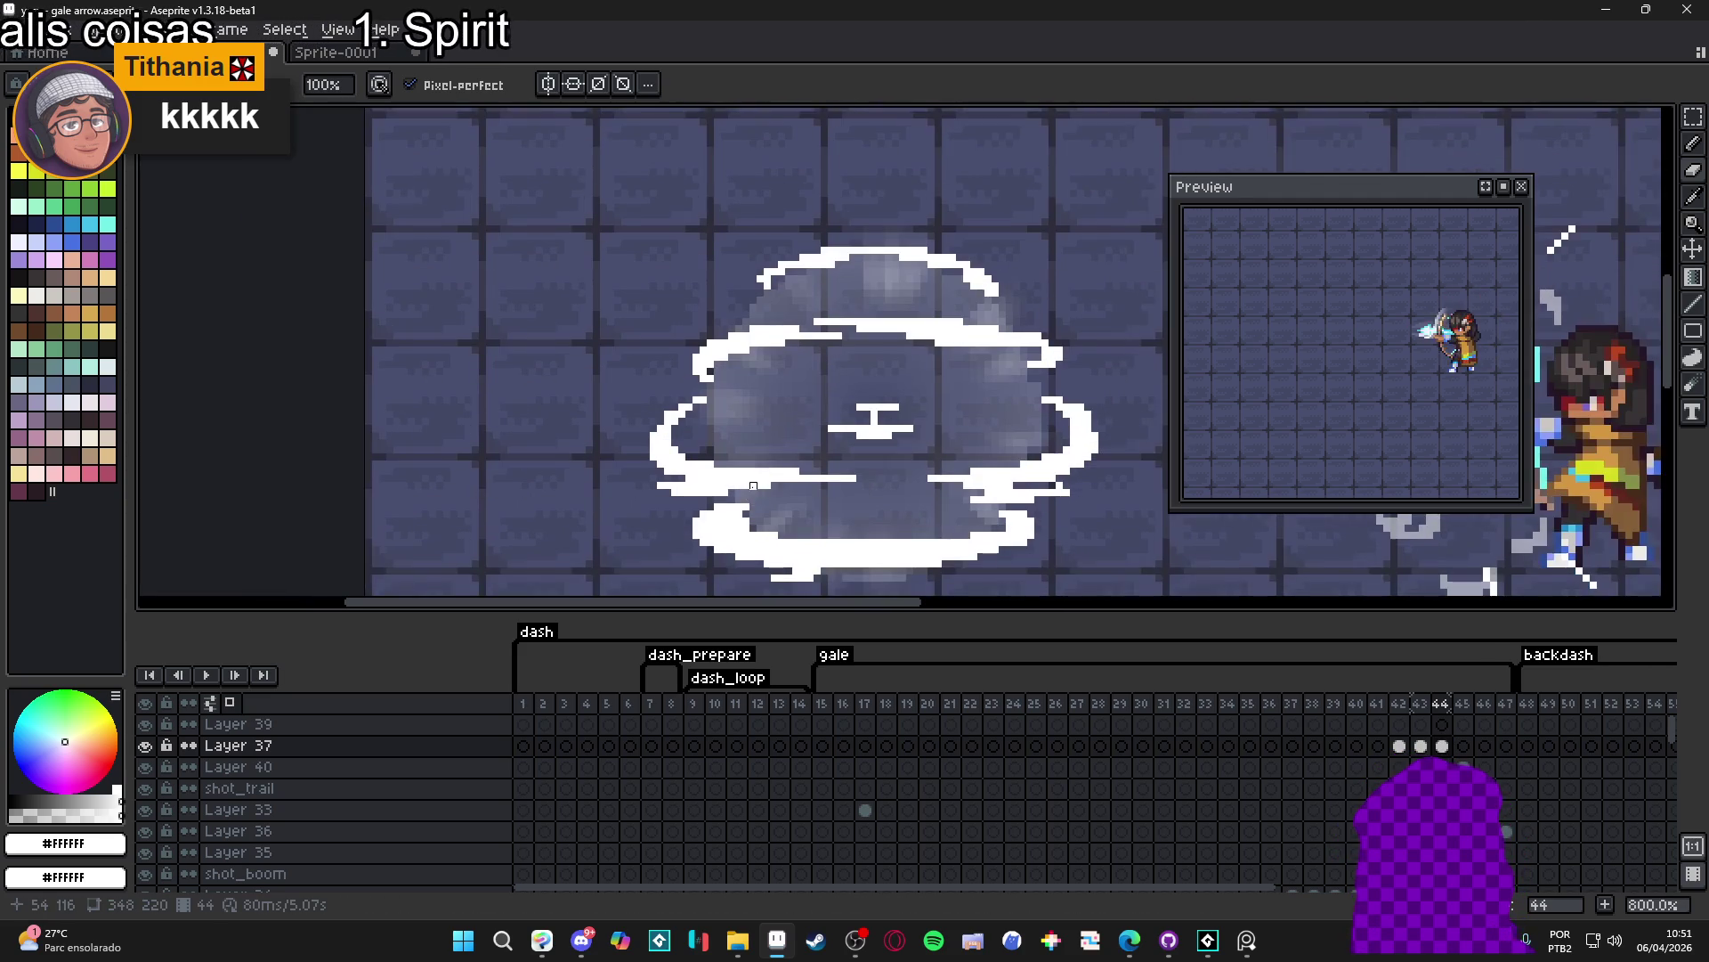
scroll(766, 498, "down", 1)
- Erase two more stray white lines from frame 44's outline and save the gale arrow file with Ctrl+S
left_click(1421, 746)
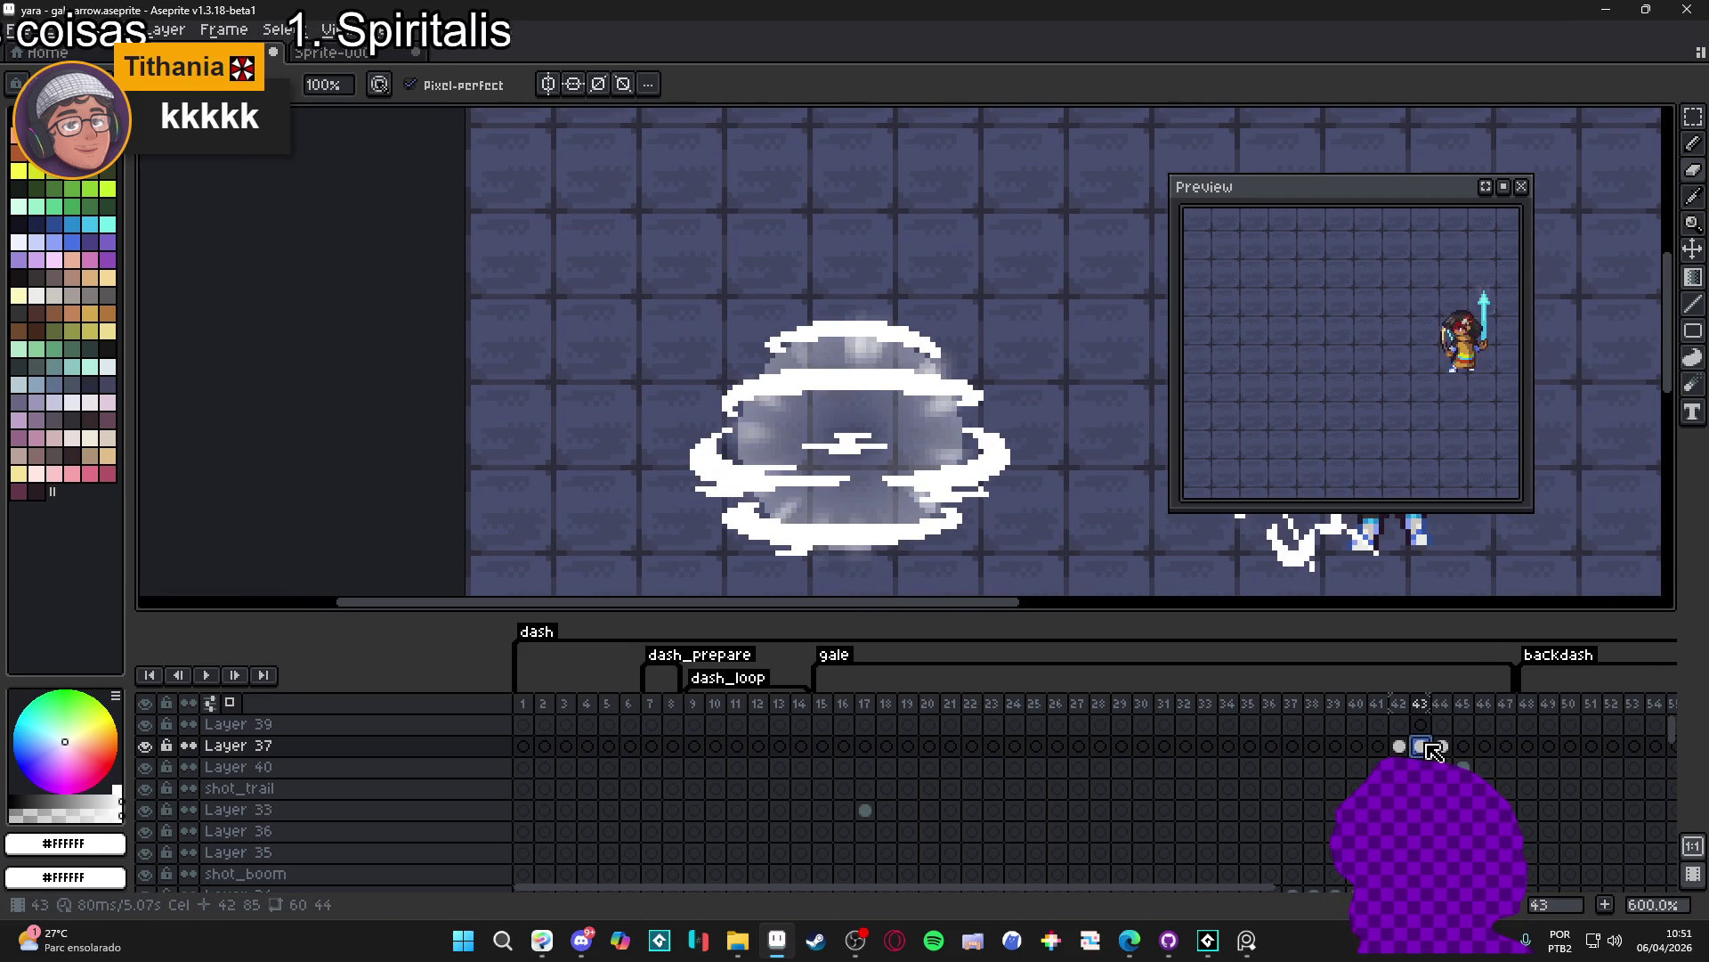
left_click(1441, 745)
scroll(728, 507, "up", 3)
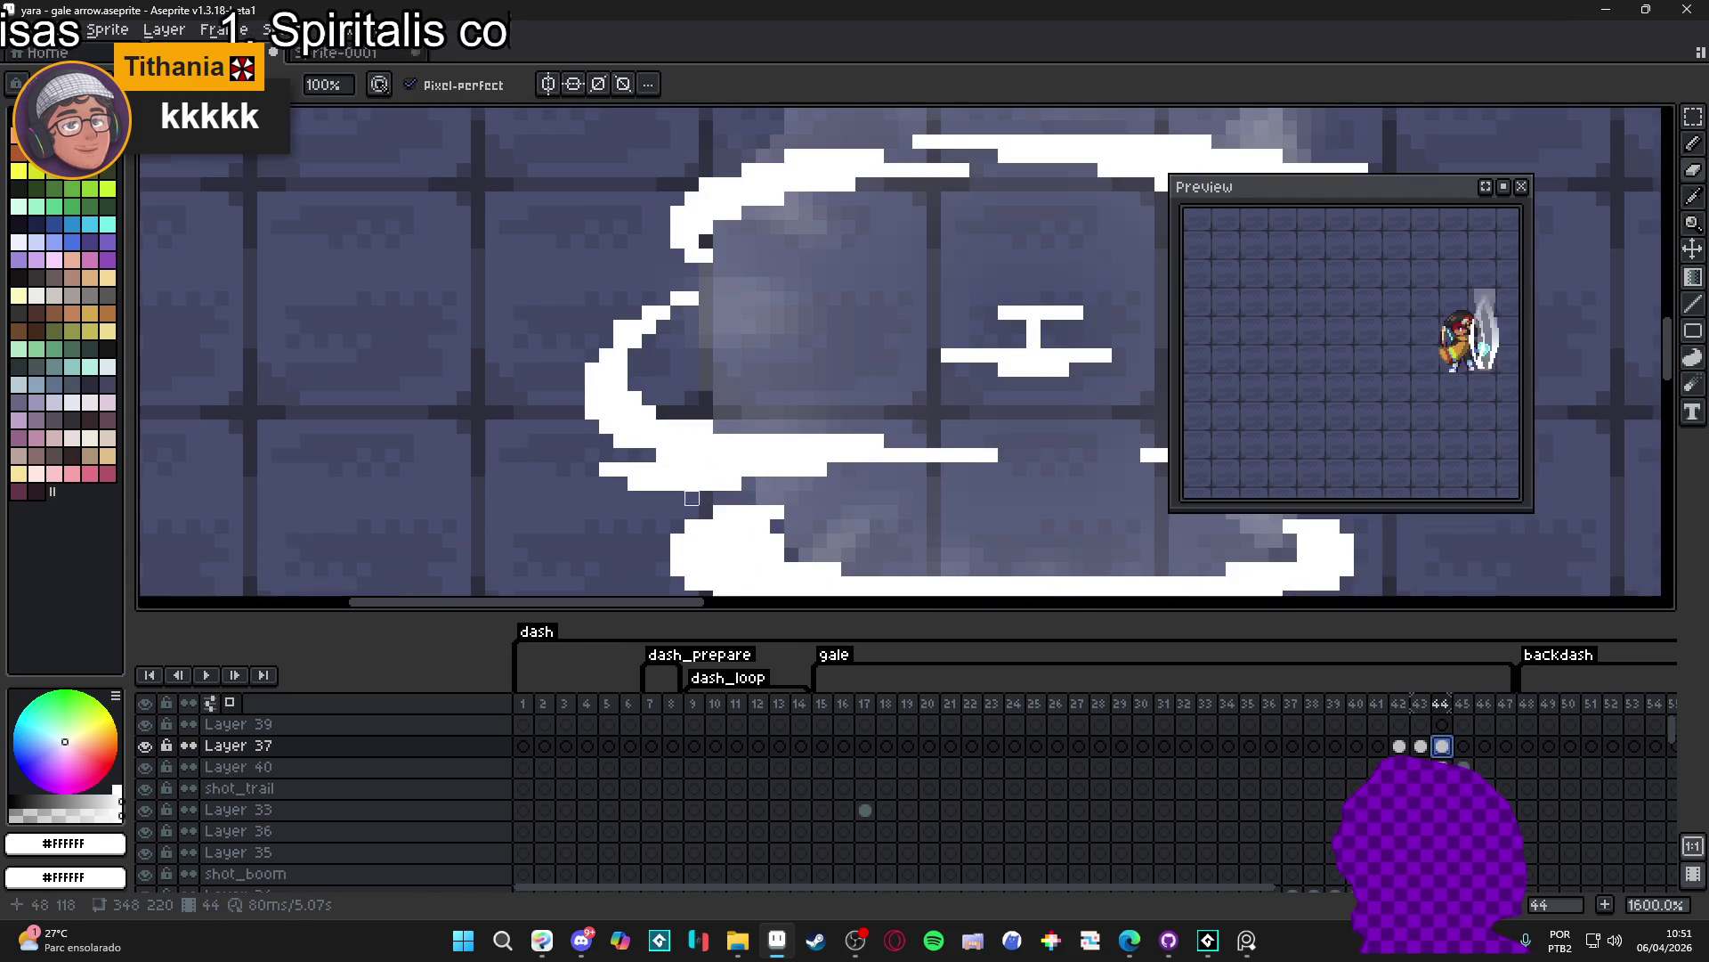
left_click_drag(674, 456, 820, 468)
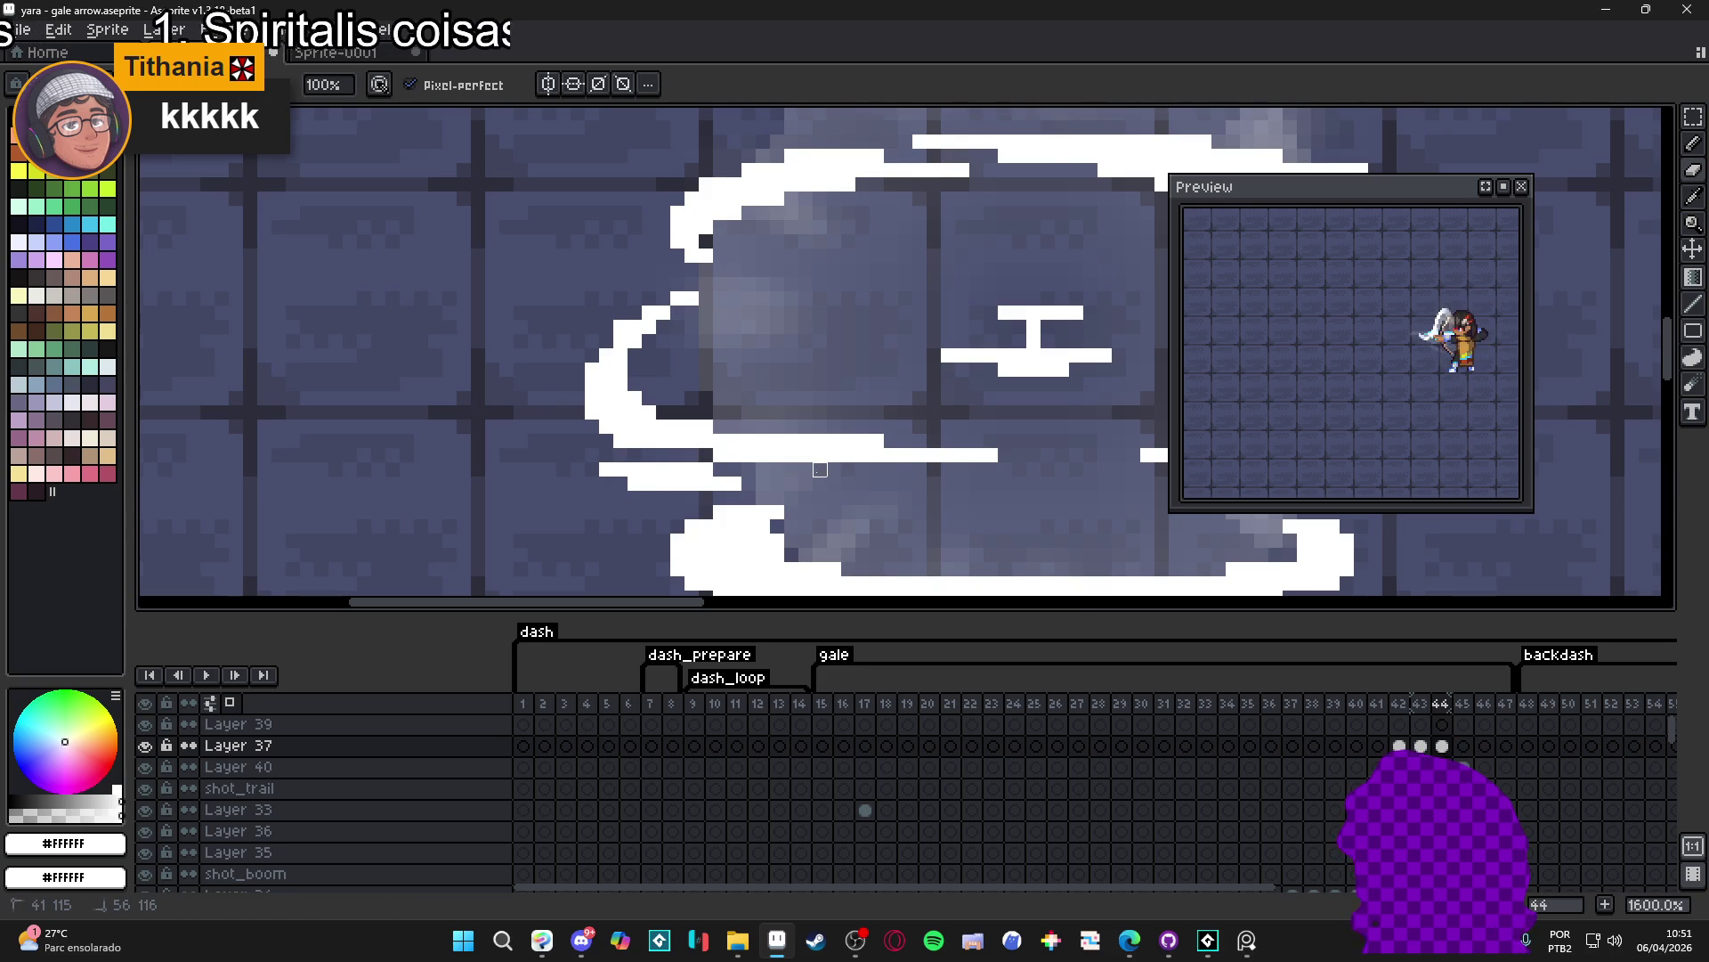
scroll(820, 470, "down", 2)
scroll(785, 545, "up", 1)
left_click_drag(839, 523, 944, 511)
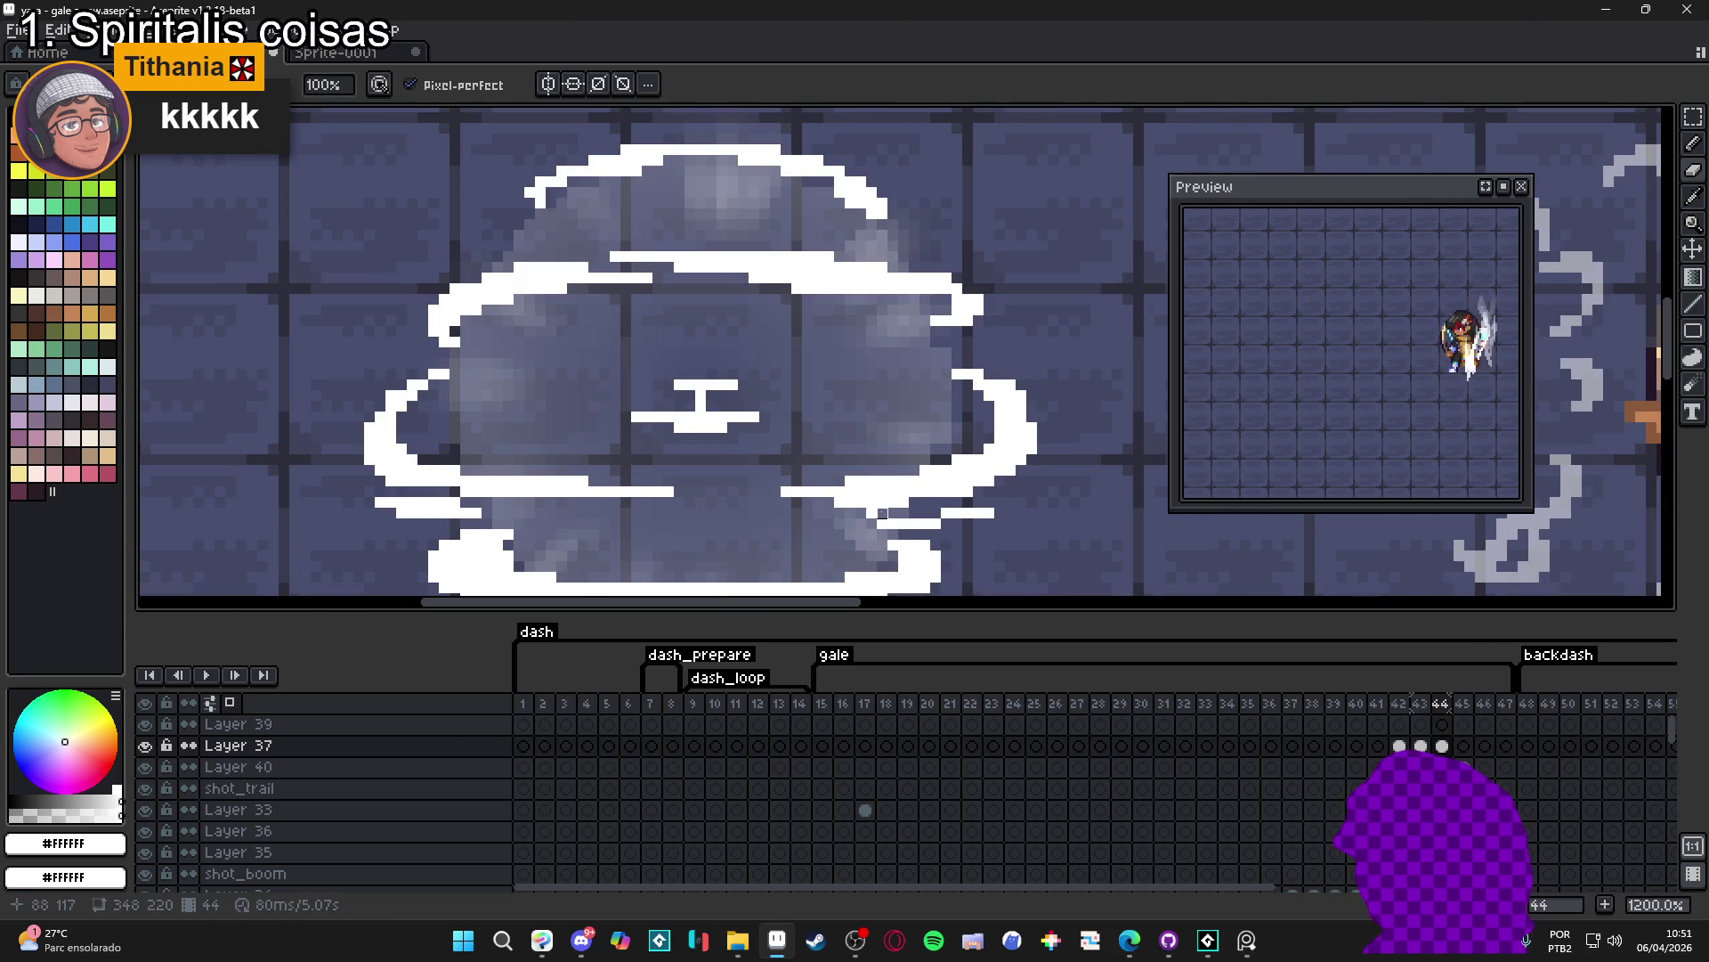
scroll(923, 461, "down", 3)
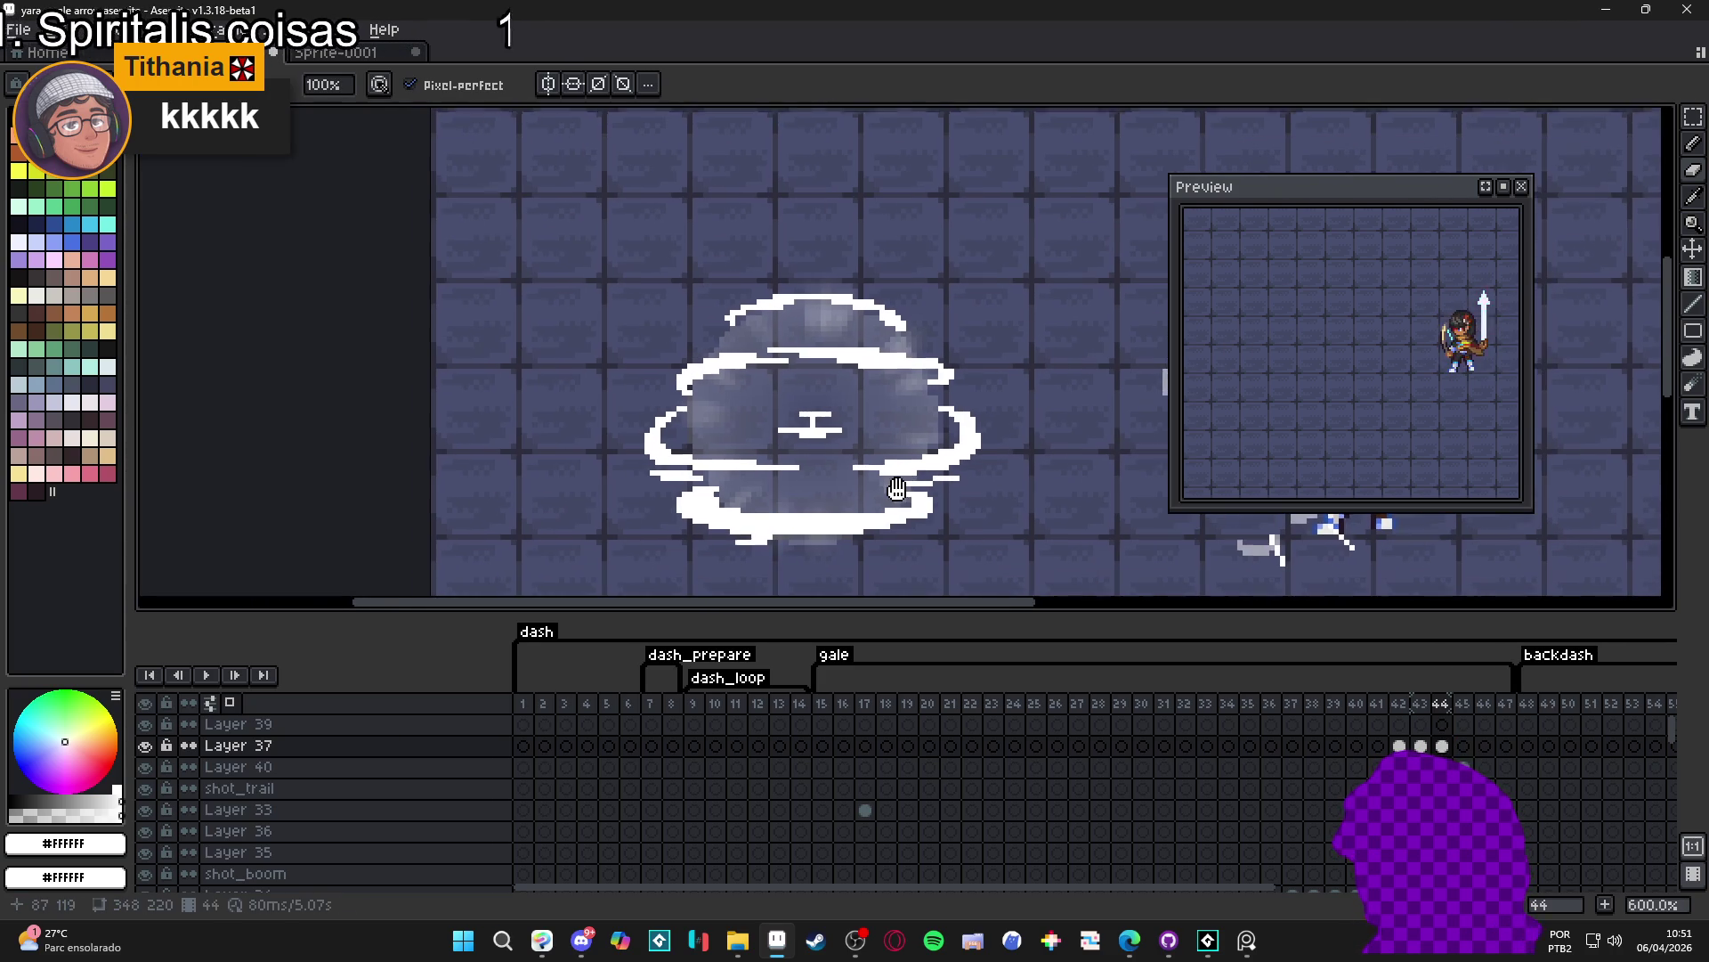
left_click(1443, 749)
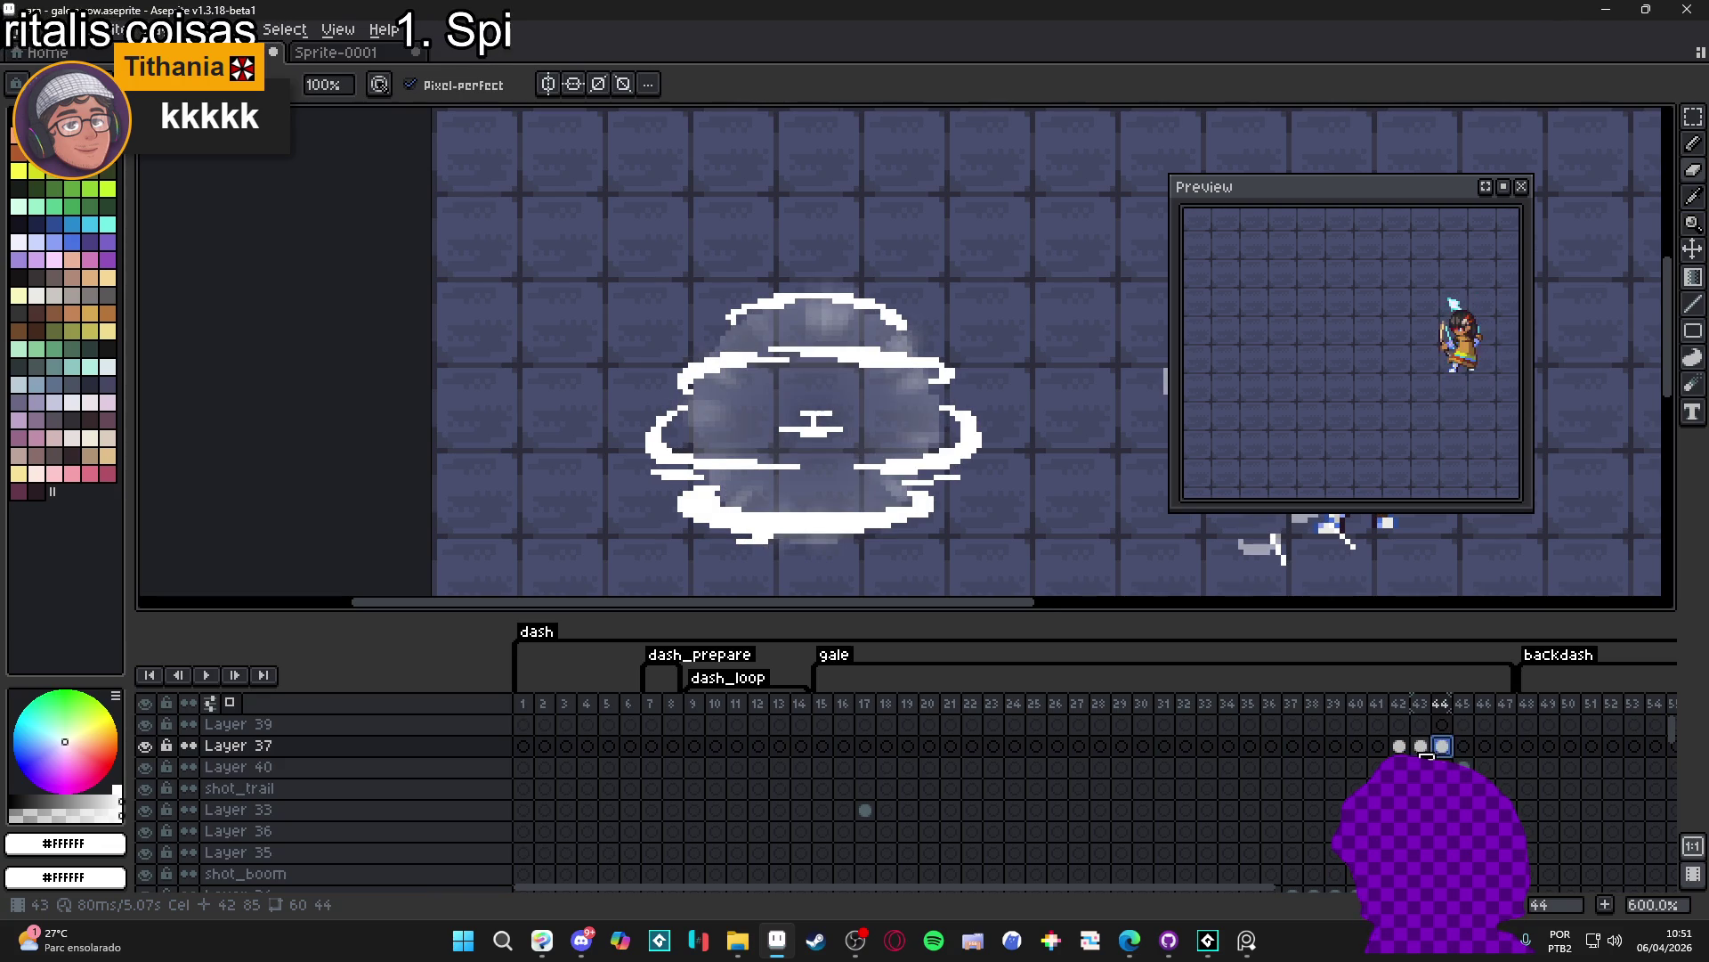
left_click_drag(857, 508, 874, 512)
key("ctrl+s")
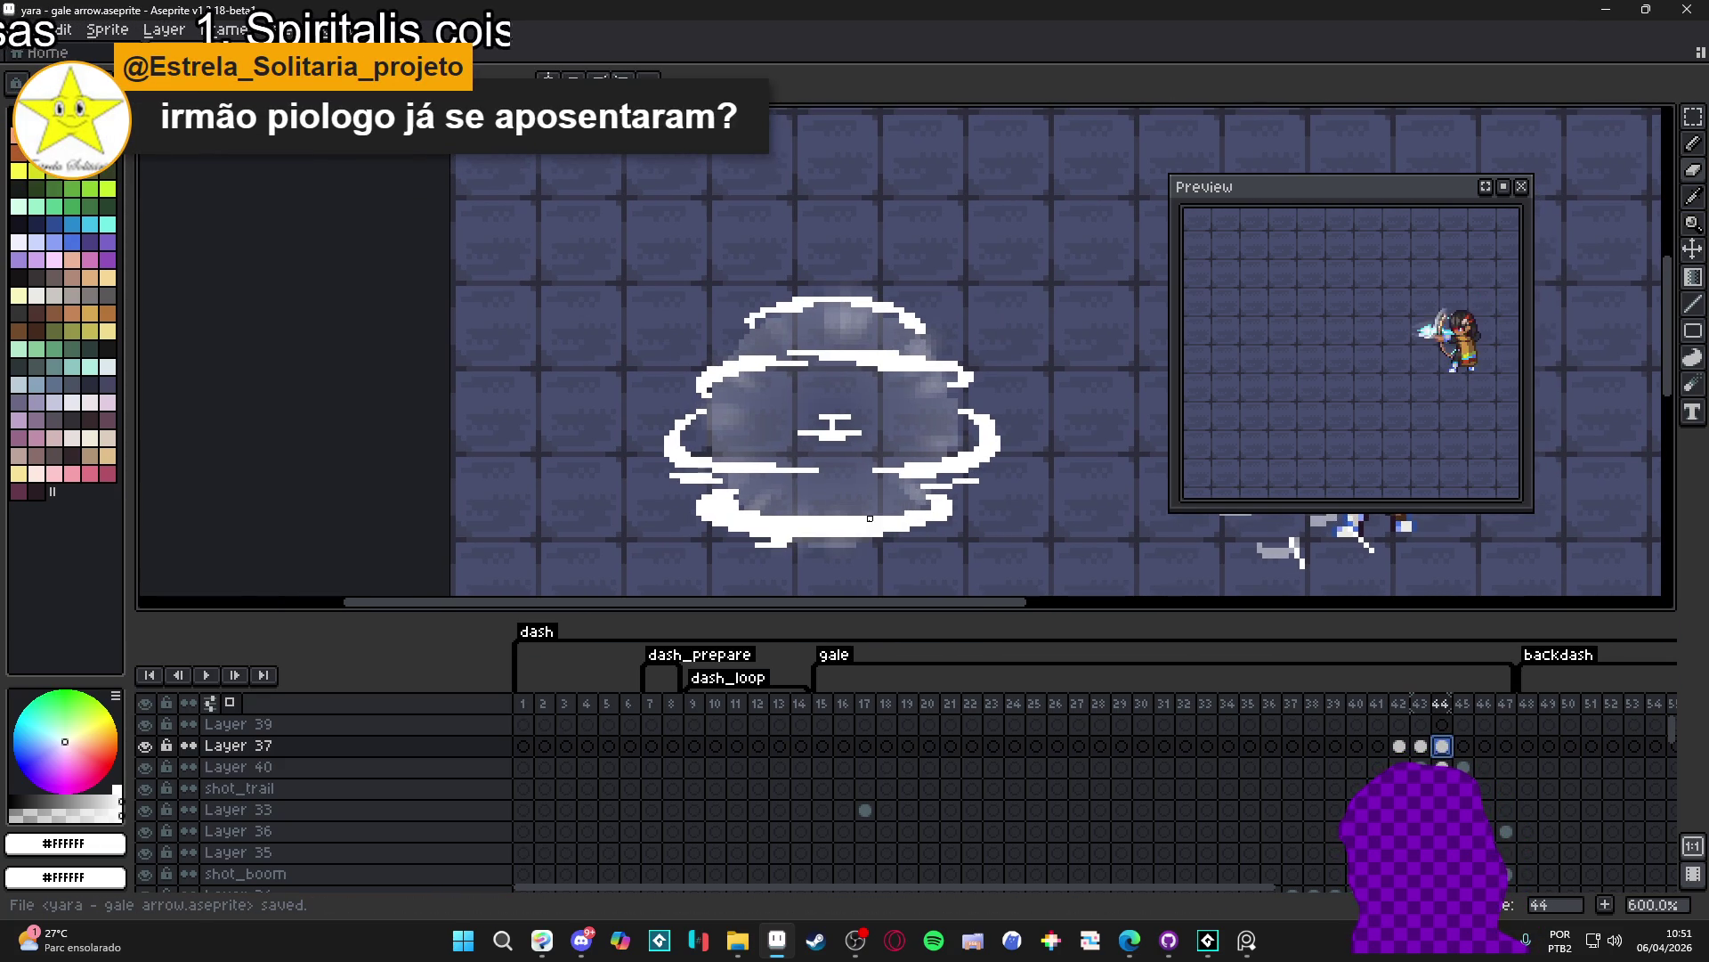
scroll(870, 518, "up", 1)
scroll(736, 510, "up", 3)
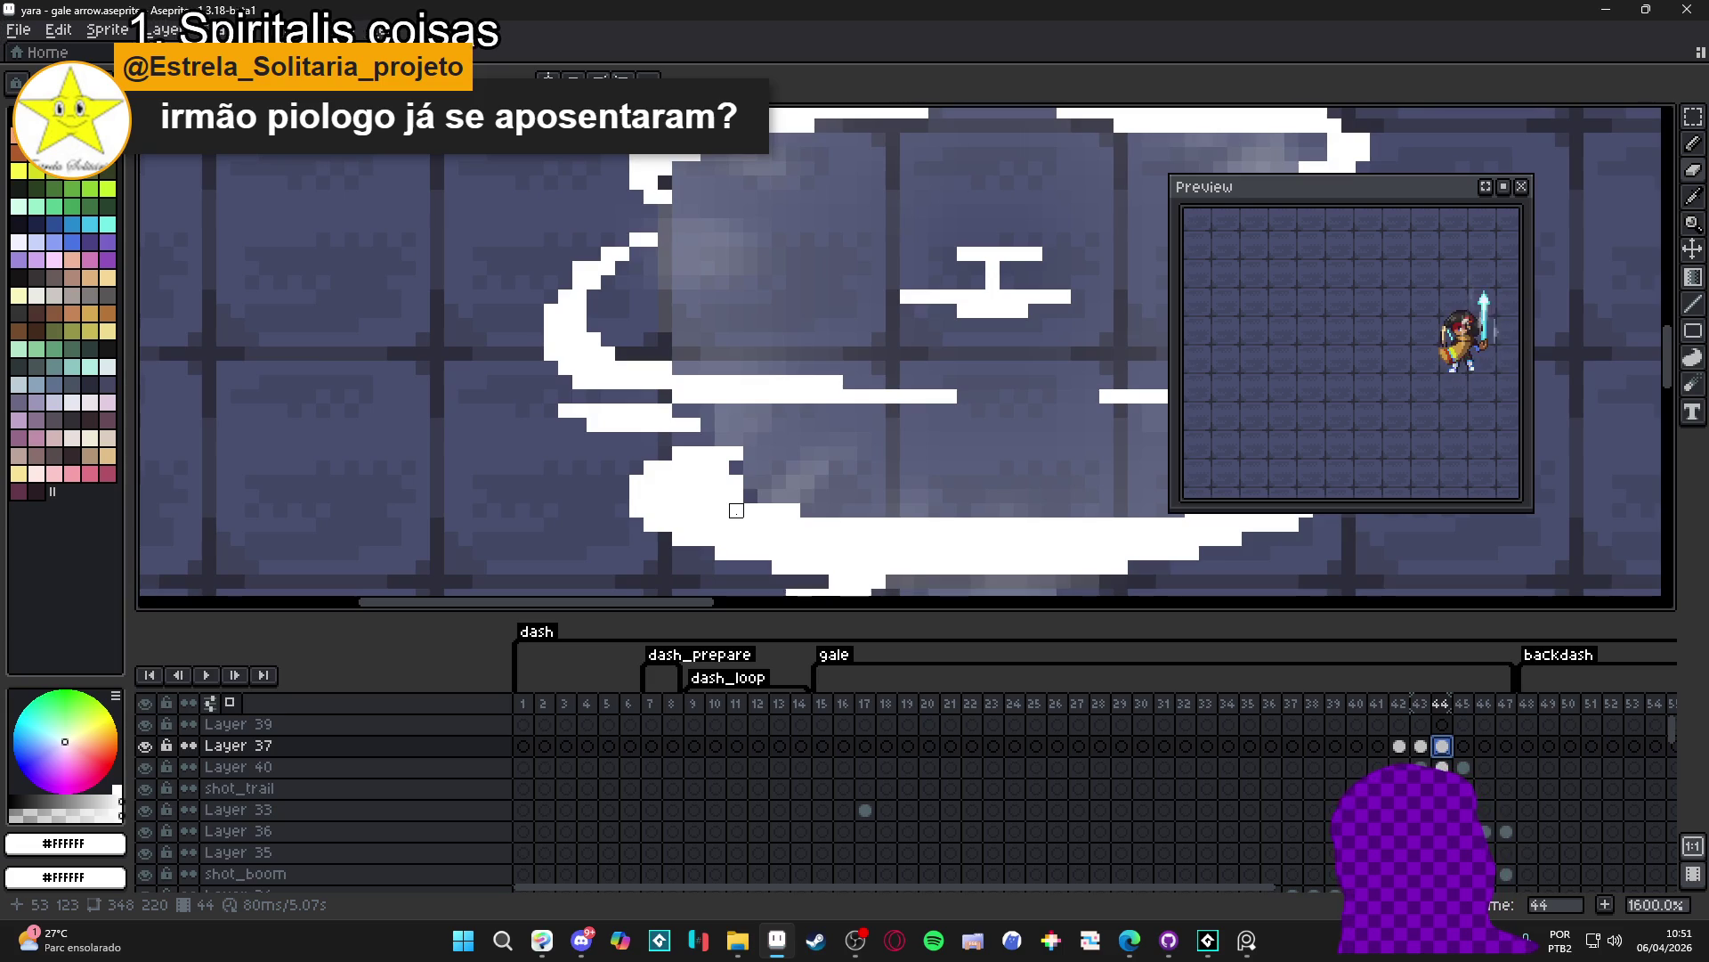
scroll(737, 509, "down", 3)
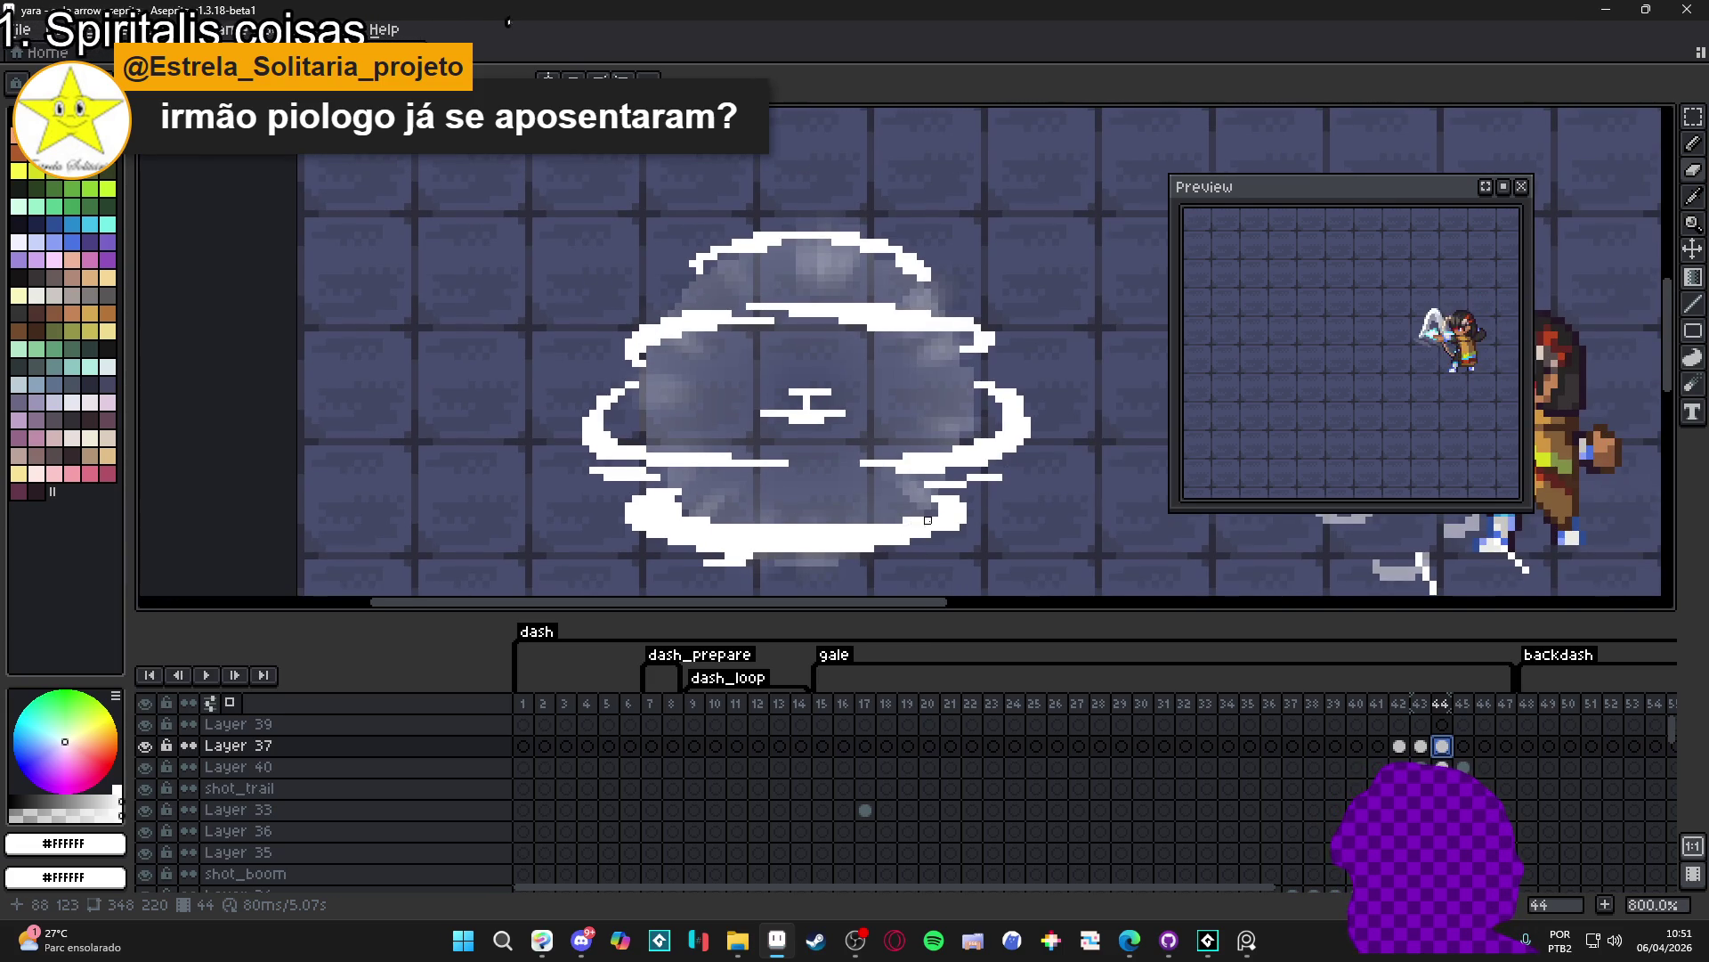
scroll(913, 521, "up", 1)
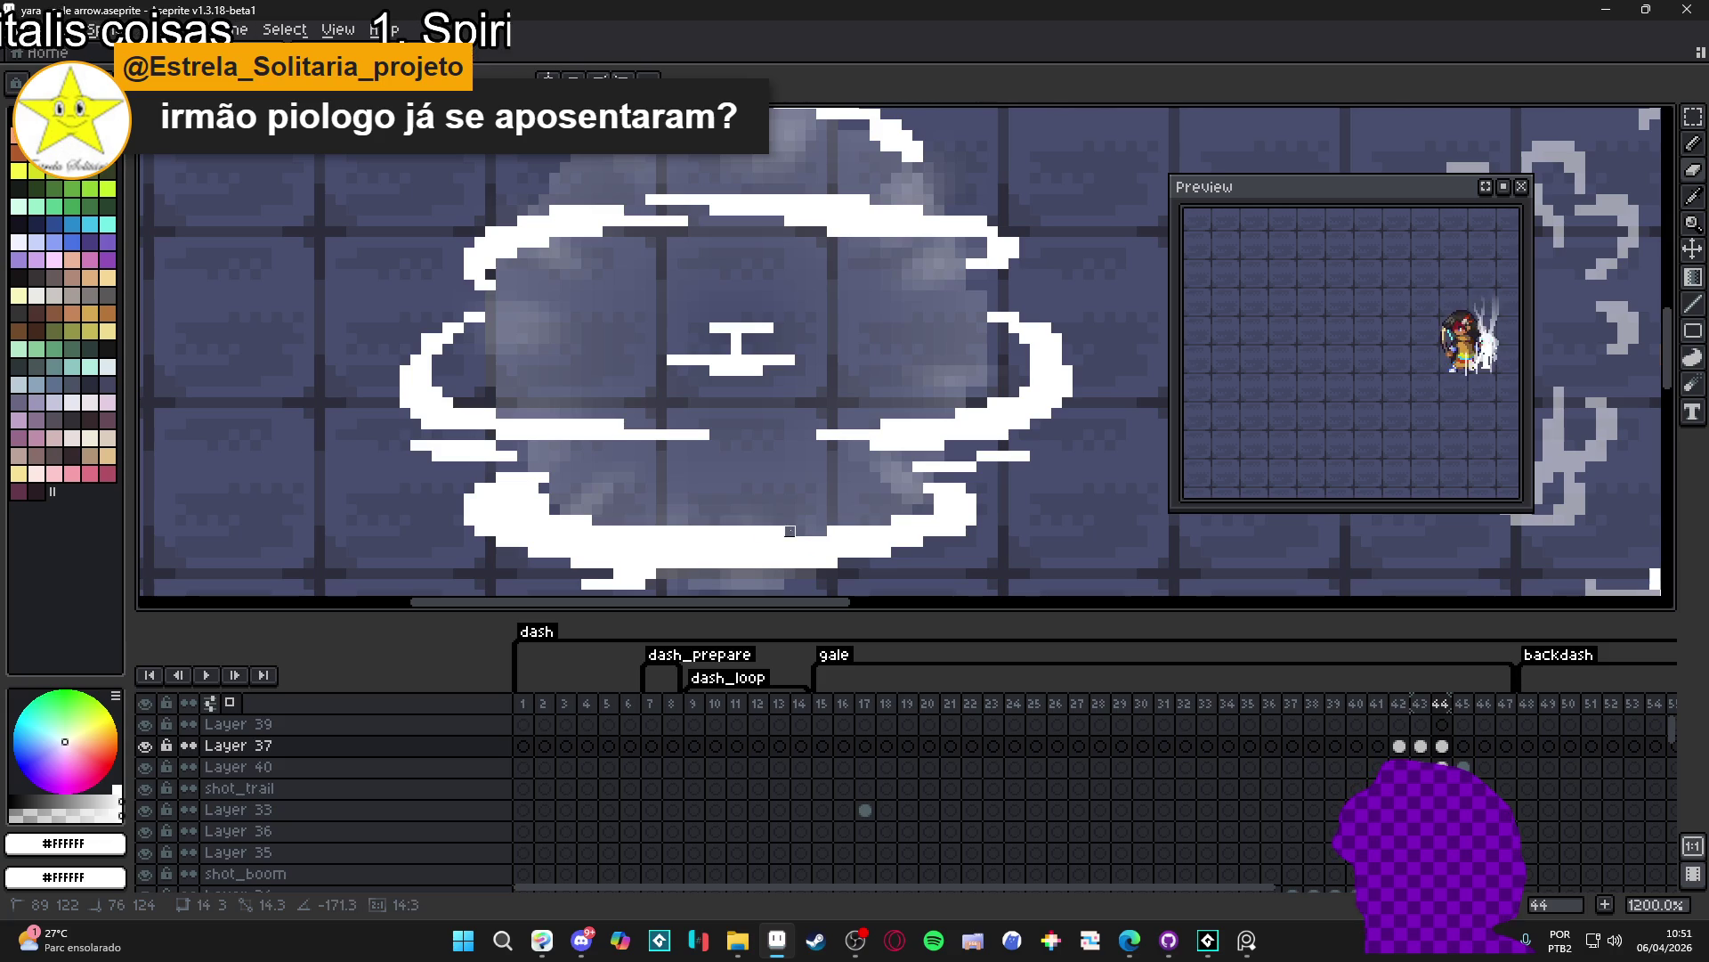
- Erase along the bottom edge of frame 44's cloud outline with a Shift-drag stroke
mouse_move(767, 529)
left_mouse_down()
mouse_move(586, 531)
mouse_move(511, 498)
left_mouse_up()
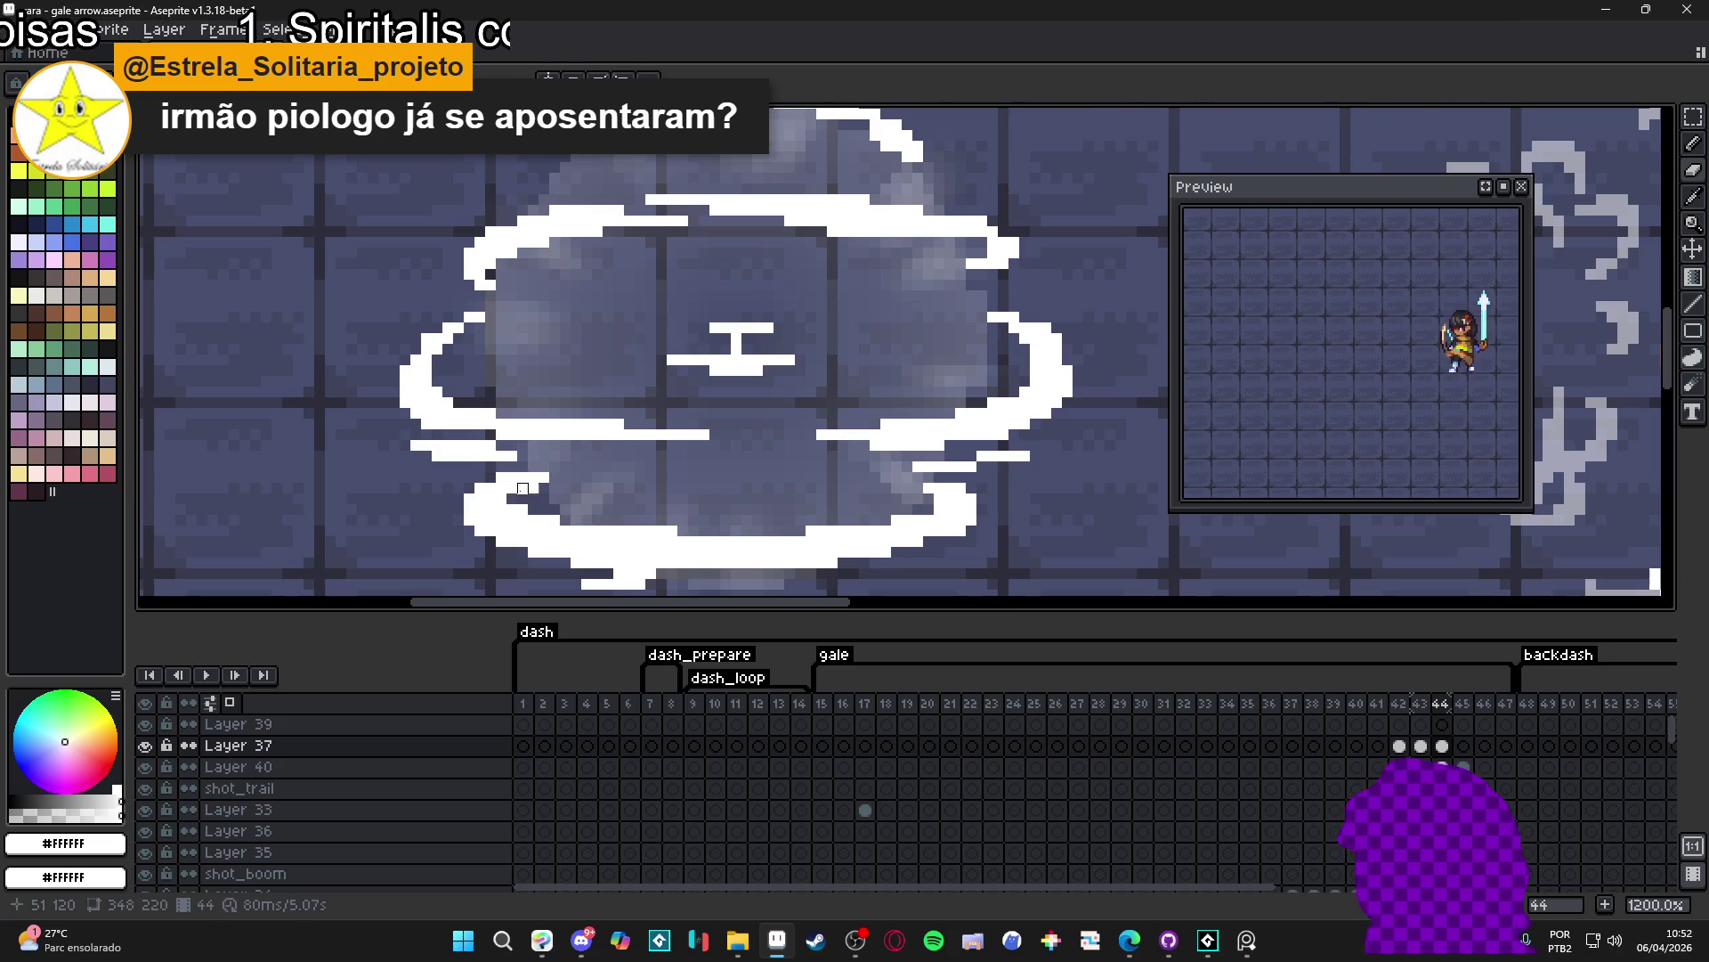
left_click_drag(565, 519, 552, 509)
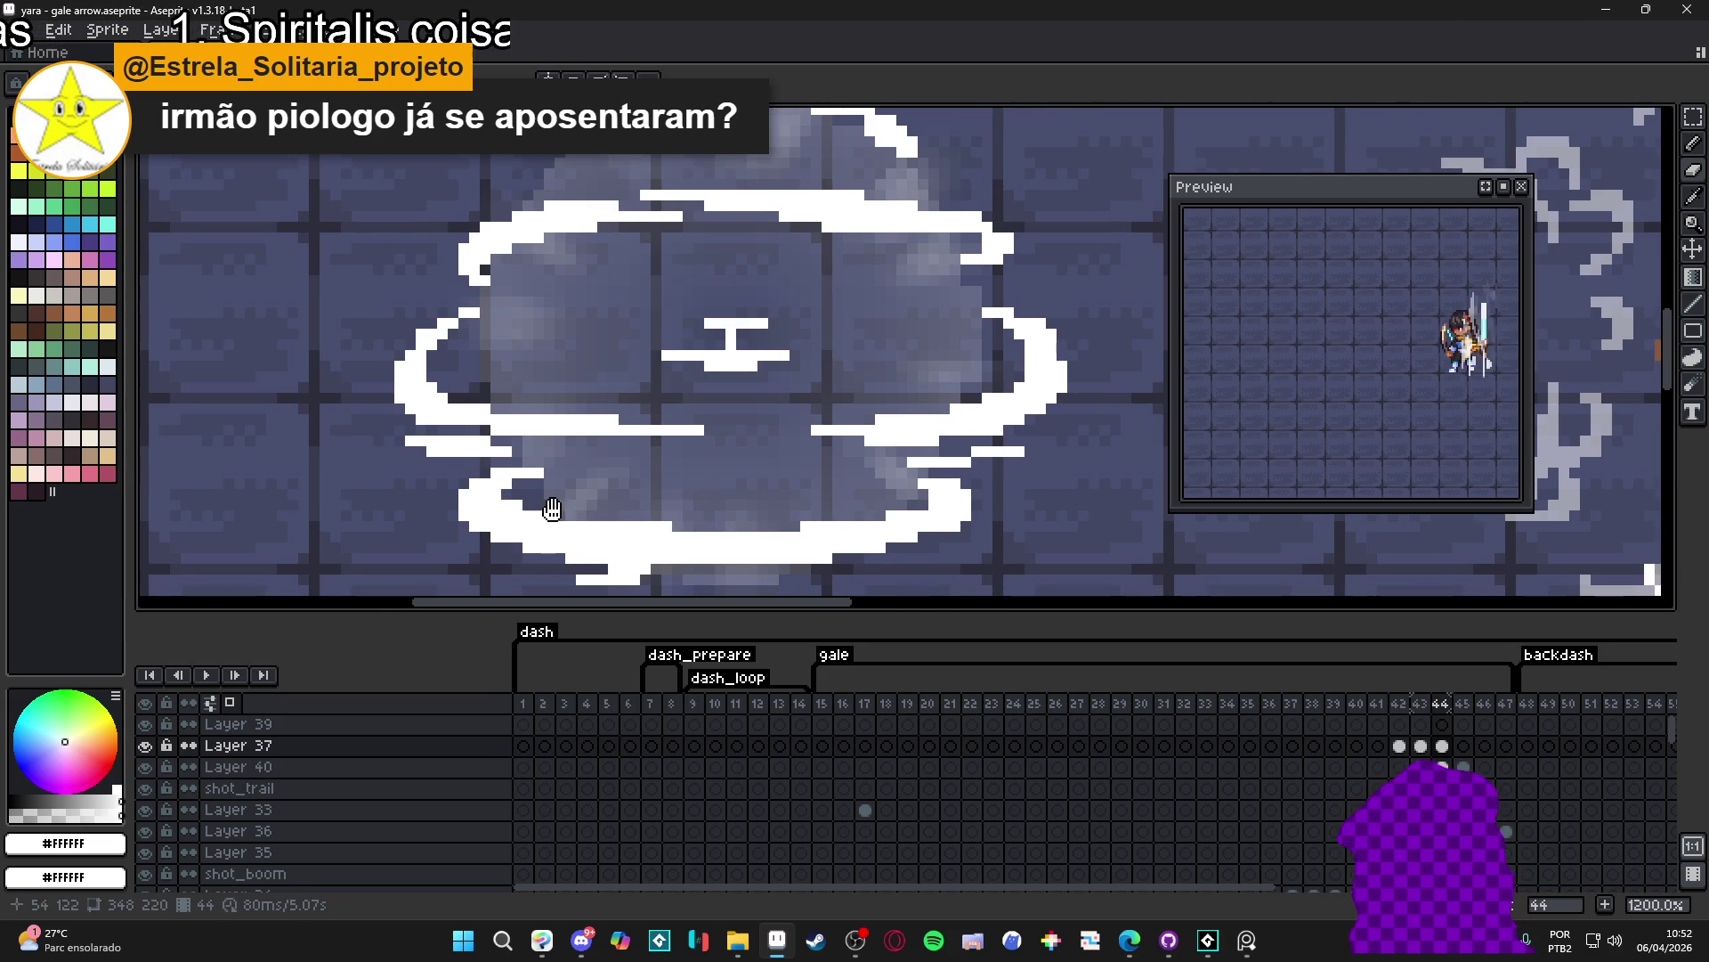
scroll(635, 558, "down", 2)
scroll(639, 563, "up", 3)
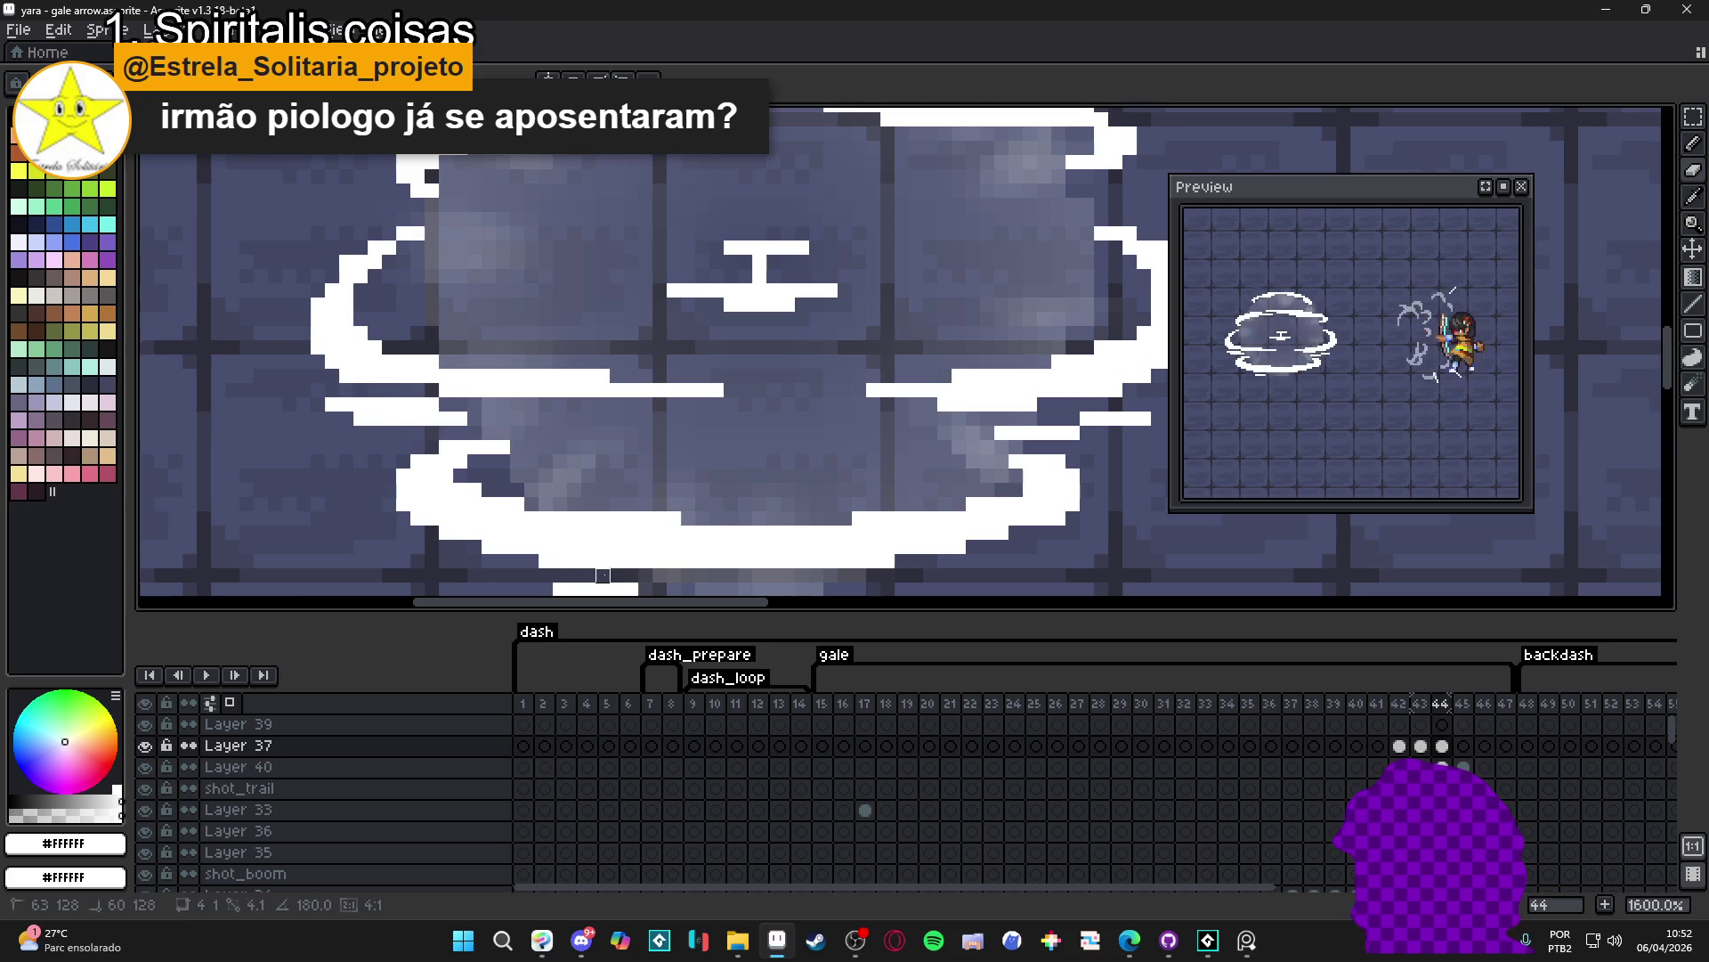
scroll(559, 576, "down", 2)
scroll(669, 515, "down", 2)
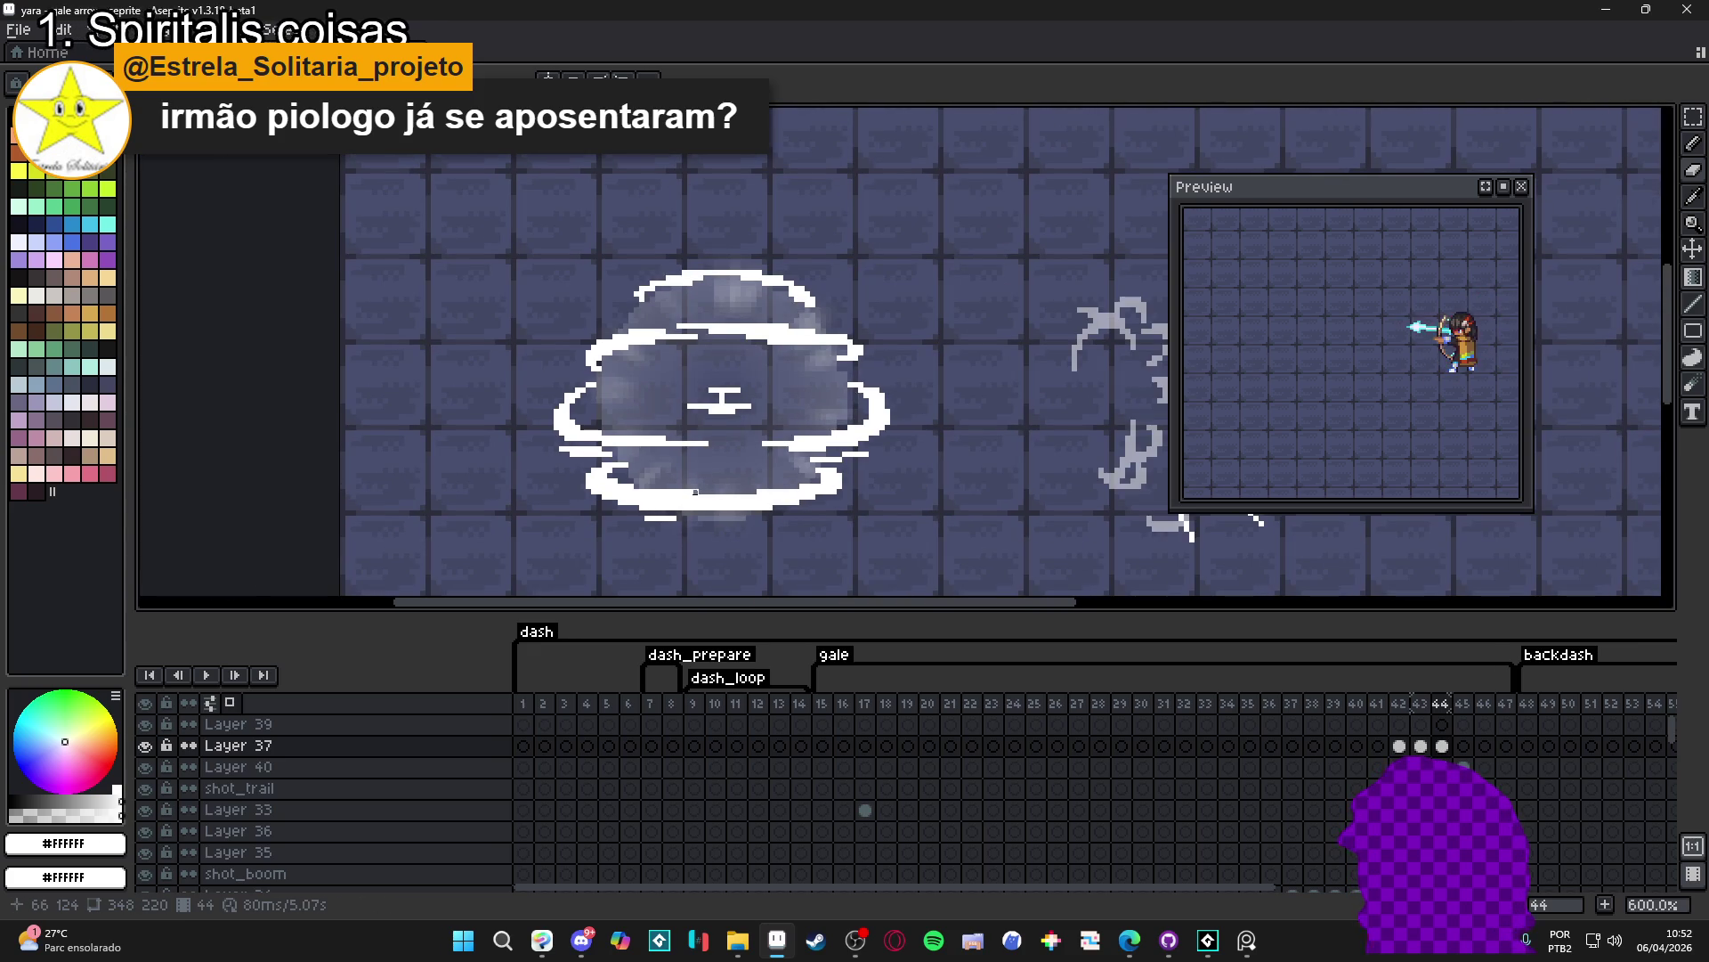
scroll(696, 492, "up", 1)
scroll(573, 504, "up", 1)
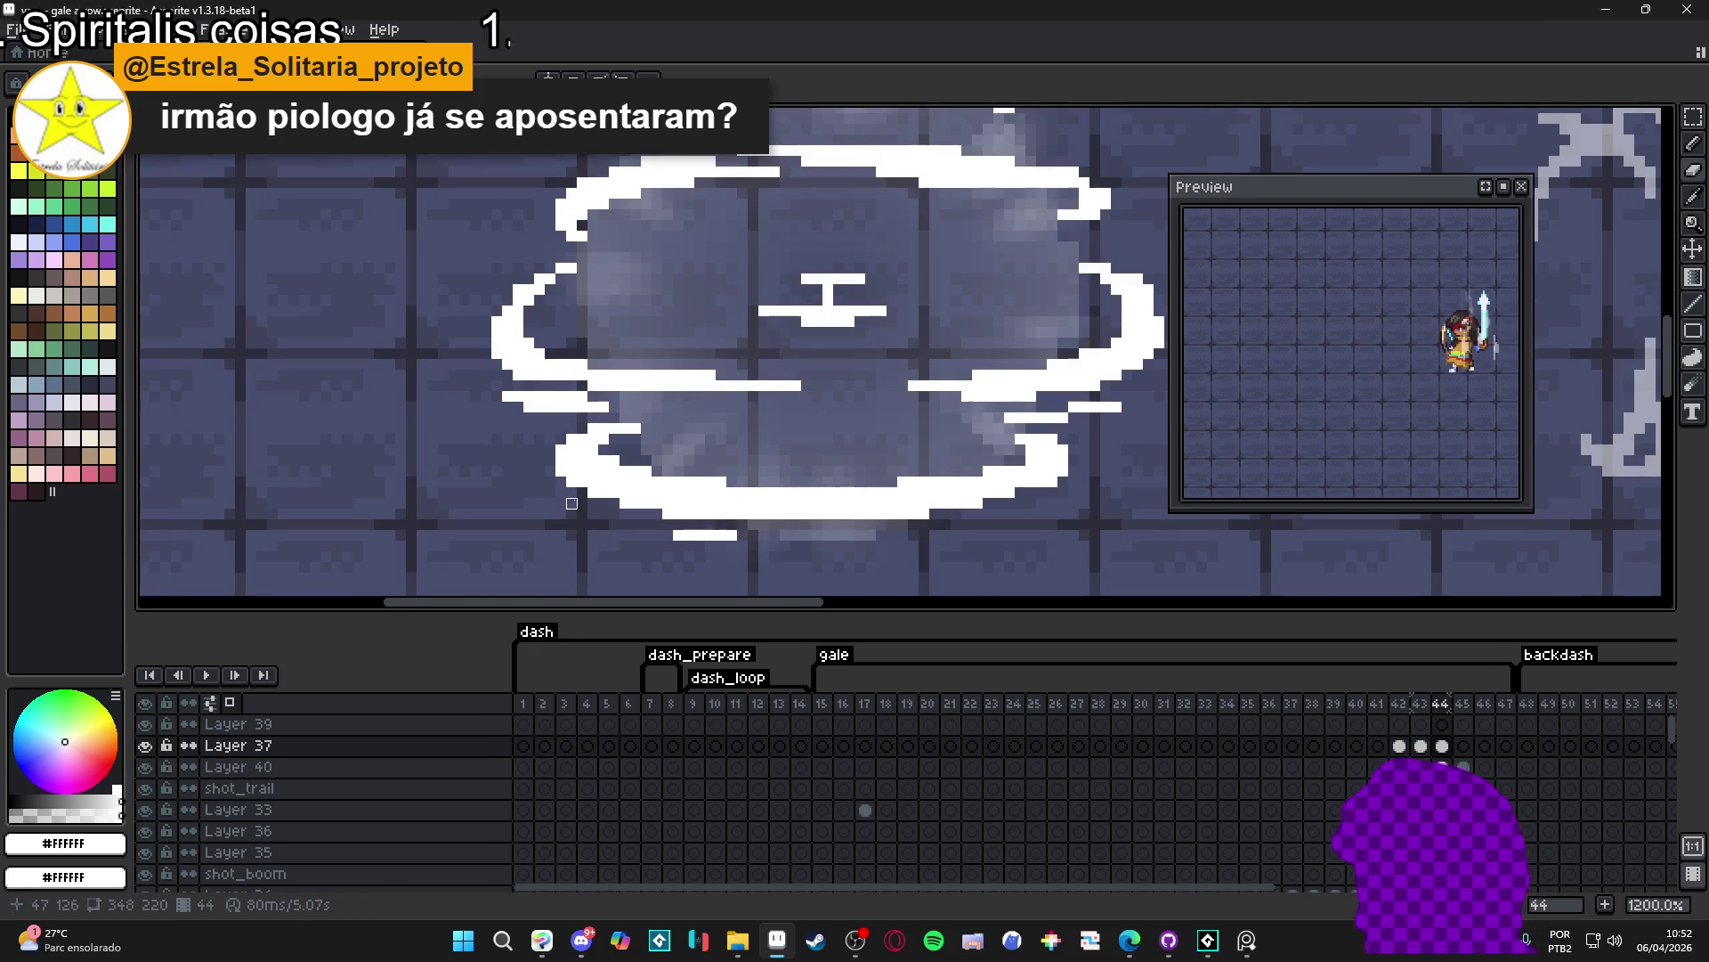
scroll(632, 525, "down", 2)
scroll(655, 528, "down", 1)
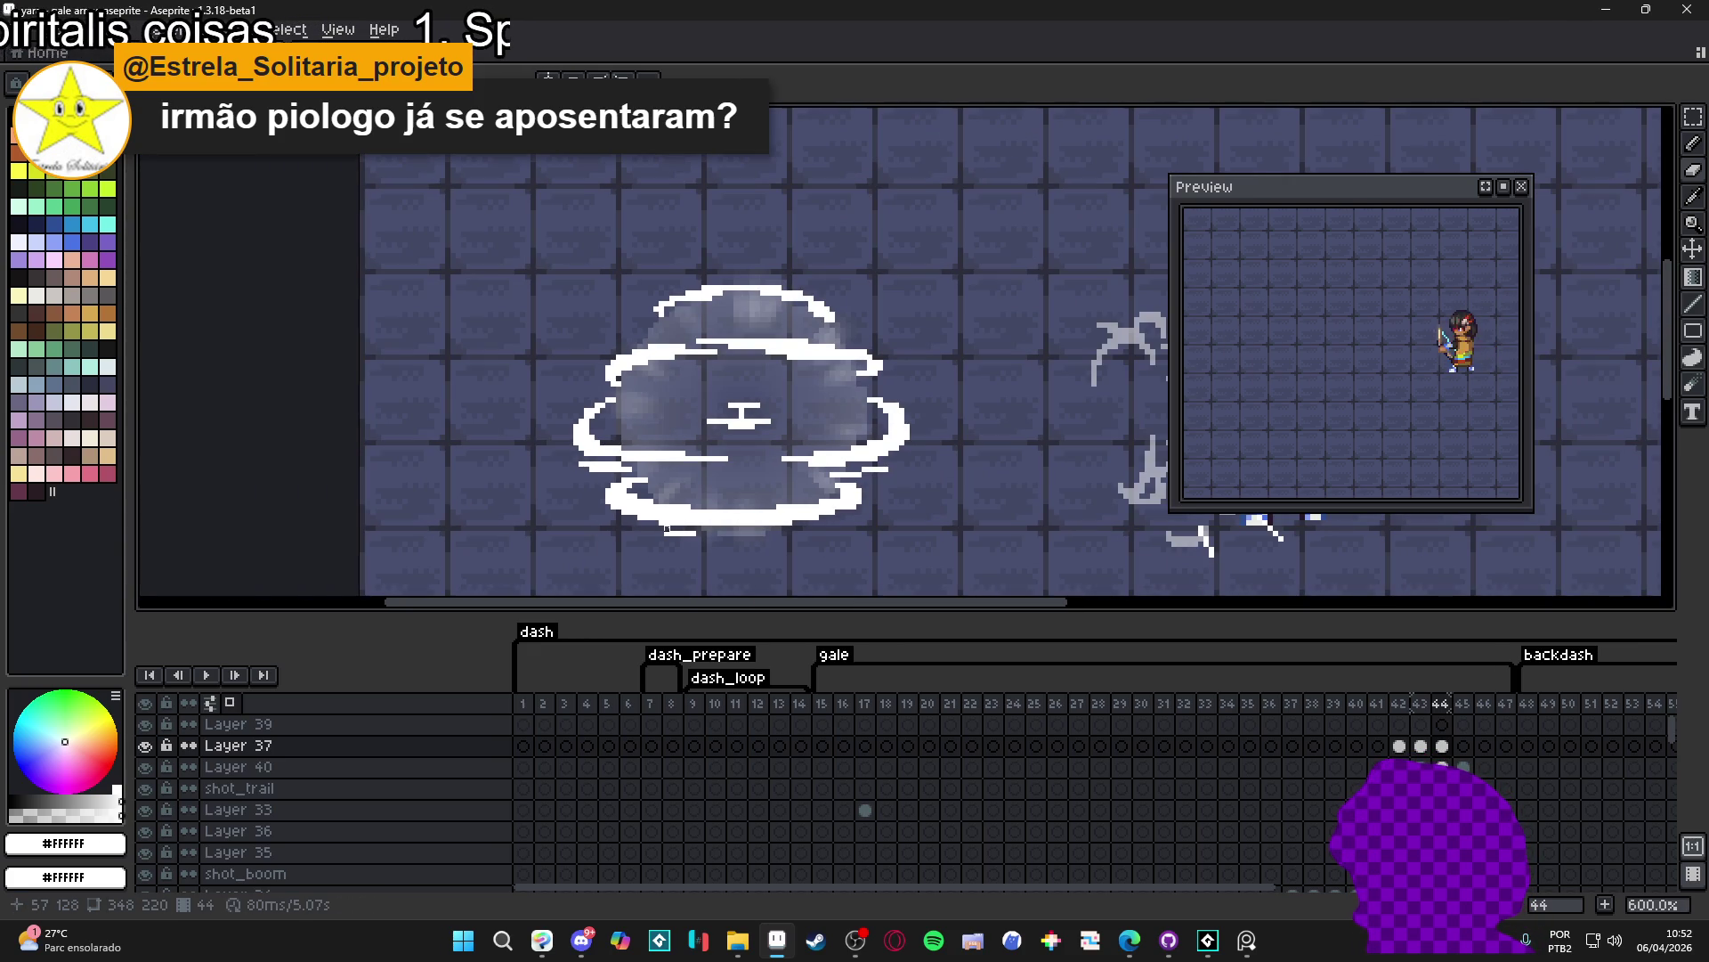
scroll(715, 516, "up", 1)
scroll(695, 487, "up", 2)
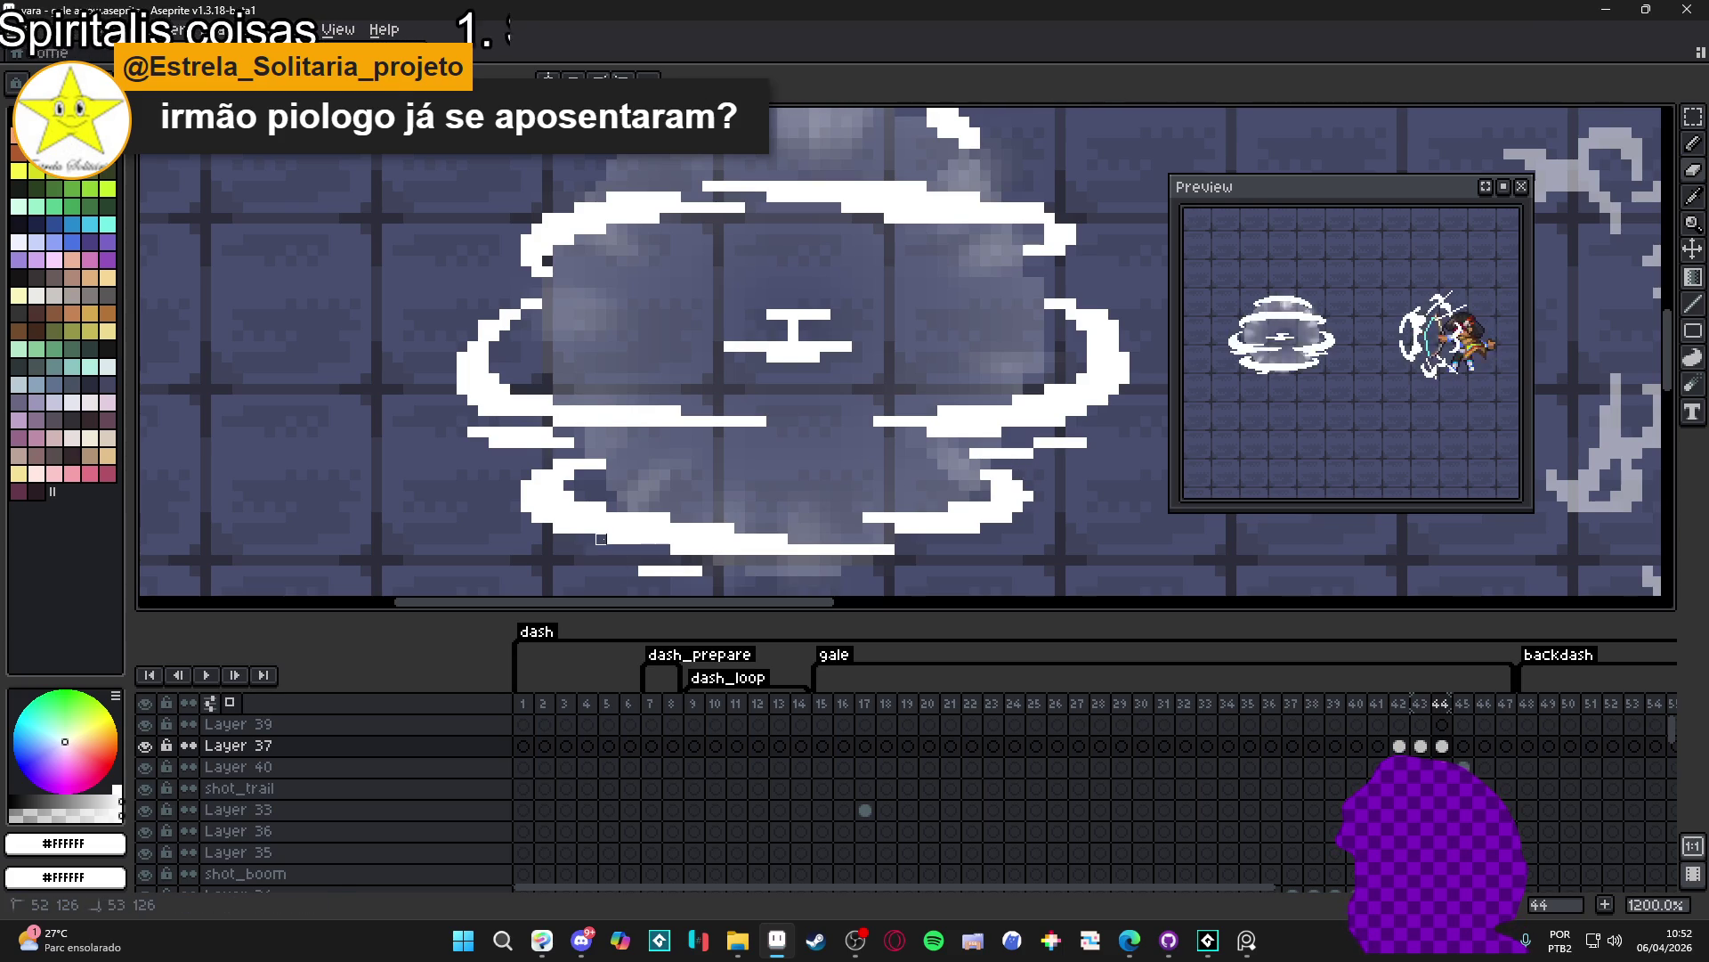
scroll(604, 534, "down", 1)
scroll(612, 537, "up", 1)
scroll(674, 571, "up", 1)
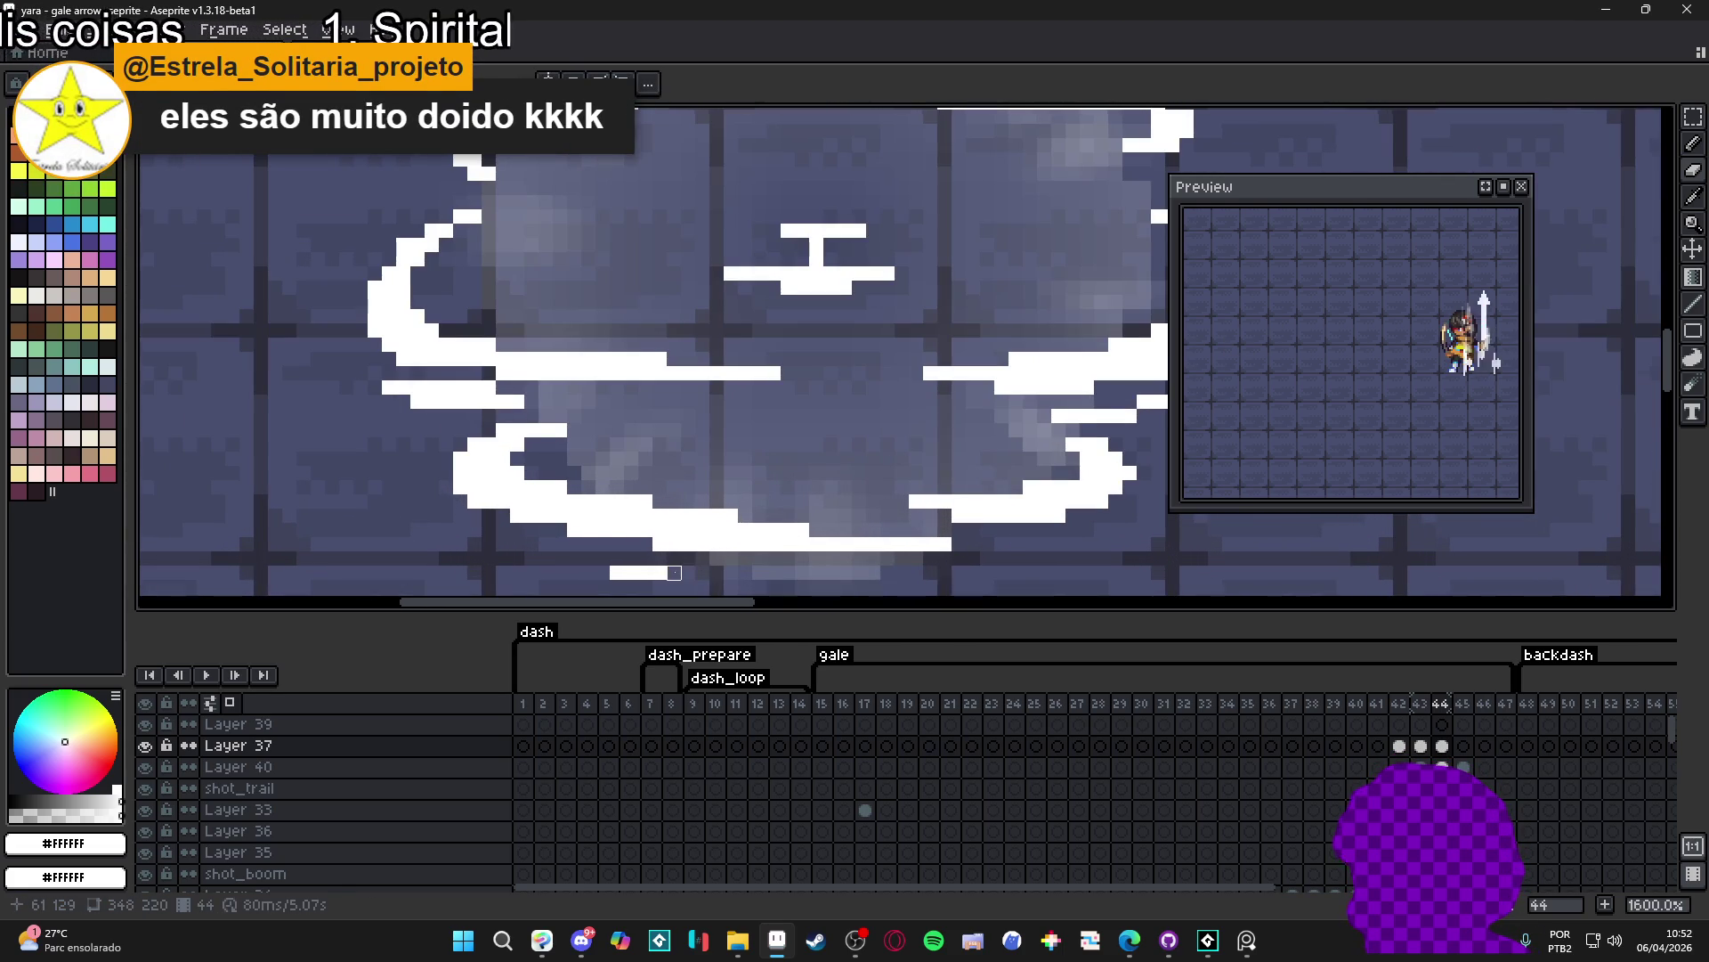
scroll(675, 573, "down", 4)
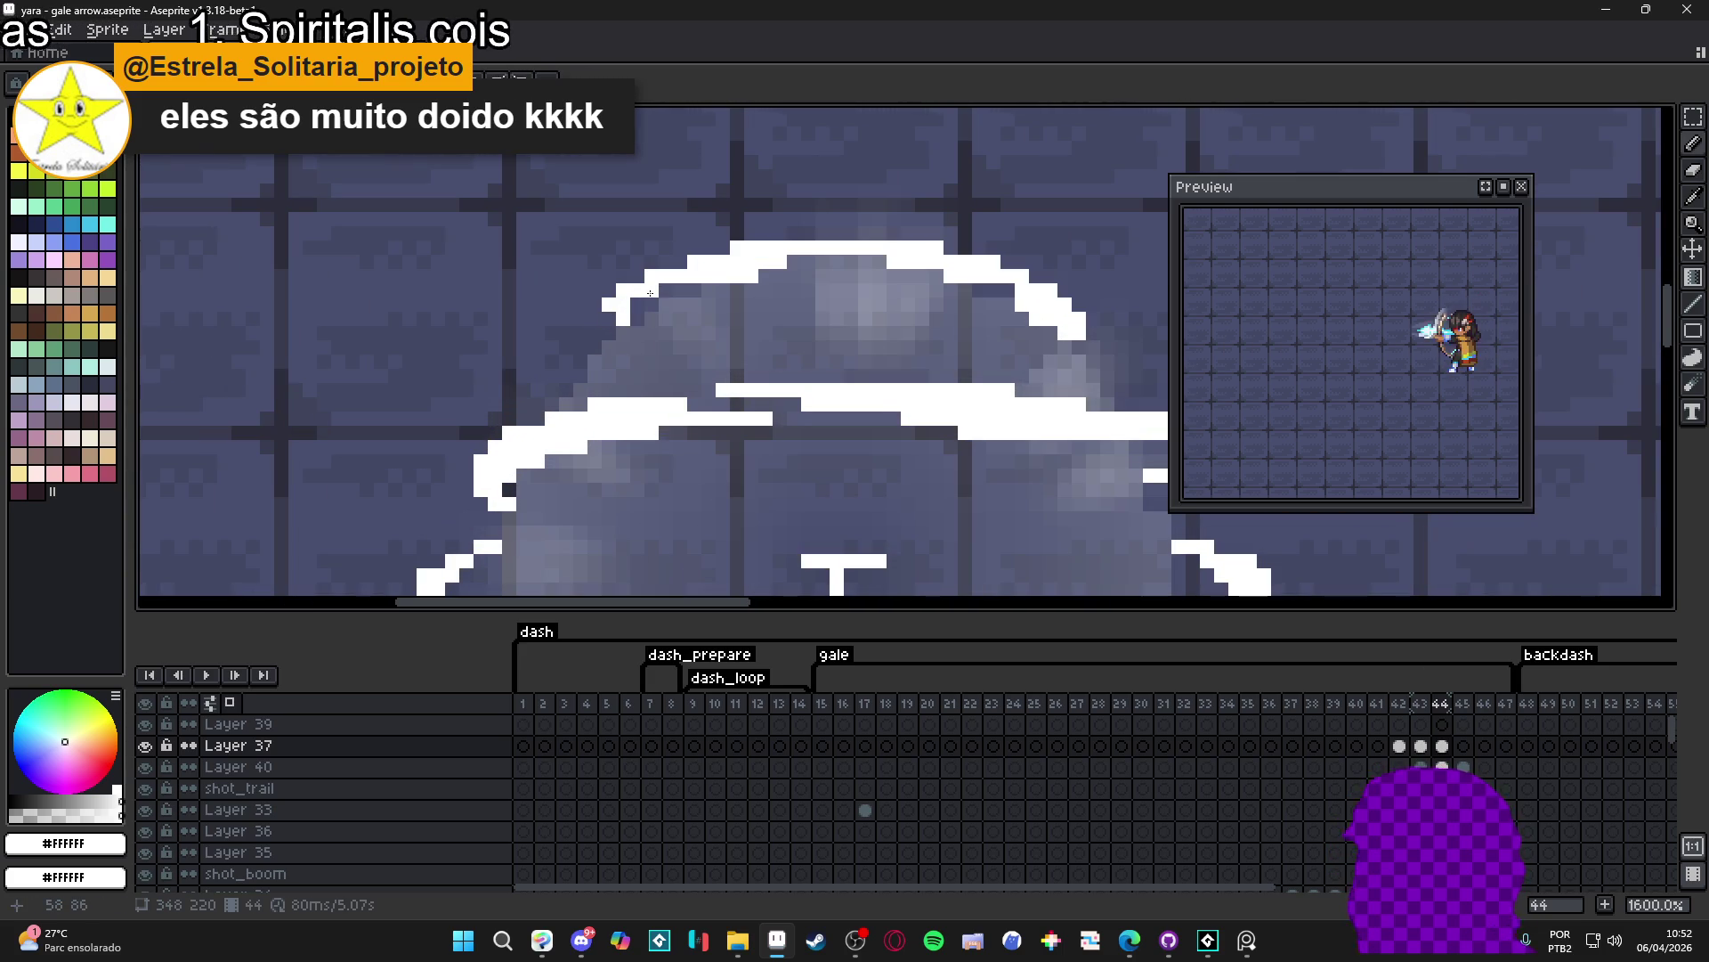
scroll(635, 305, "down", 1)
scroll(634, 305, "up", 1)
scroll(698, 313, "up", 1)
scroll(699, 321, "down", 3)
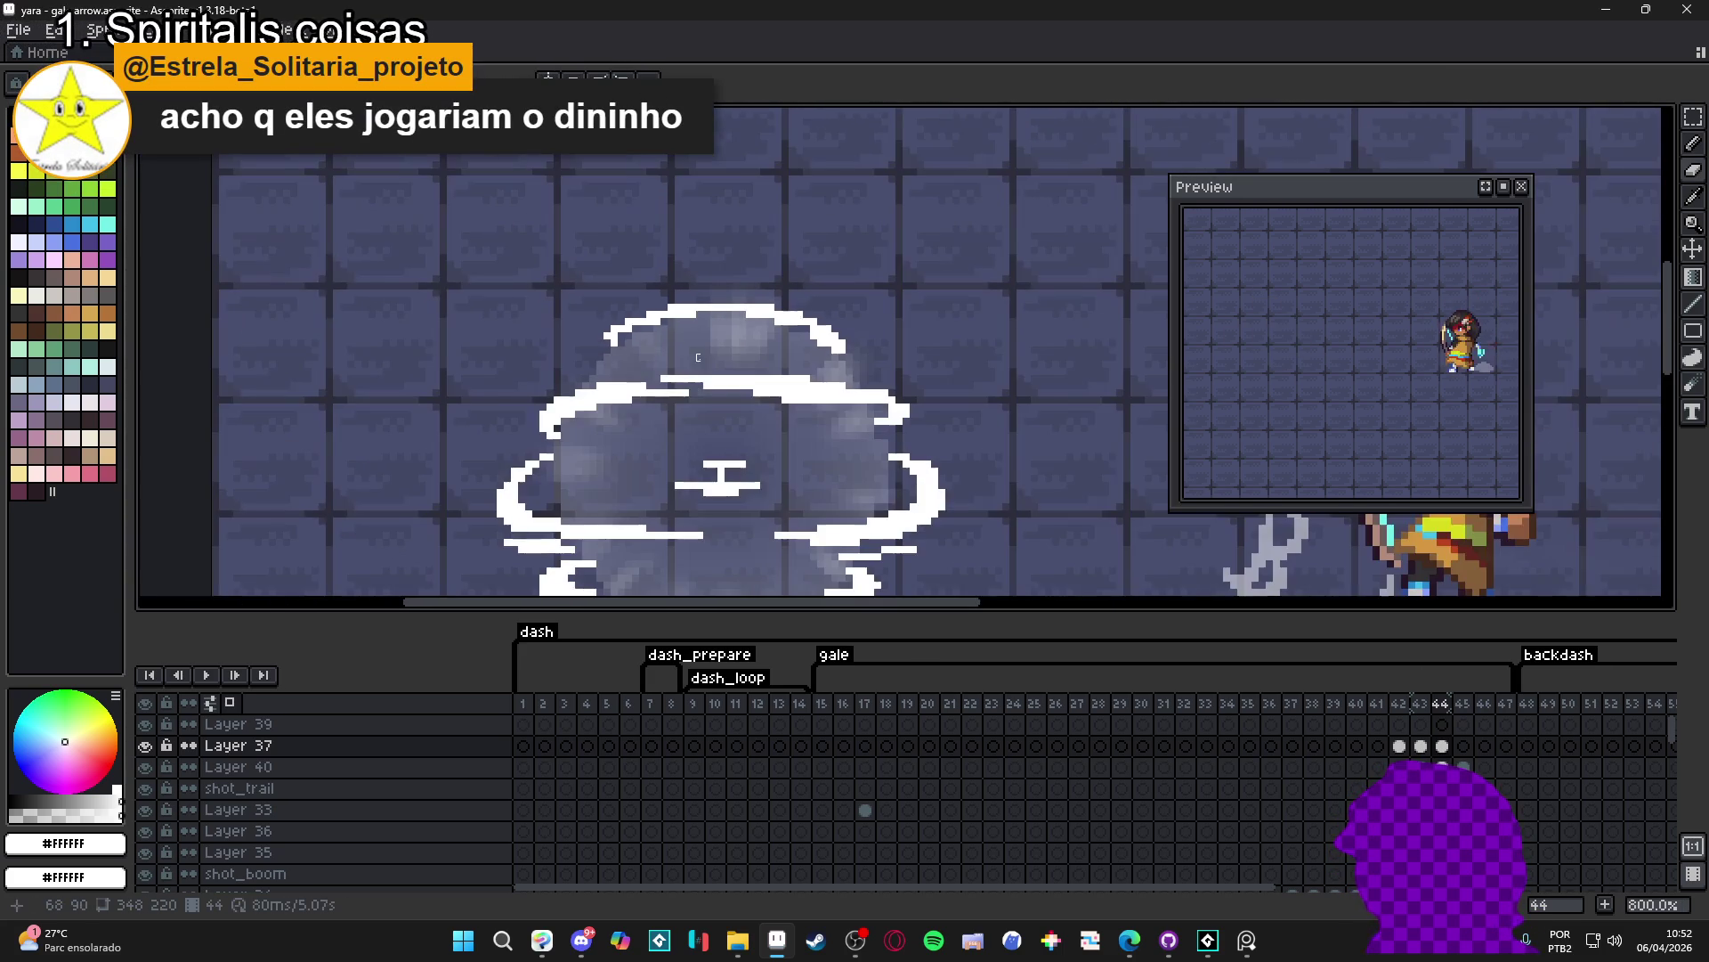
scroll(705, 368, "up", 1)
- Switch to the Eraser, select frame 44's cel on Layer 37 and save the gale arrow file
key("e")
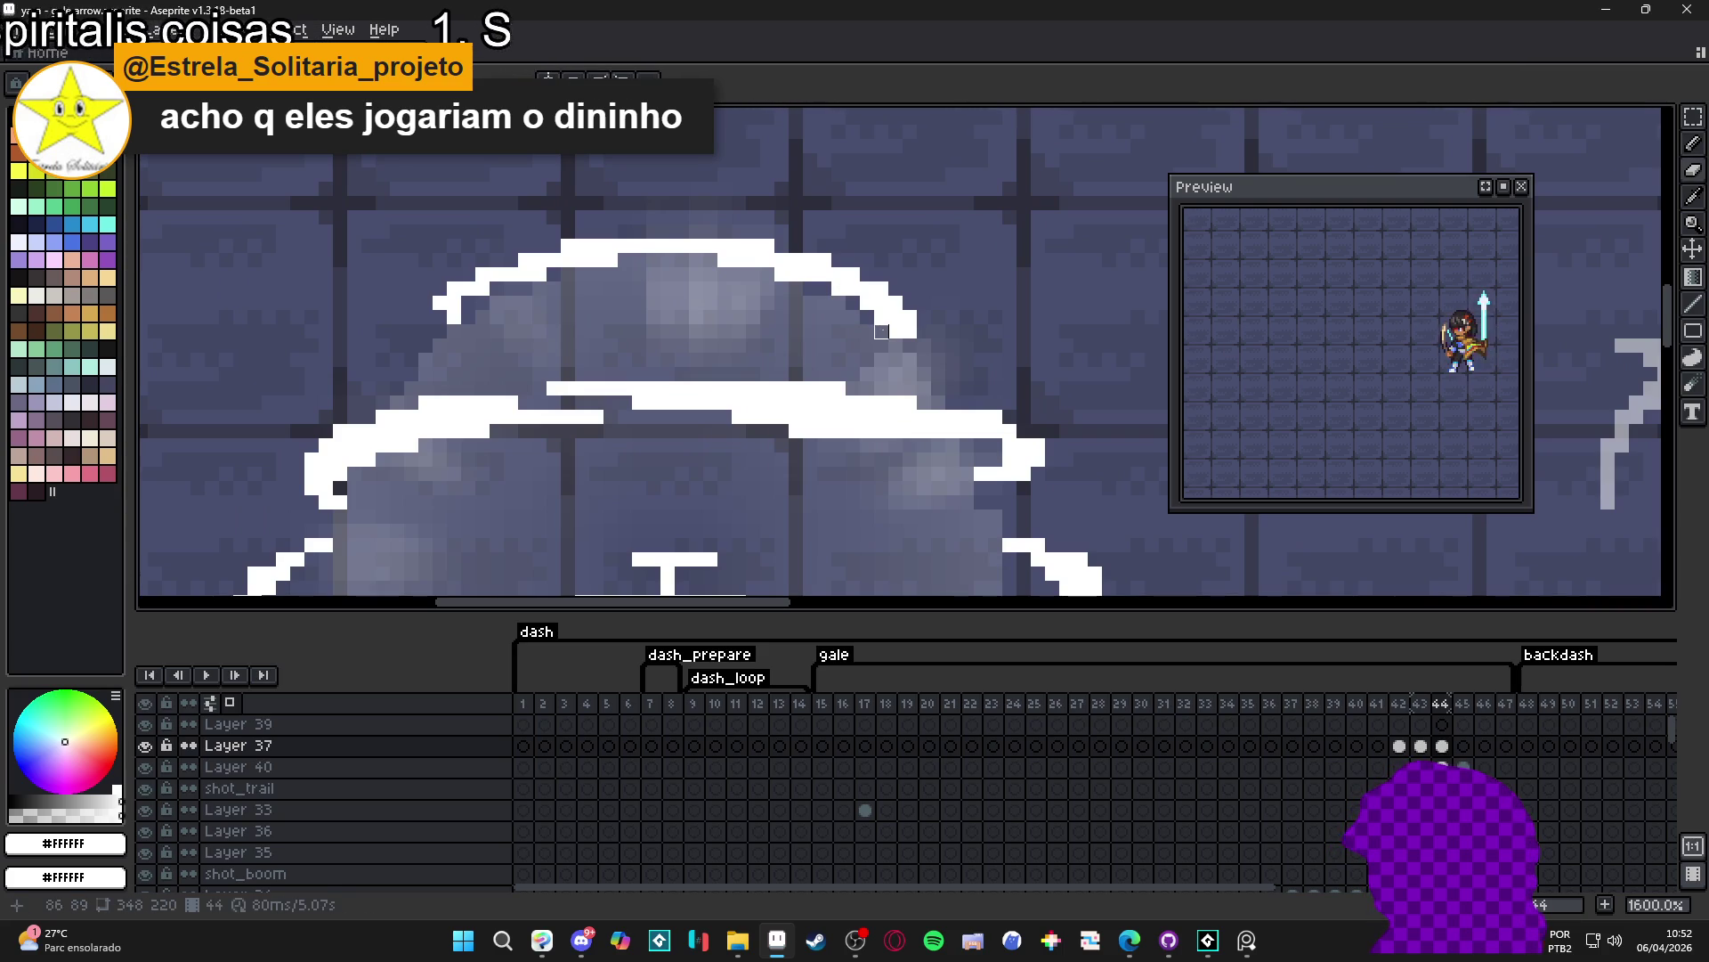
scroll(888, 335, "down", 1)
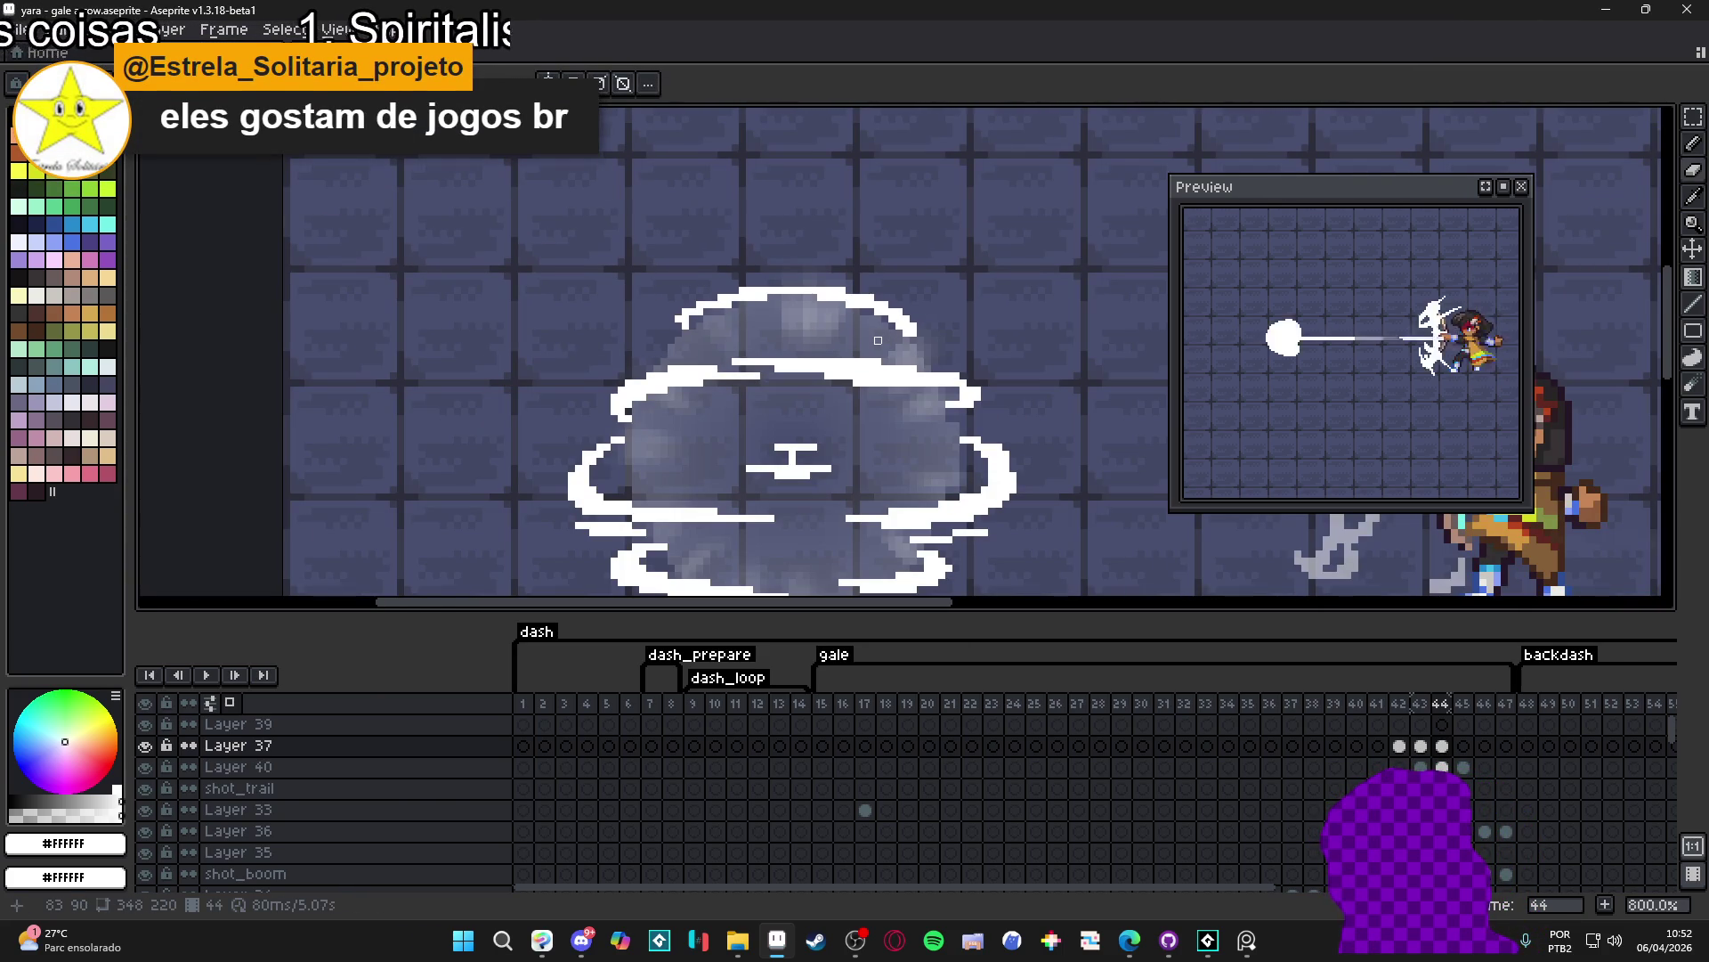
scroll(828, 376, "down", 1)
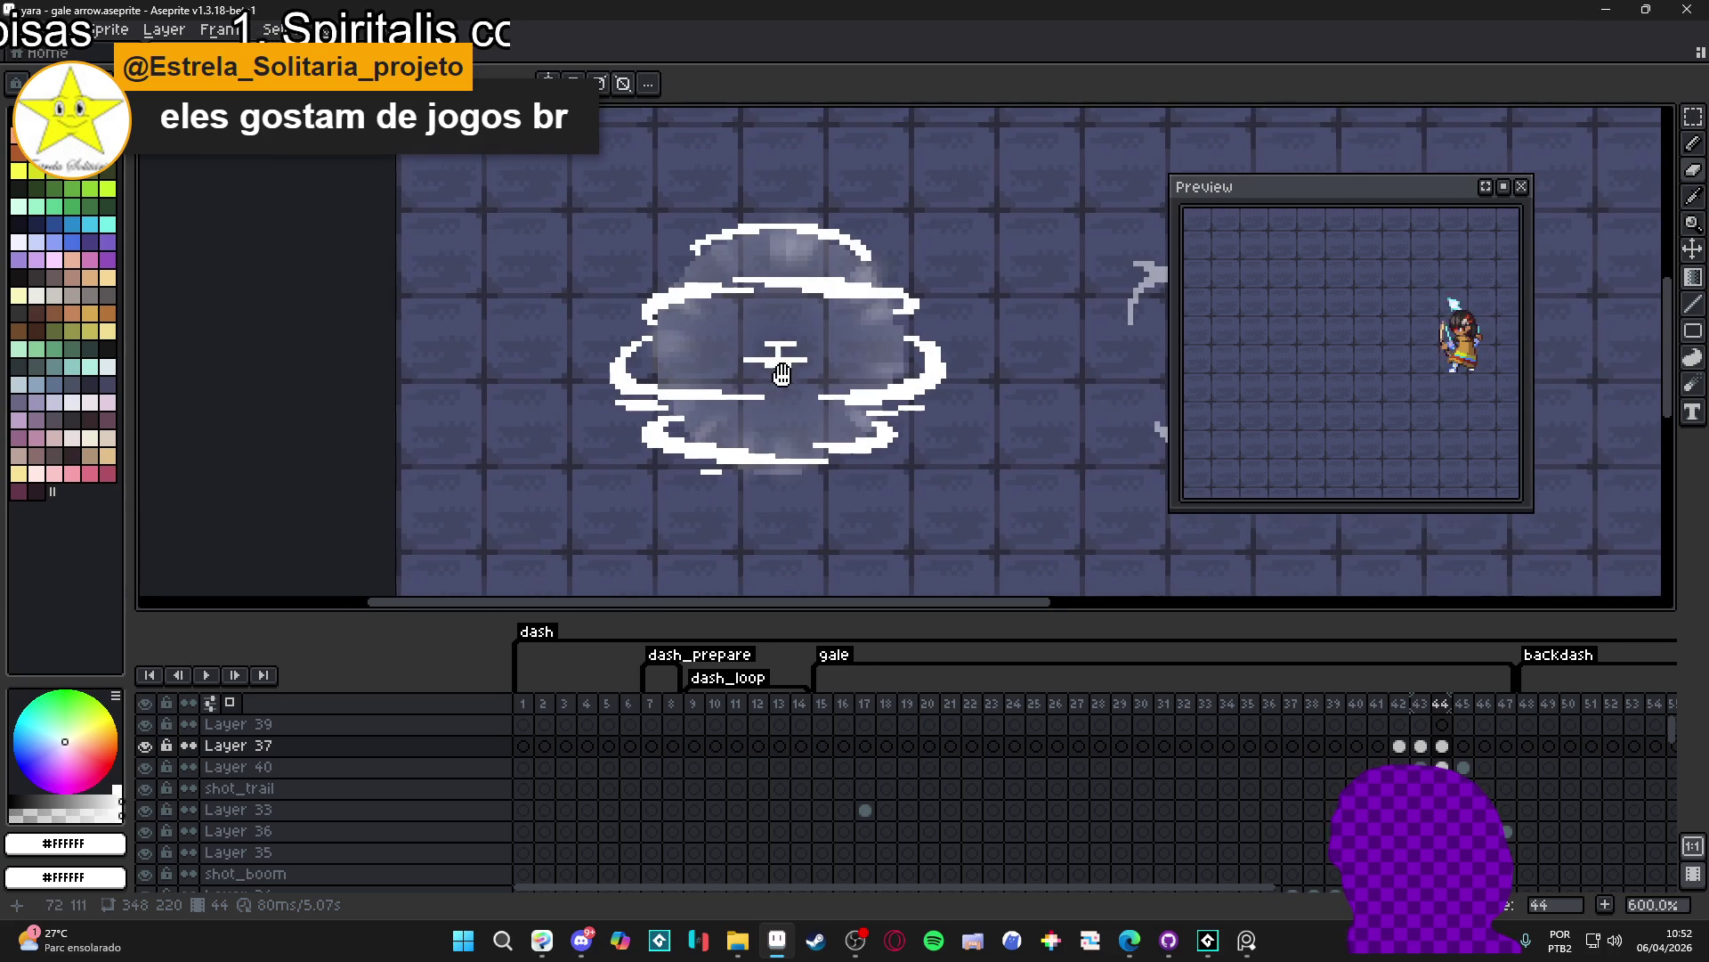
left_click(1442, 745)
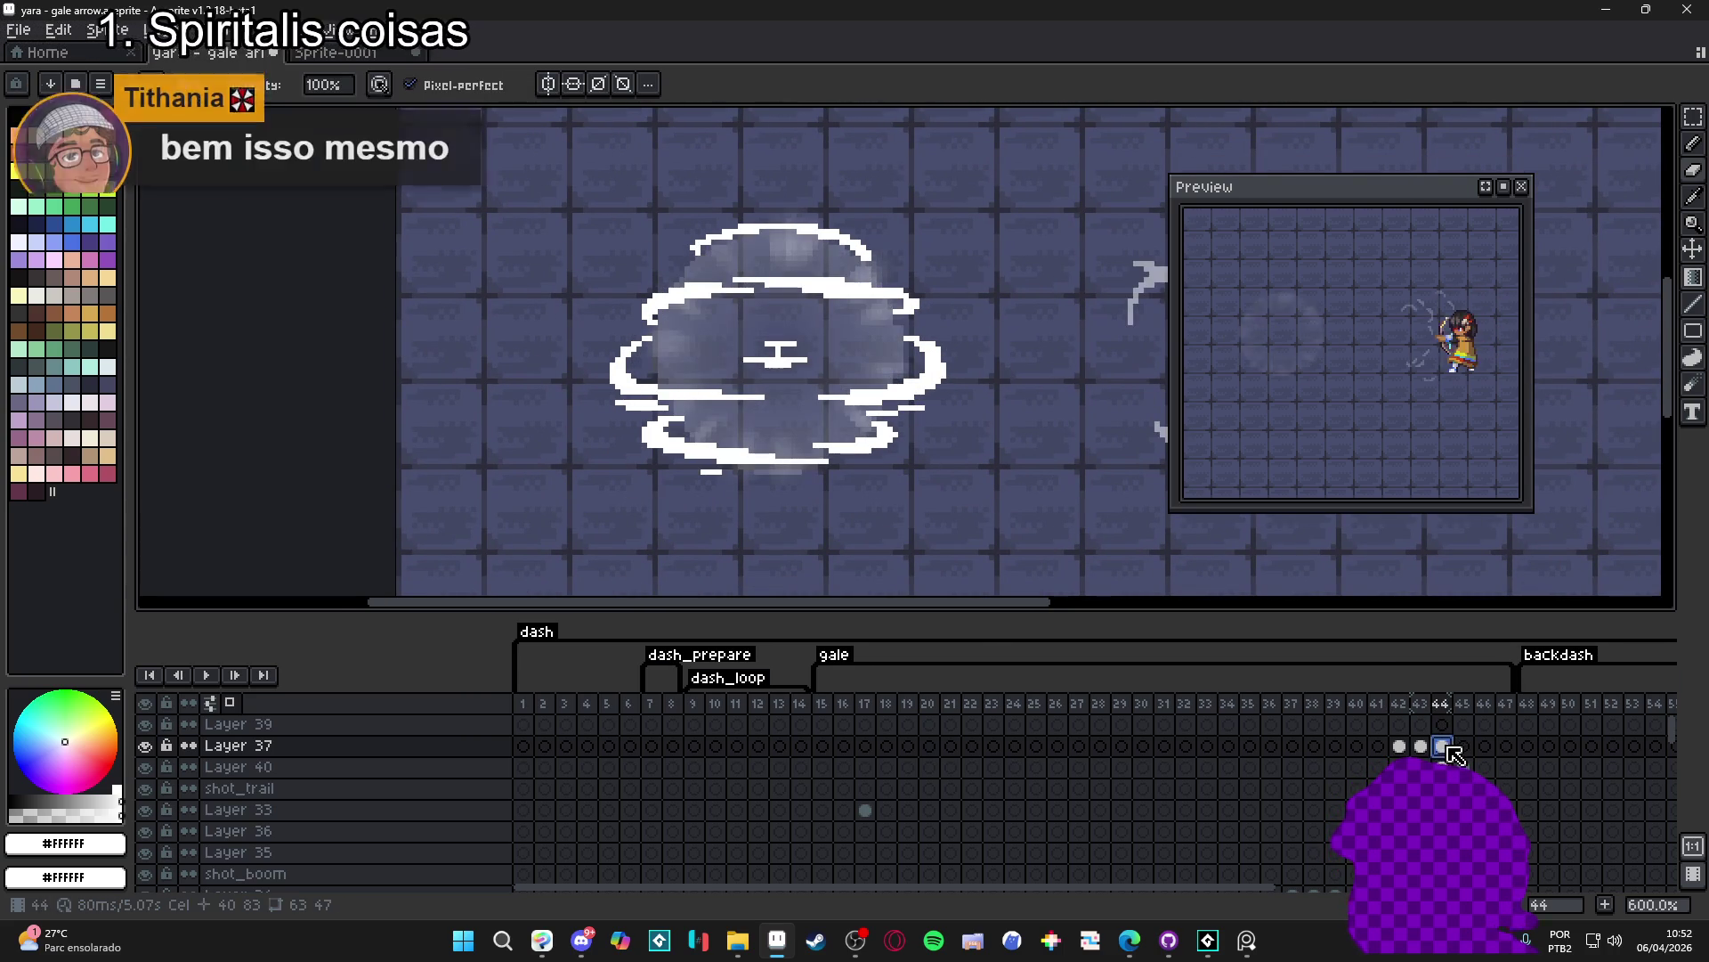
key("ctrl+s")
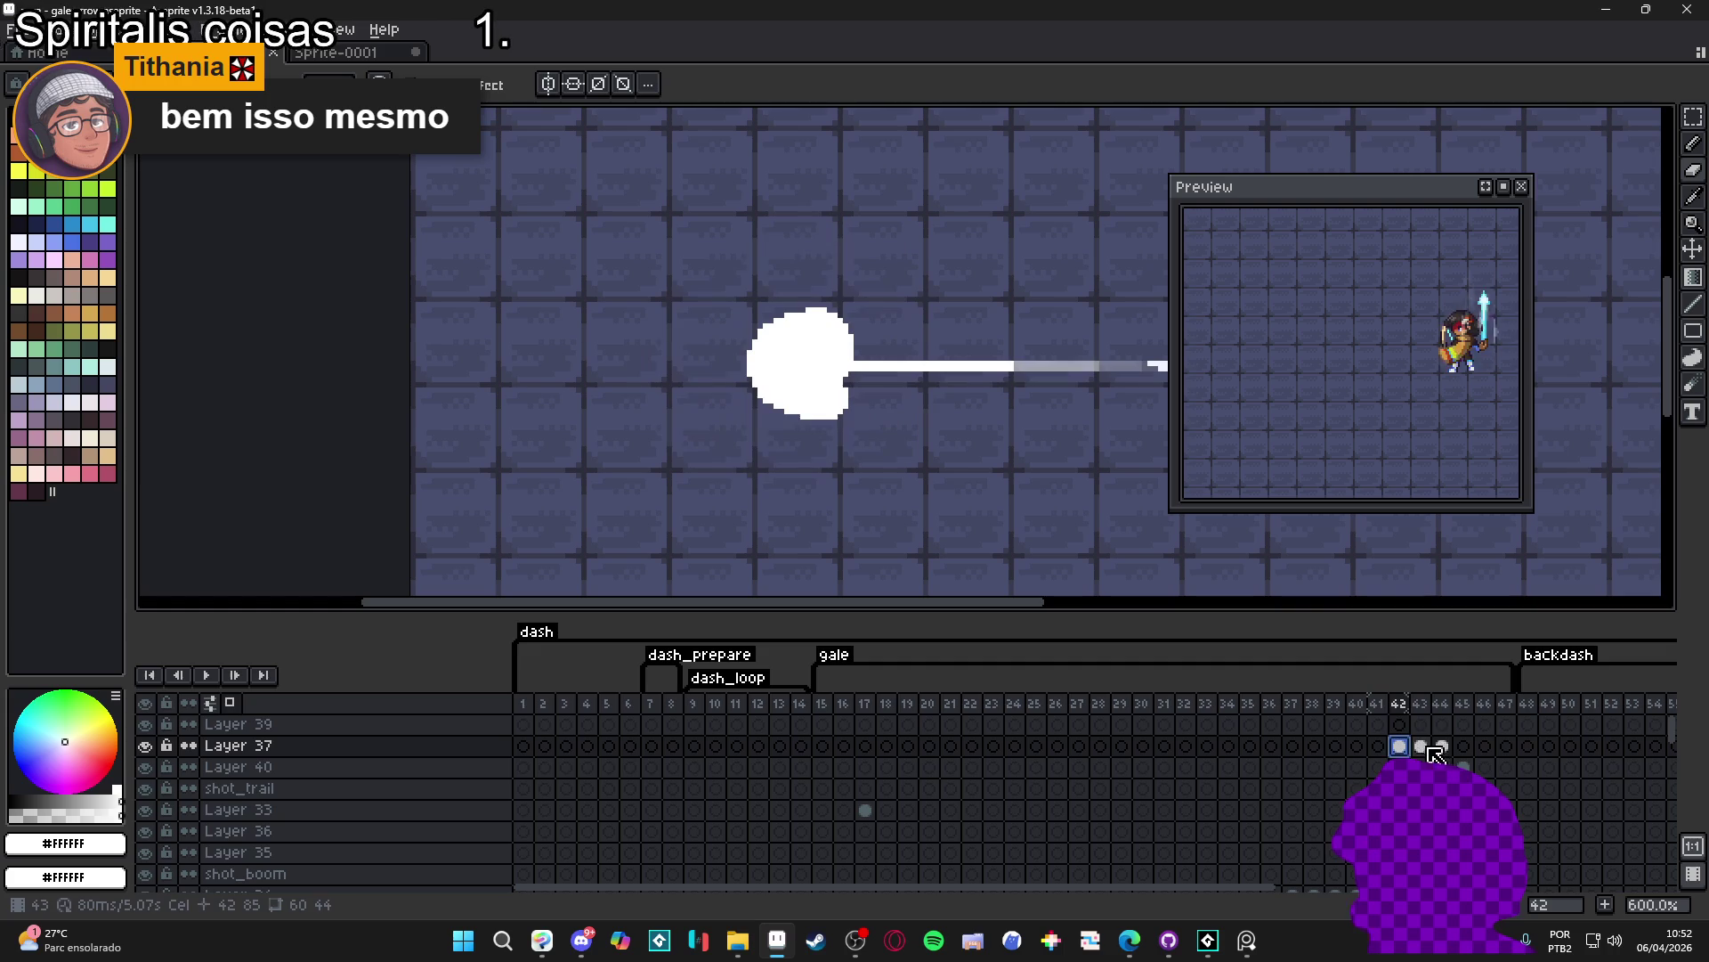
- Step through frames 43–45 and select frame 45's pasted wind outline for transforming
left_click(1466, 749)
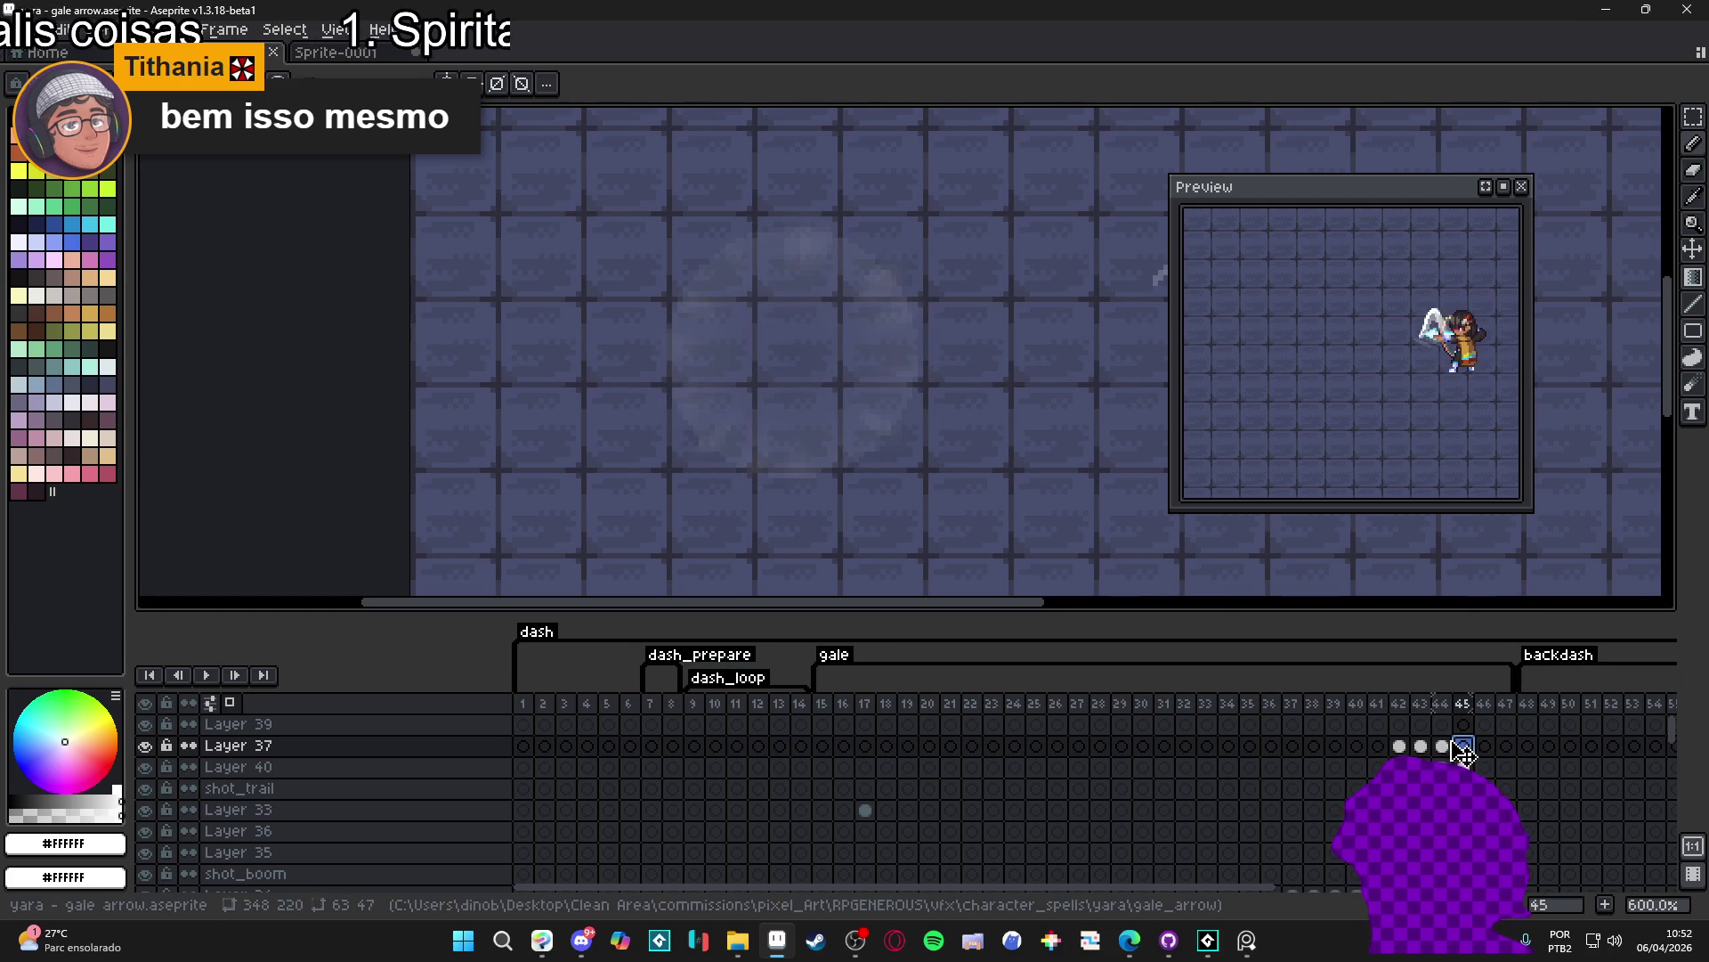
left_click(1442, 747)
key("Left")
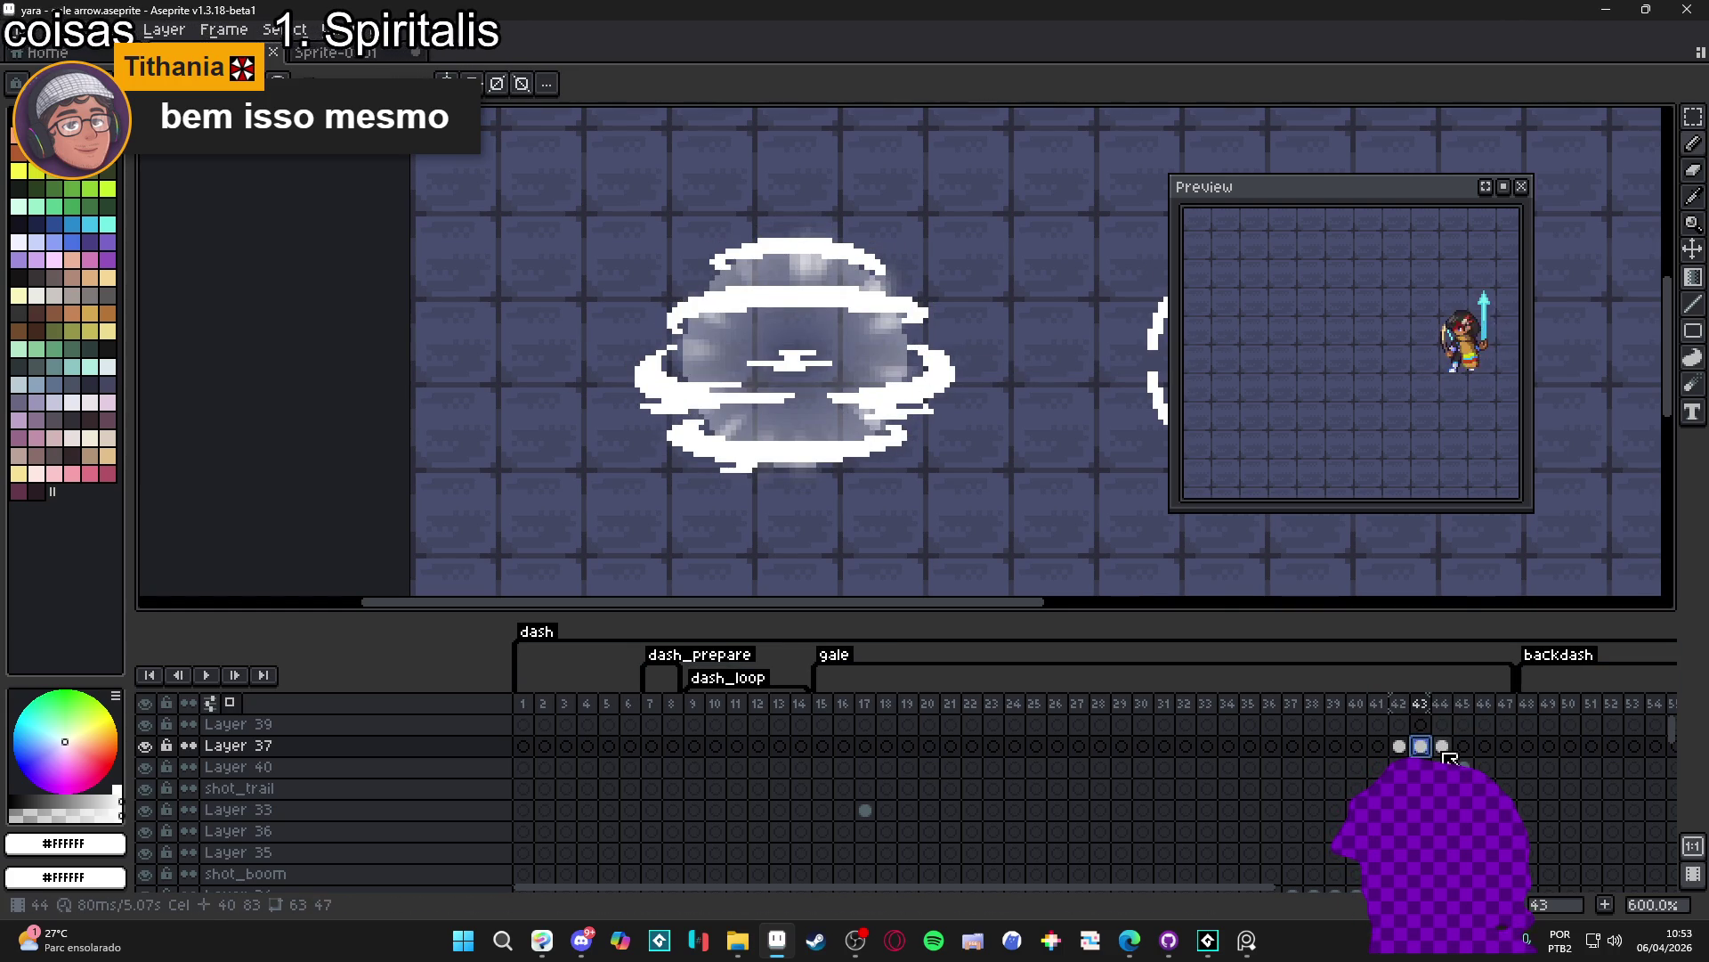
left_click(1449, 757)
left_click(1465, 752)
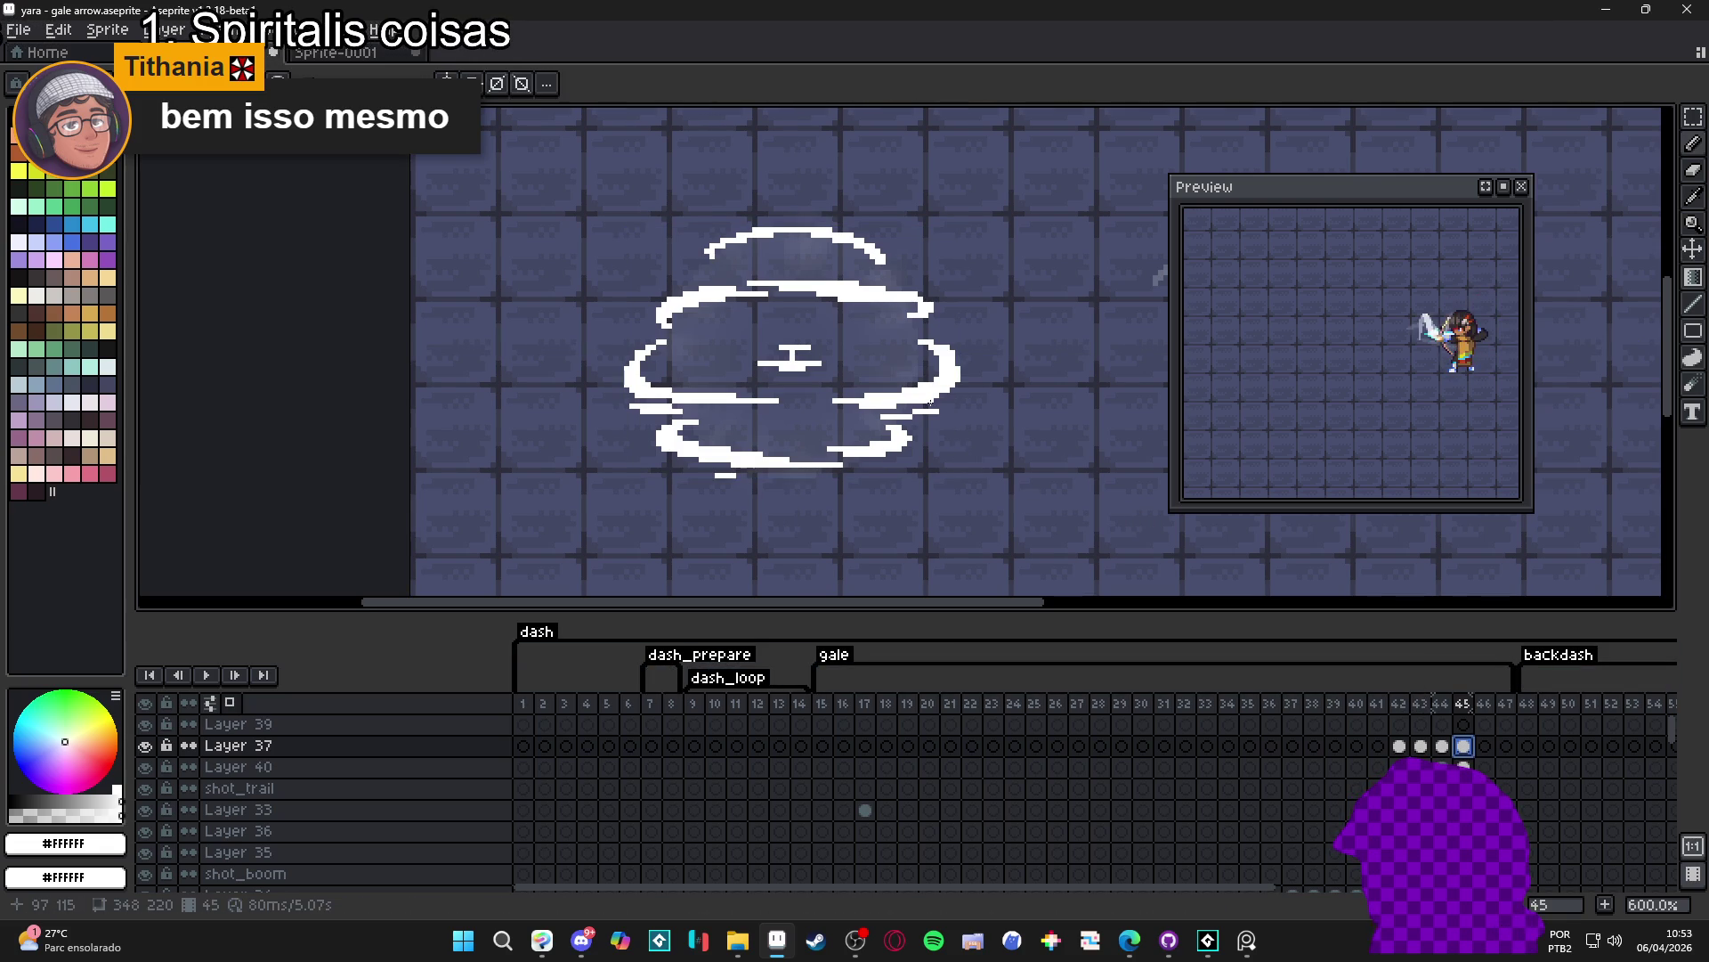
left_click(1463, 746, "ctrl")
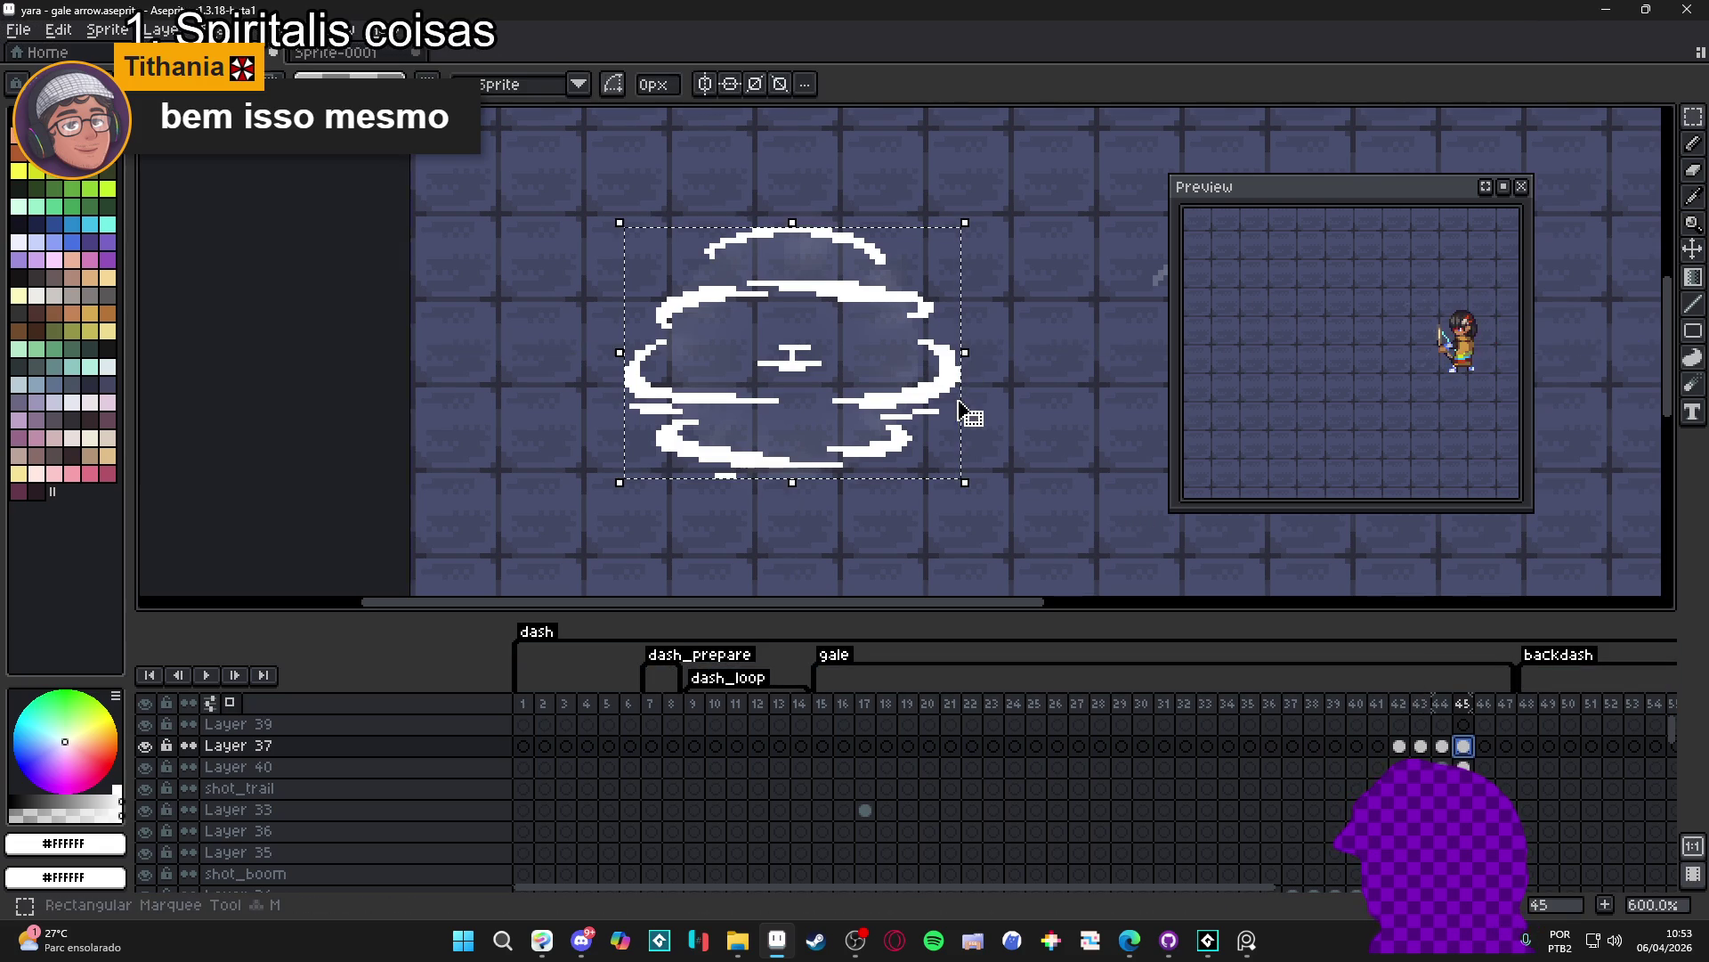
- Try a slight scale of the frame 45 outline, compare with frame 44, then undo it
left_click(969, 231)
left_click_drag(970, 230, 973, 230)
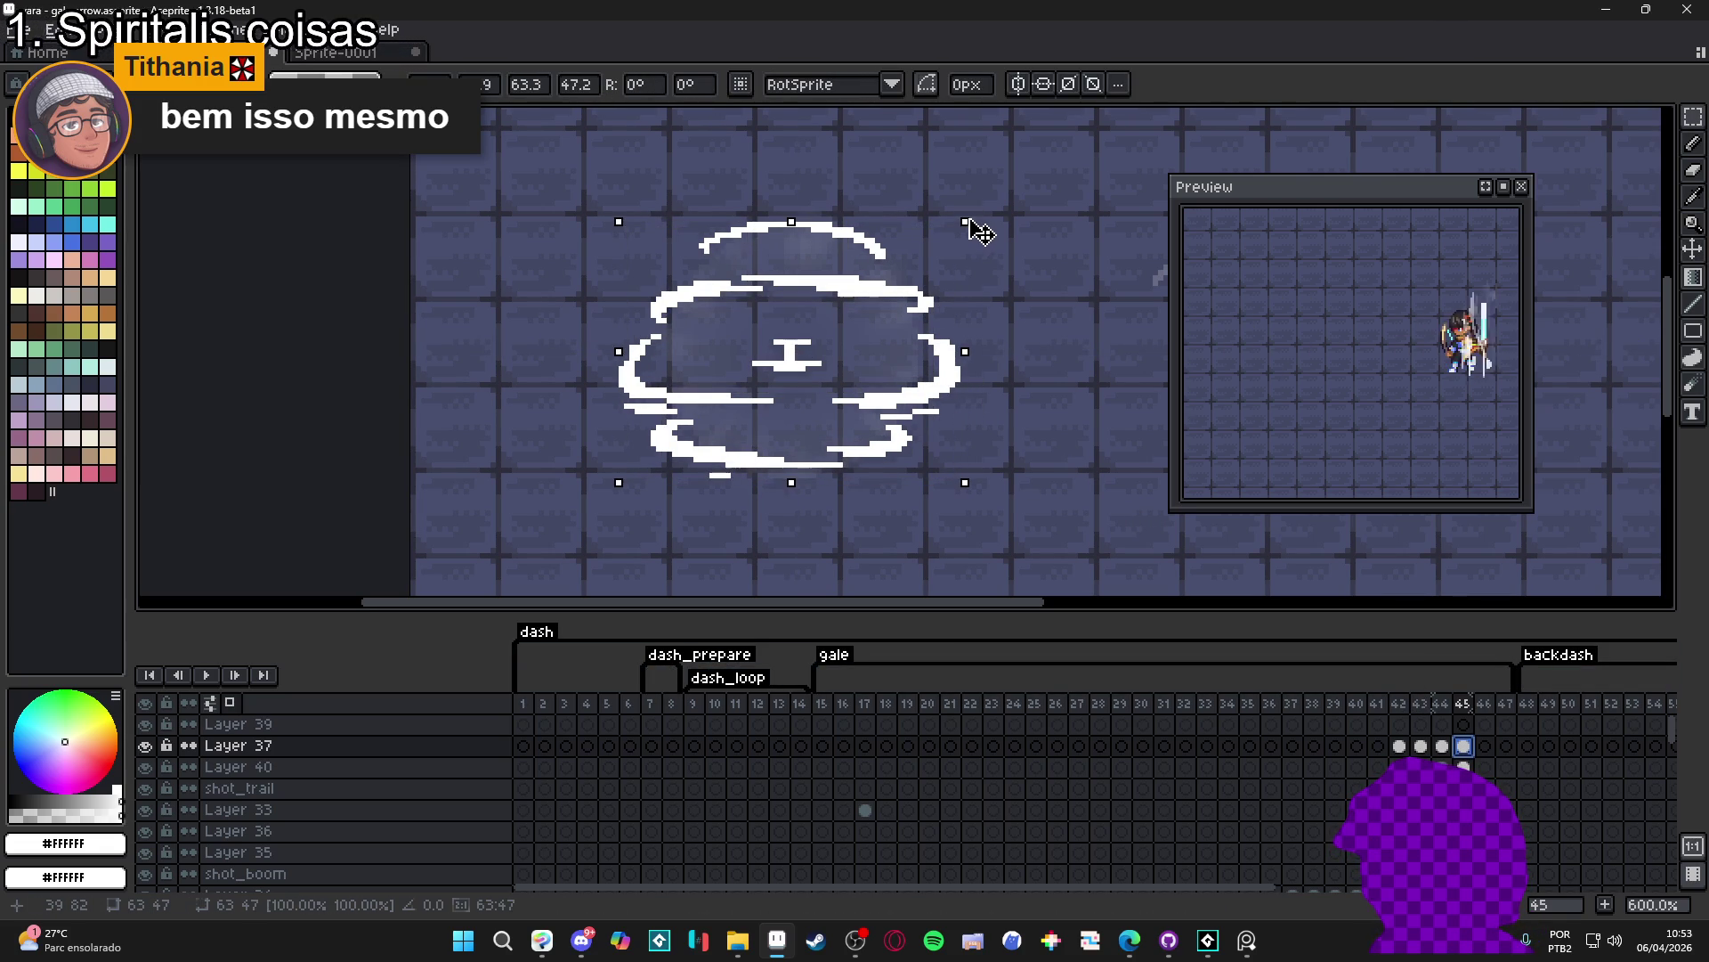
left_click(1443, 745)
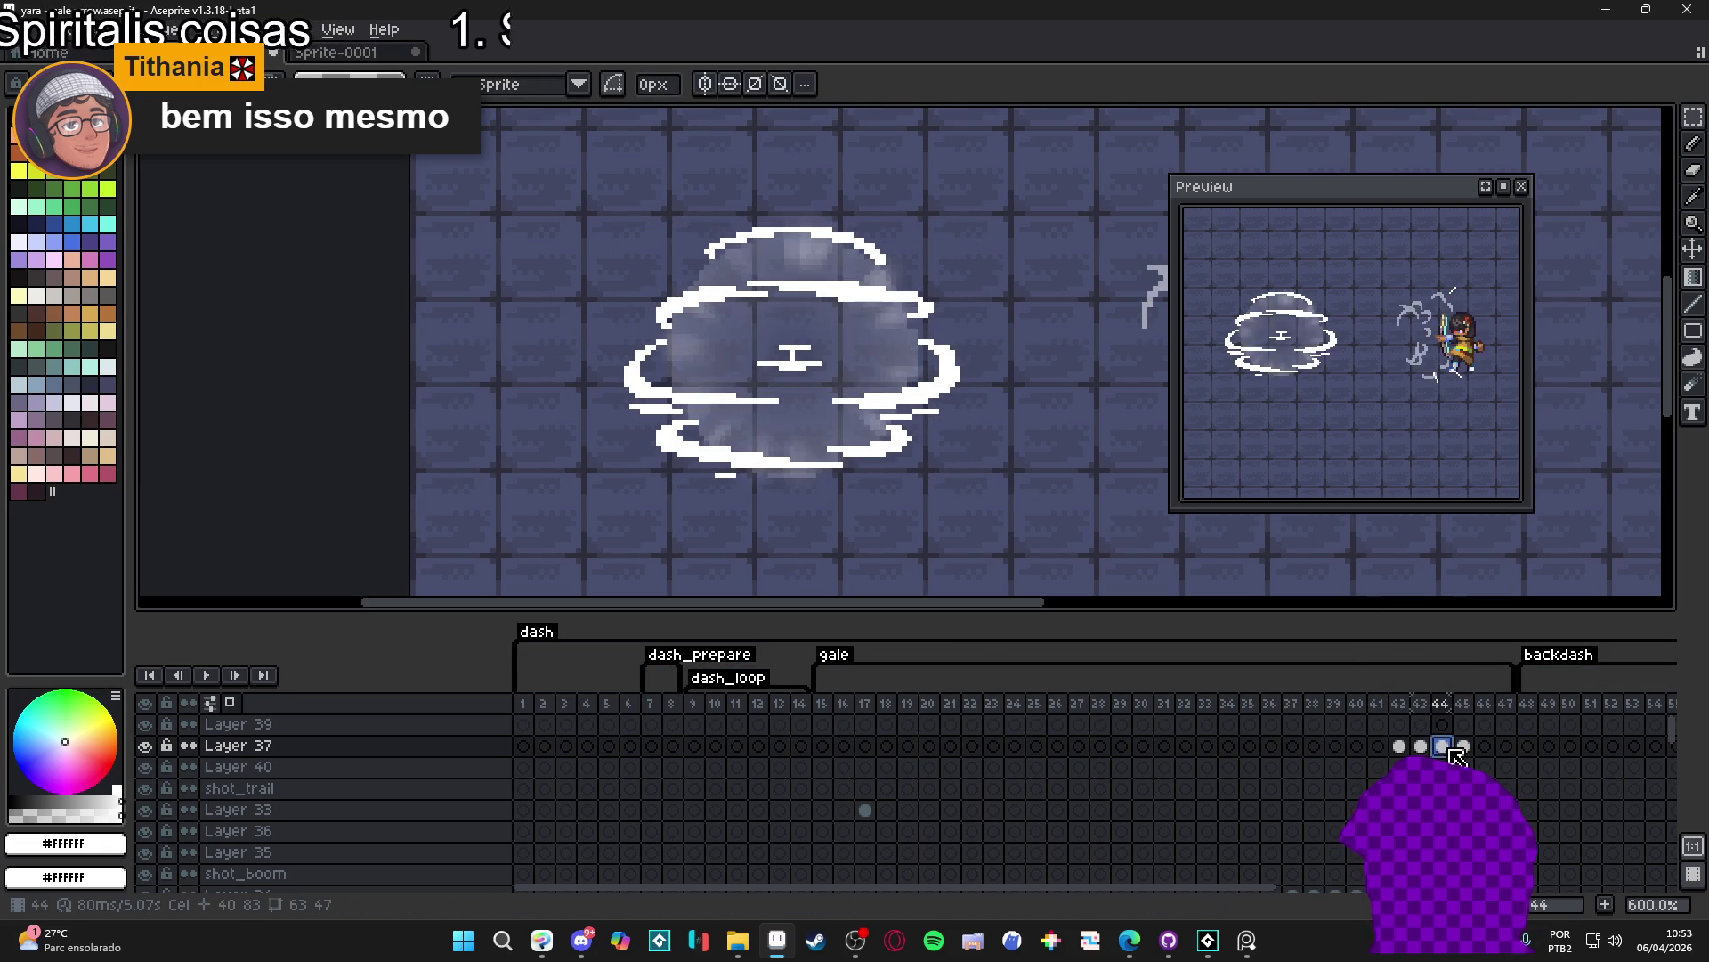
left_click(1465, 747)
key("ctrl+z")
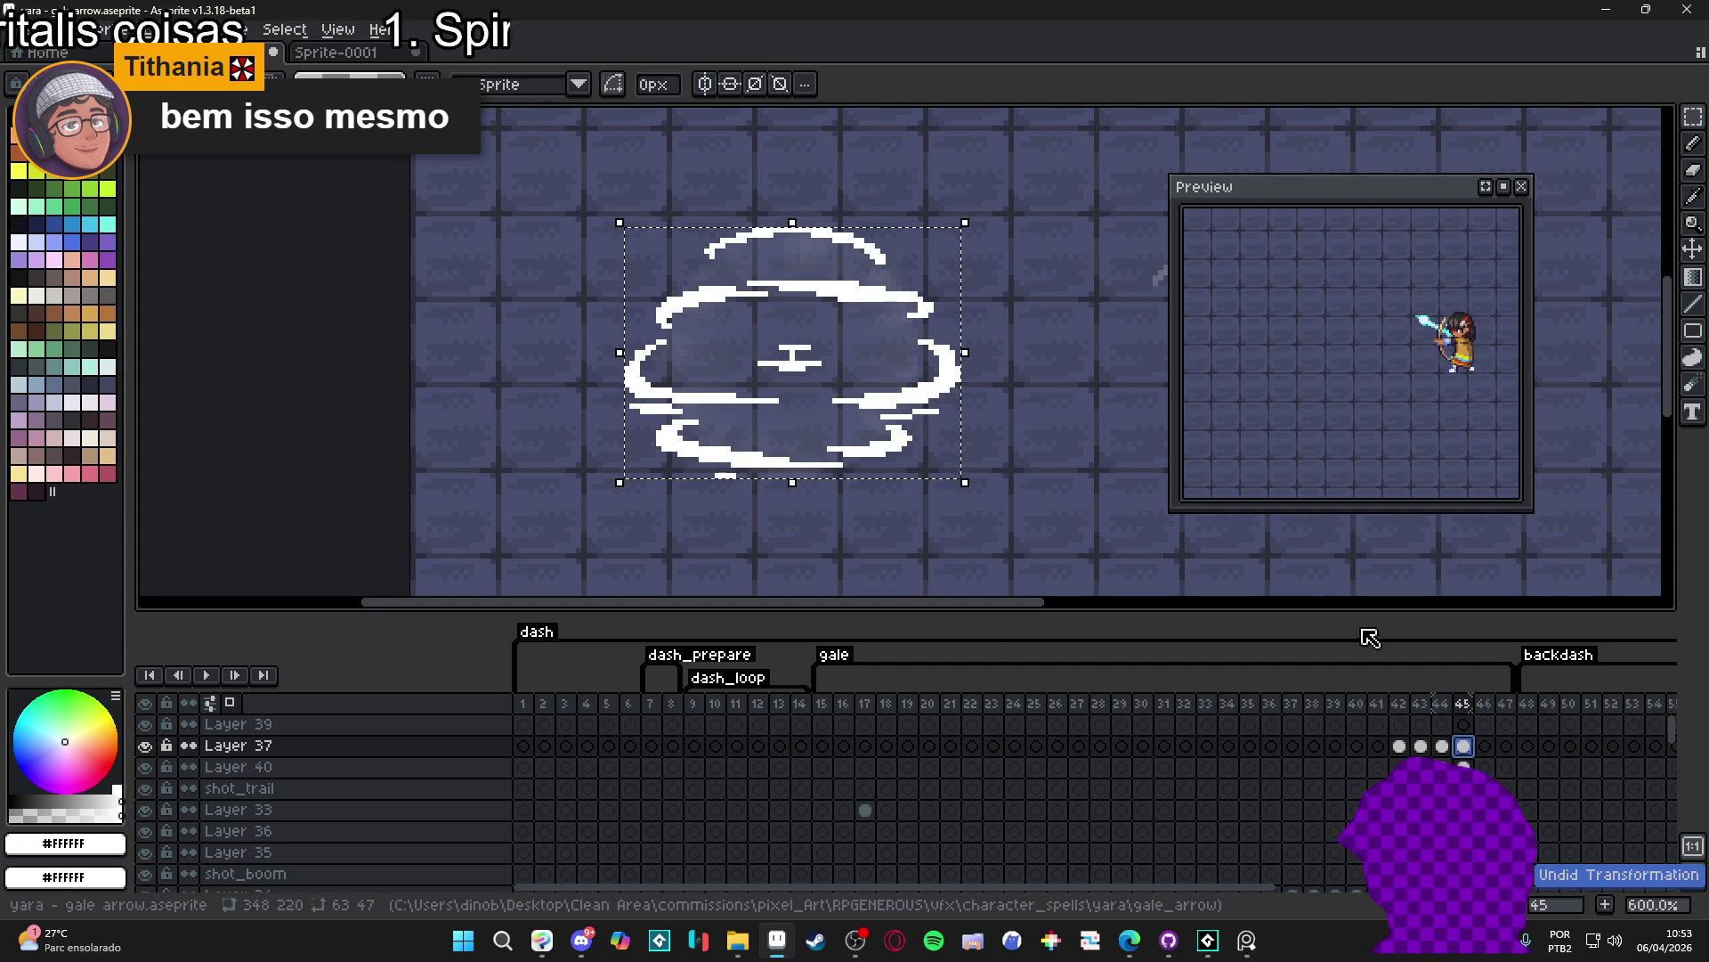
- Rescale the frame 45 wind outline to about 103% and commit the resize
key("ctrl+d")
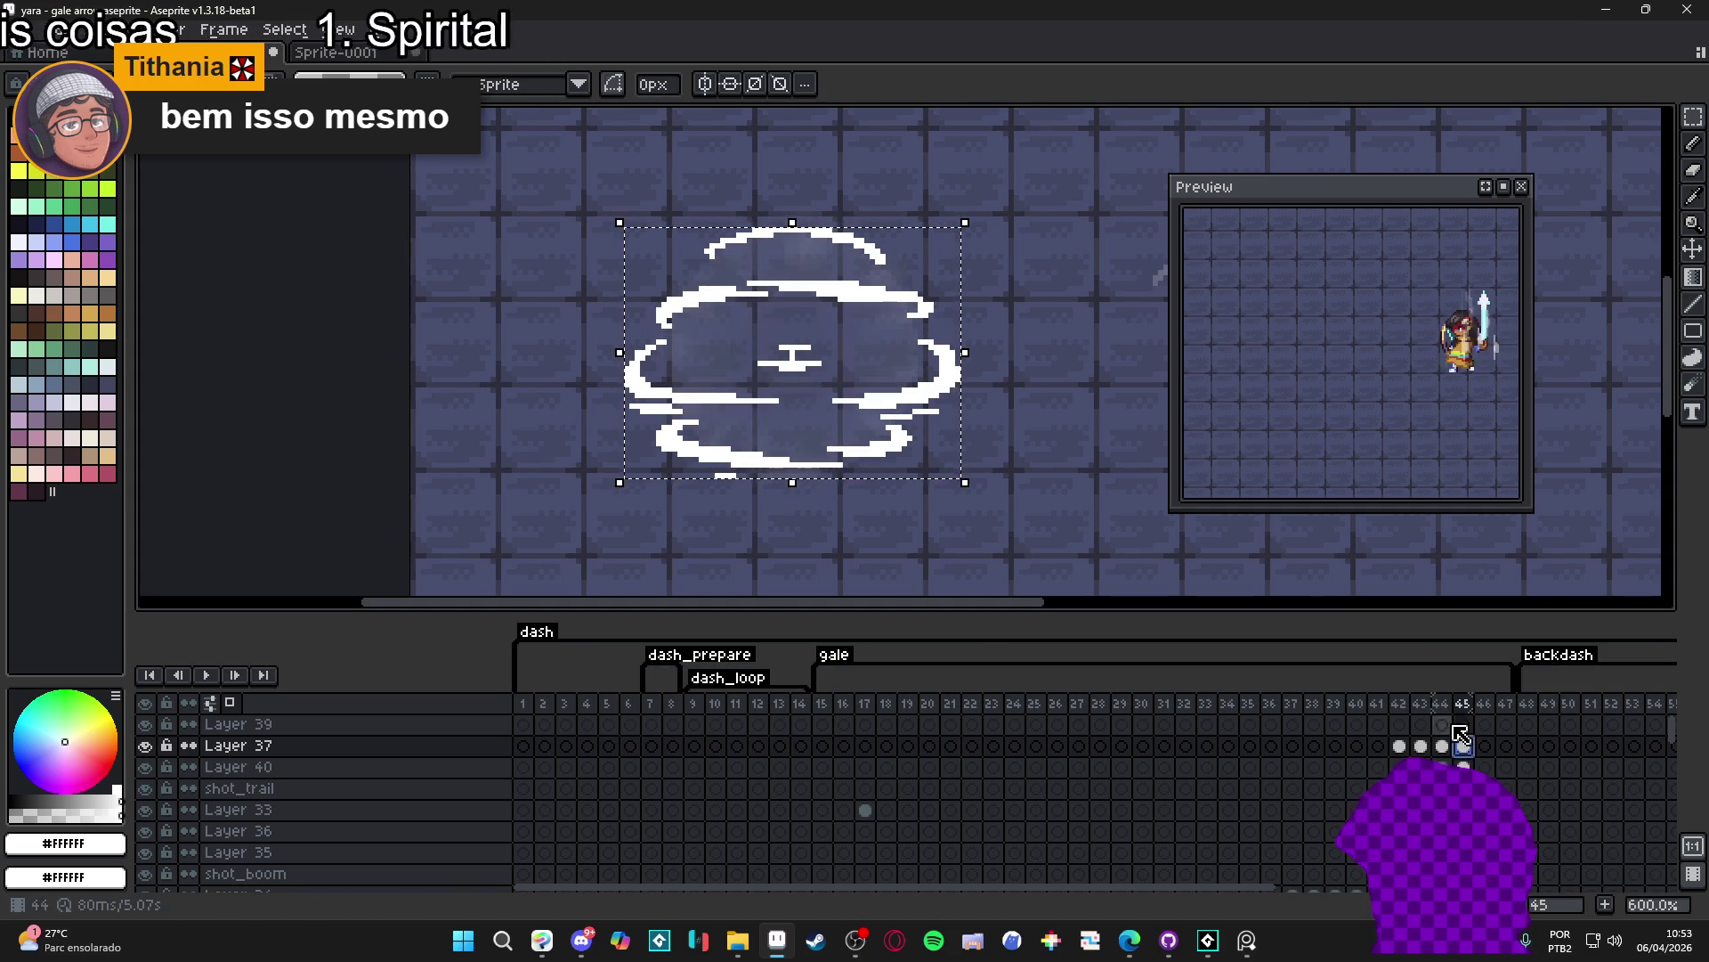
key("ctrl+shift+d")
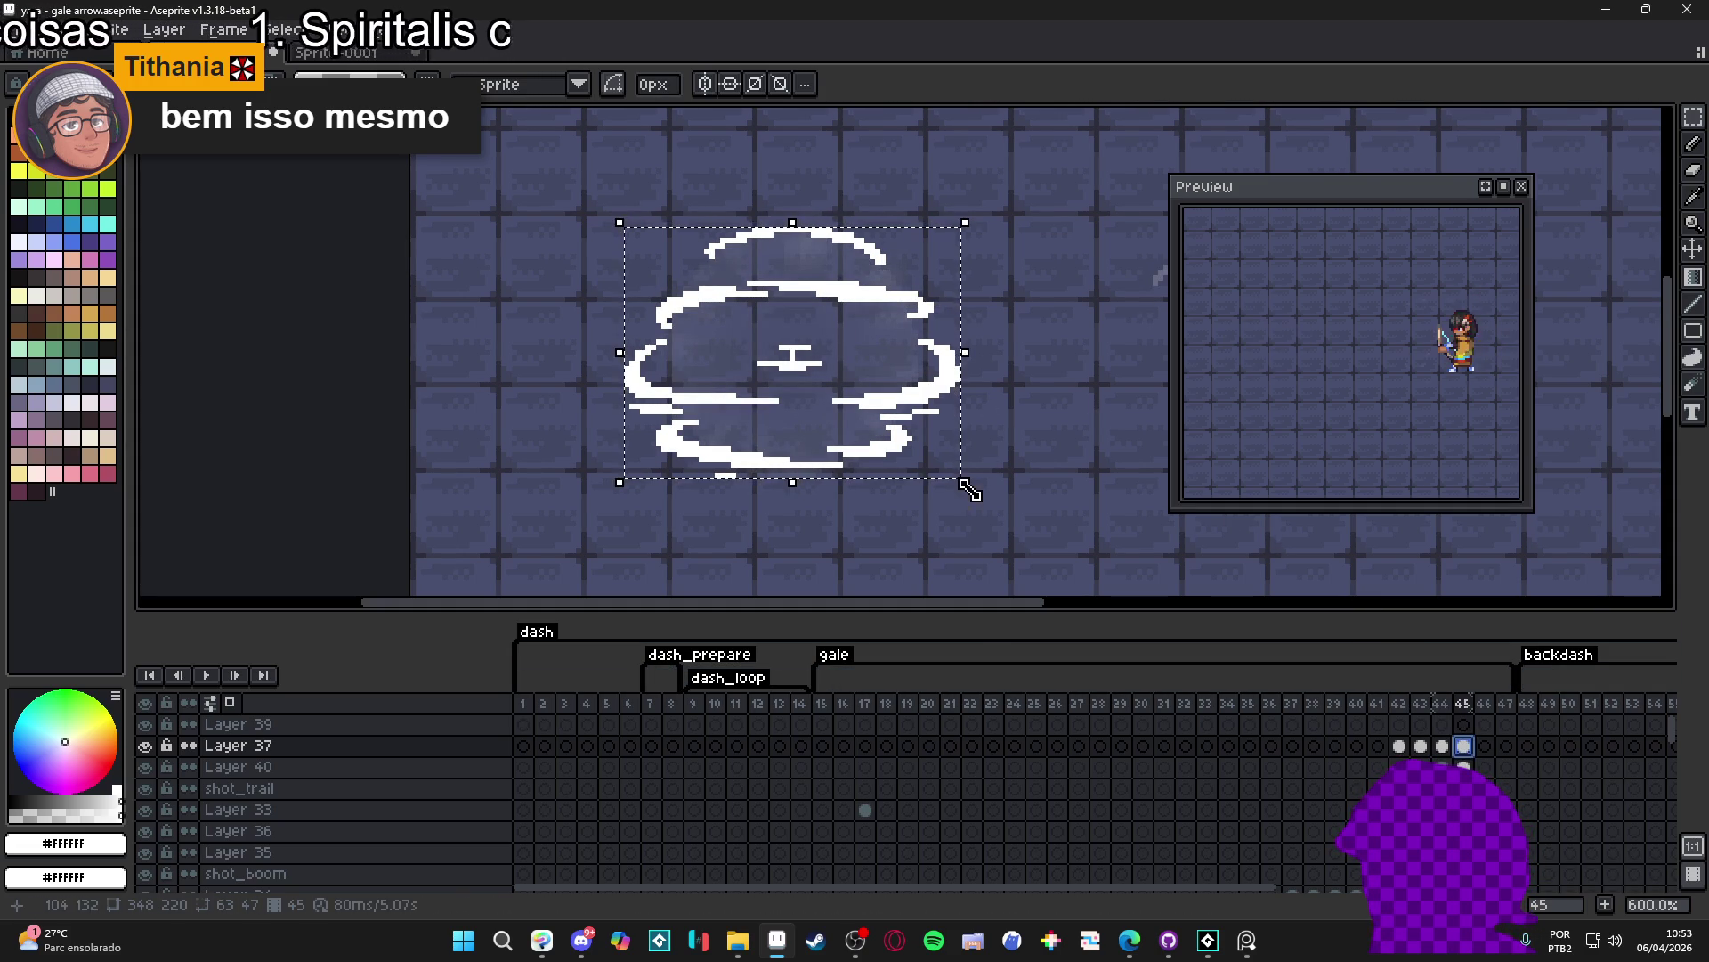
left_click_drag(973, 491, 980, 493)
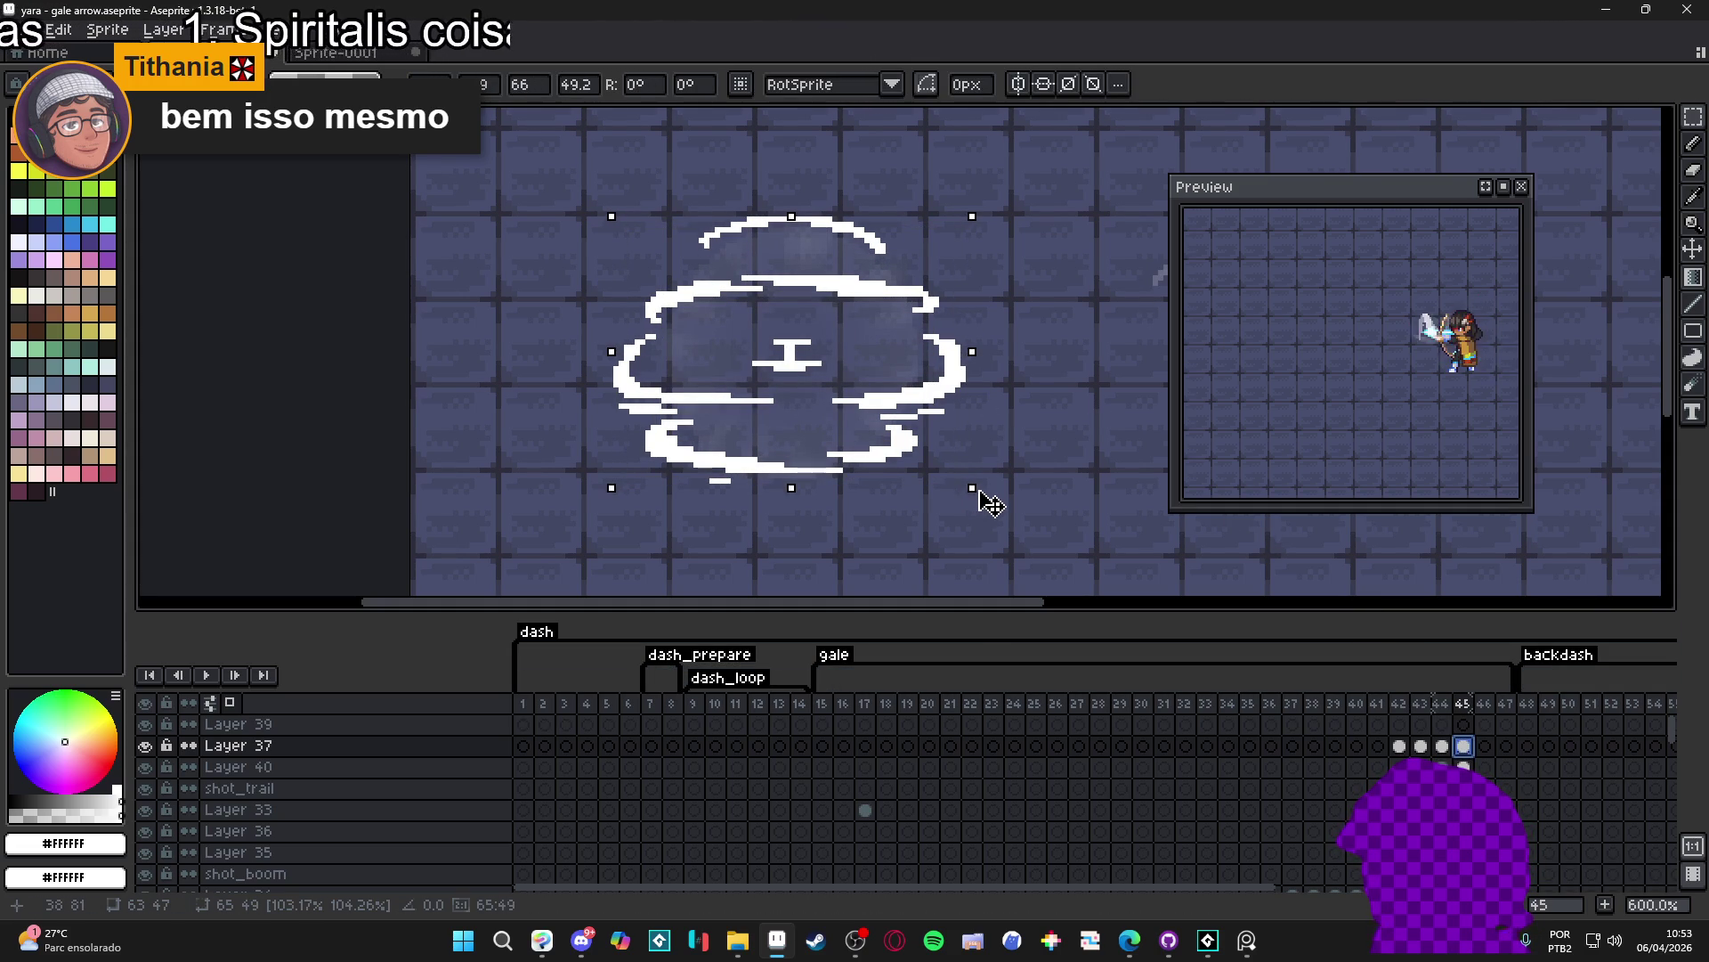
key("ctrl+d")
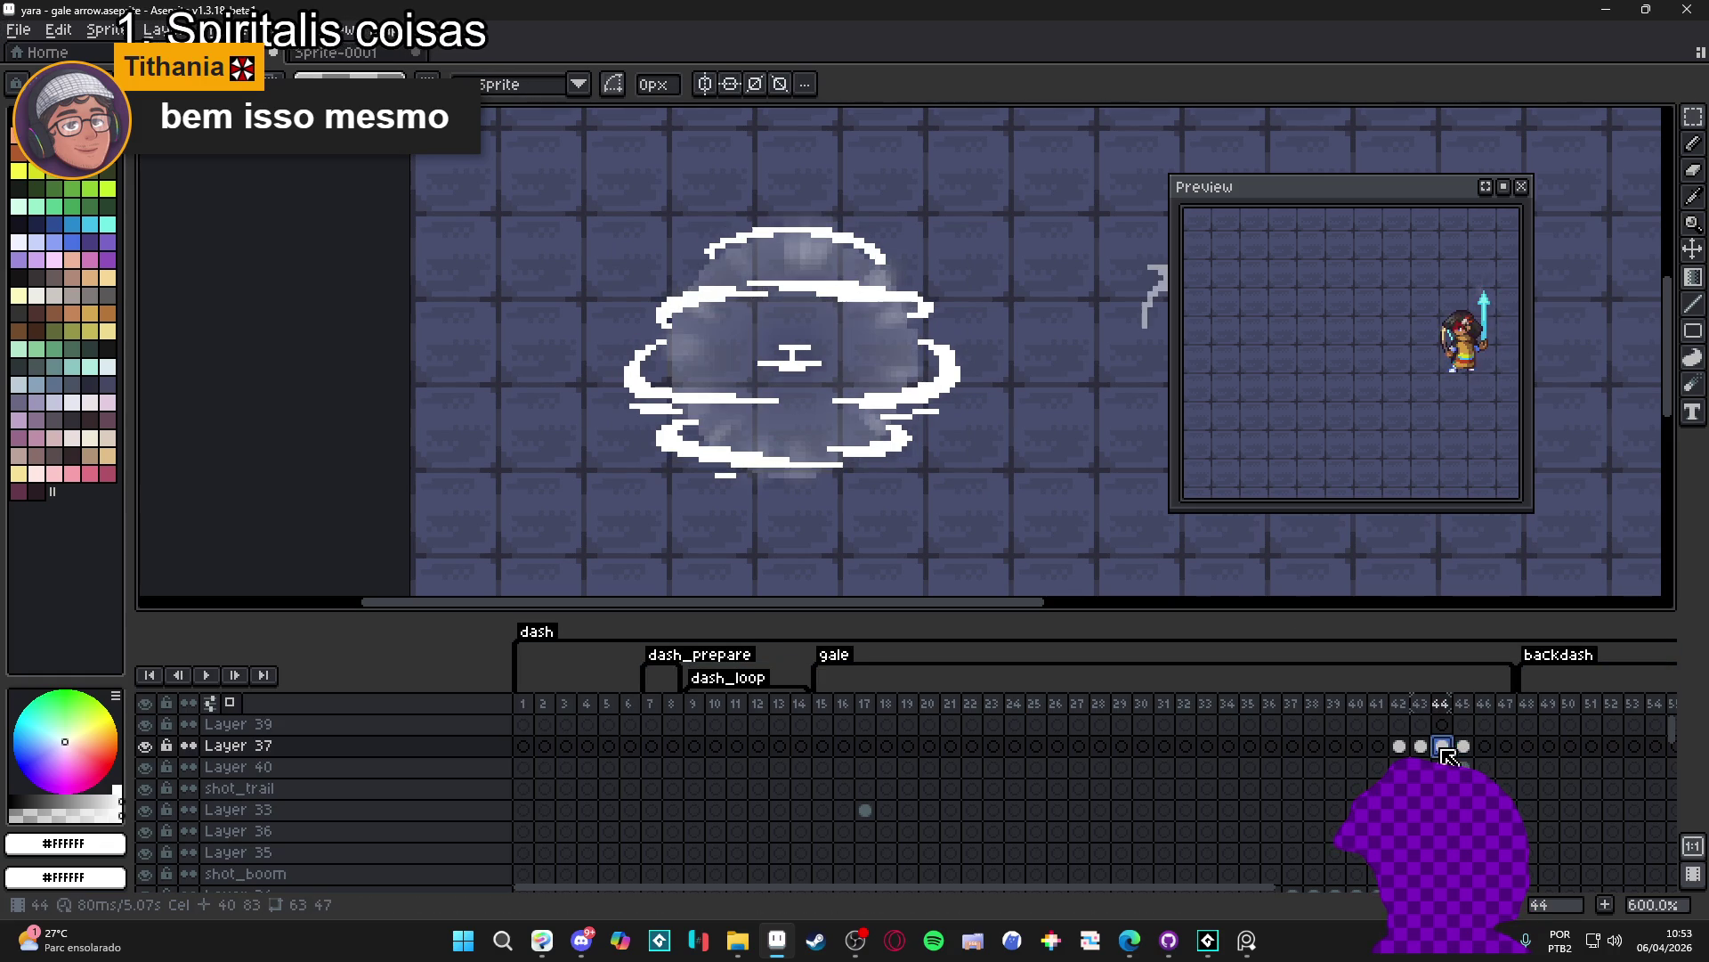
key("b")
scroll(838, 210, "up", 3)
scroll(838, 209, "up", 1)
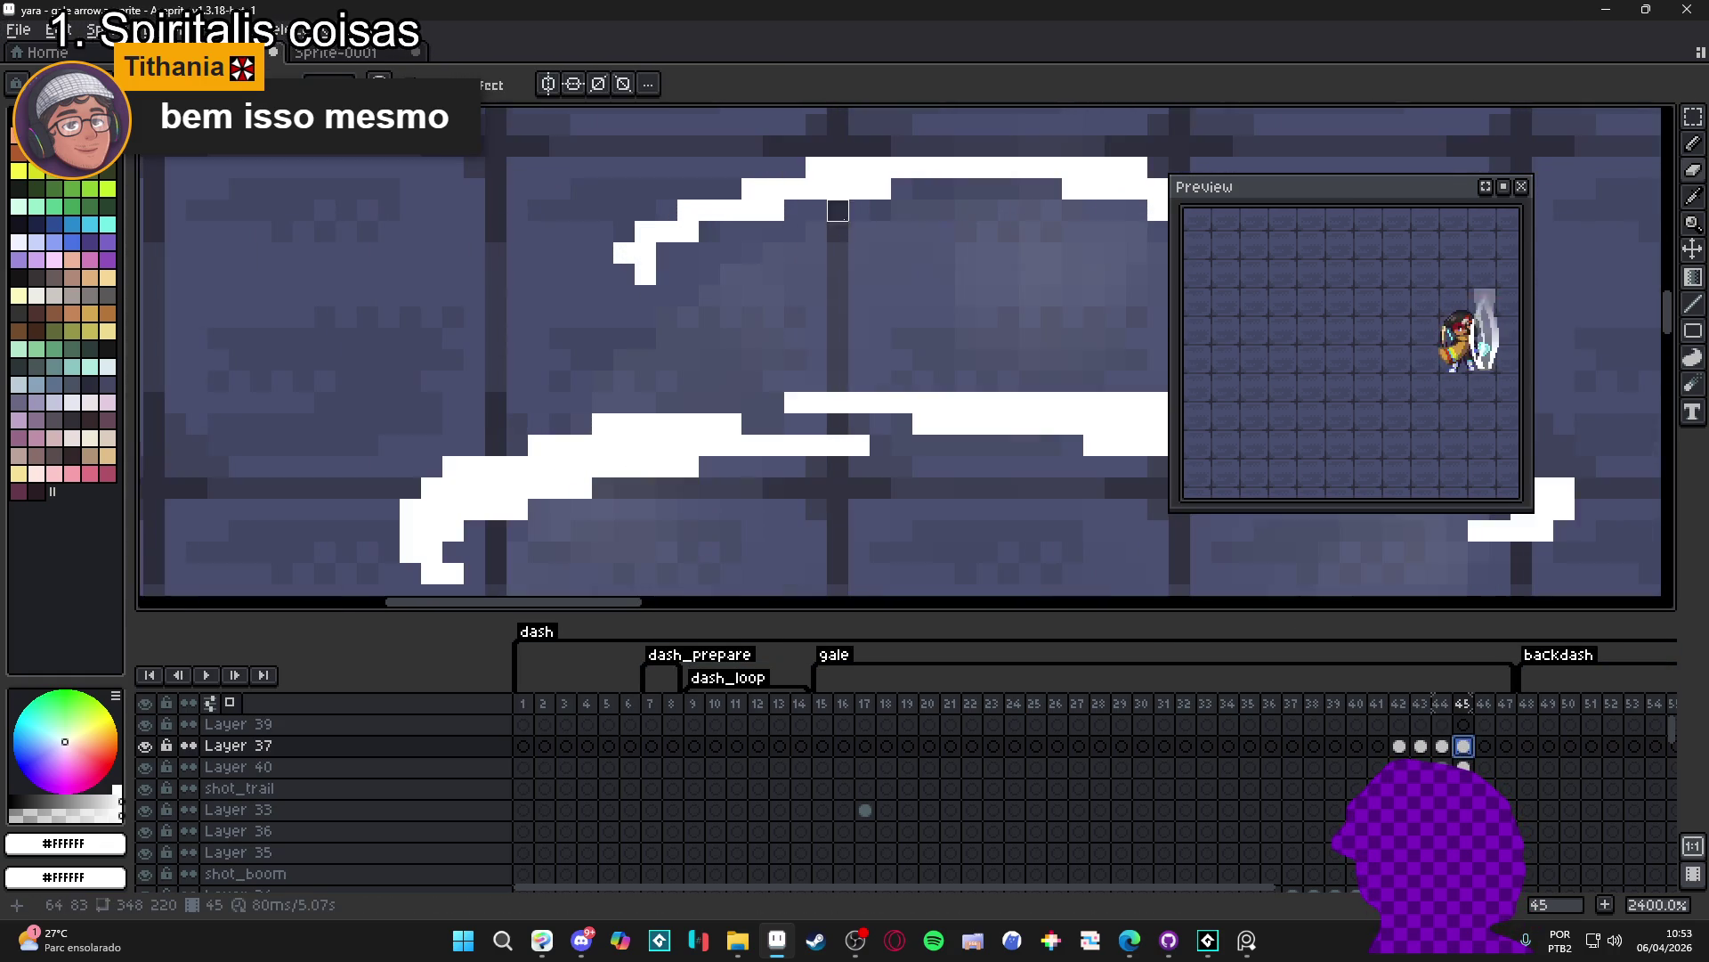
scroll(900, 207, "down", 1)
- Erase stray pixels at both ends of the cloud's upper arc in frame 45
left_click_drag(731, 248, 709, 239)
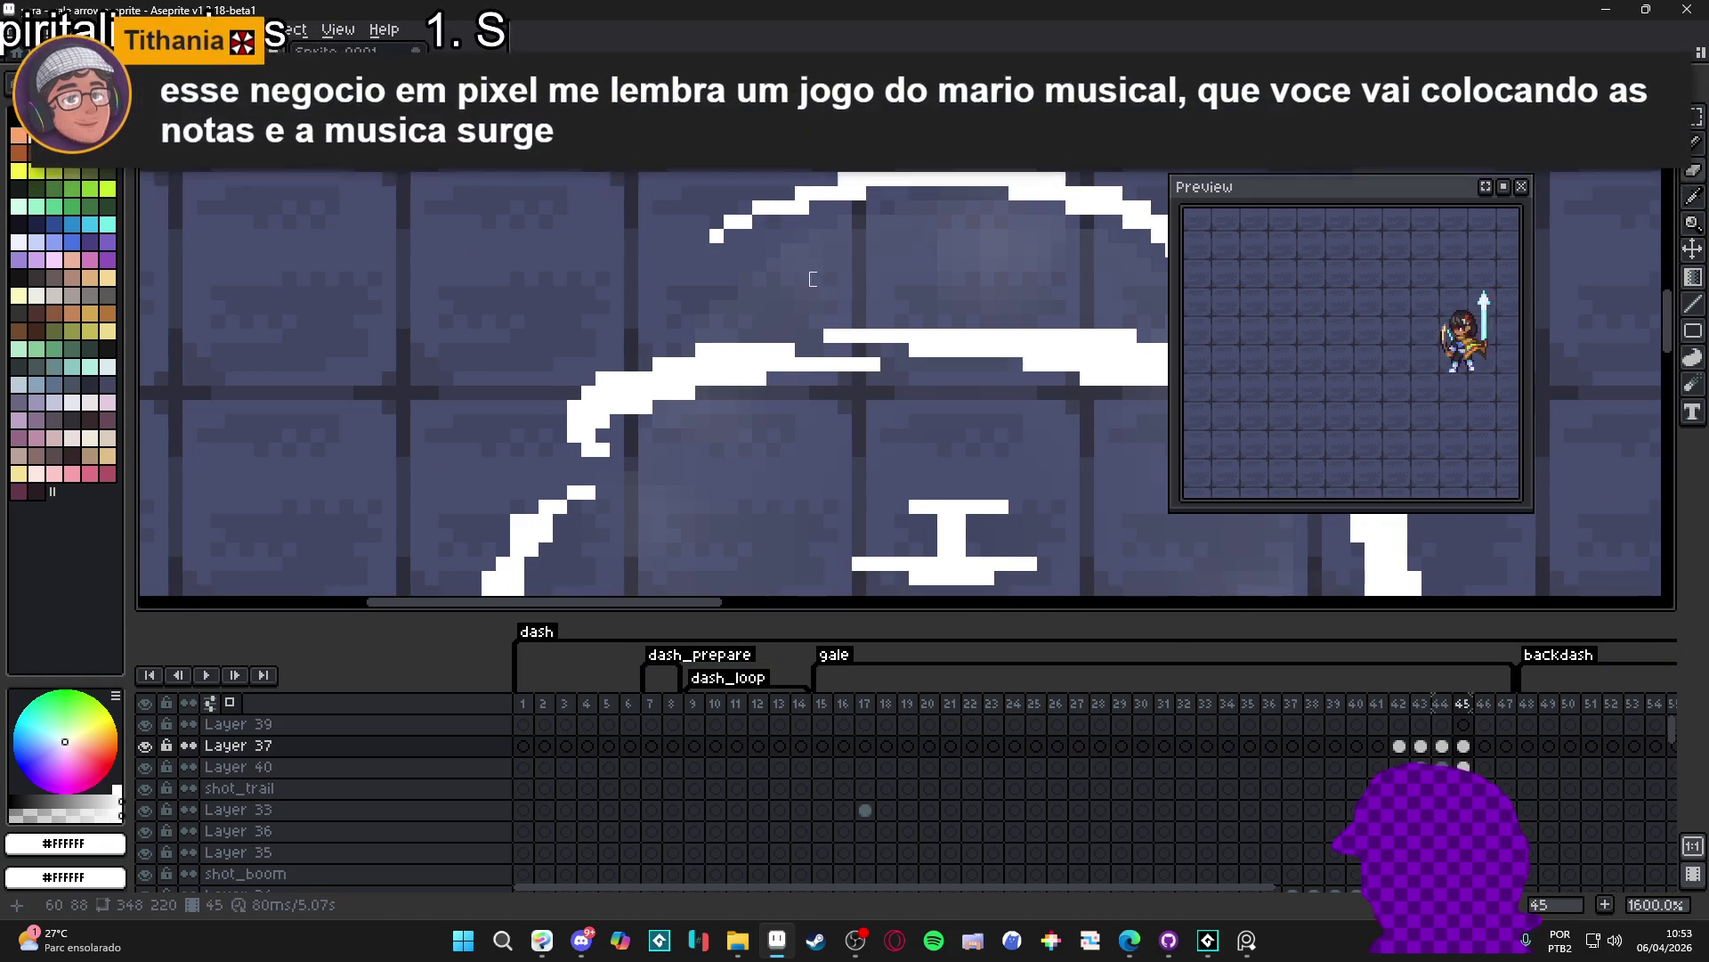
scroll(650, 297, "up", 2)
scroll(741, 298, "down", 1)
scroll(754, 302, "down", 1)
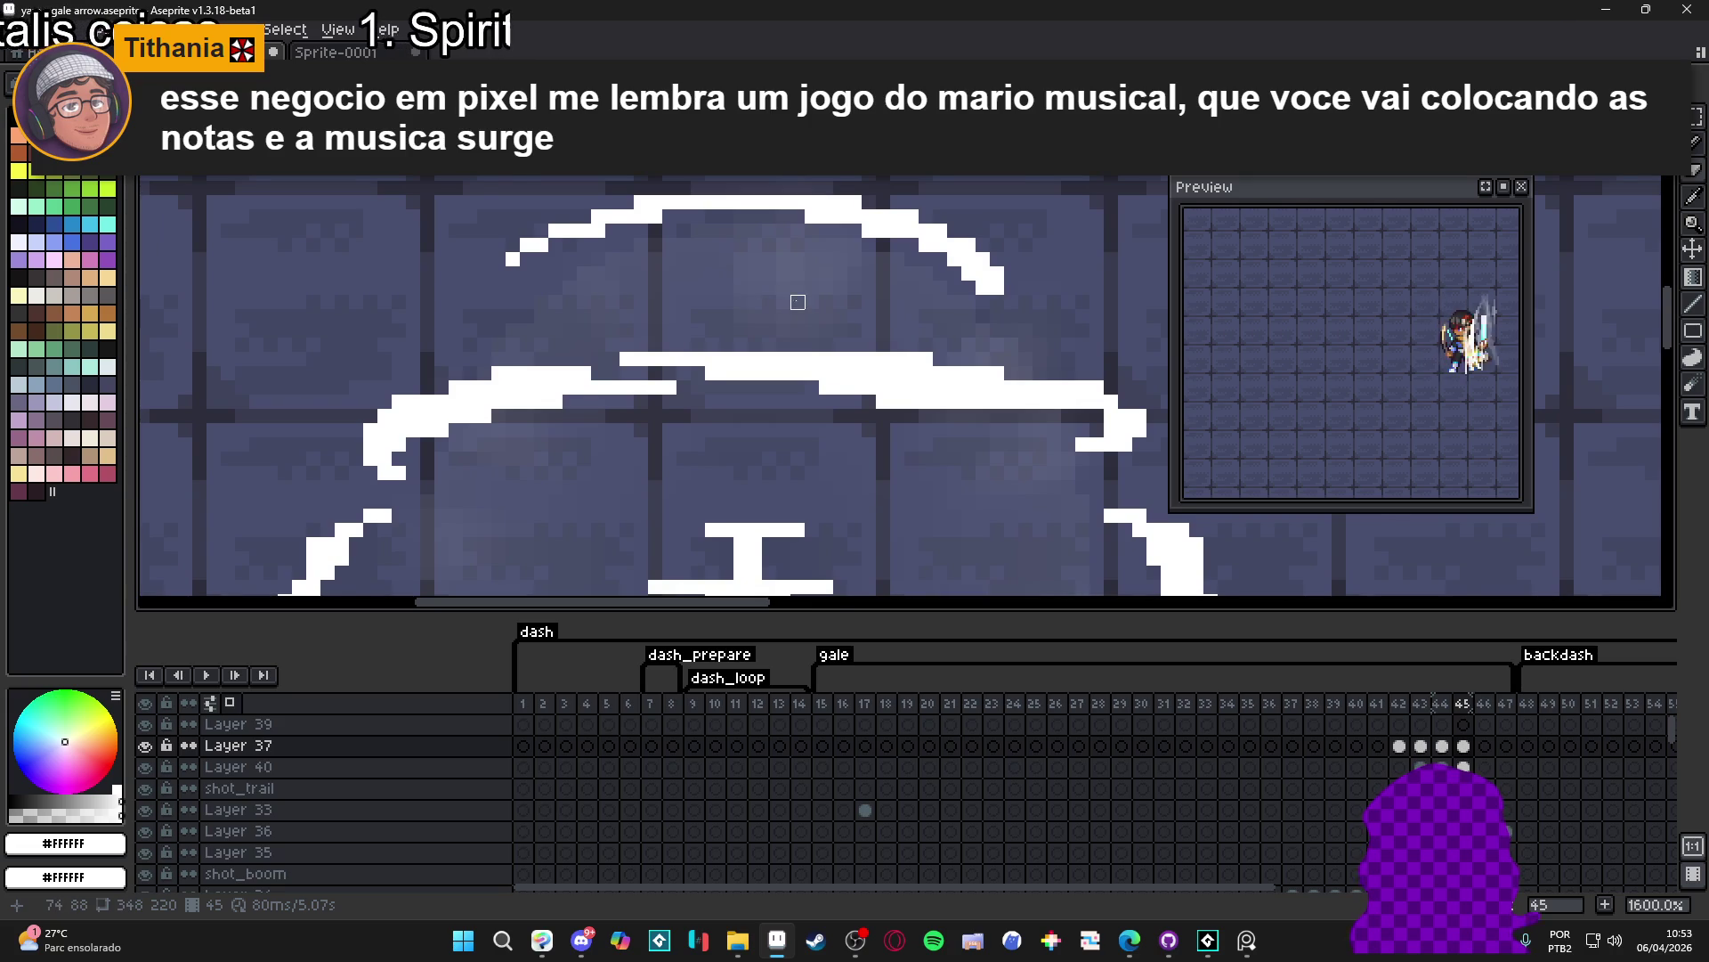
scroll(798, 301, "down", 1)
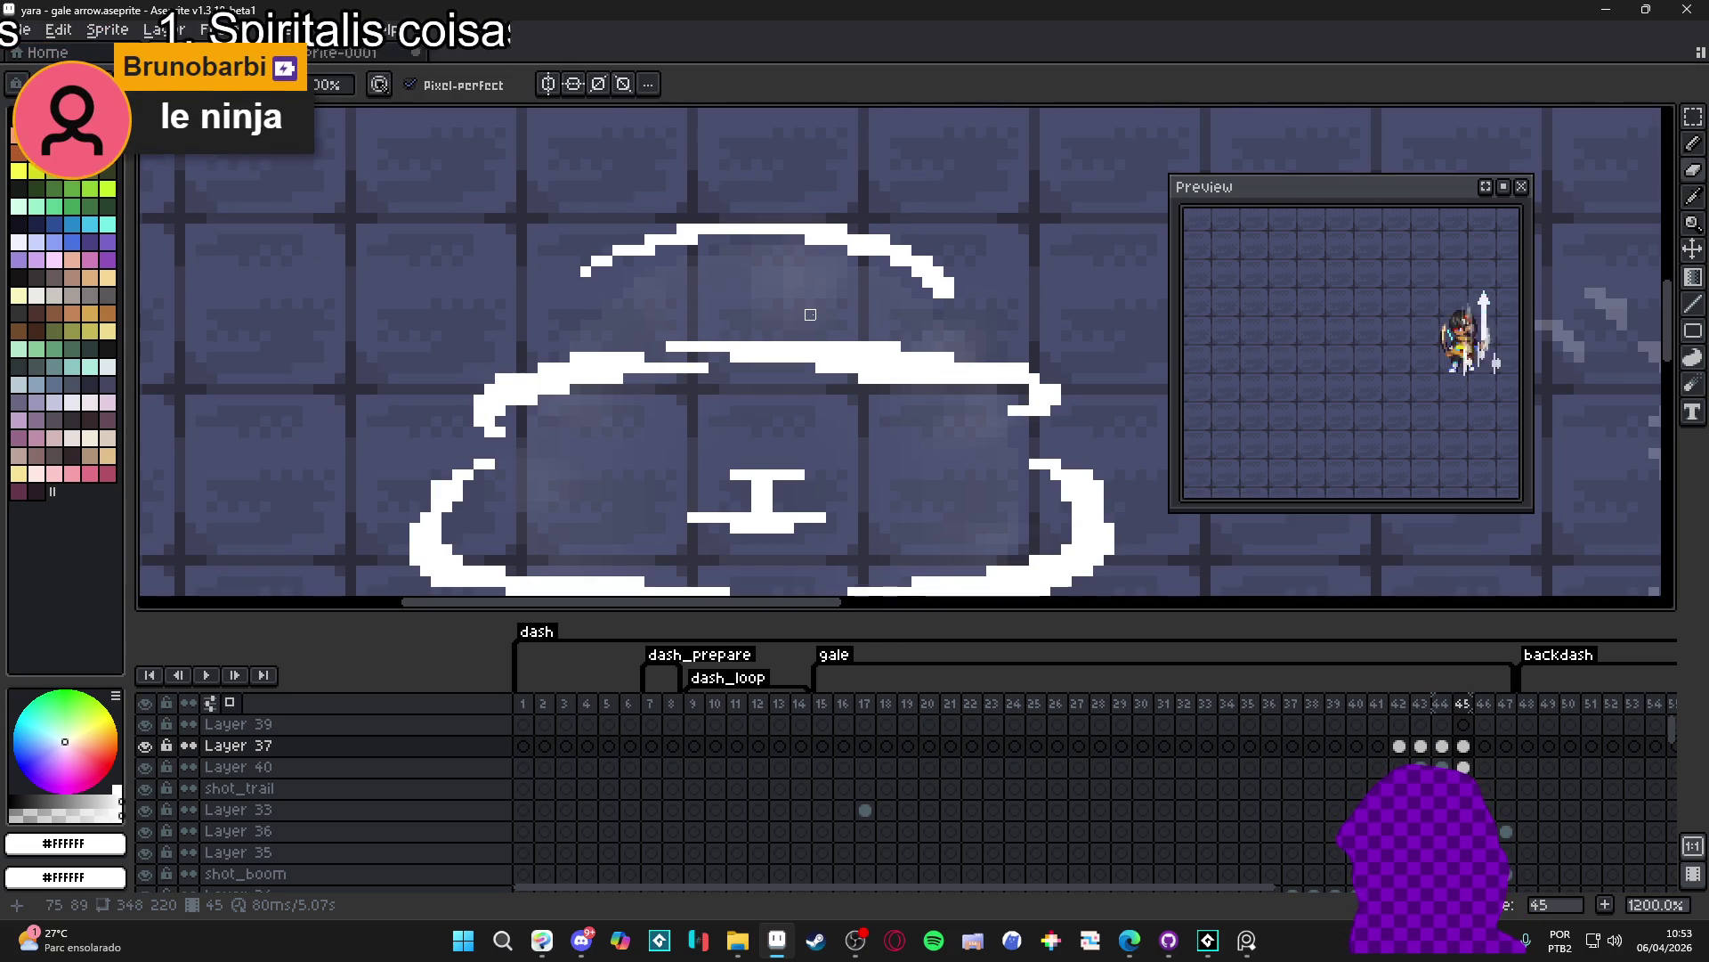
scroll(828, 286, "up", 1)
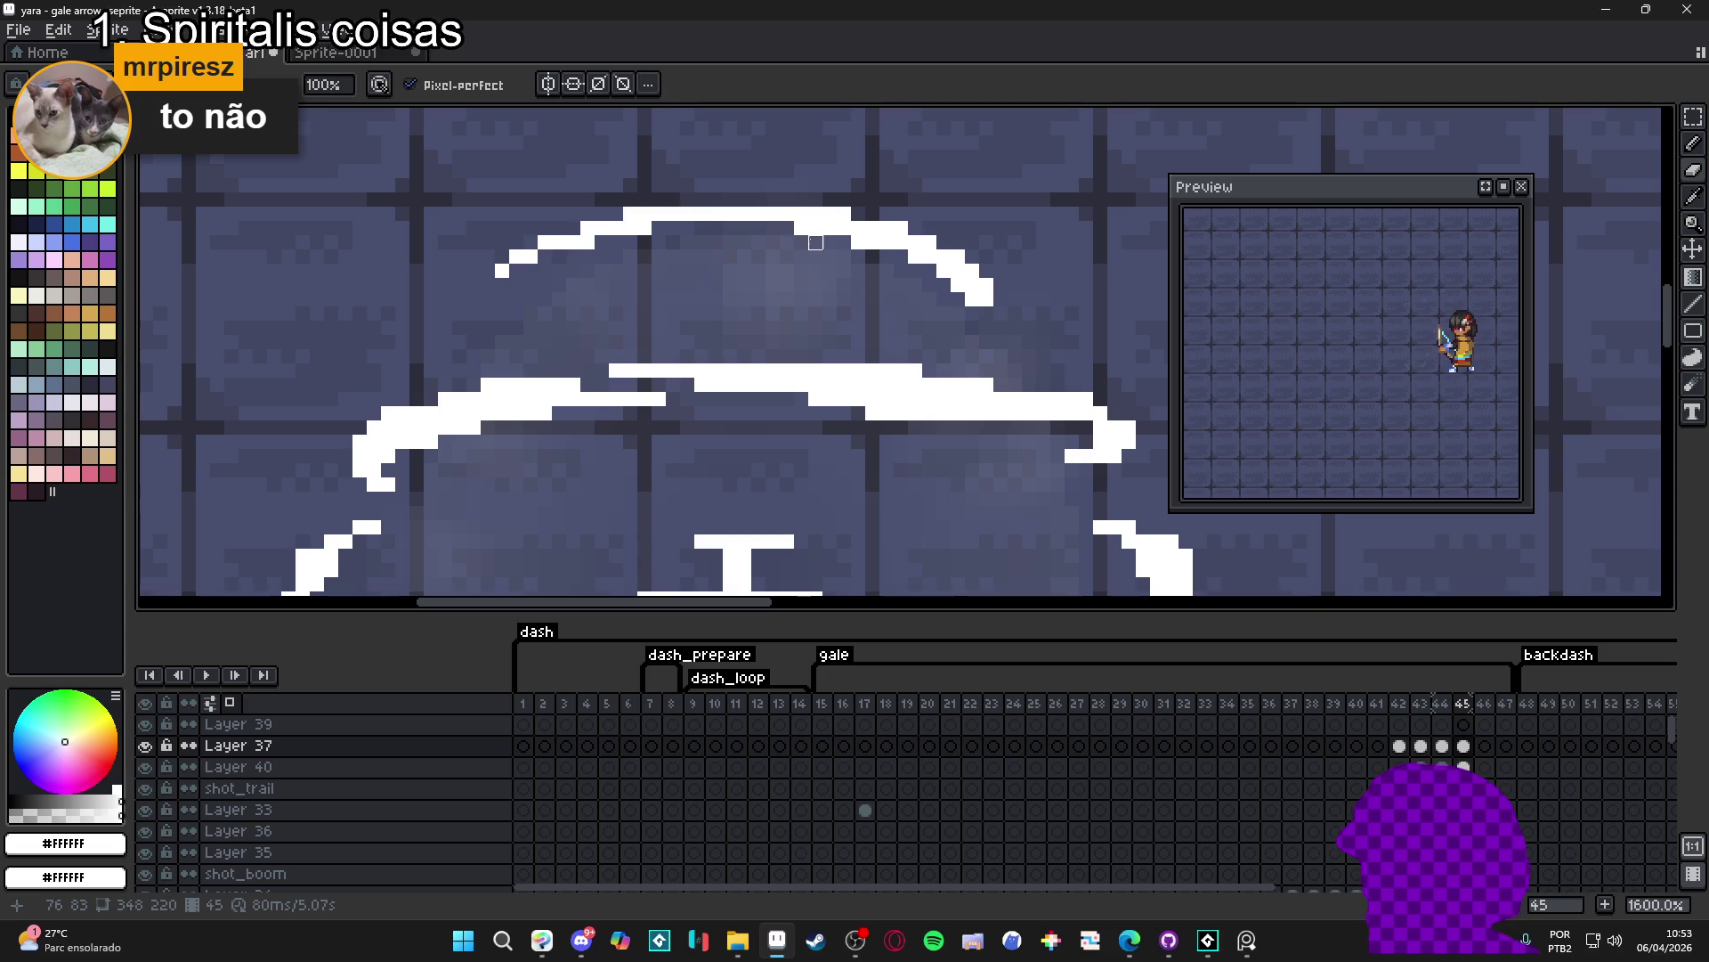
left_click_drag(937, 264, 960, 286)
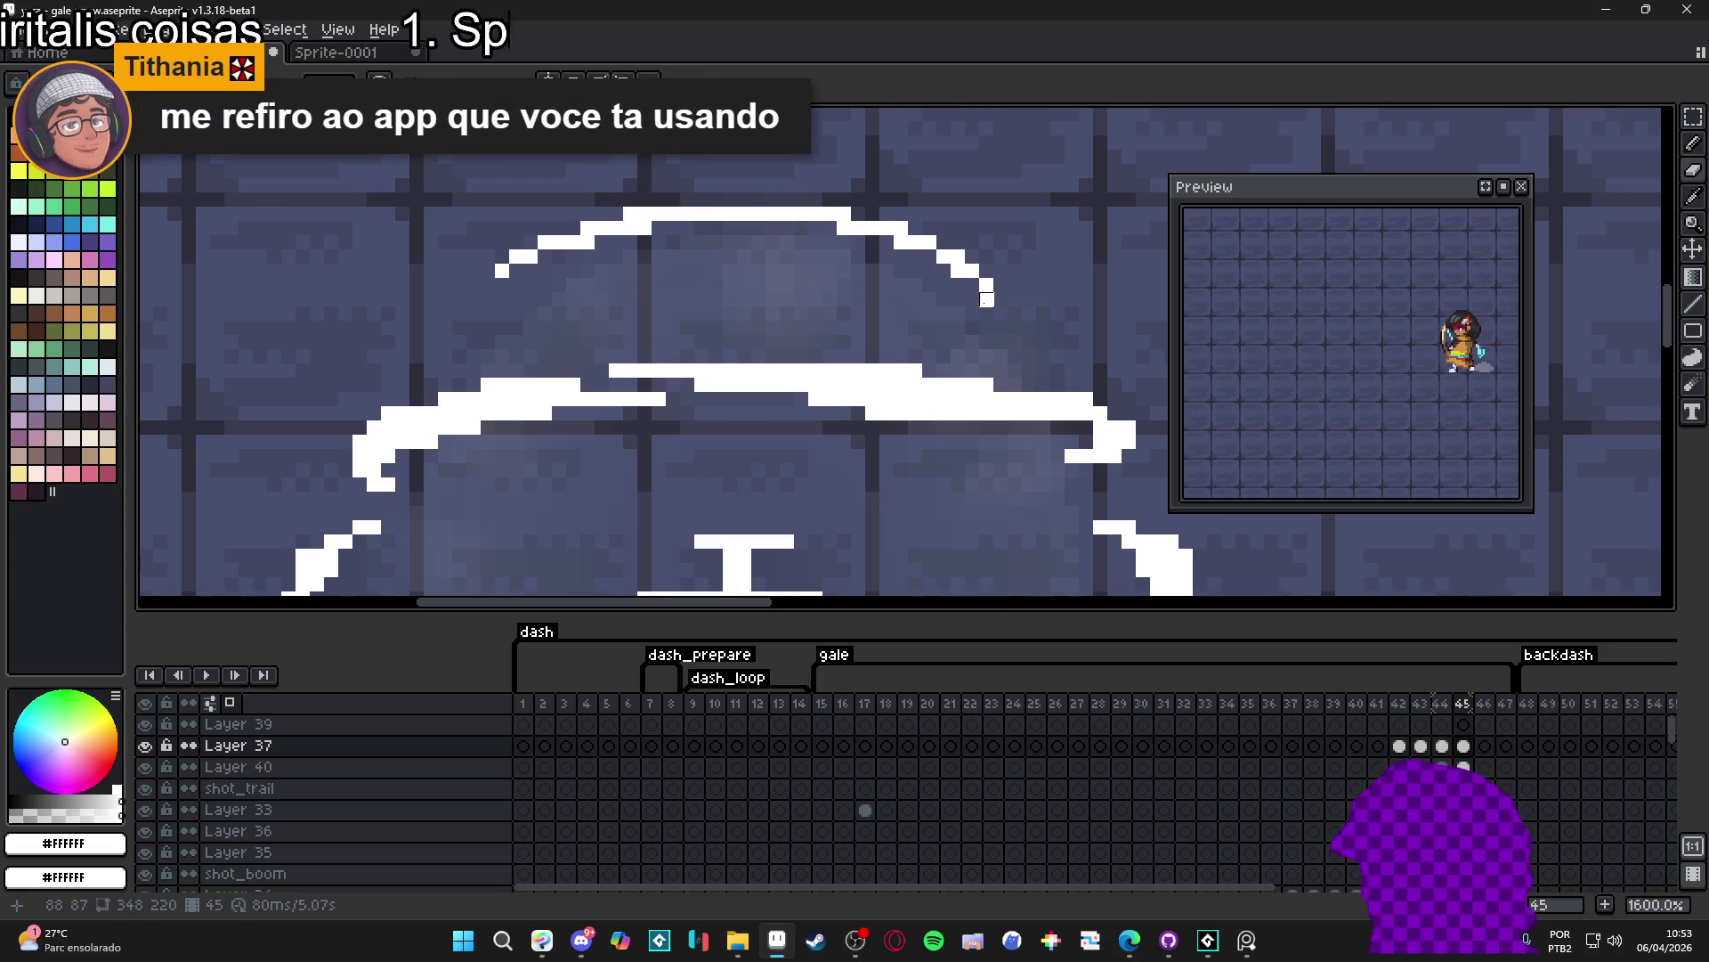
scroll(957, 364, "down", 3)
scroll(957, 365, "up", 4)
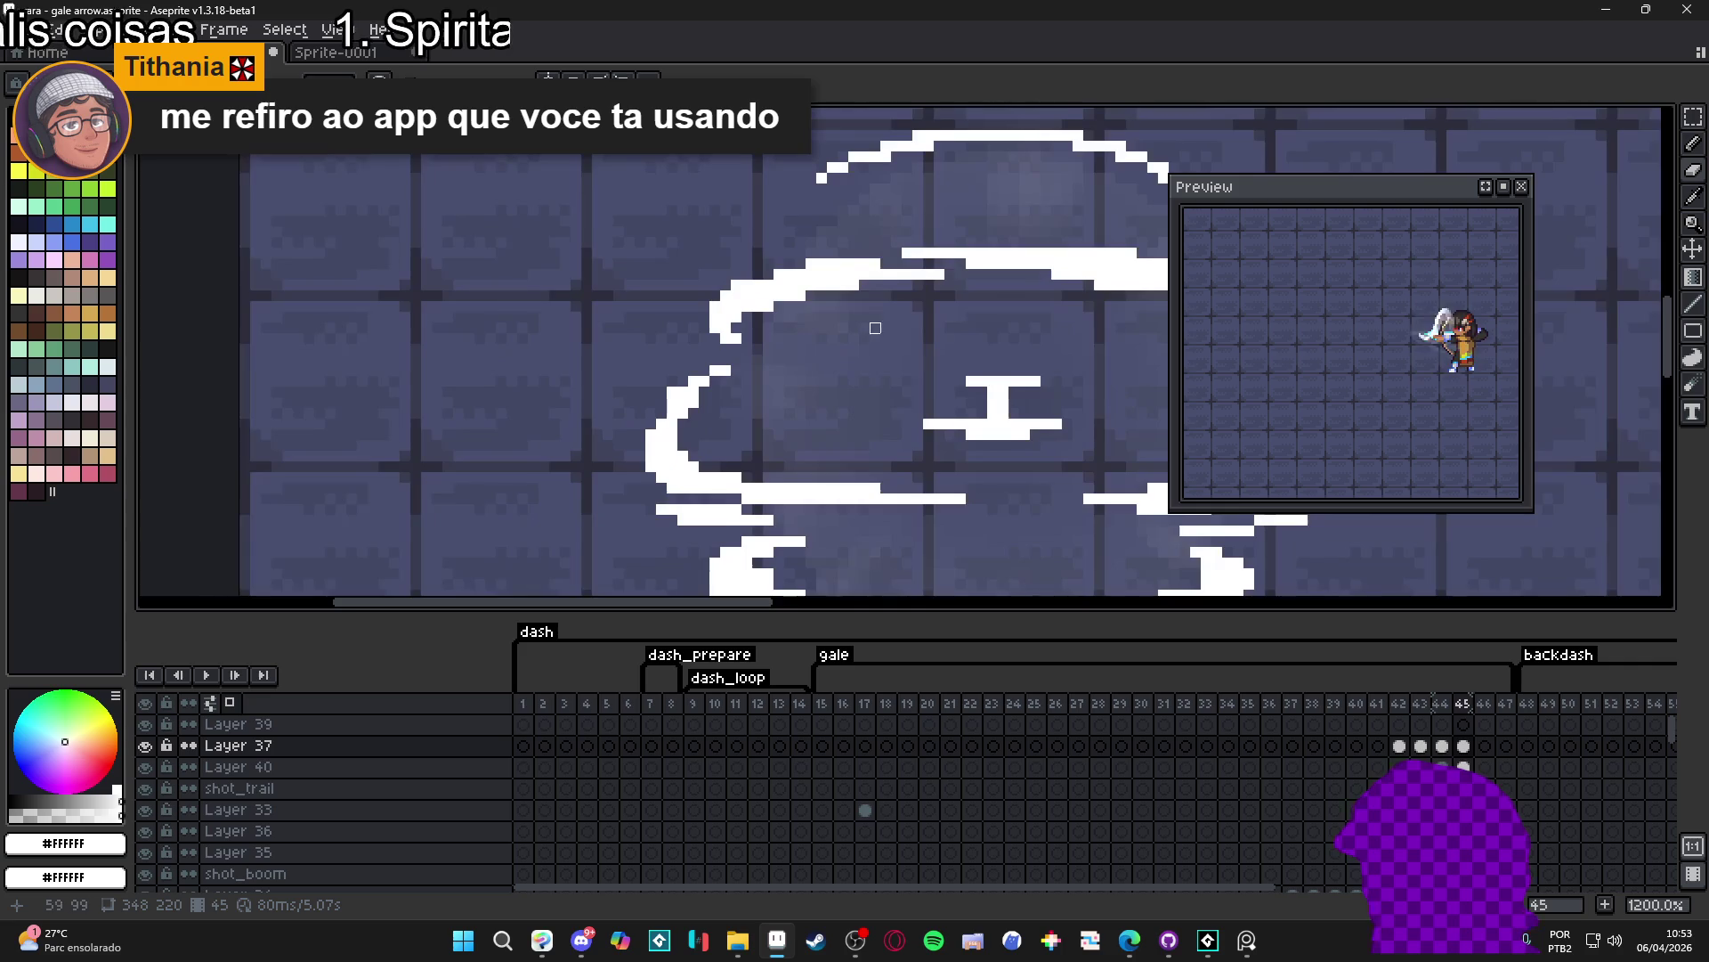
scroll(873, 325, "down", 1)
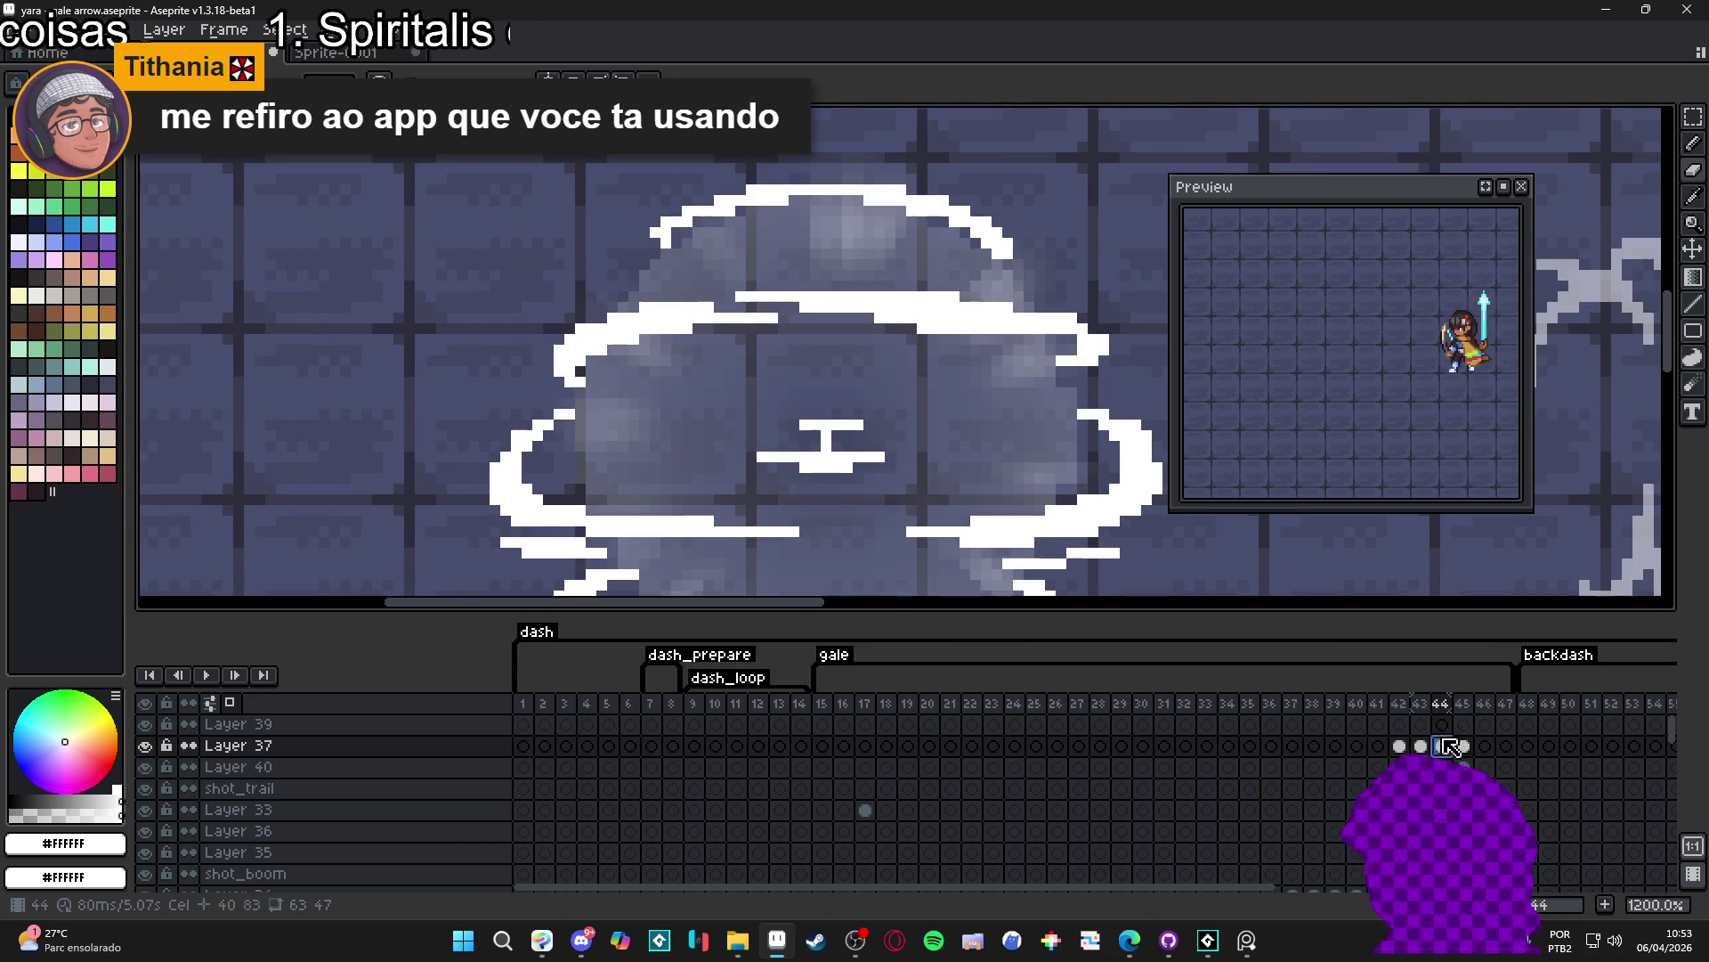
left_click(1462, 746)
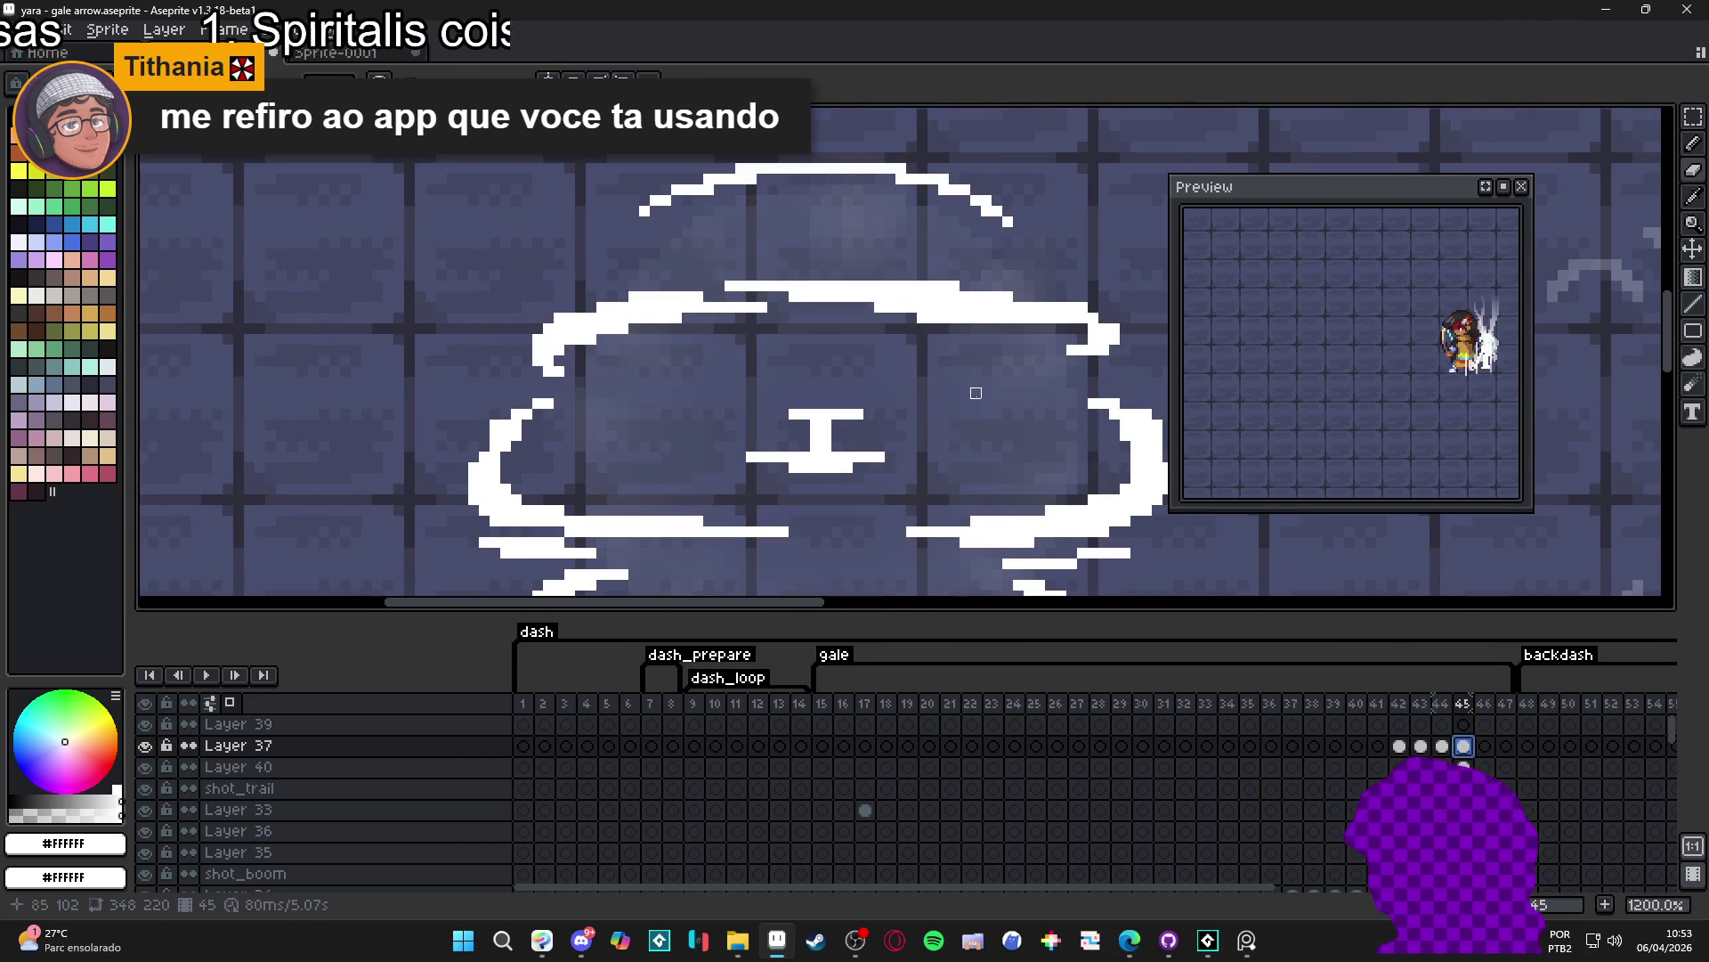
scroll(997, 403, "down", 3)
scroll(884, 393, "up", 1)
scroll(892, 361, "right", 1)
scroll(847, 272, "up", 1)
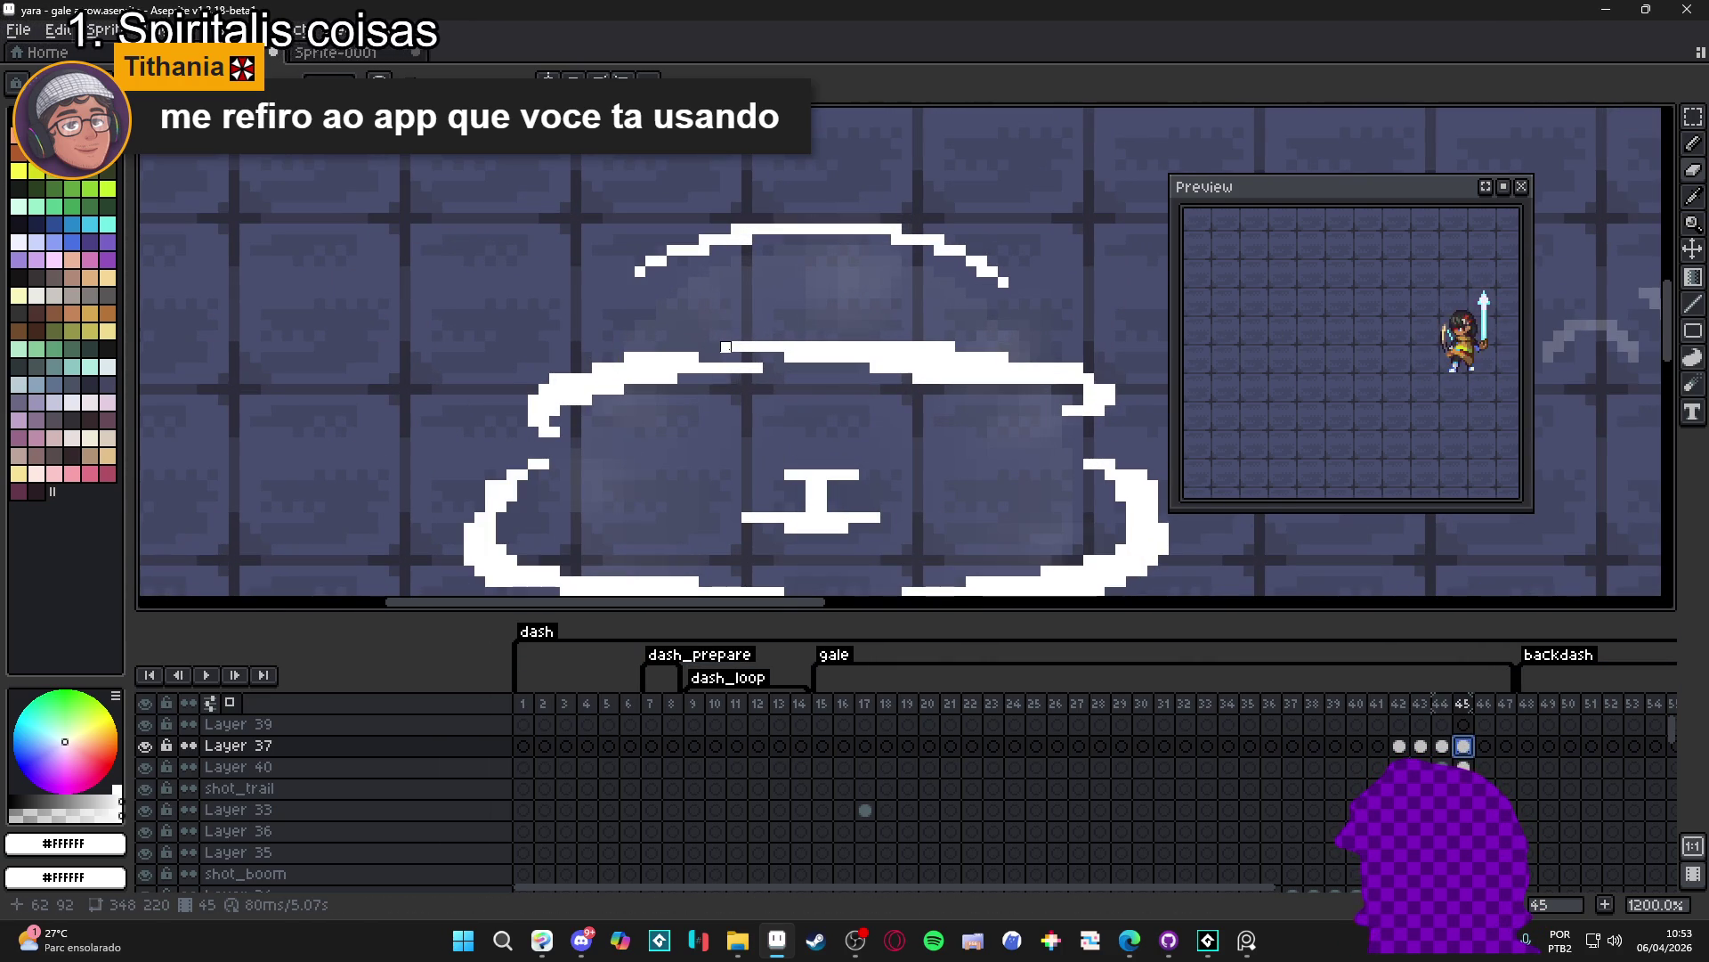
- Draw white pixels extending frame 45's outline lines leftward and along the cloud, then save
left_click(726, 346)
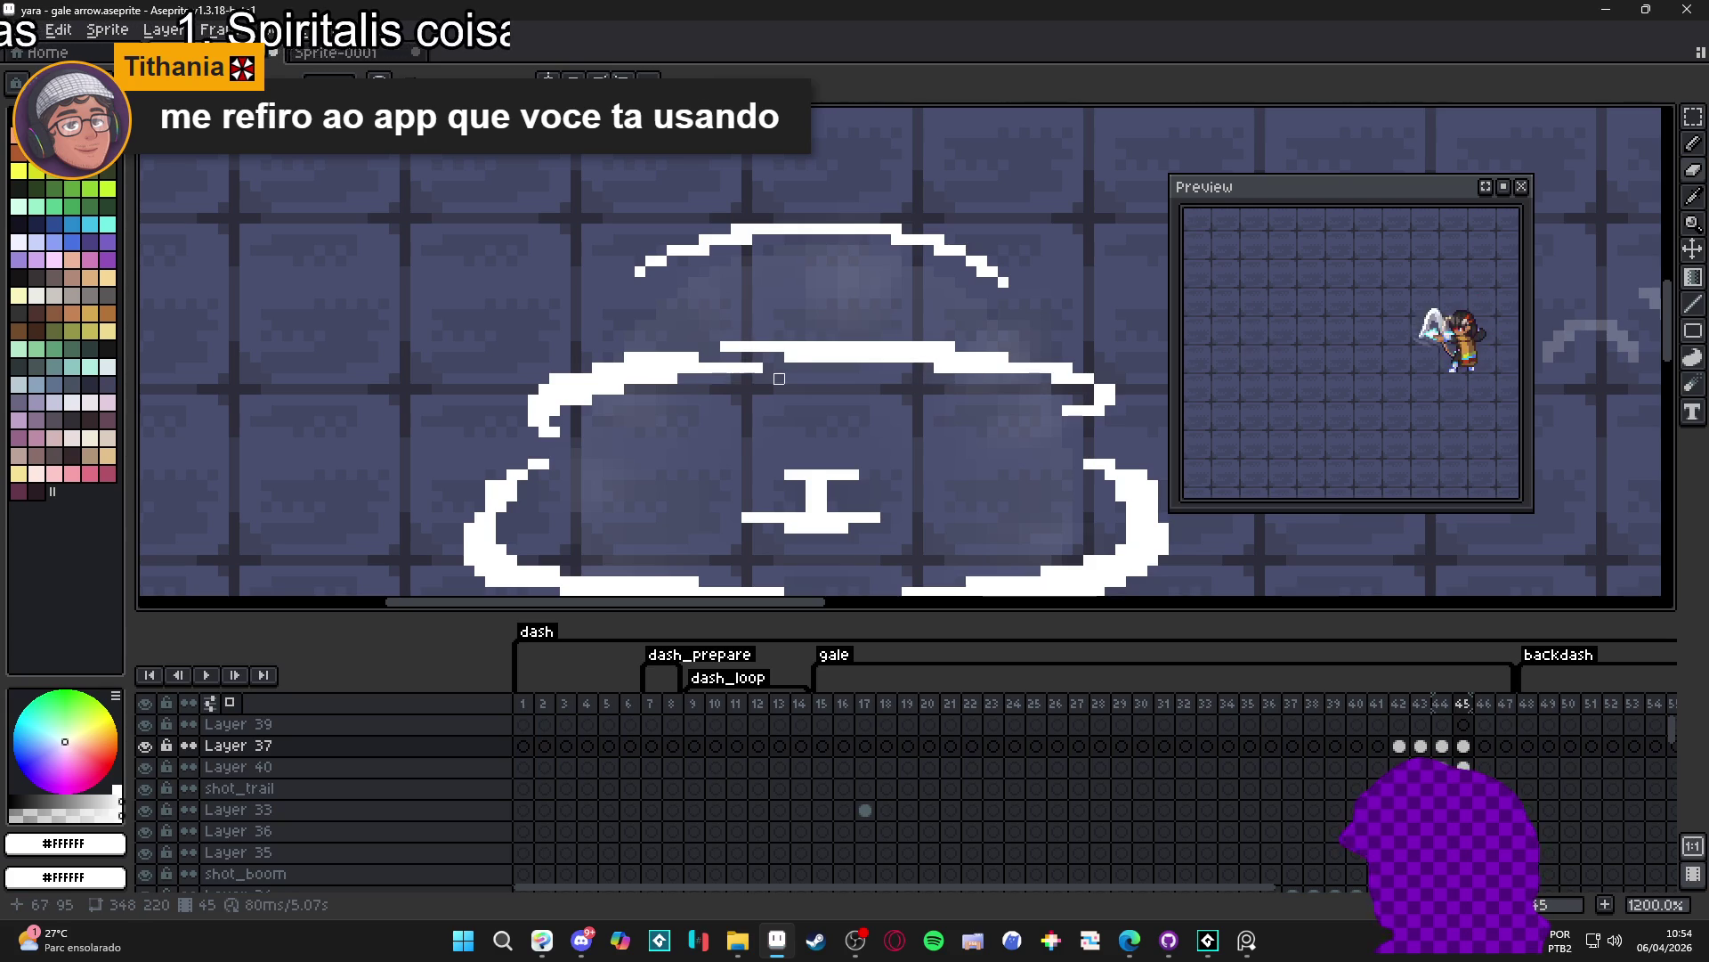
left_click_drag(576, 399, 555, 400)
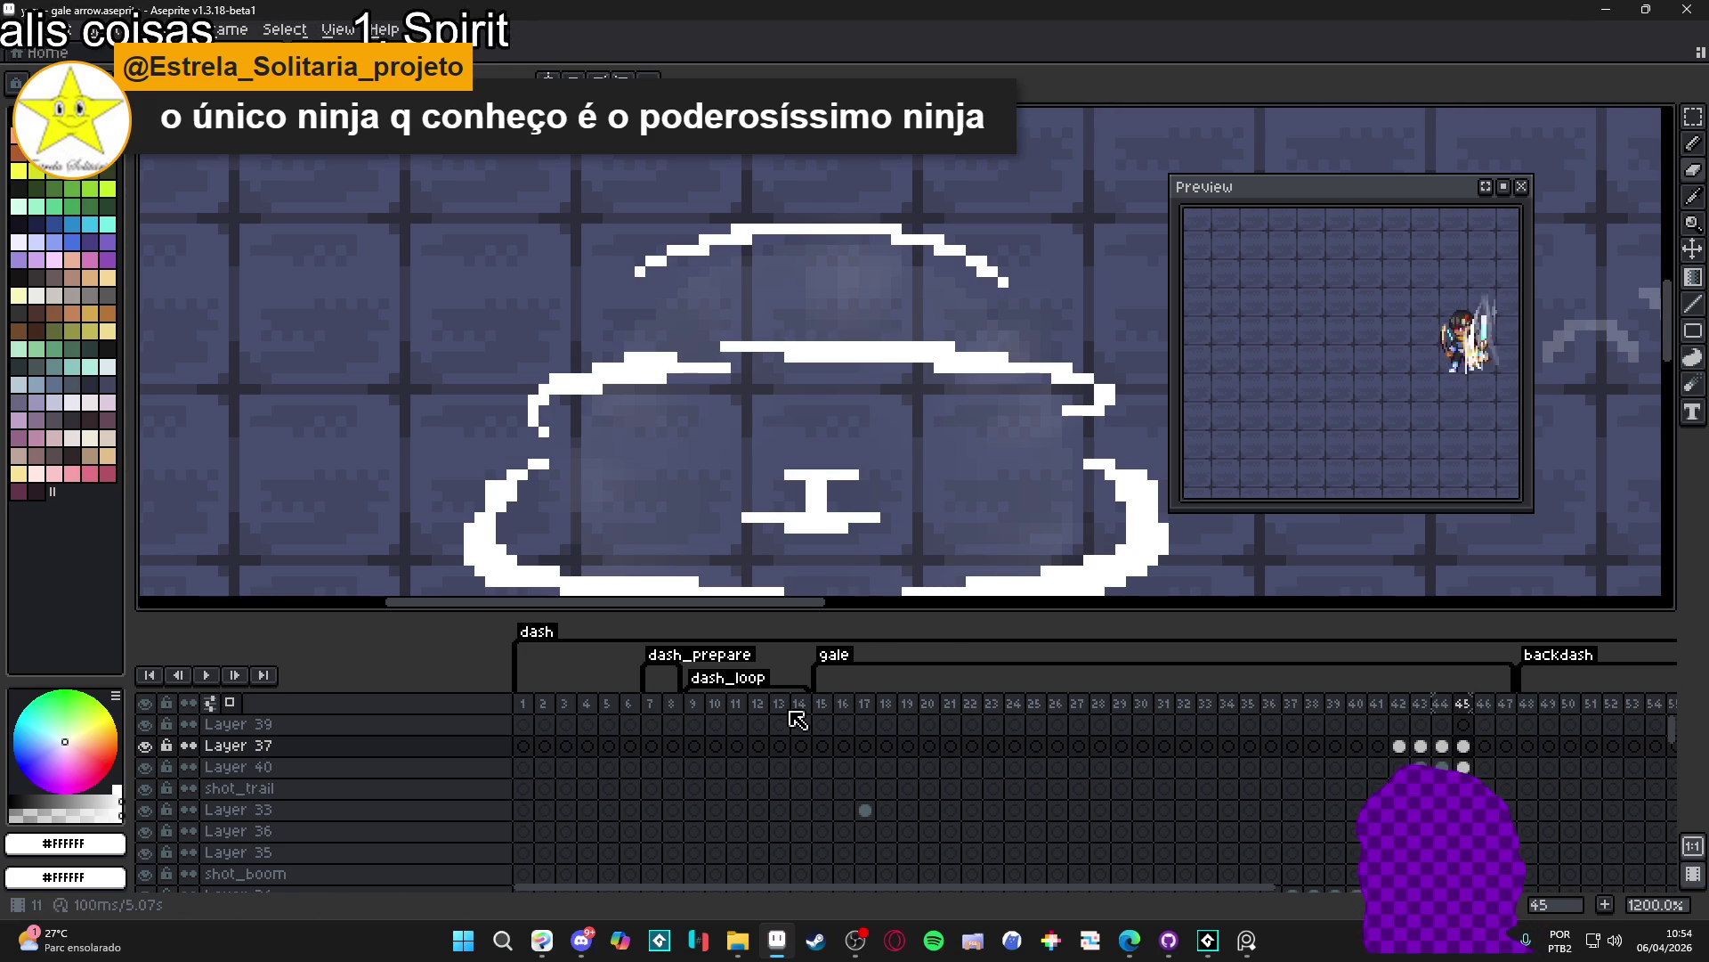
key("minus")
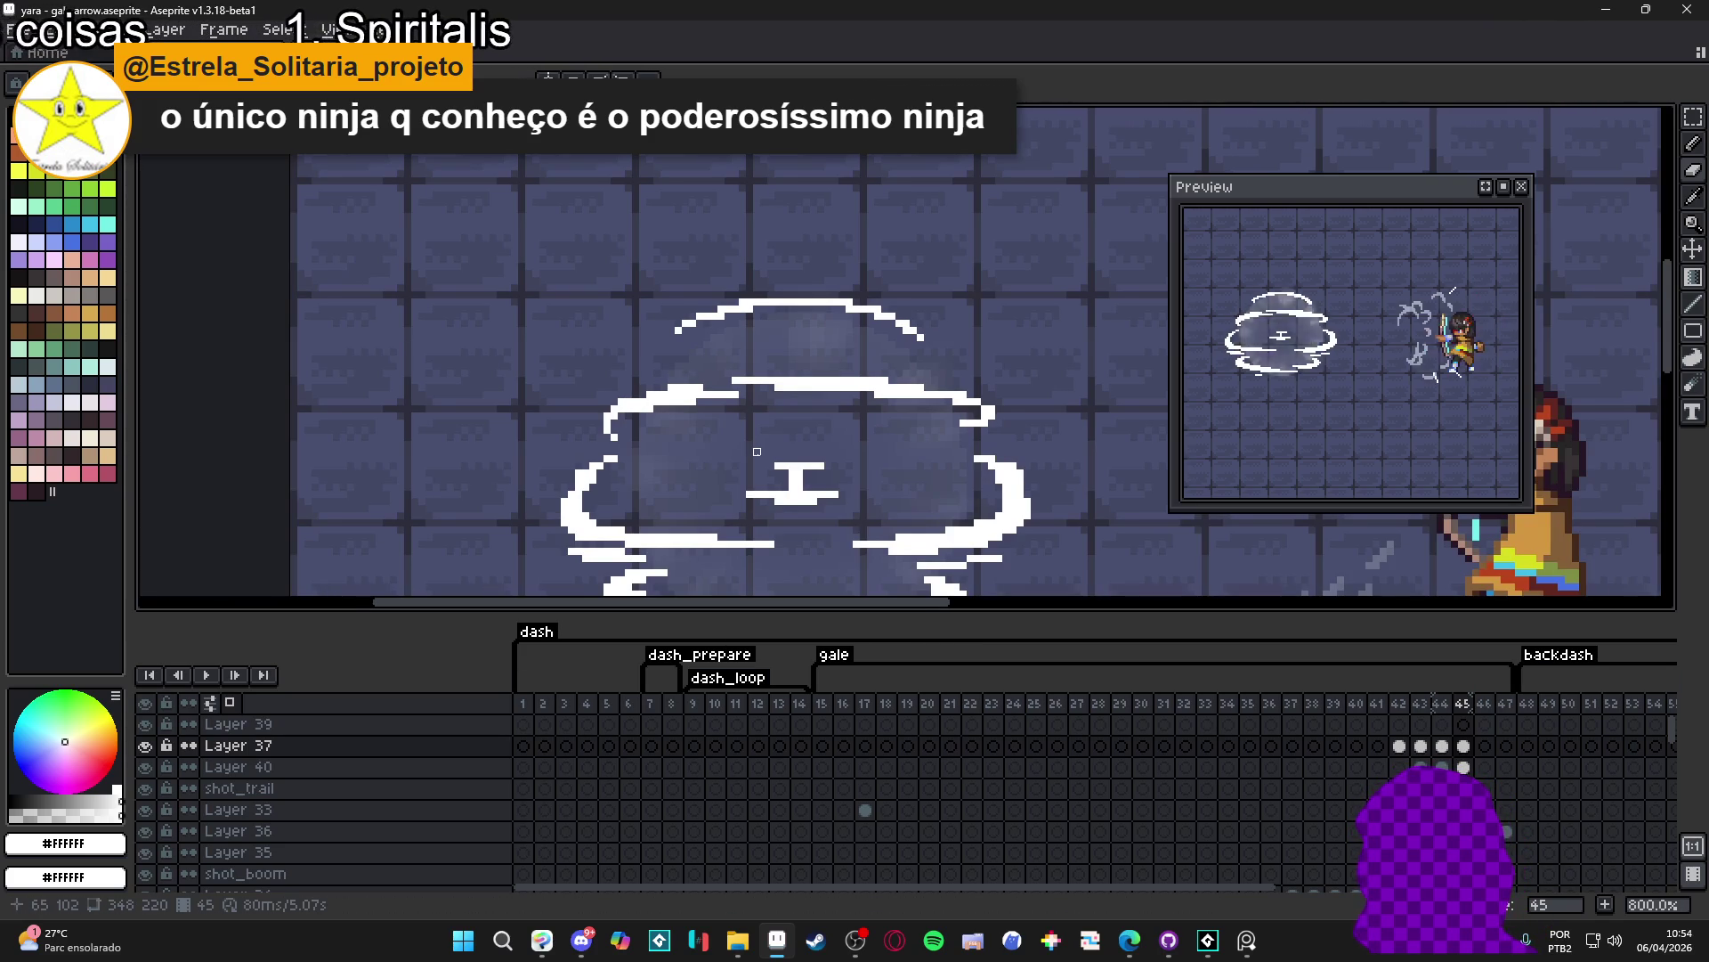
left_click_drag(780, 423, 743, 374)
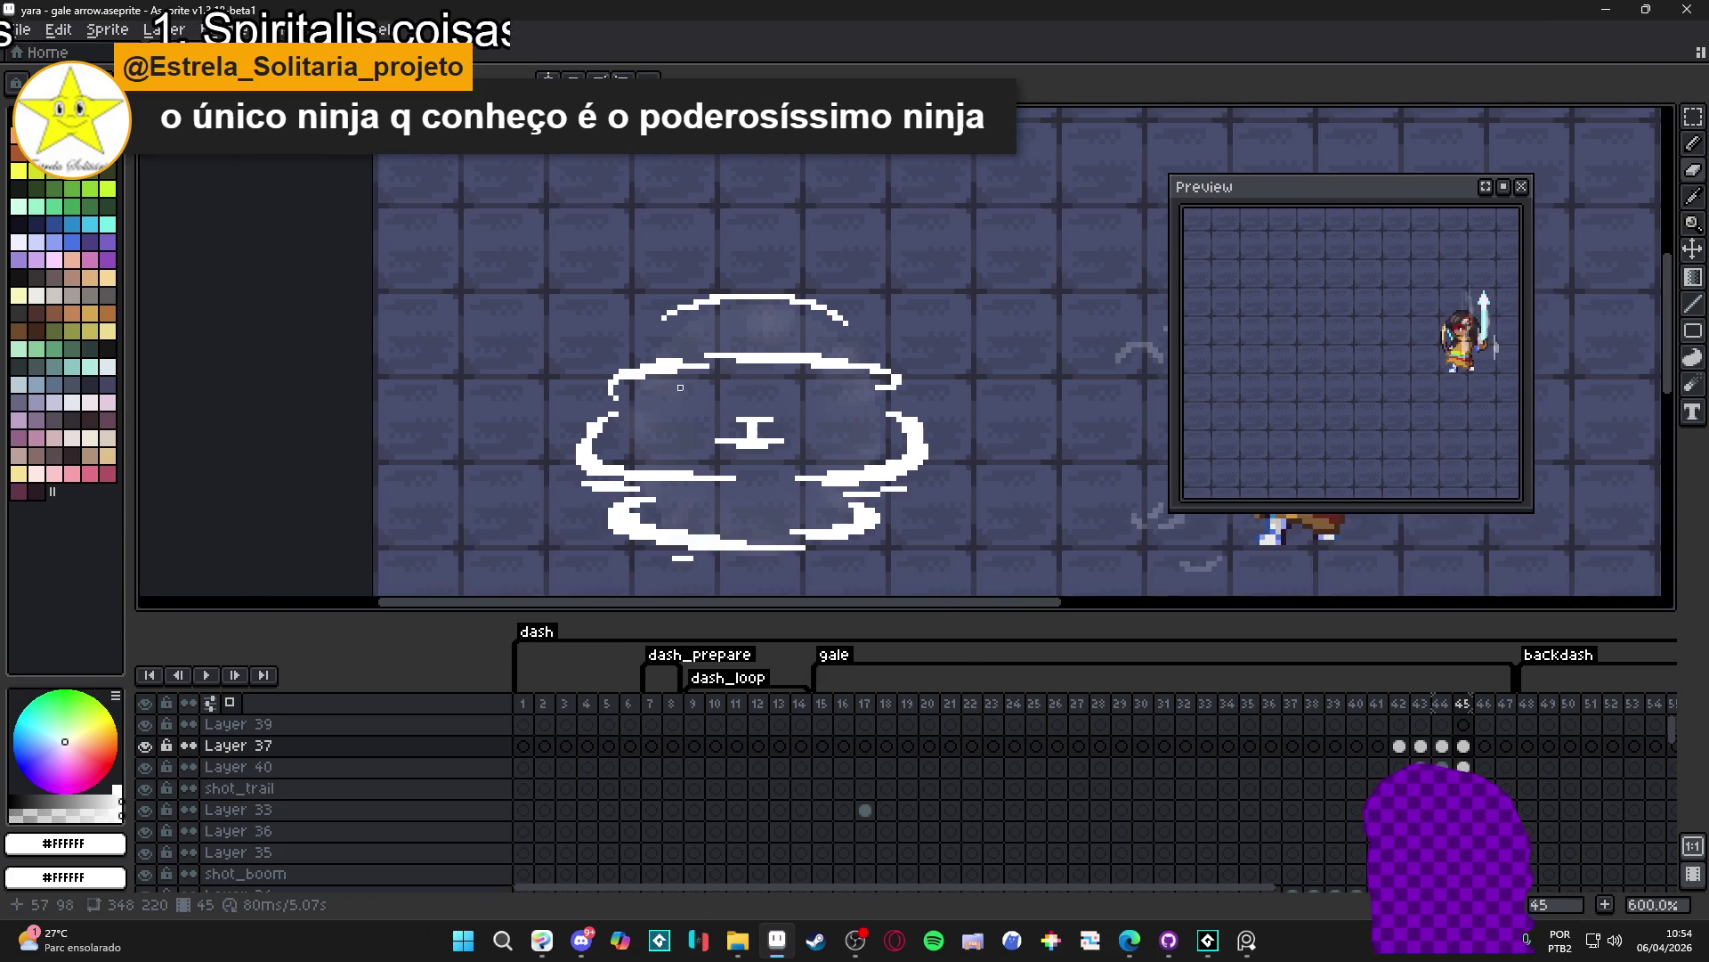
scroll(633, 380, "up", 2)
scroll(633, 379, "up", 3)
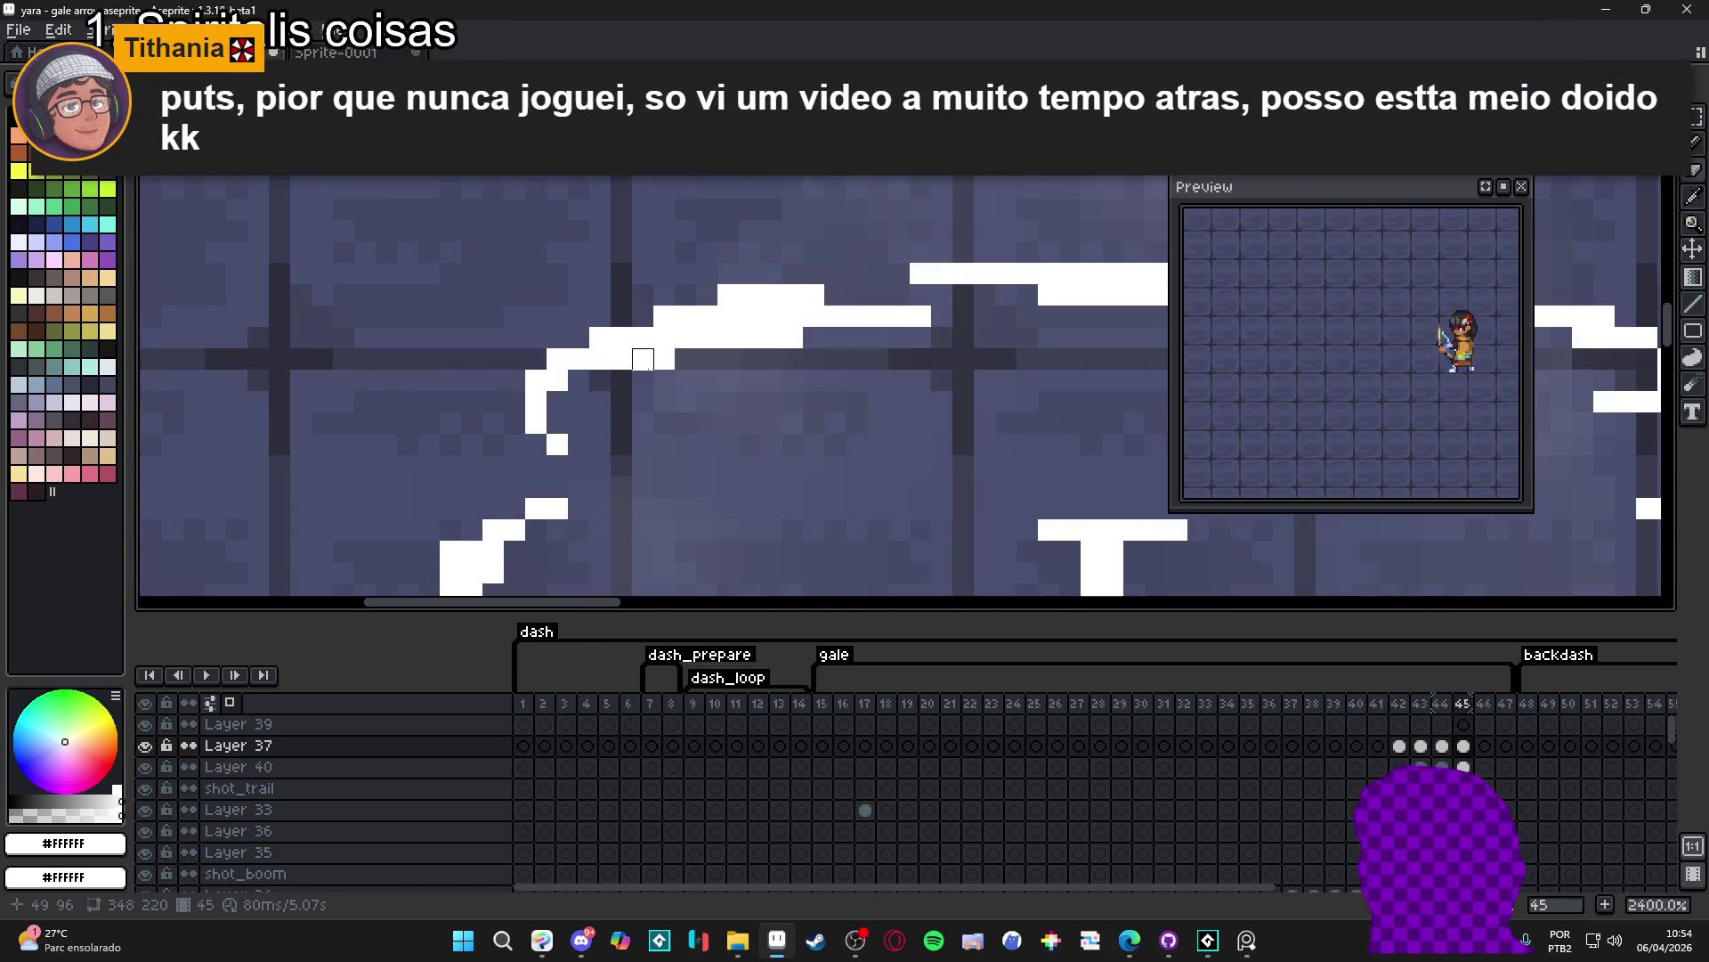
scroll(663, 359, "down", 5)
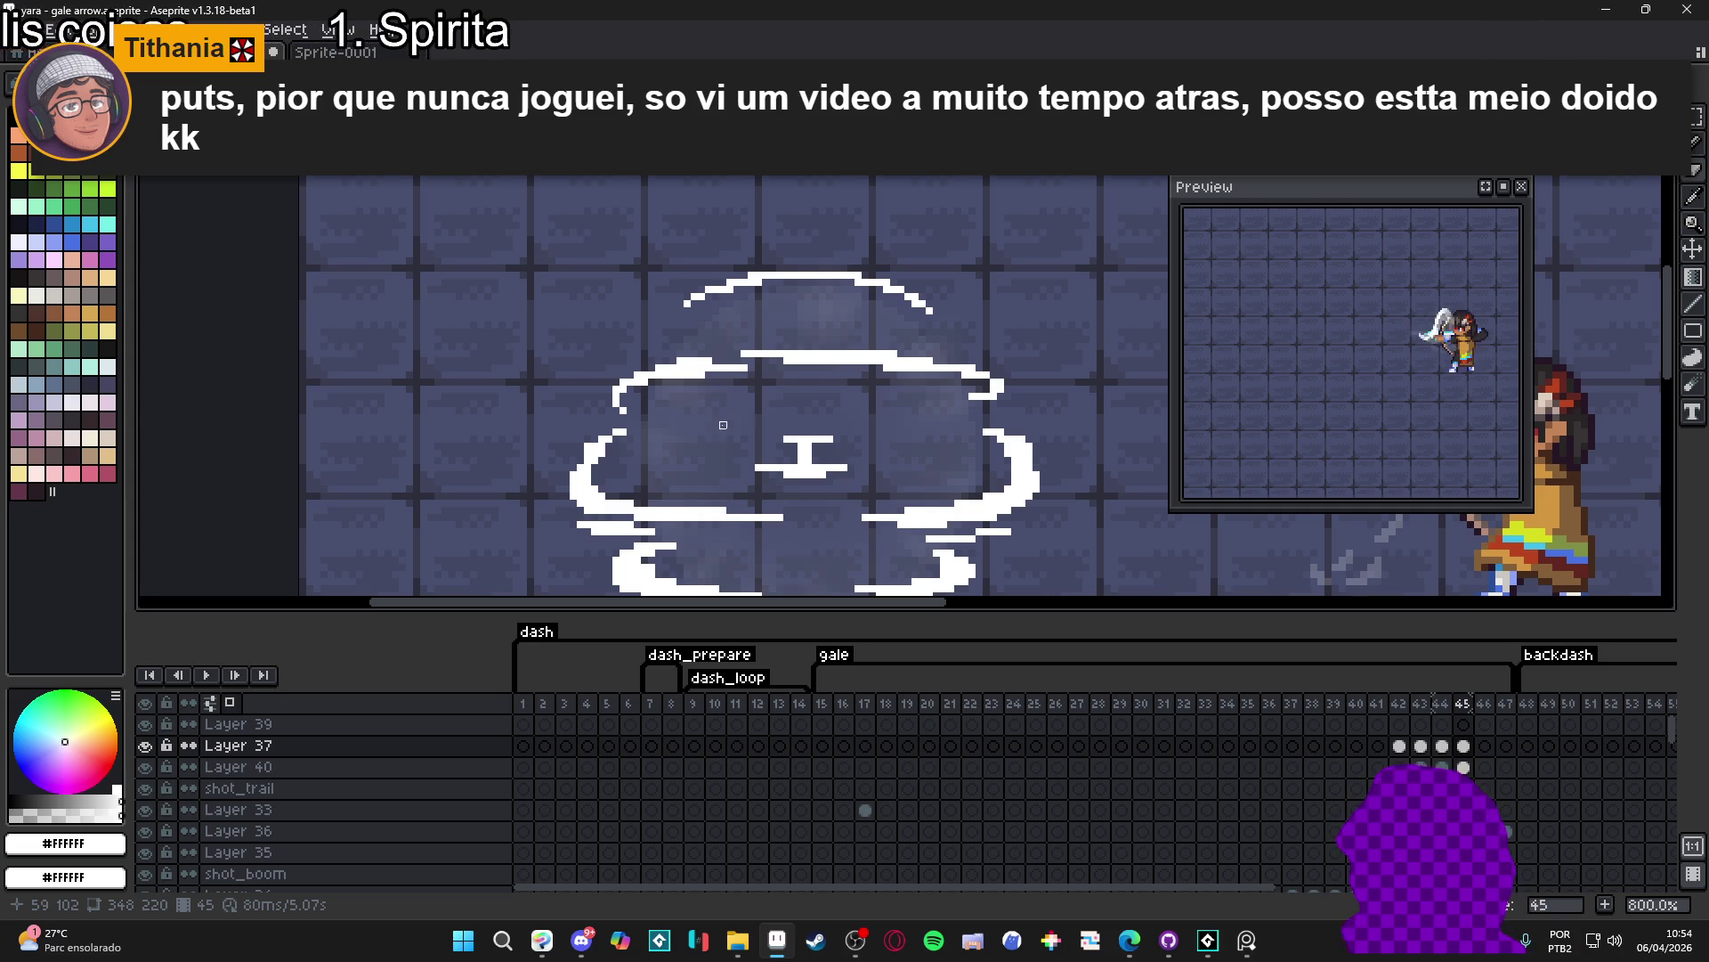
scroll(788, 334, "up", 3)
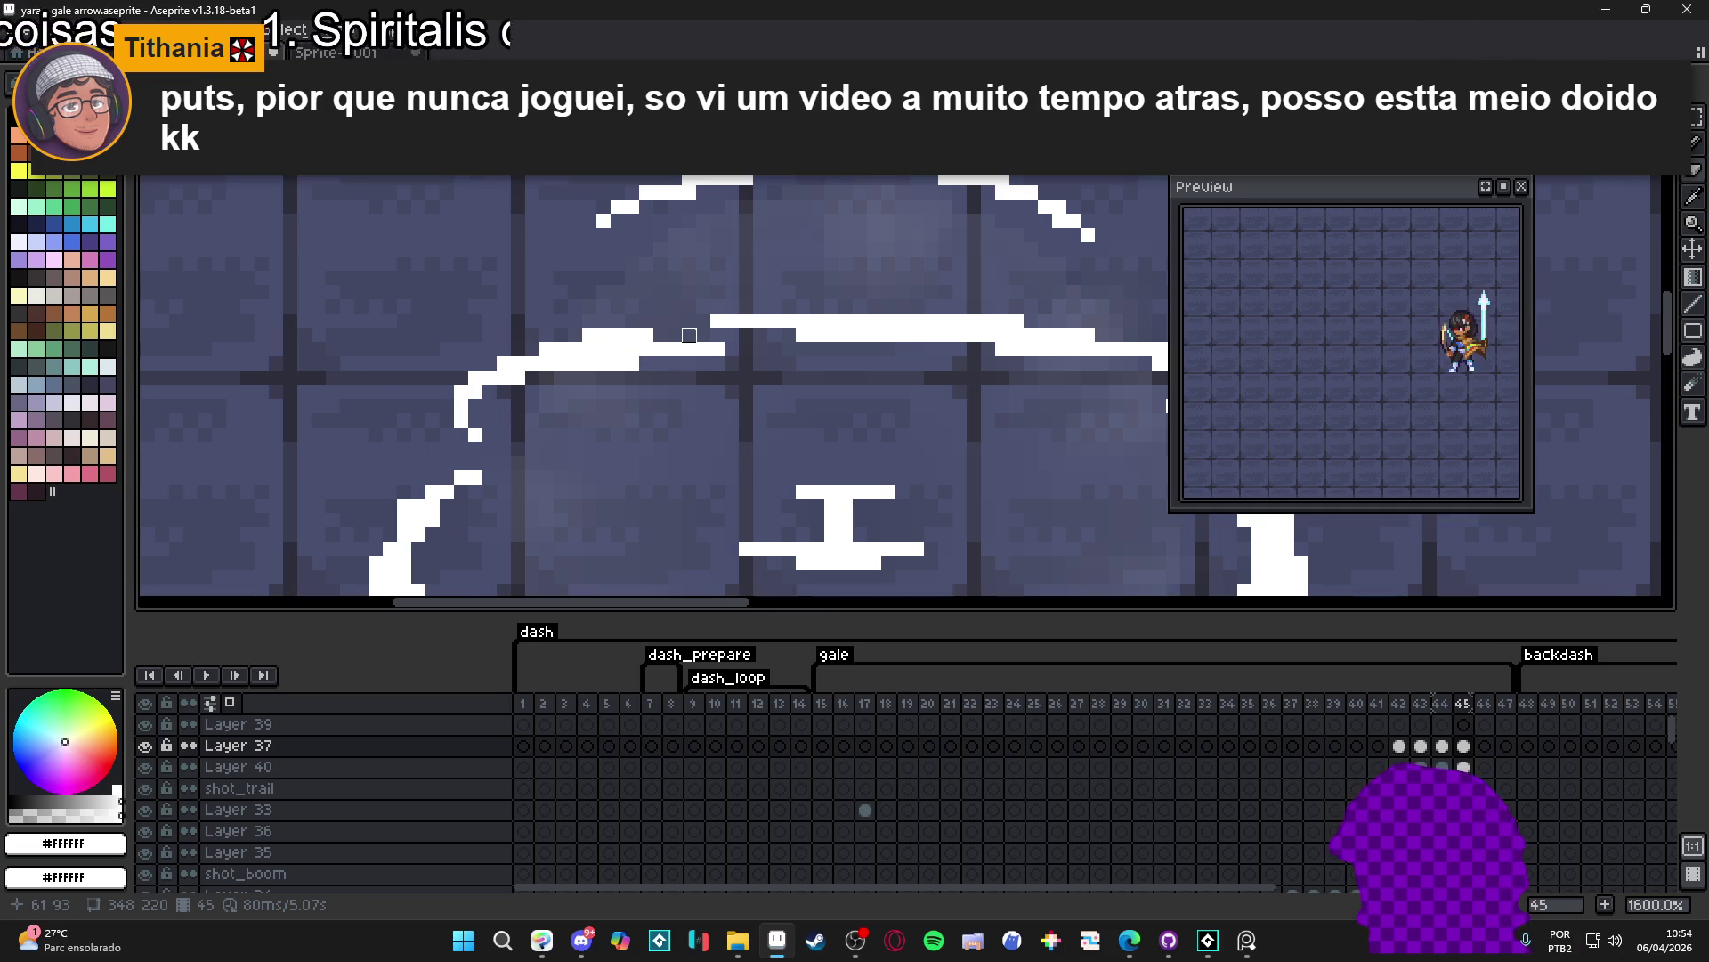
scroll(751, 373, "down", 1)
left_click_drag(644, 341, 1017, 384)
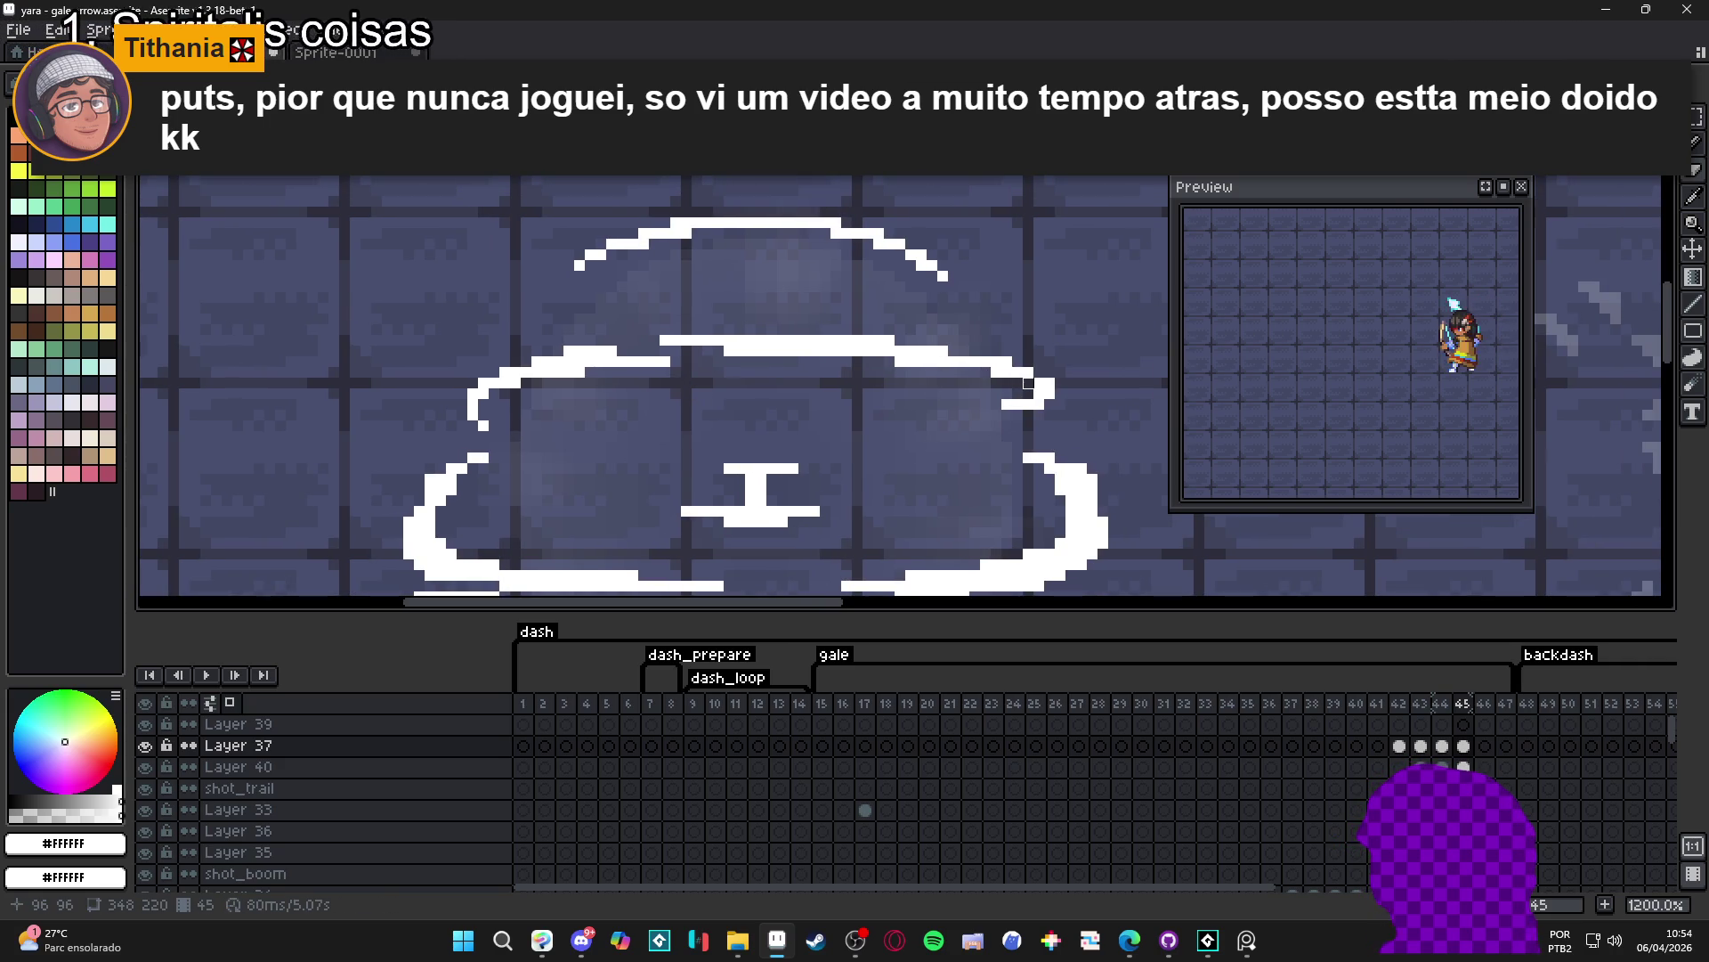
scroll(1004, 388, "down", 2)
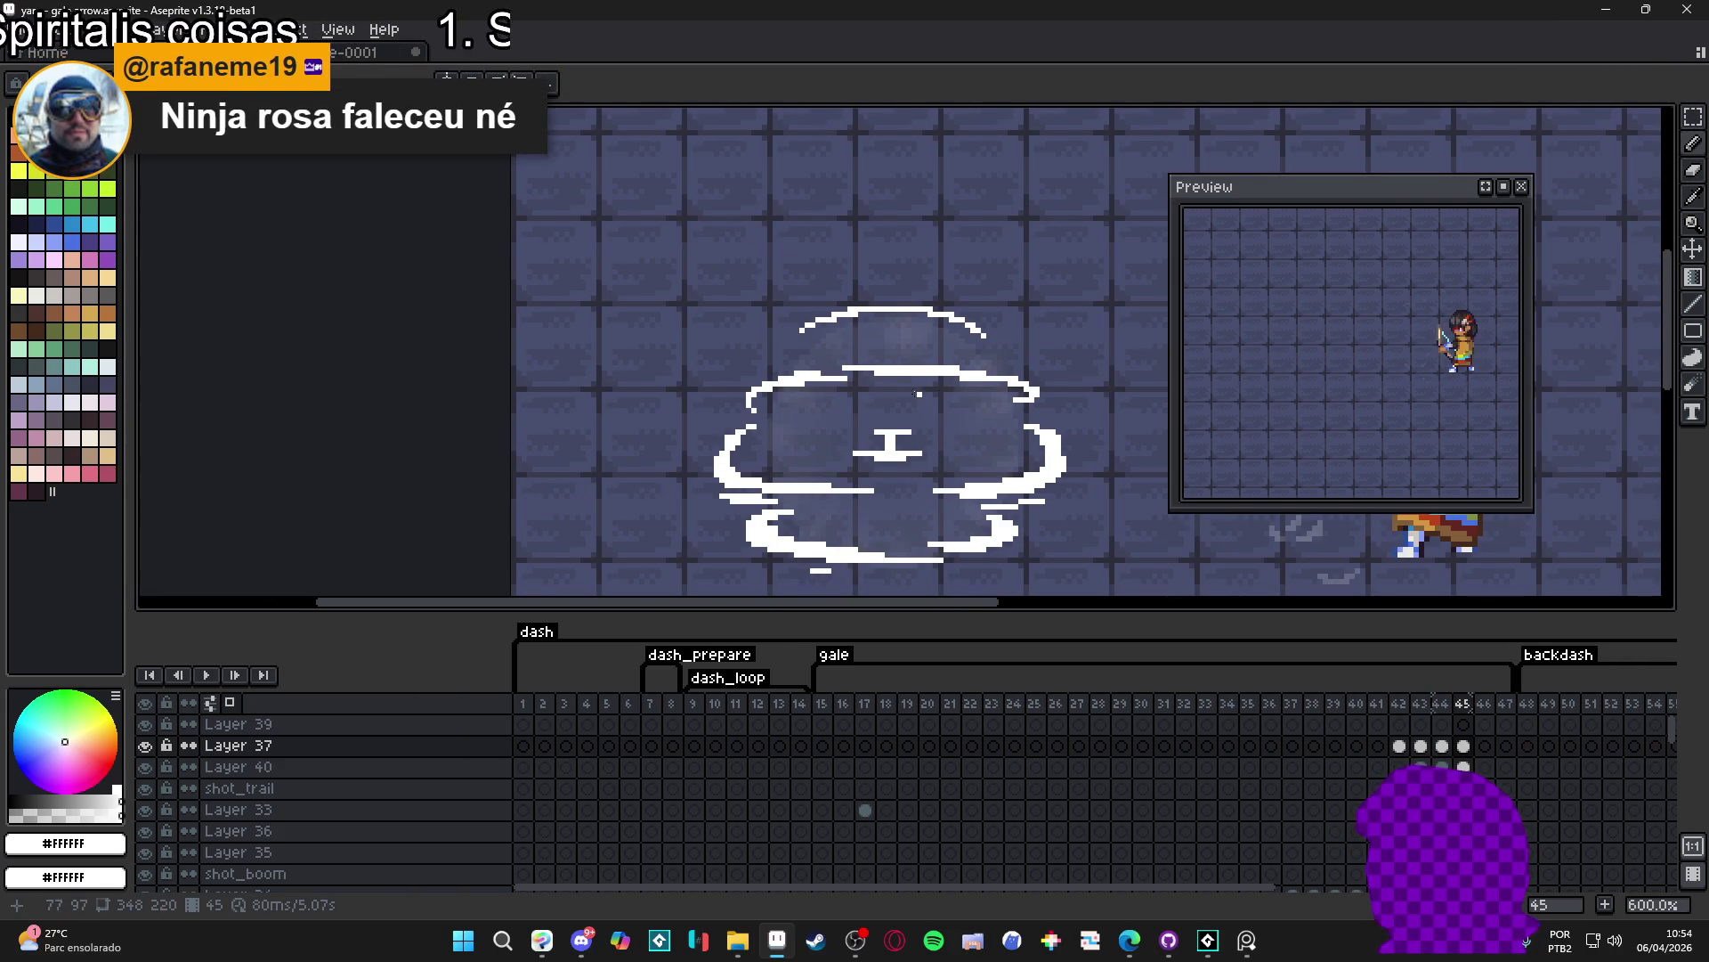
key("ctrl+s")
scroll(859, 478, "up", 2)
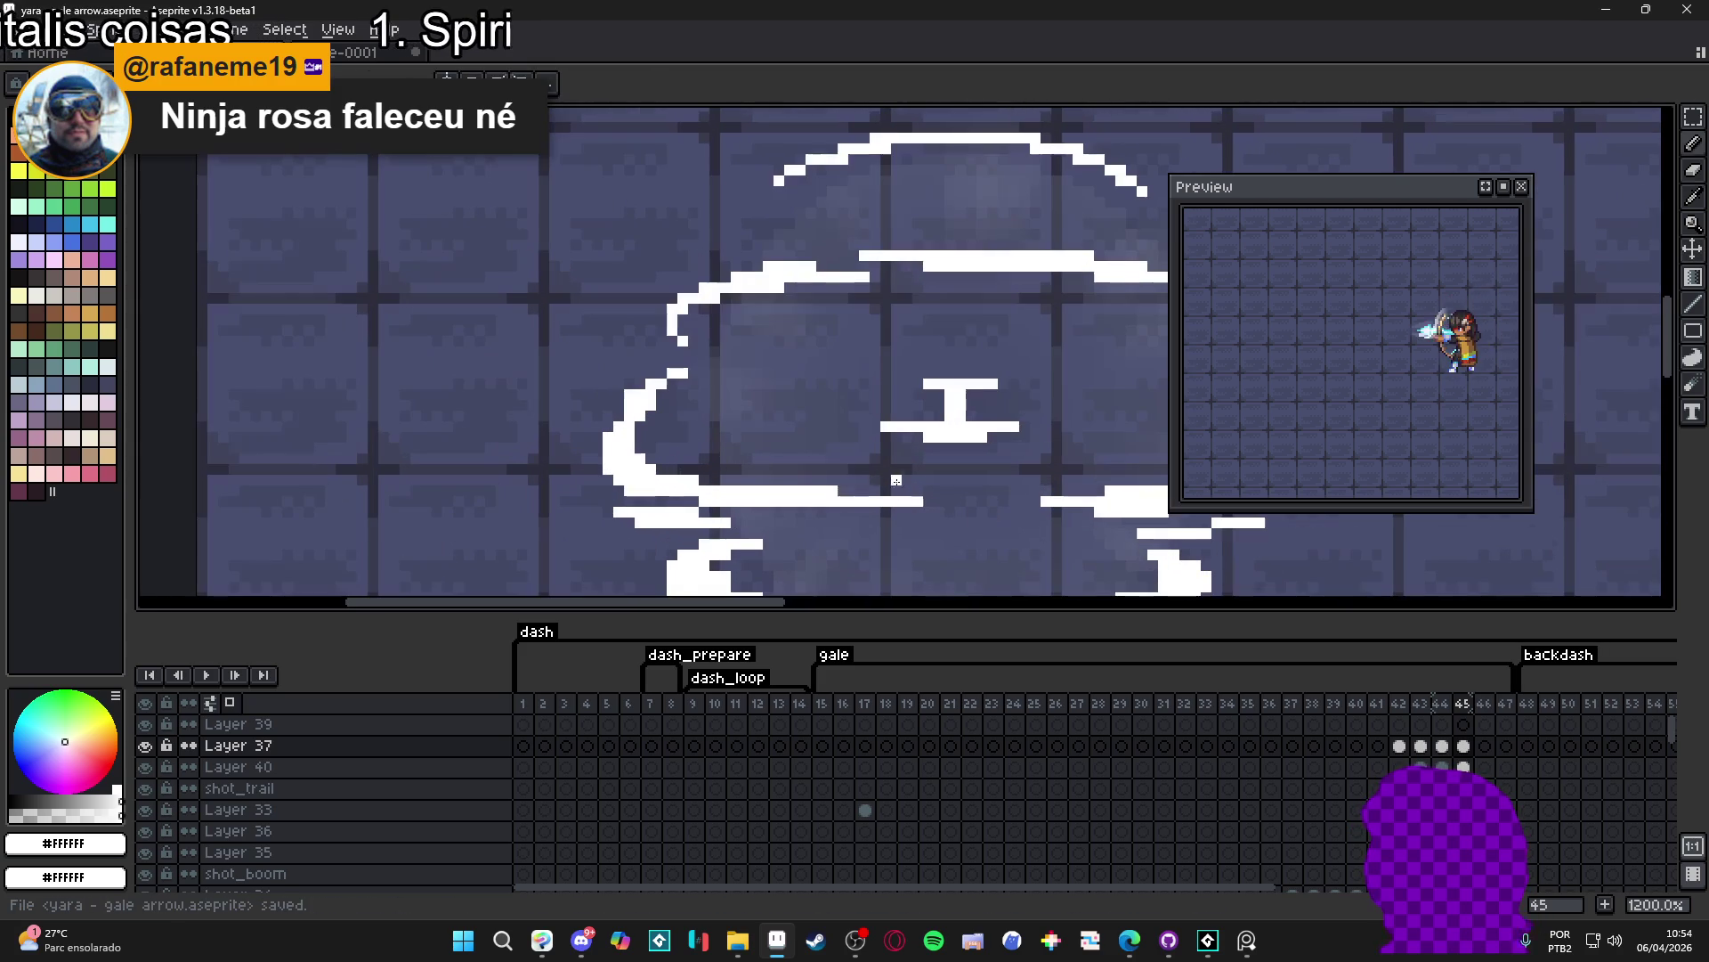
- Add a white pixel to the lower left of frame 45's cloud outline
mouse_move(838, 494)
left_mouse_down()
mouse_move(682, 479)
mouse_move(628, 437)
left_mouse_up()
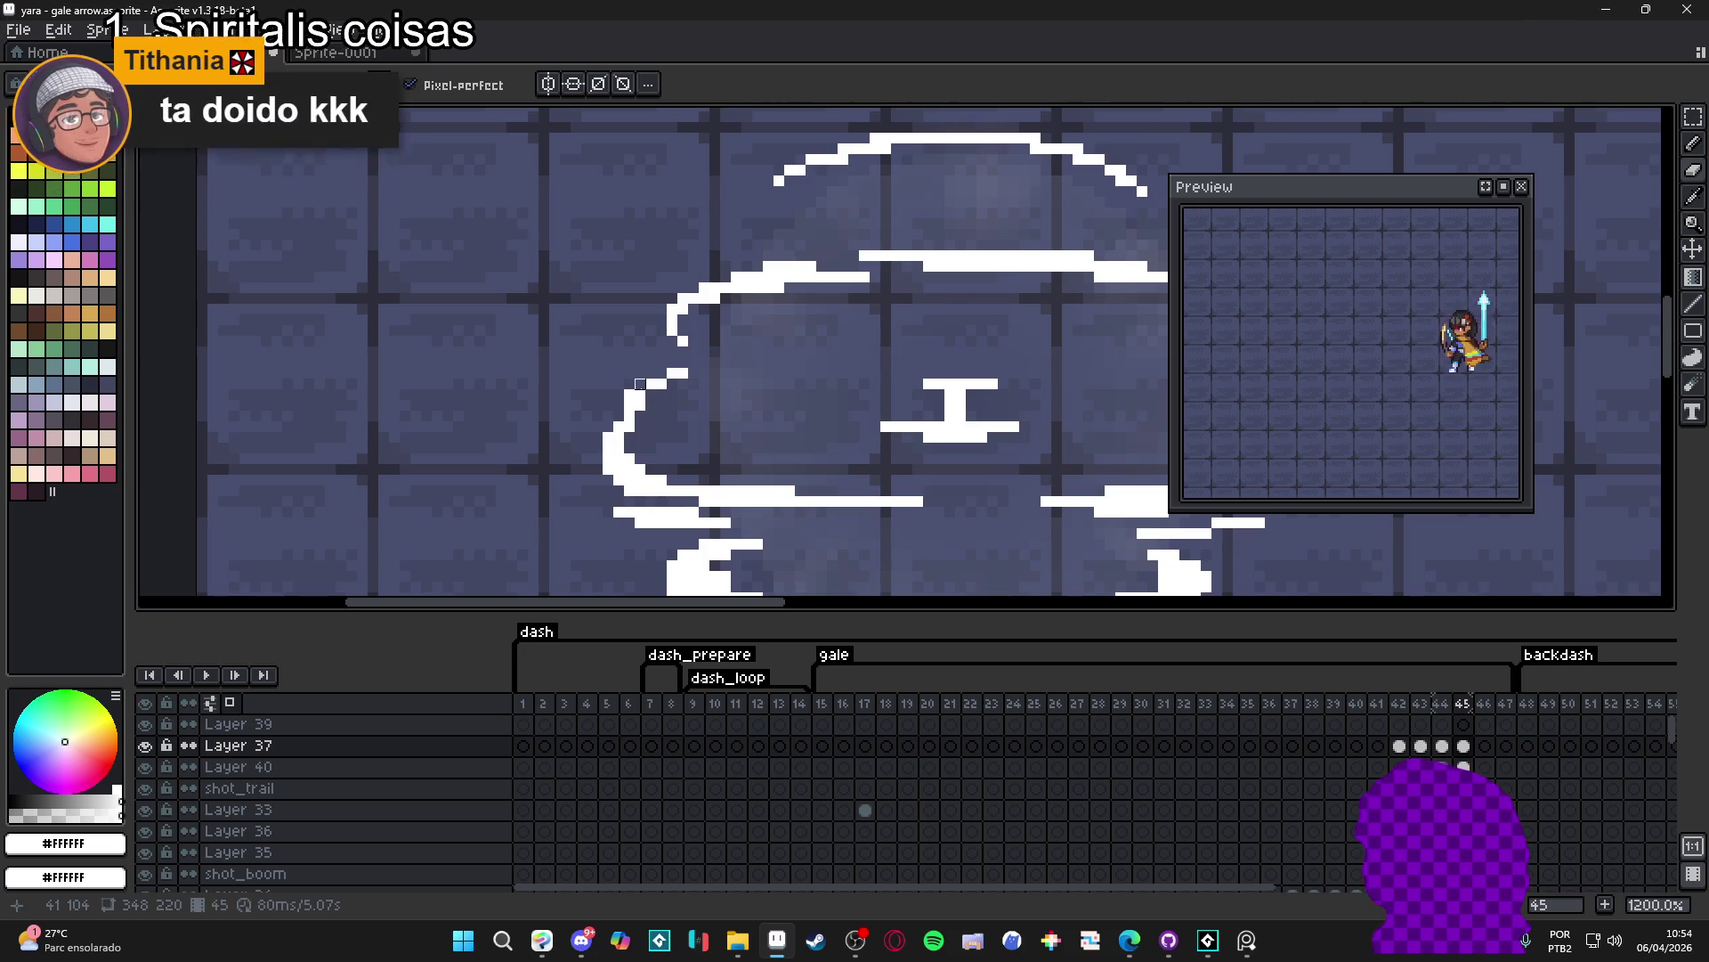
left_click(607, 478)
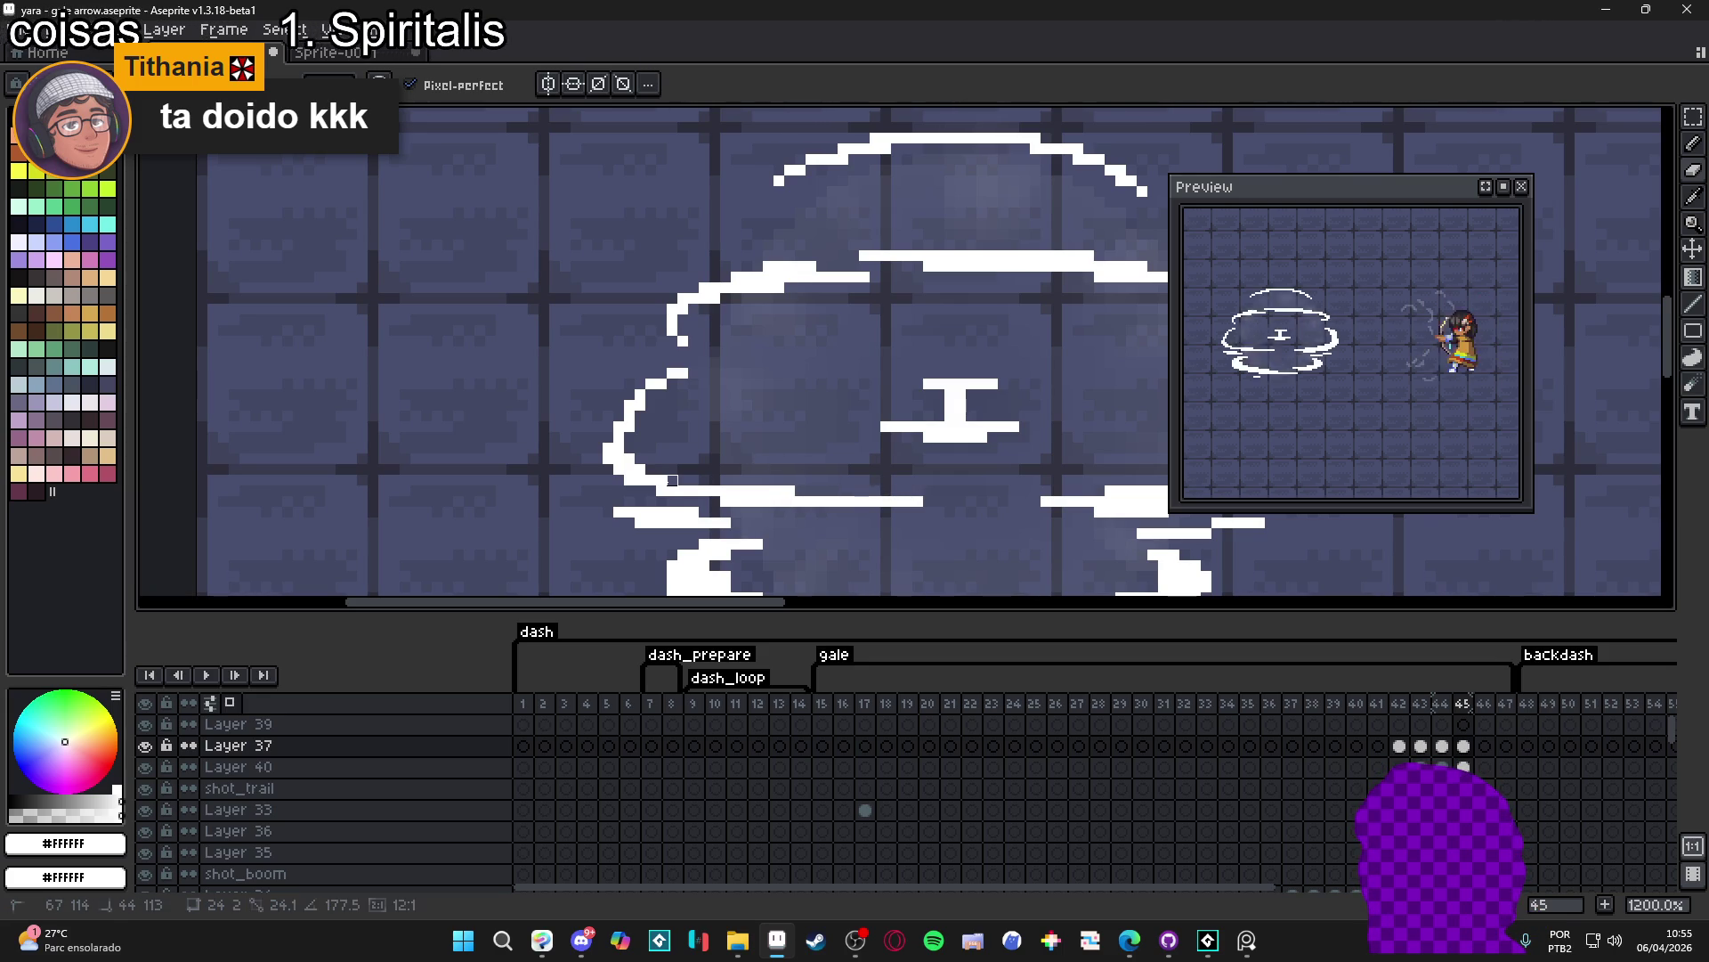
scroll(907, 492, "down", 1)
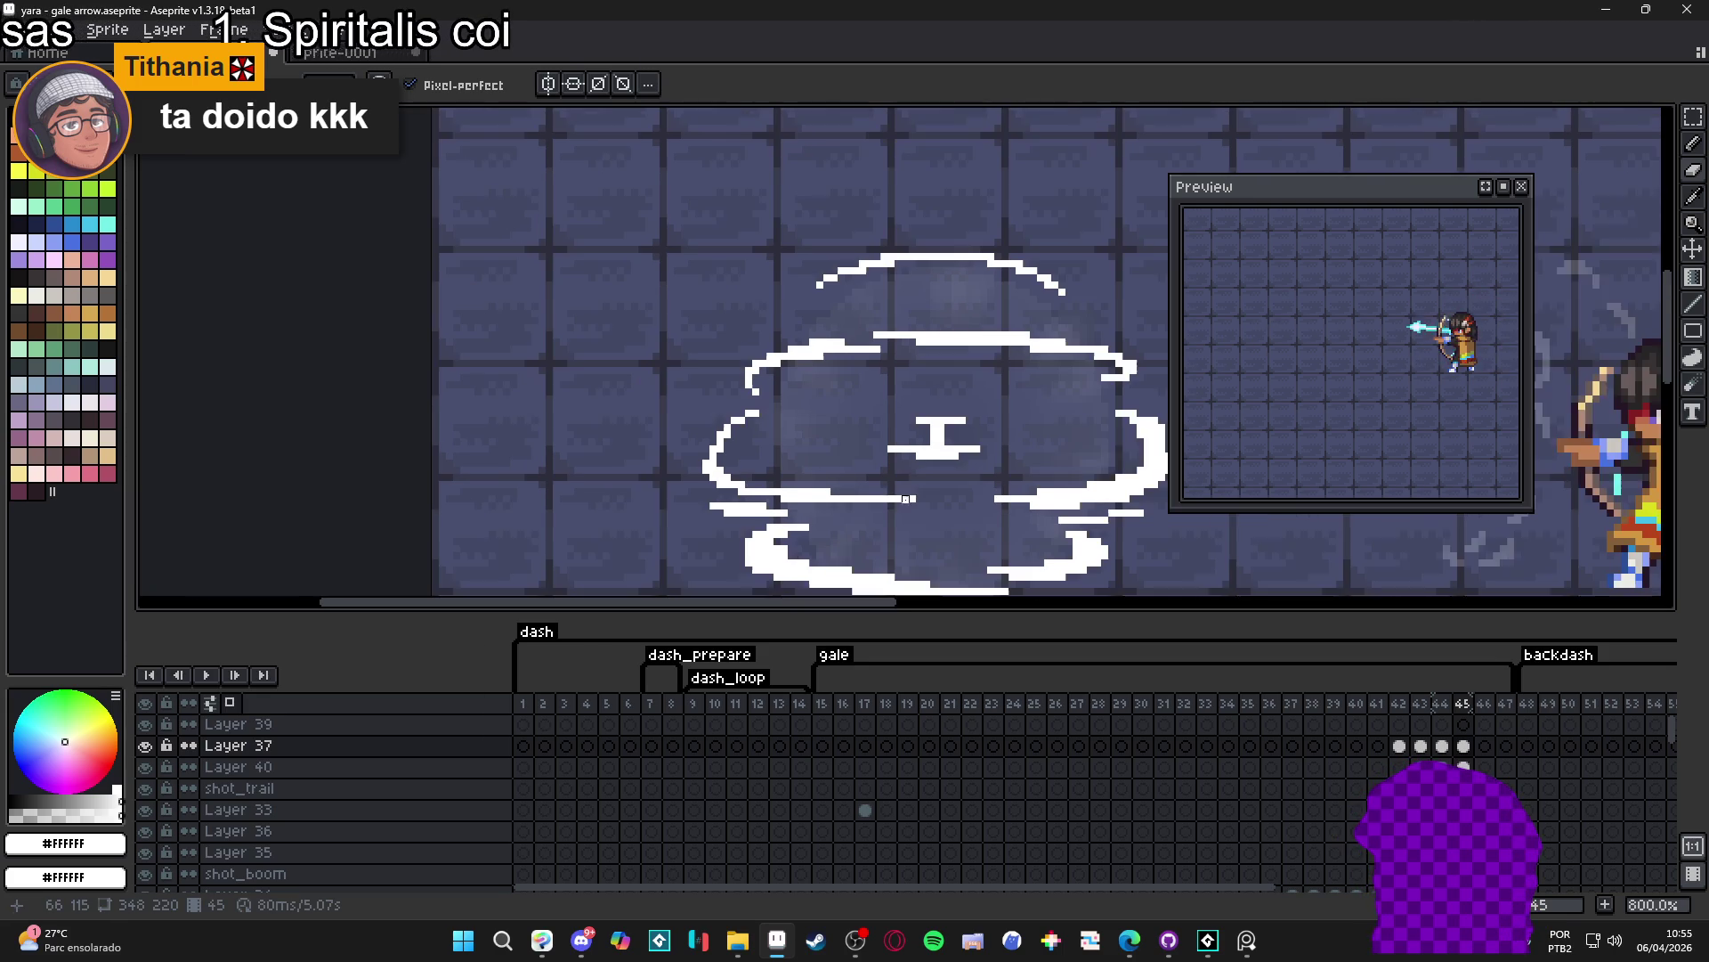
left_click_drag(878, 487, 789, 454)
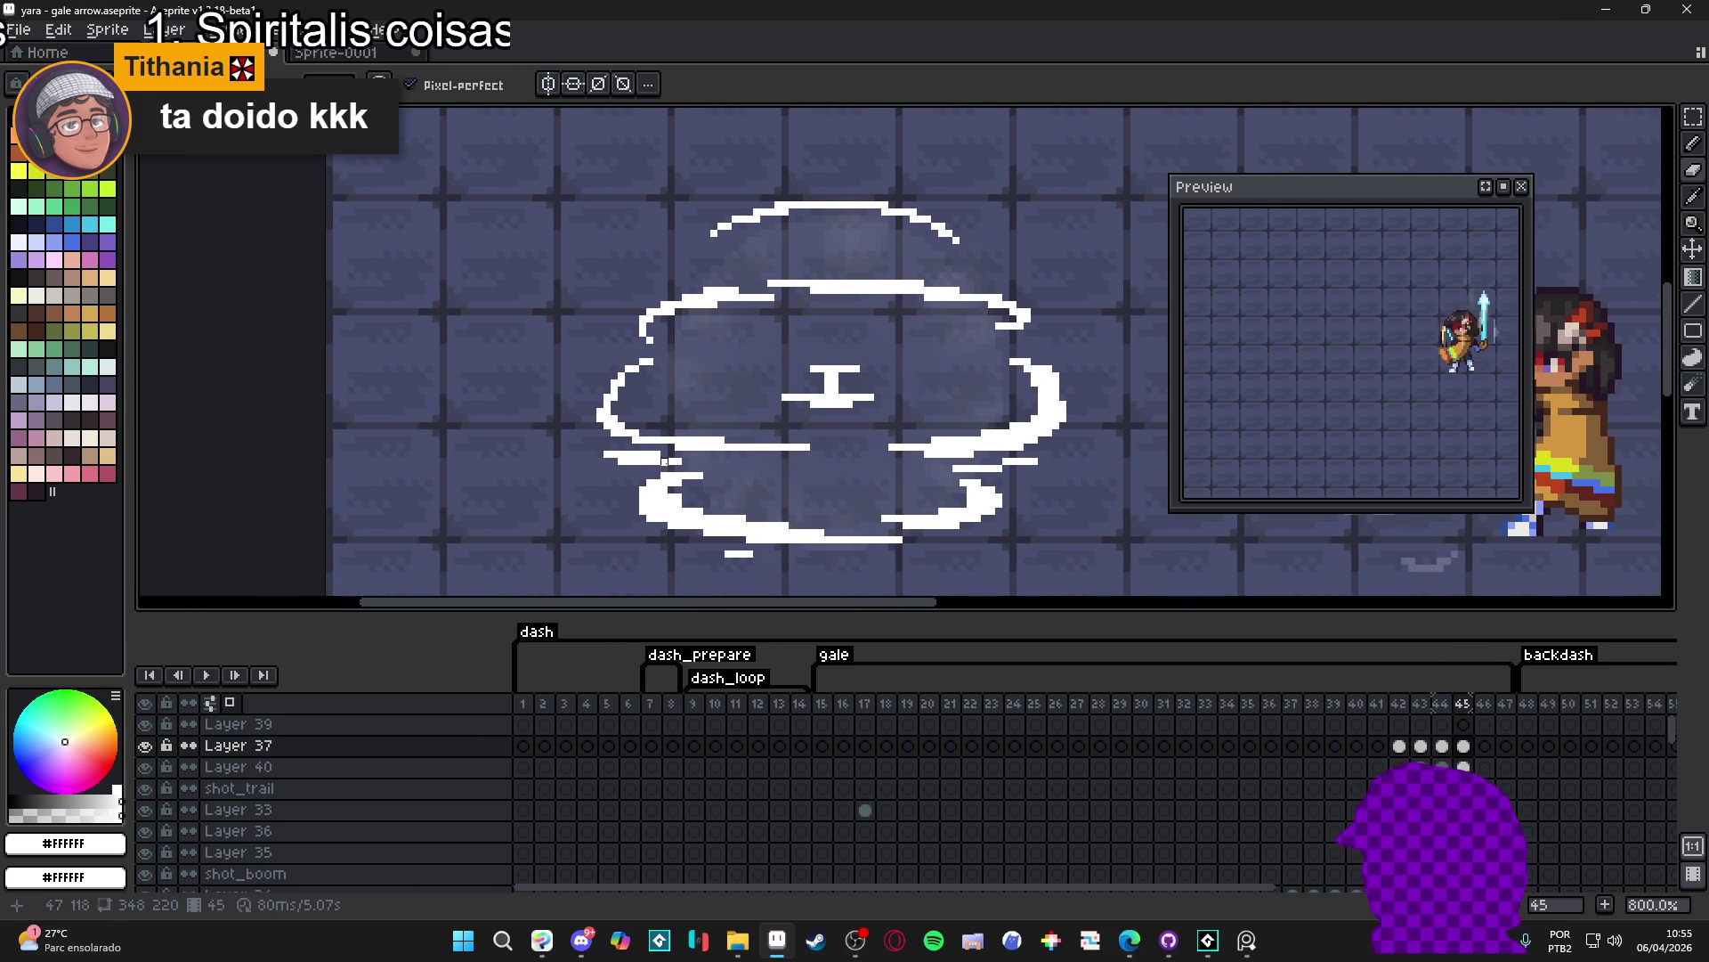
scroll(675, 461, "up", 2)
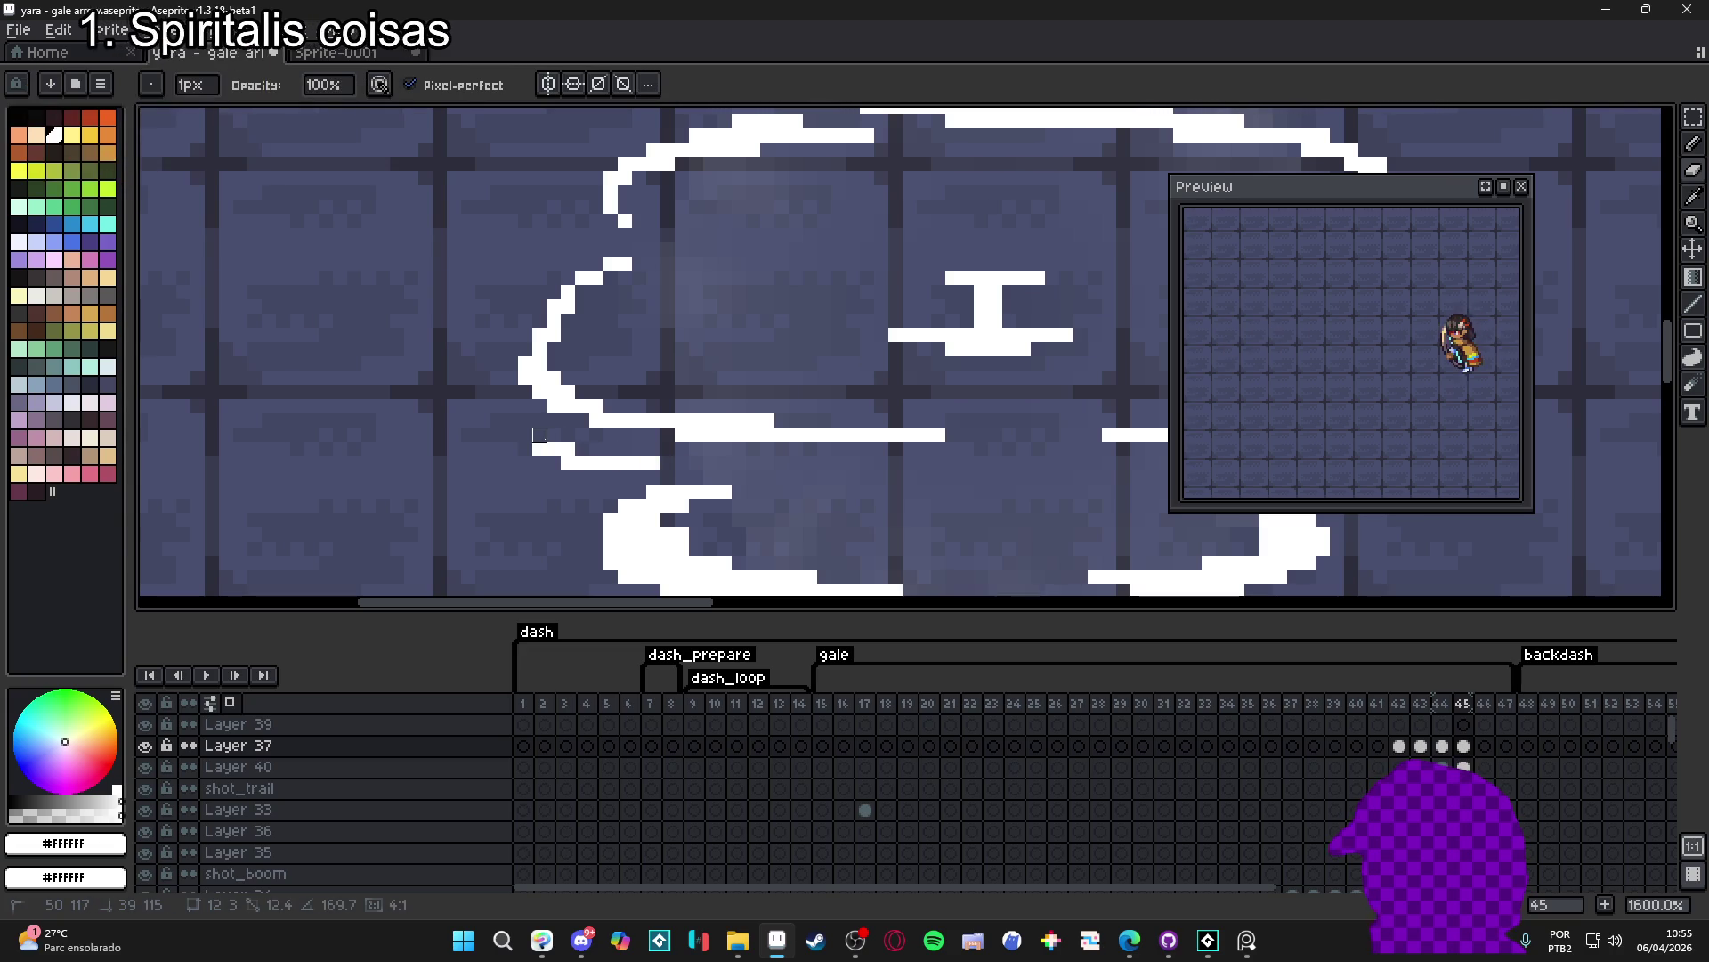
scroll(621, 443, "down", 2)
scroll(619, 443, "down", 1)
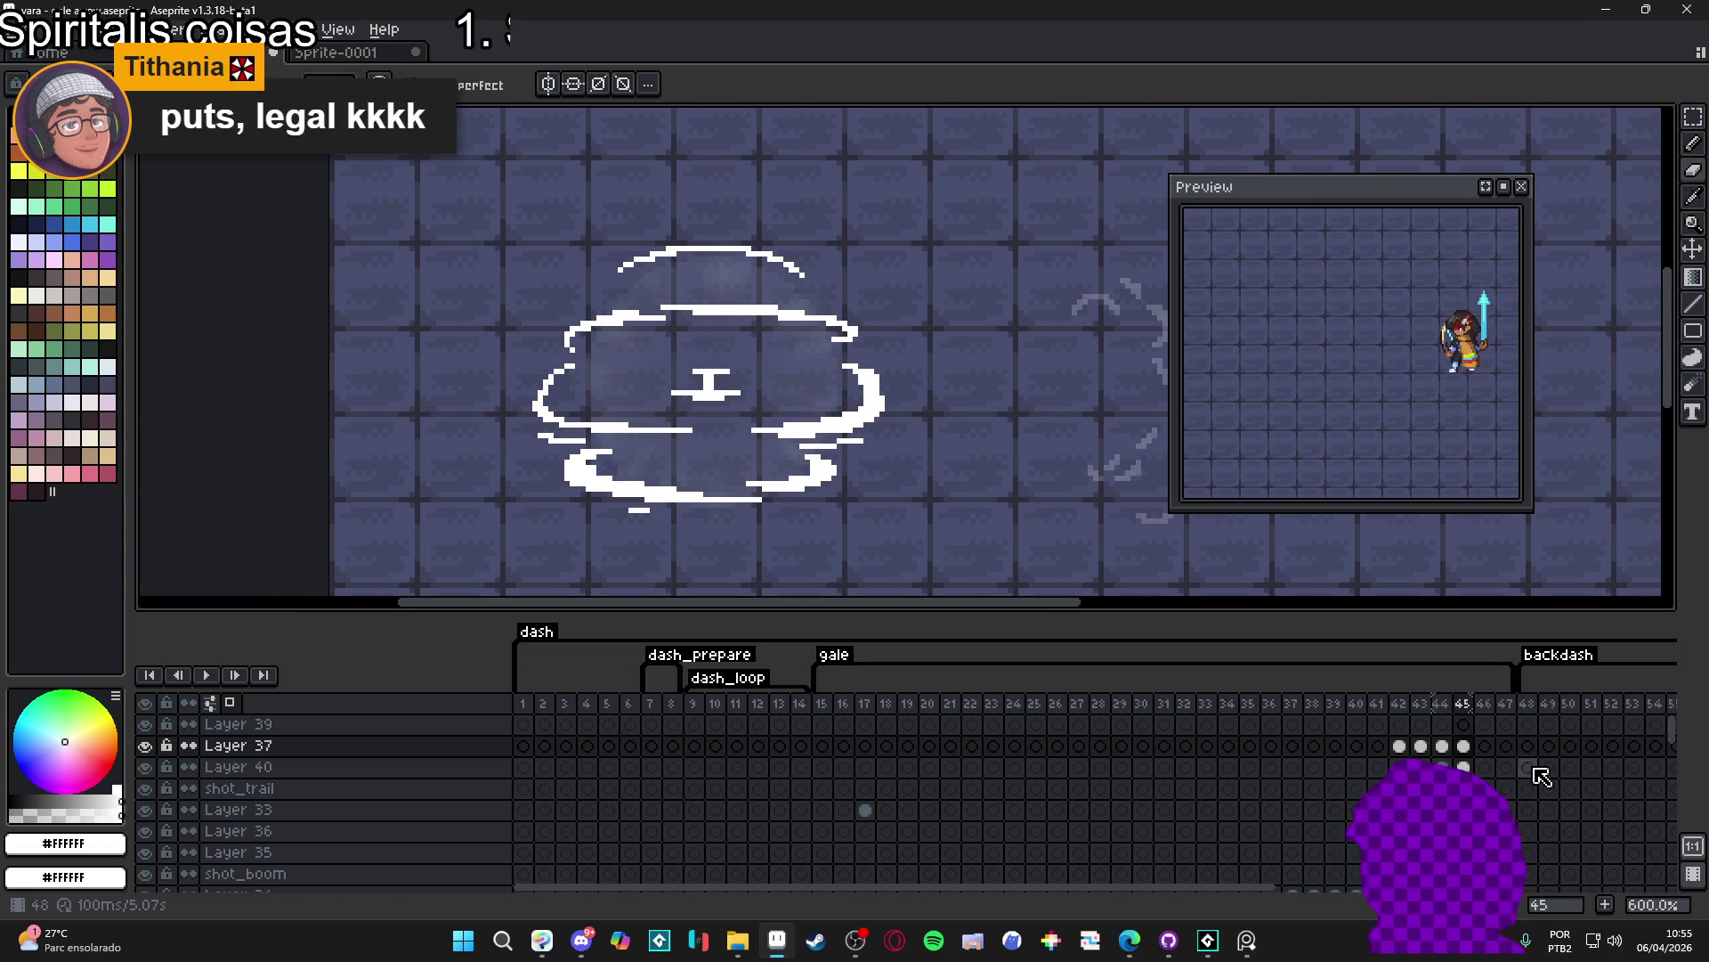
- Erase the lower inner dash and trim the ends of the upper dashes in frame 45's cloud
left_click(1463, 746)
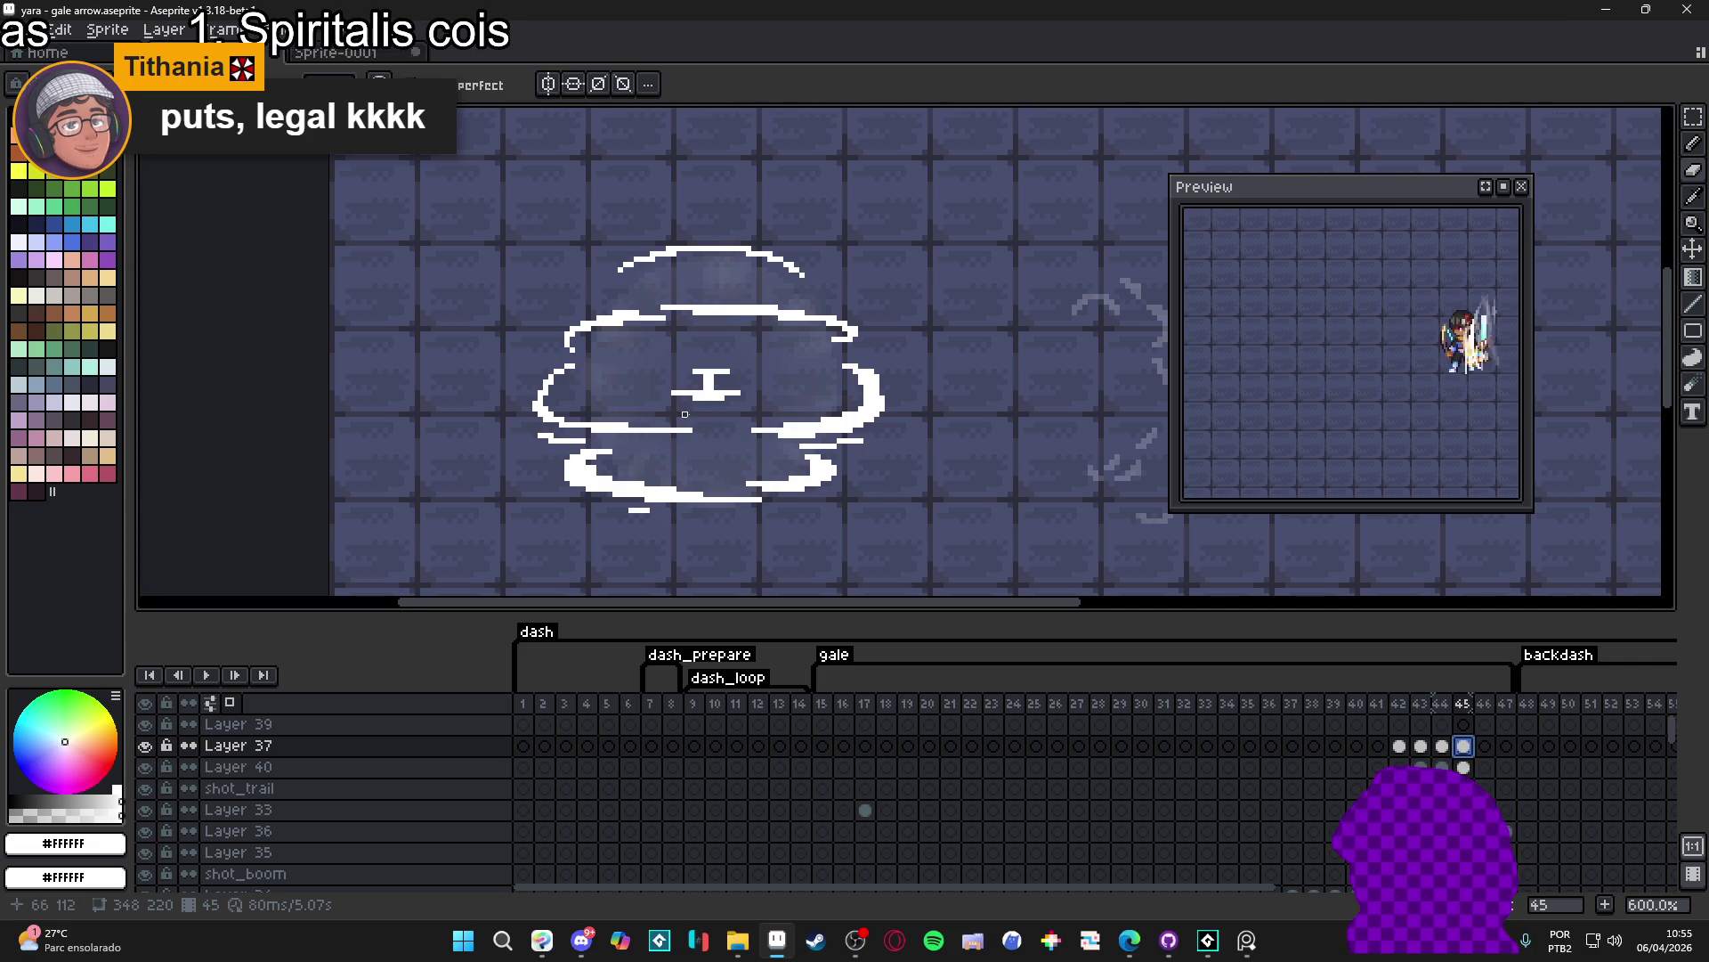
scroll(685, 420, "up", 3)
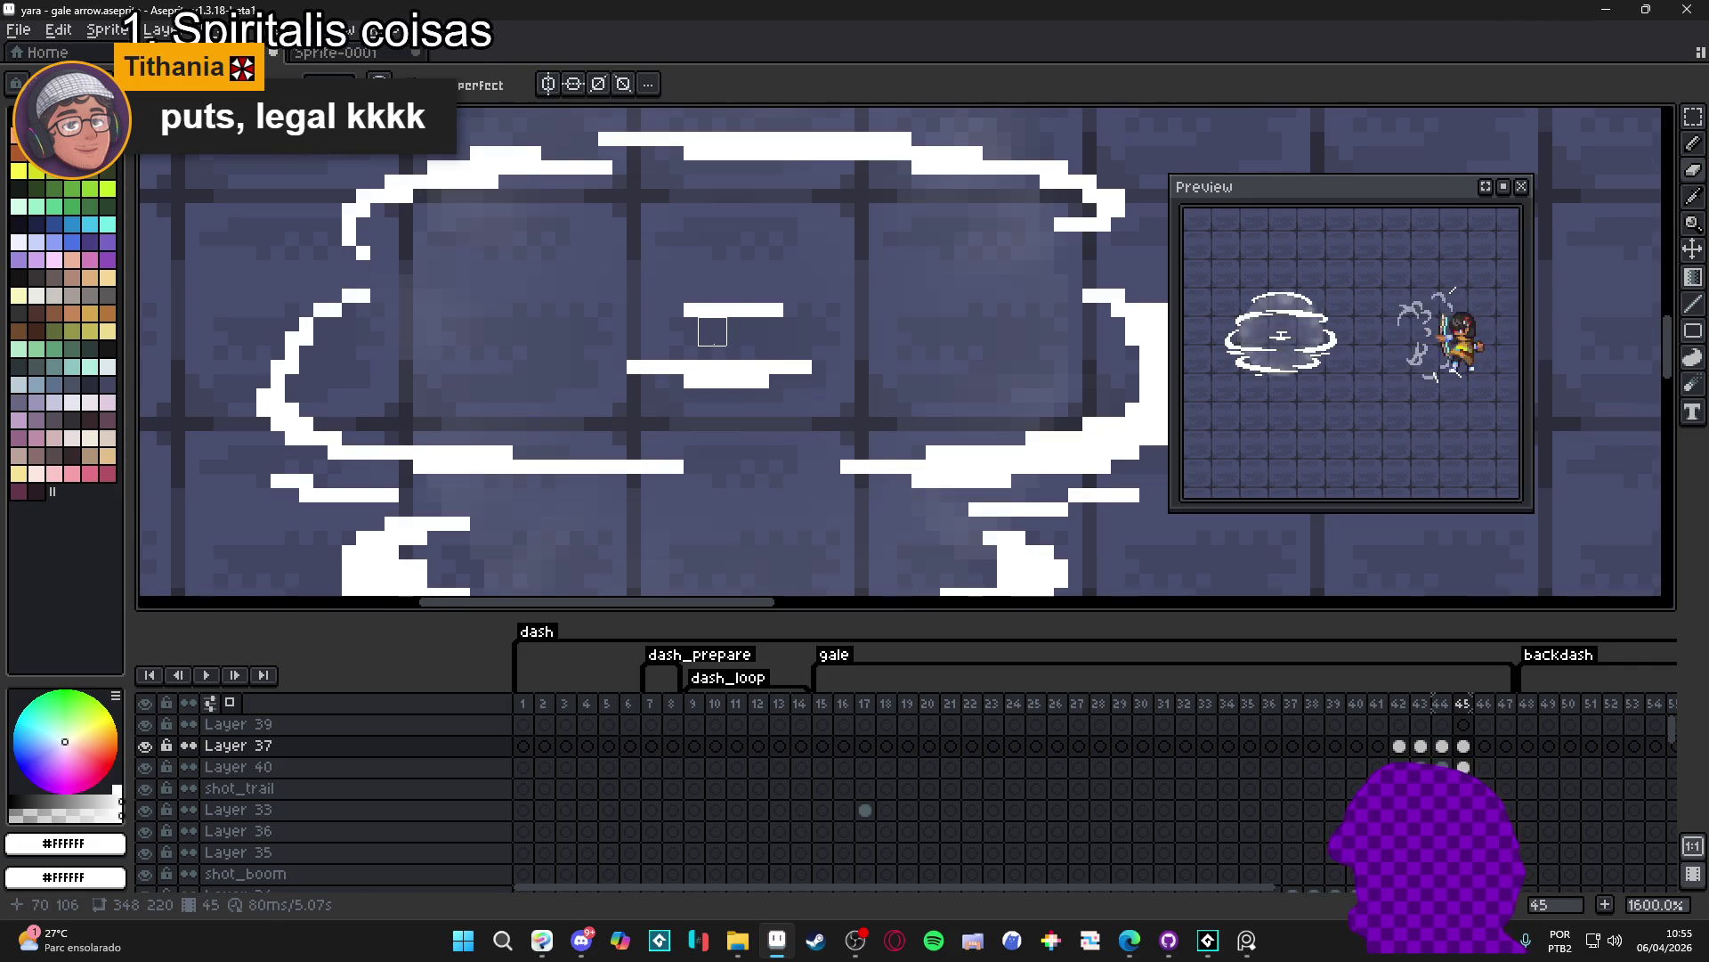
mouse_move(706, 382)
left_mouse_down()
mouse_move(801, 371)
mouse_move(691, 366)
mouse_move(721, 311)
left_mouse_up()
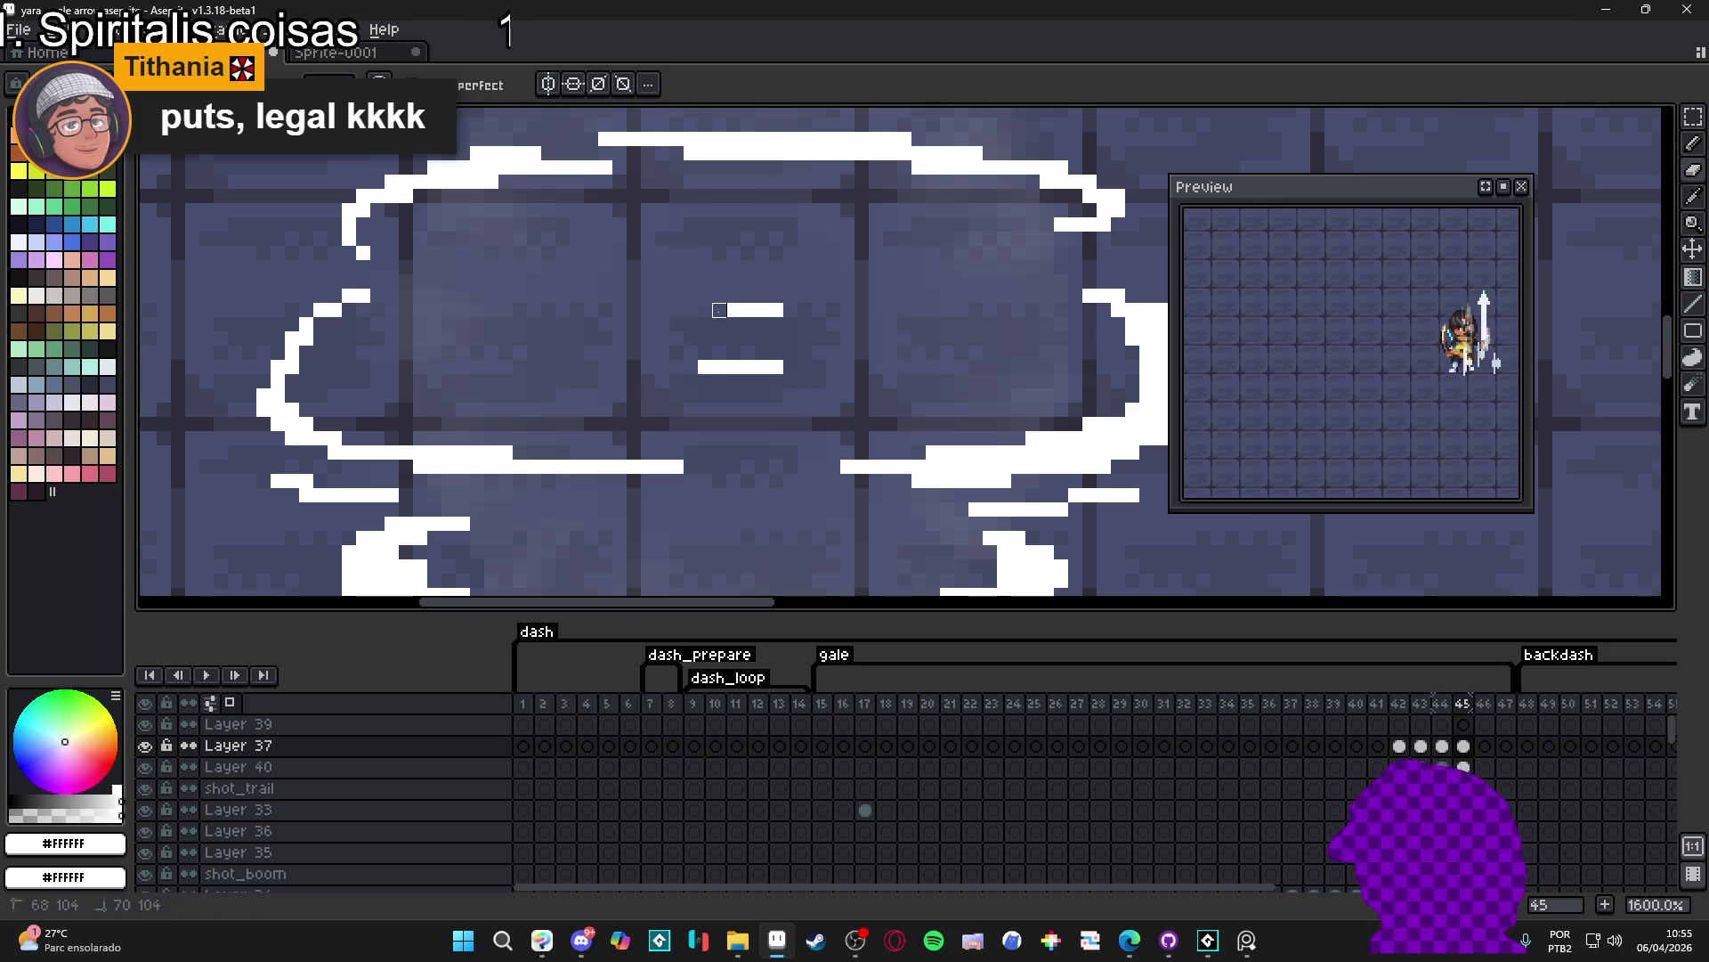
left_click(777, 310)
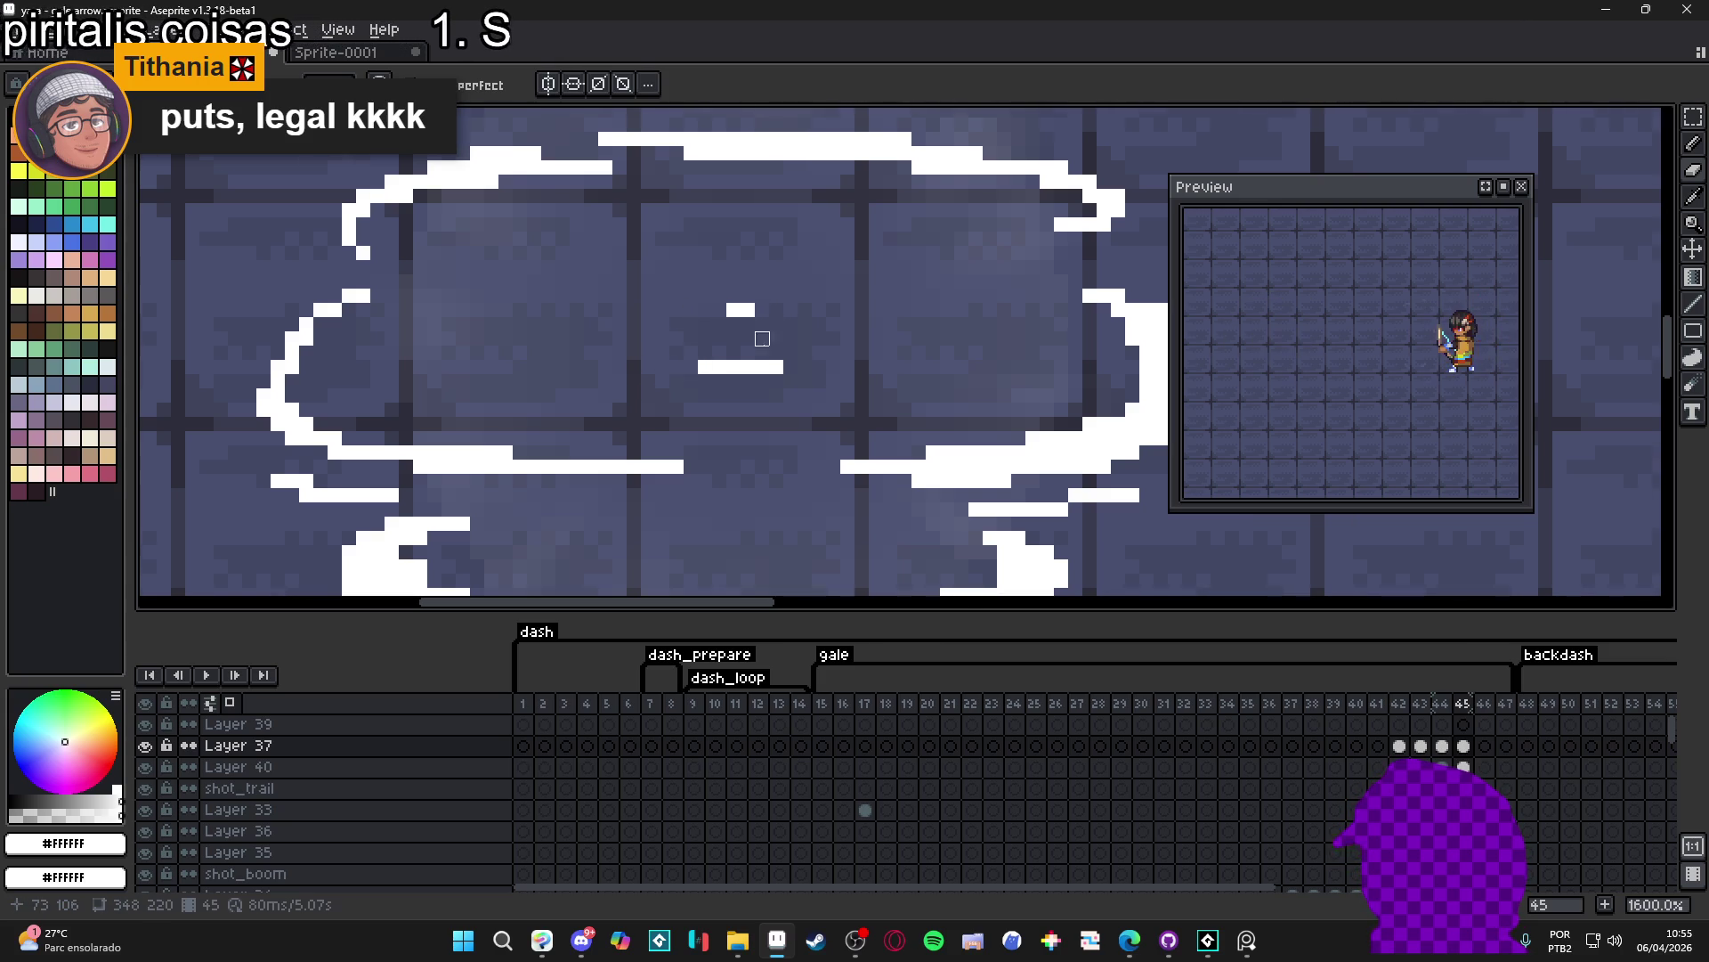
scroll(792, 395, "down", 4)
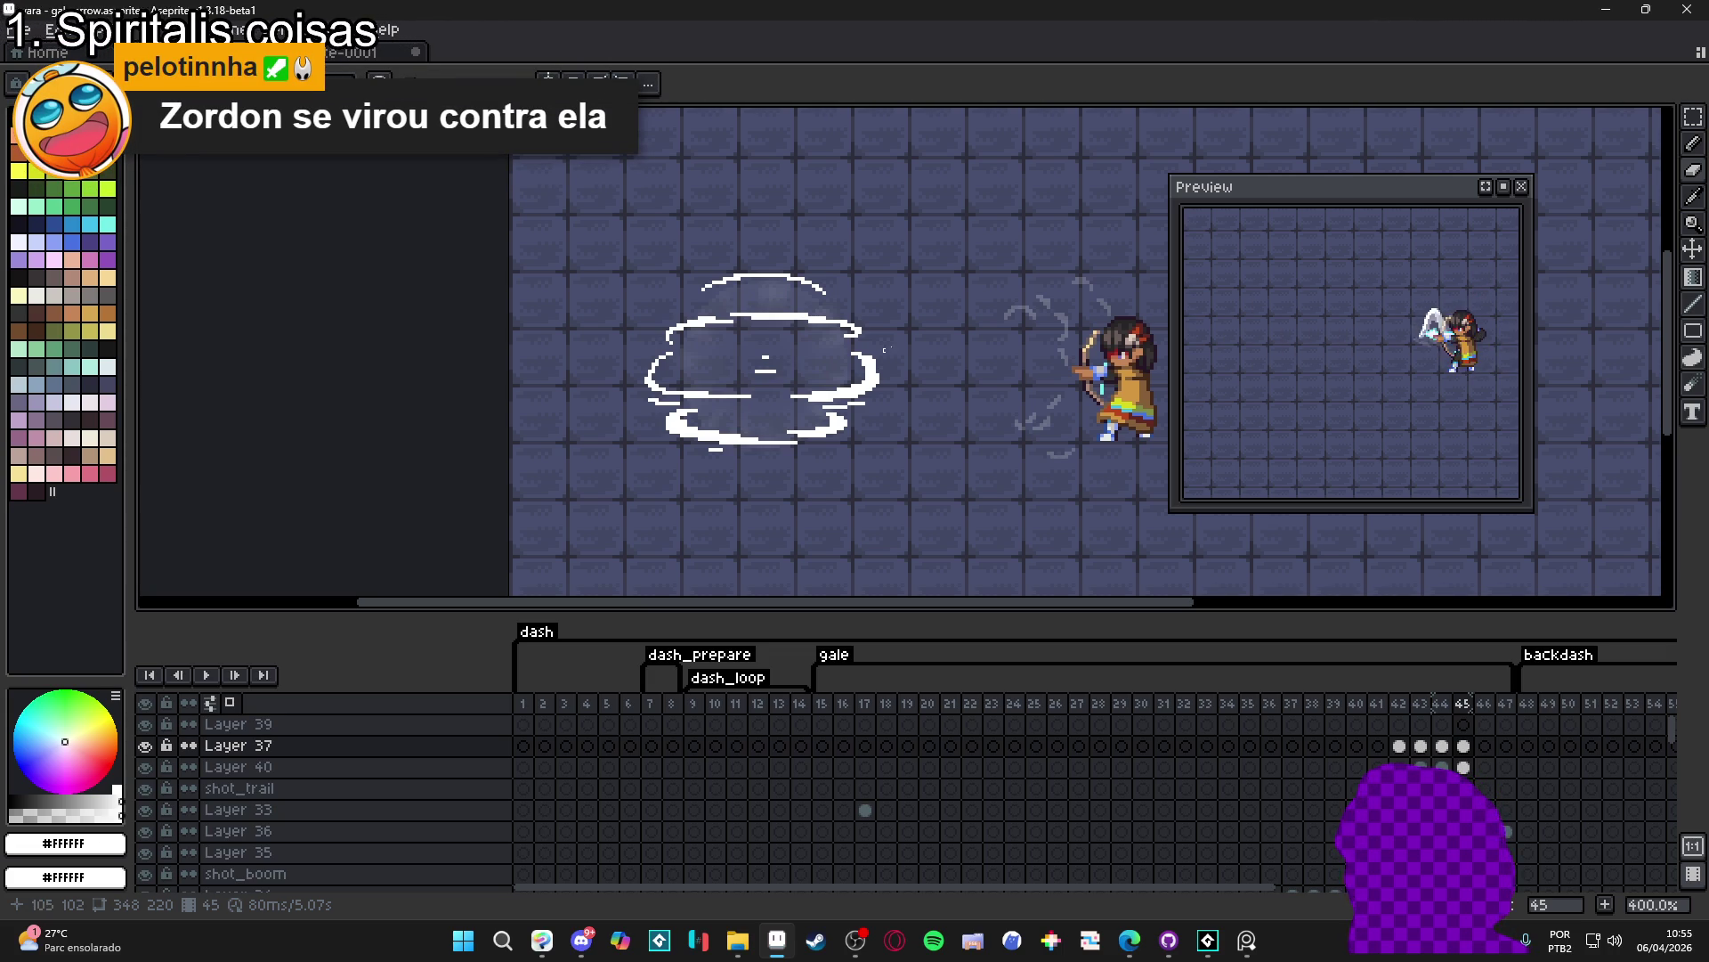
left_click(1463, 746)
scroll(832, 400, "up", 3)
scroll(621, 540, "up", 3)
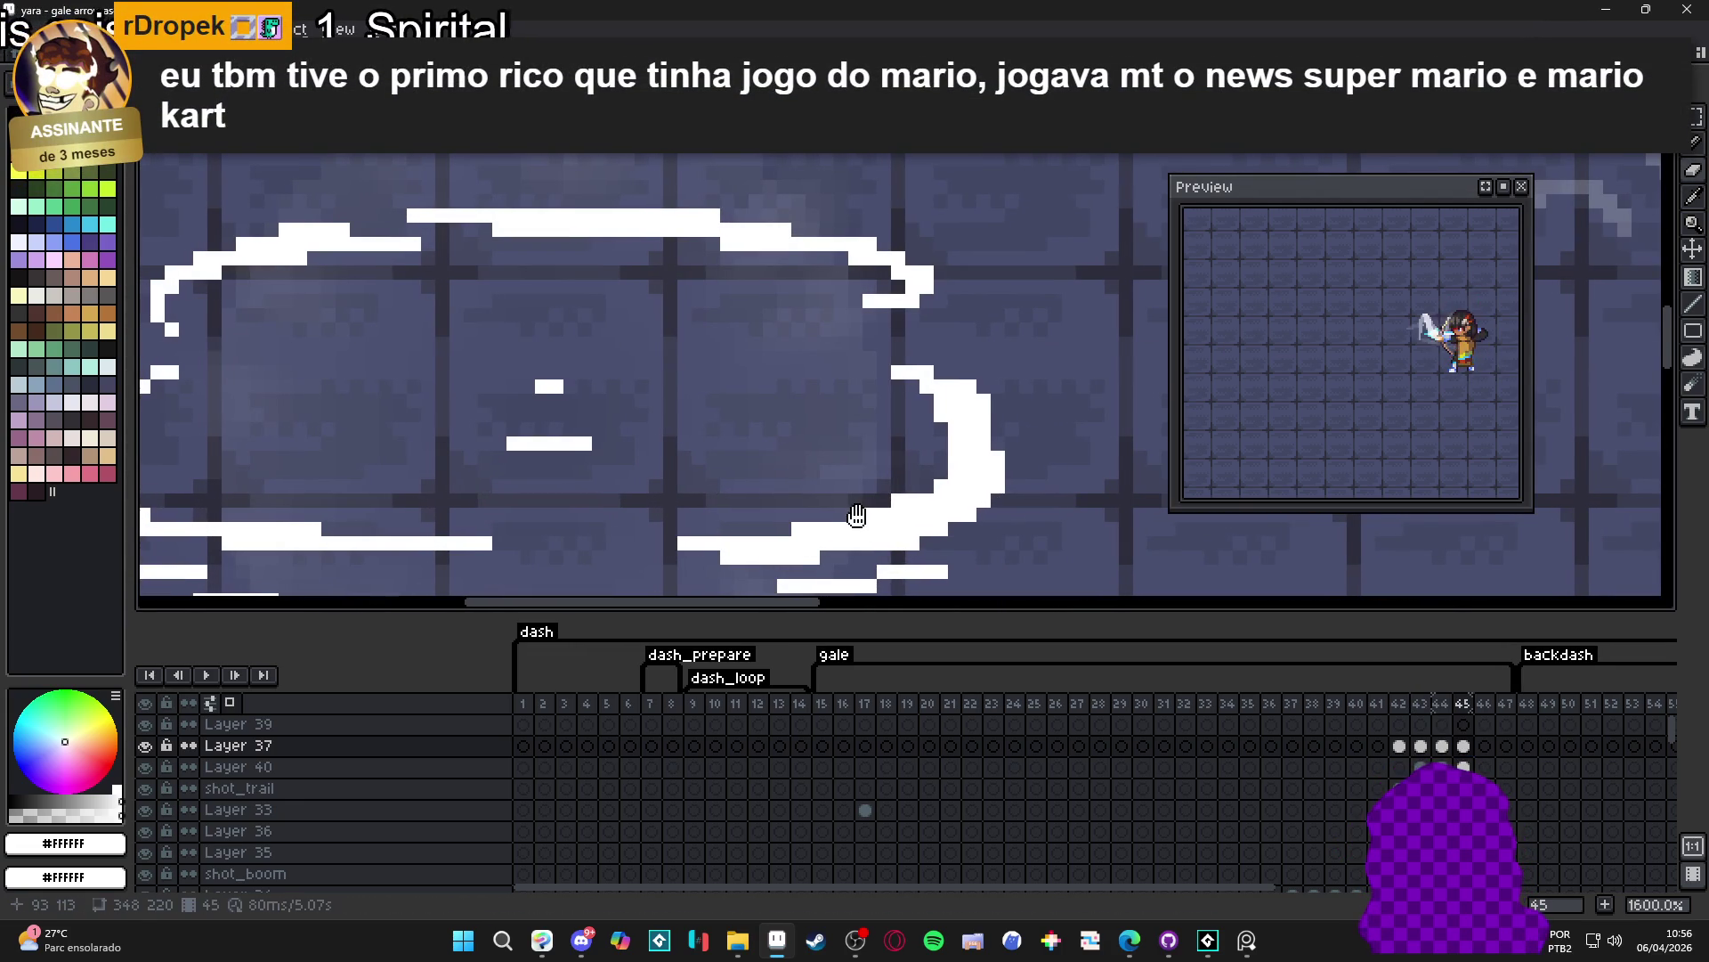
- Retouch the lower-right edge of frame 45's cloud outline and flip to frame 44 to compare
left_click_drag(869, 514, 898, 503)
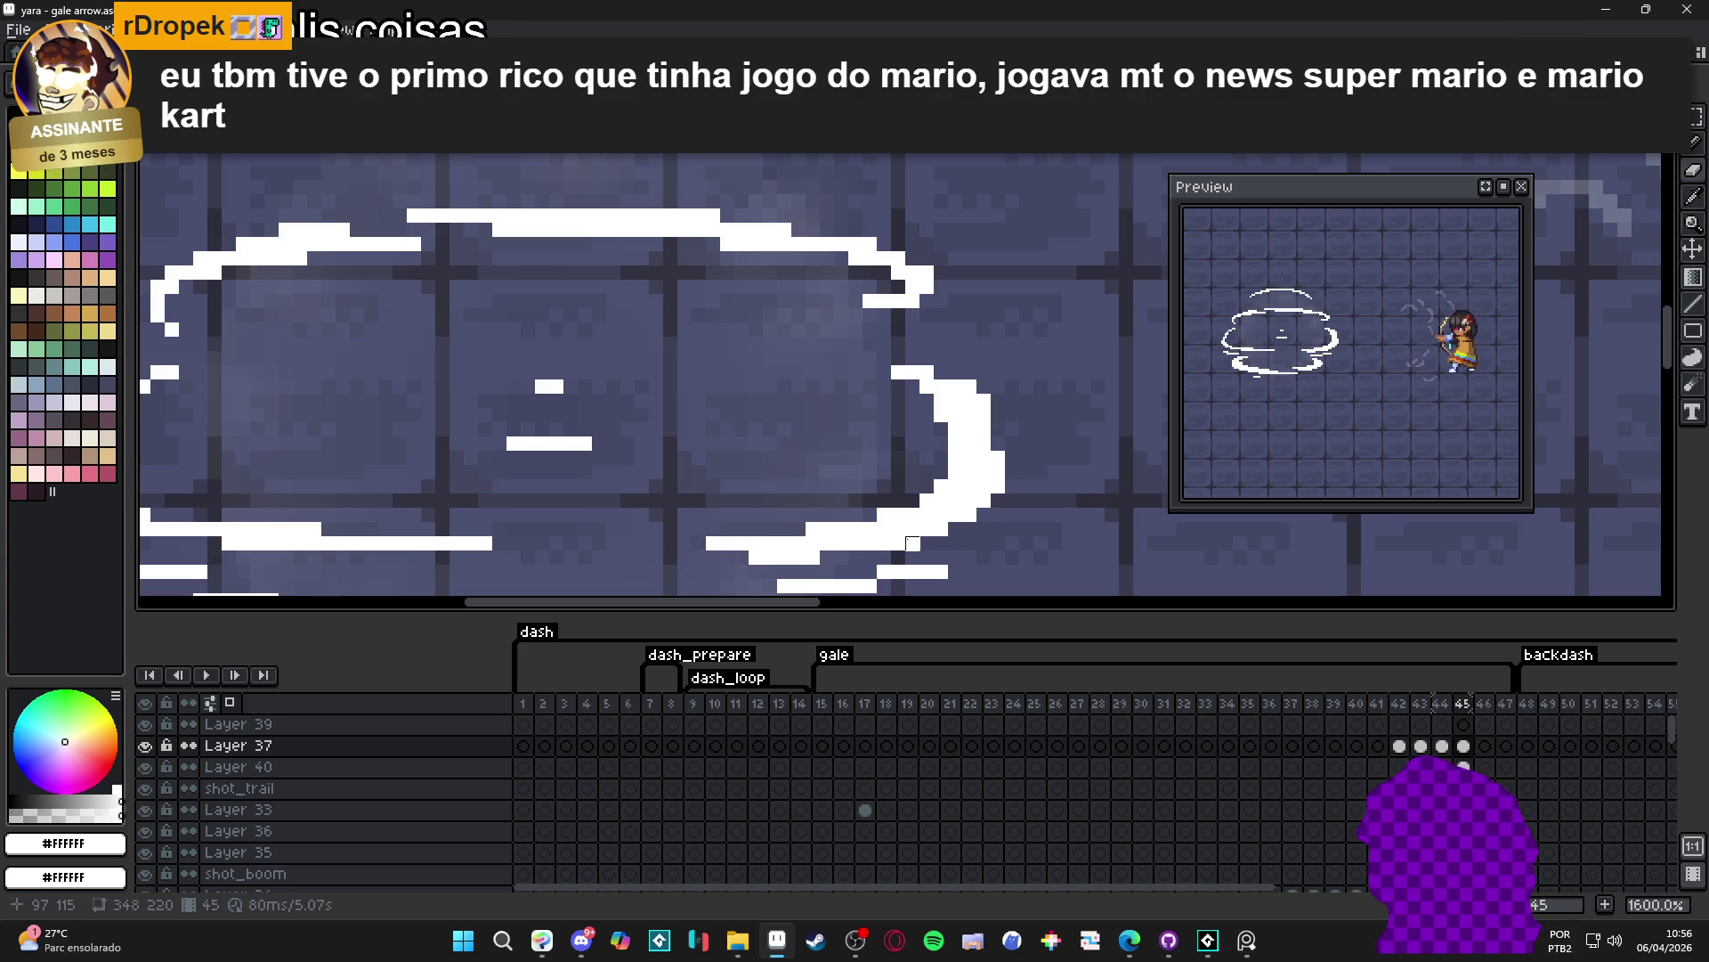
scroll(859, 499, "down", 1)
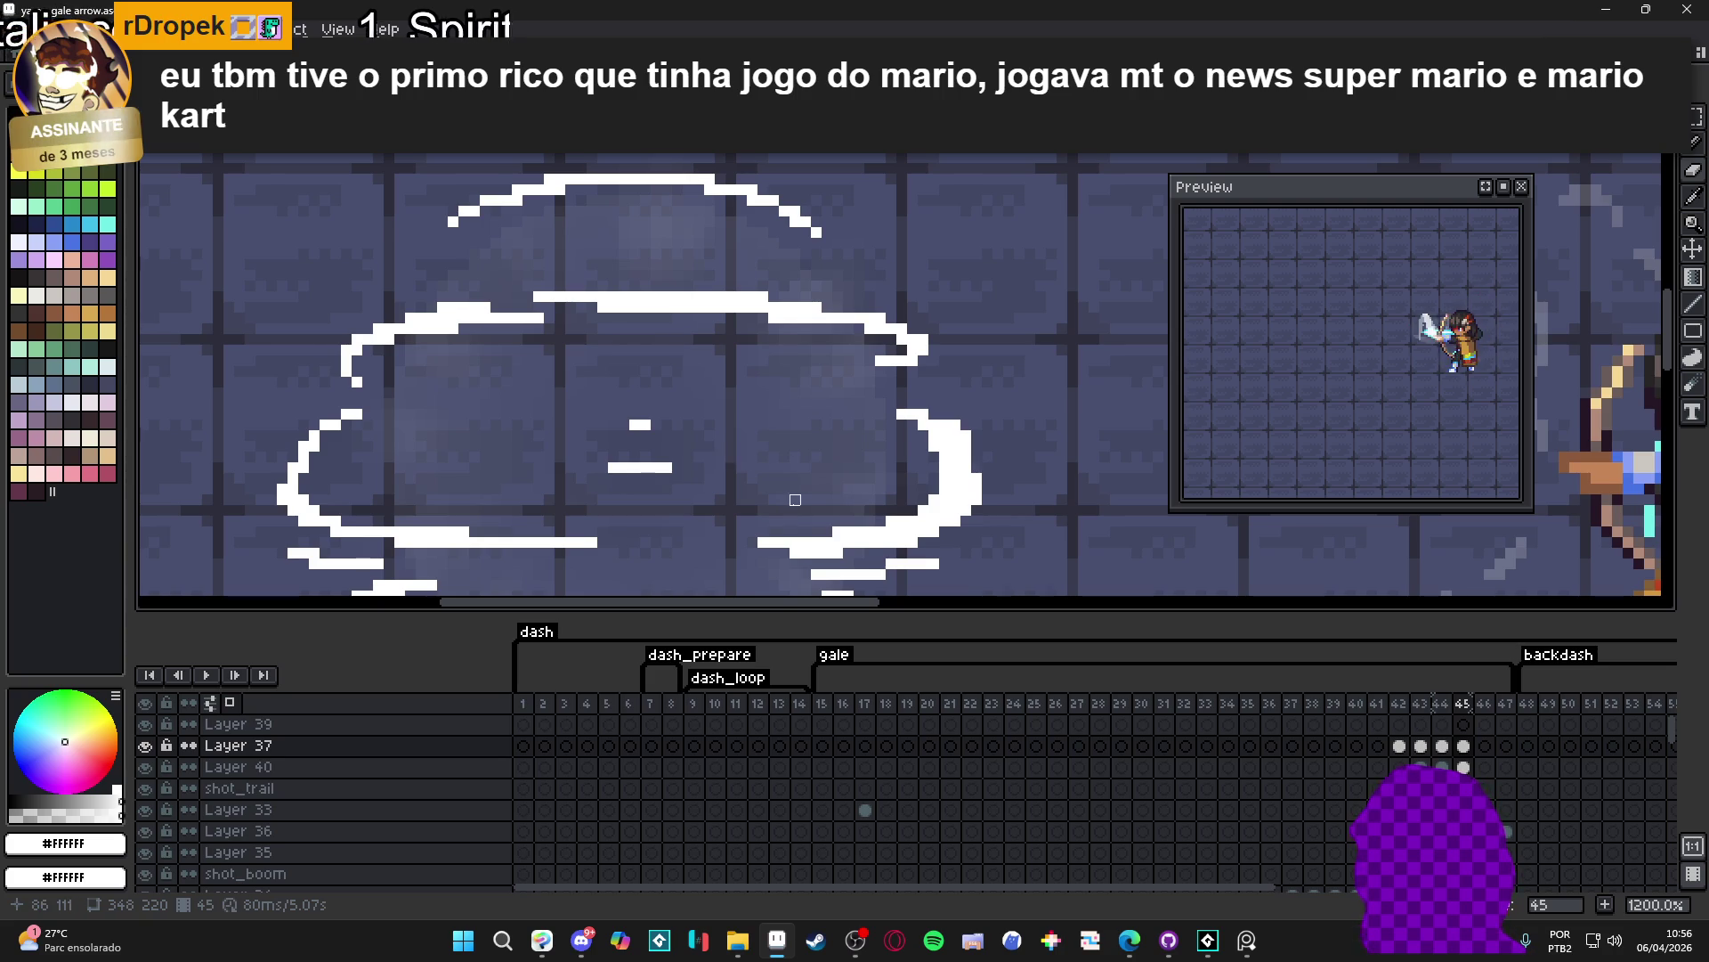
scroll(859, 500, "down", 4)
left_click(1441, 745)
scroll(742, 544, "up", 2)
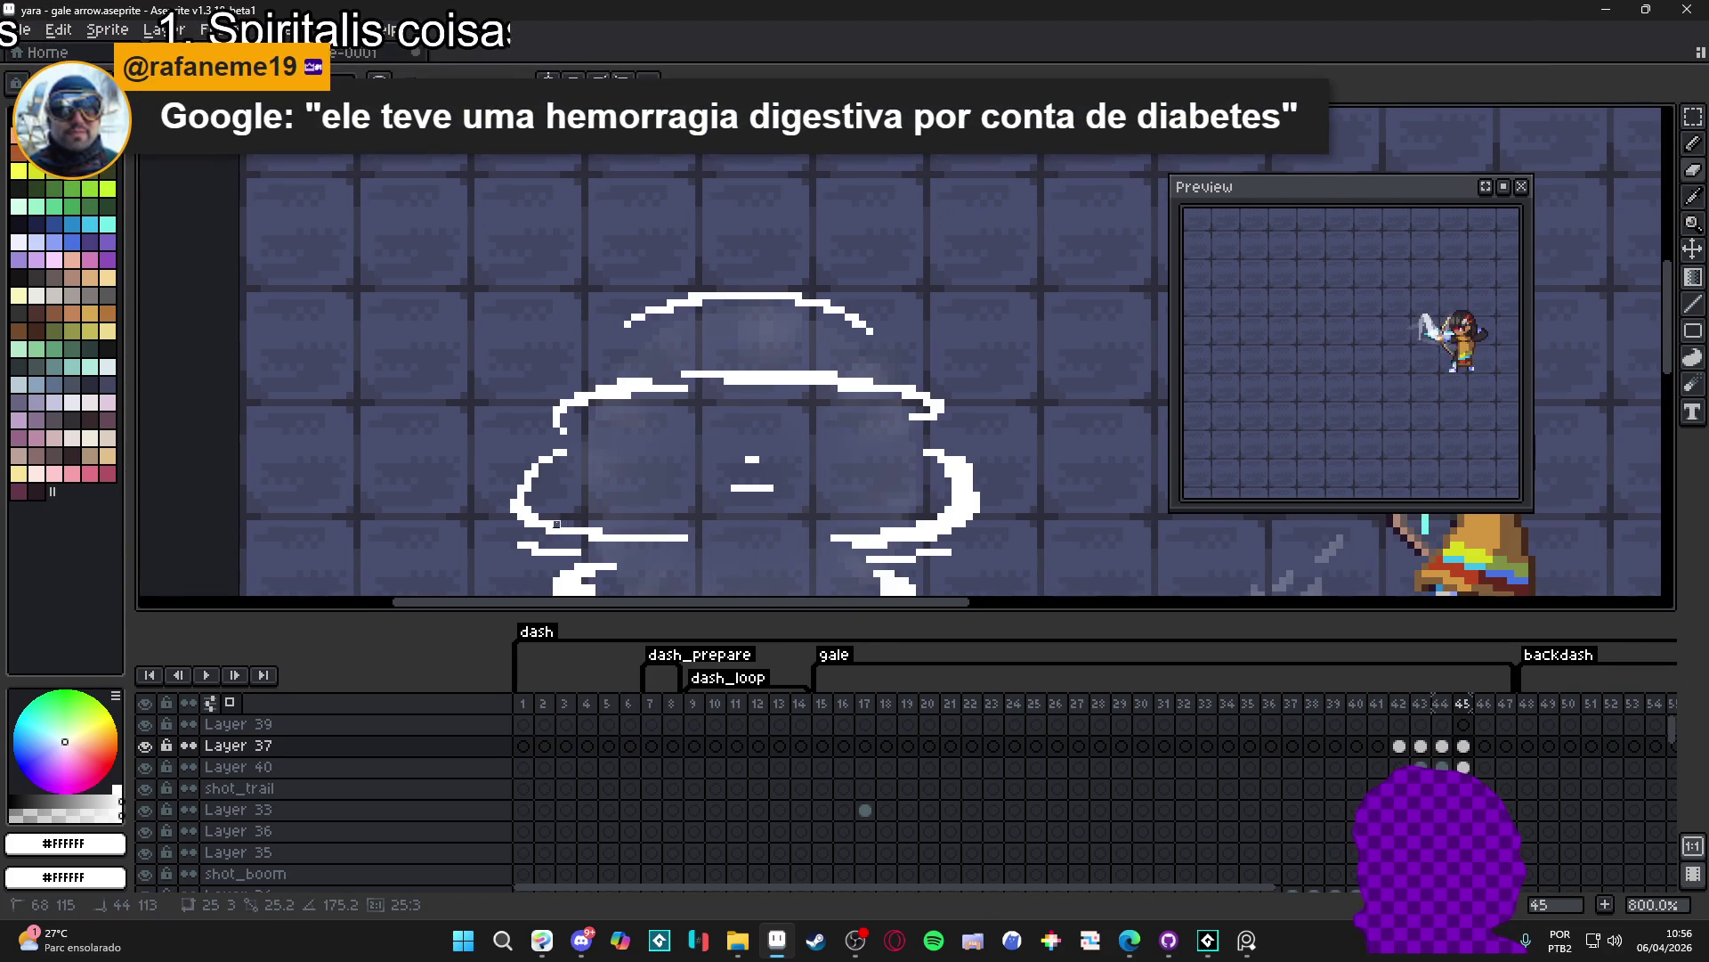
left_click(1442, 745)
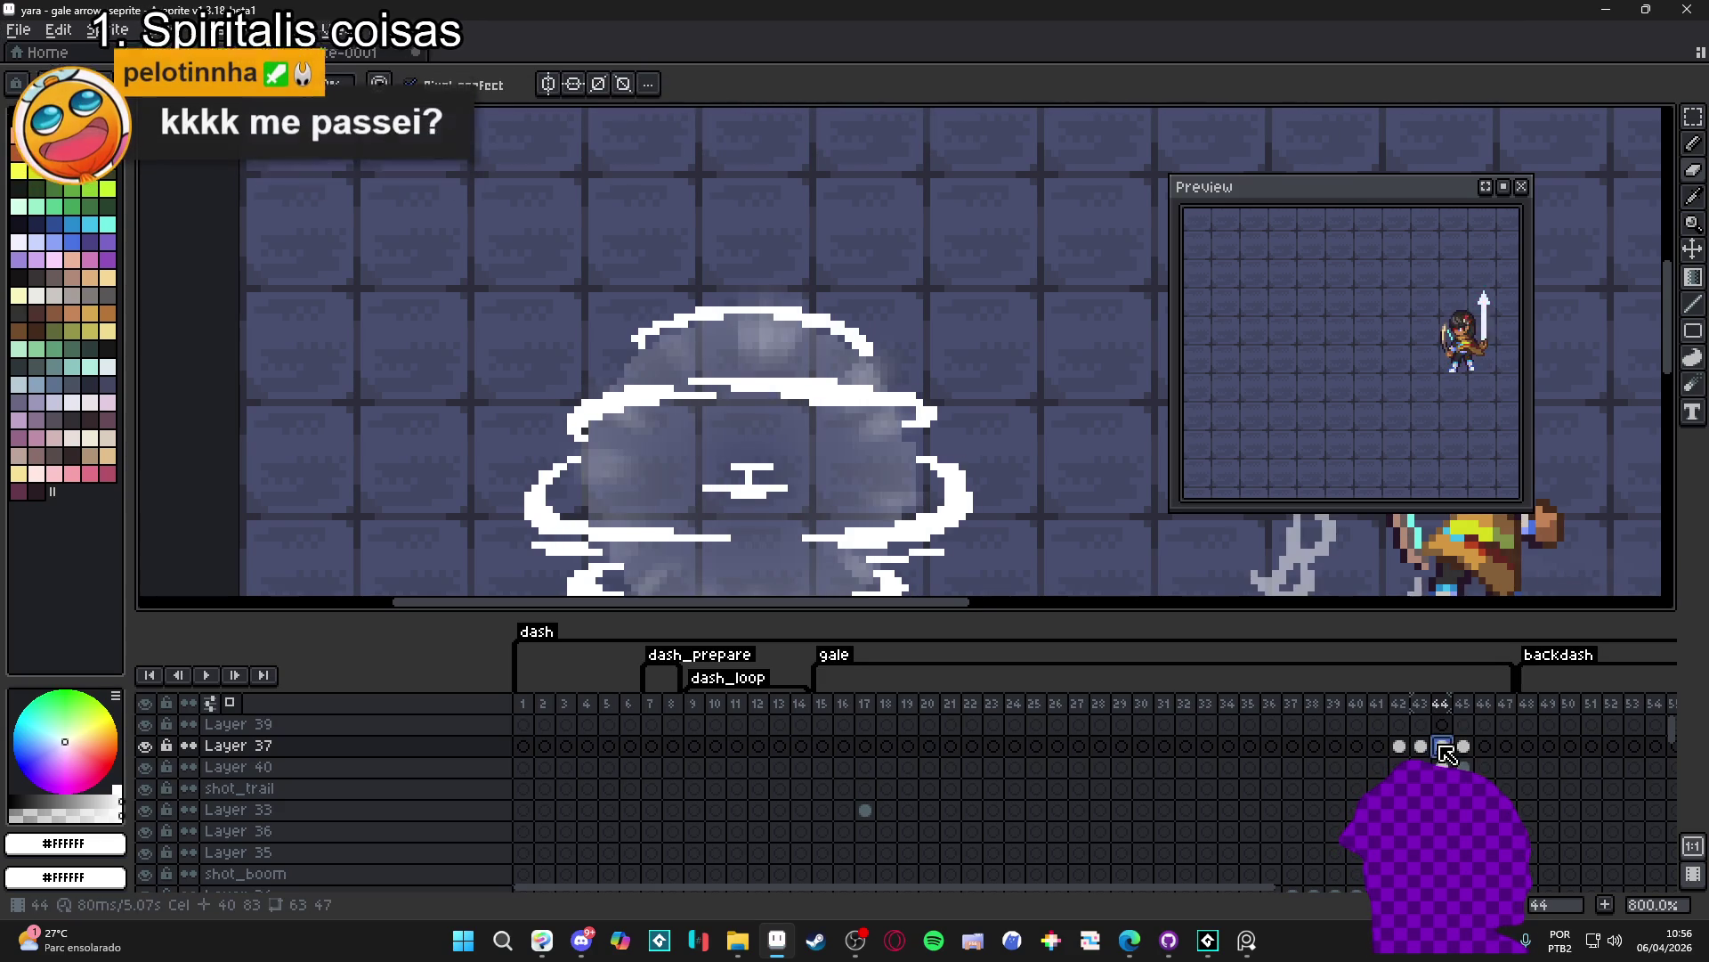
- Compare frames 44 and 45, then erase stray pixels along frame 45's lower swirl
left_click(1465, 746)
scroll(957, 474, "down", 1)
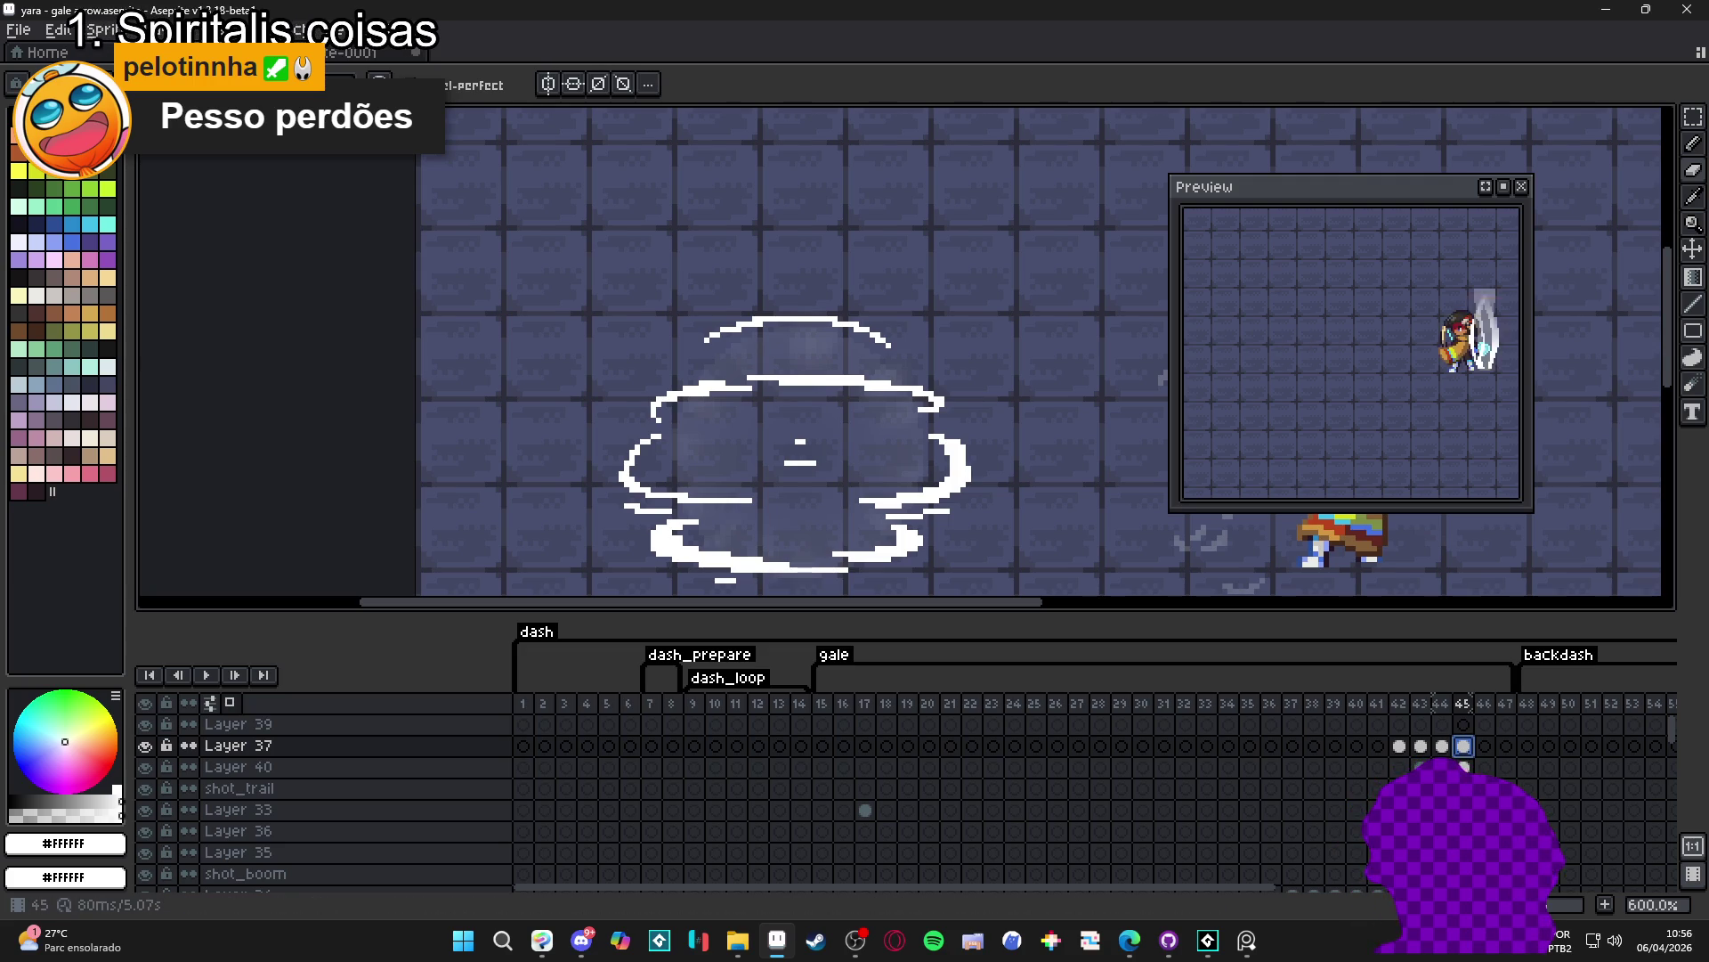
left_click(1449, 752)
left_click(1466, 756)
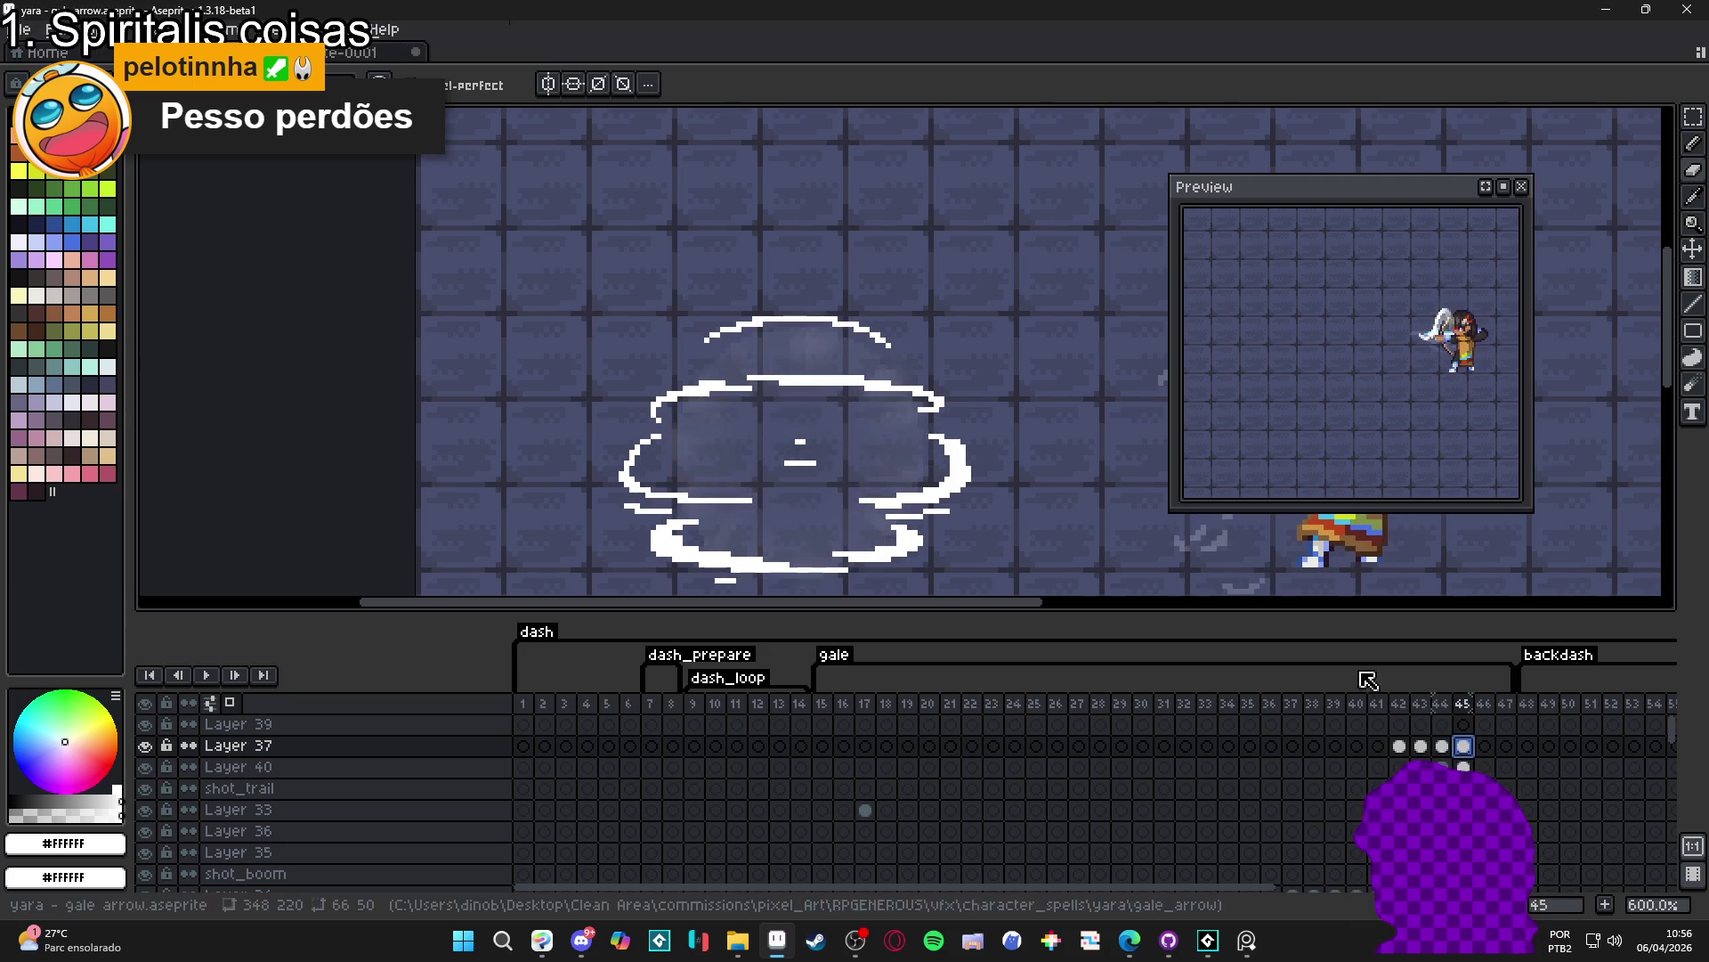
left_click(1450, 755)
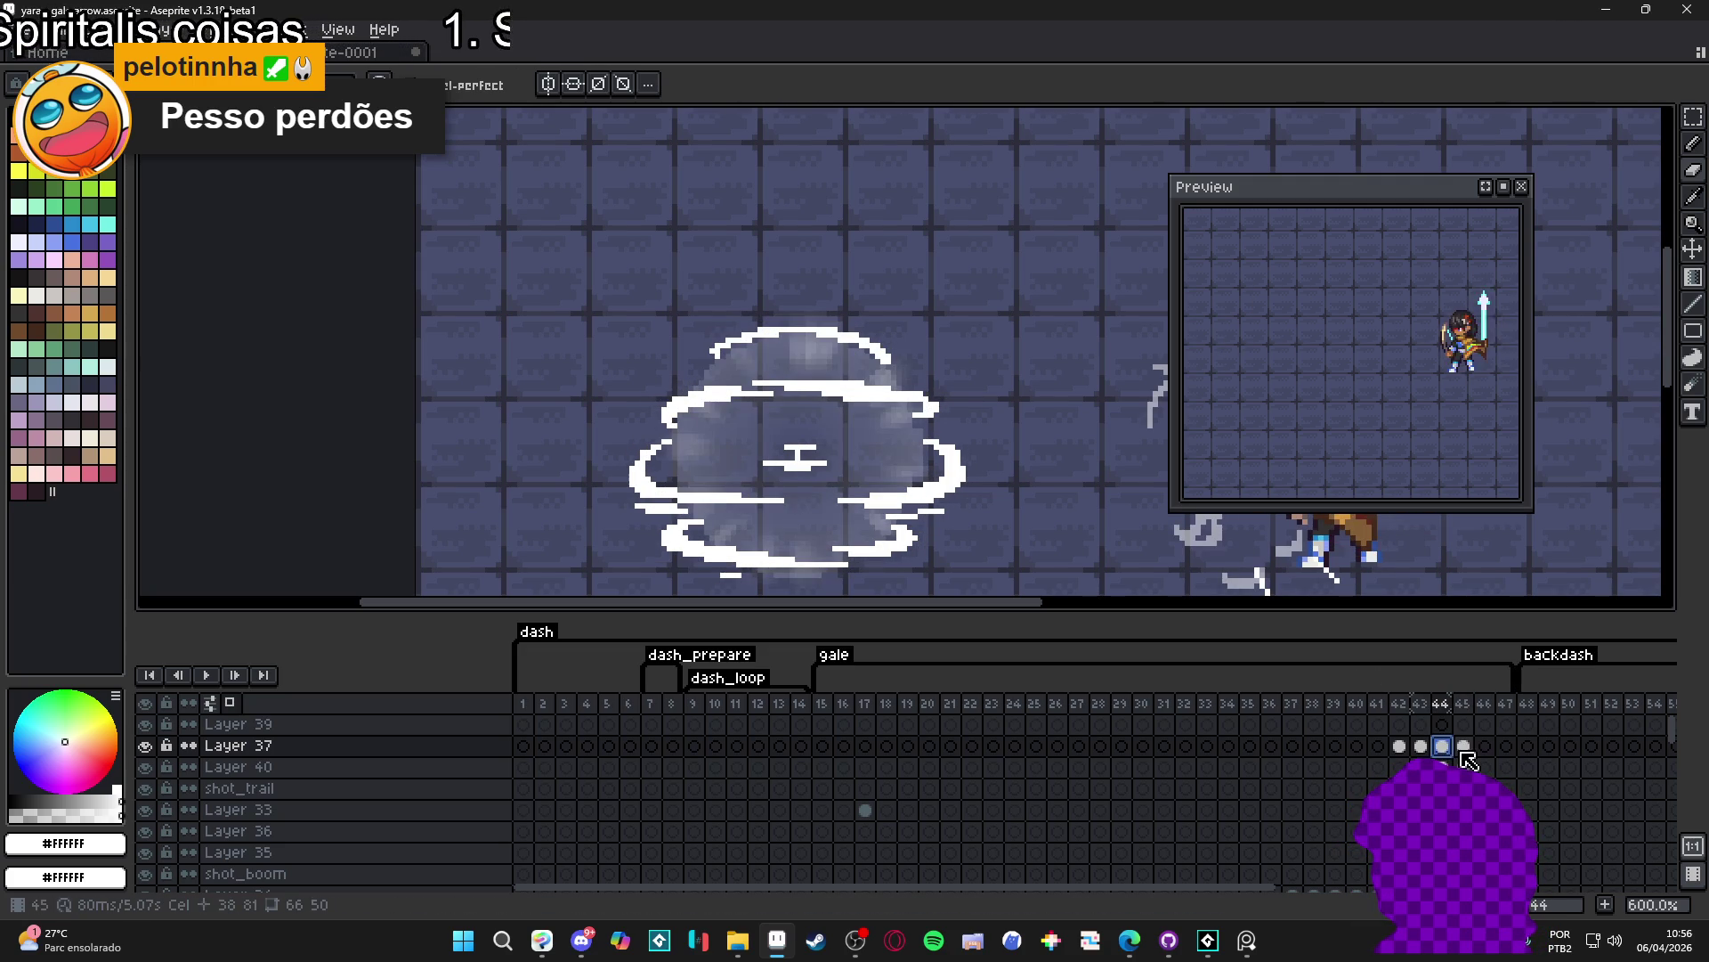
left_click(1467, 756)
scroll(952, 491, "up", 3)
scroll(951, 492, "up", 1)
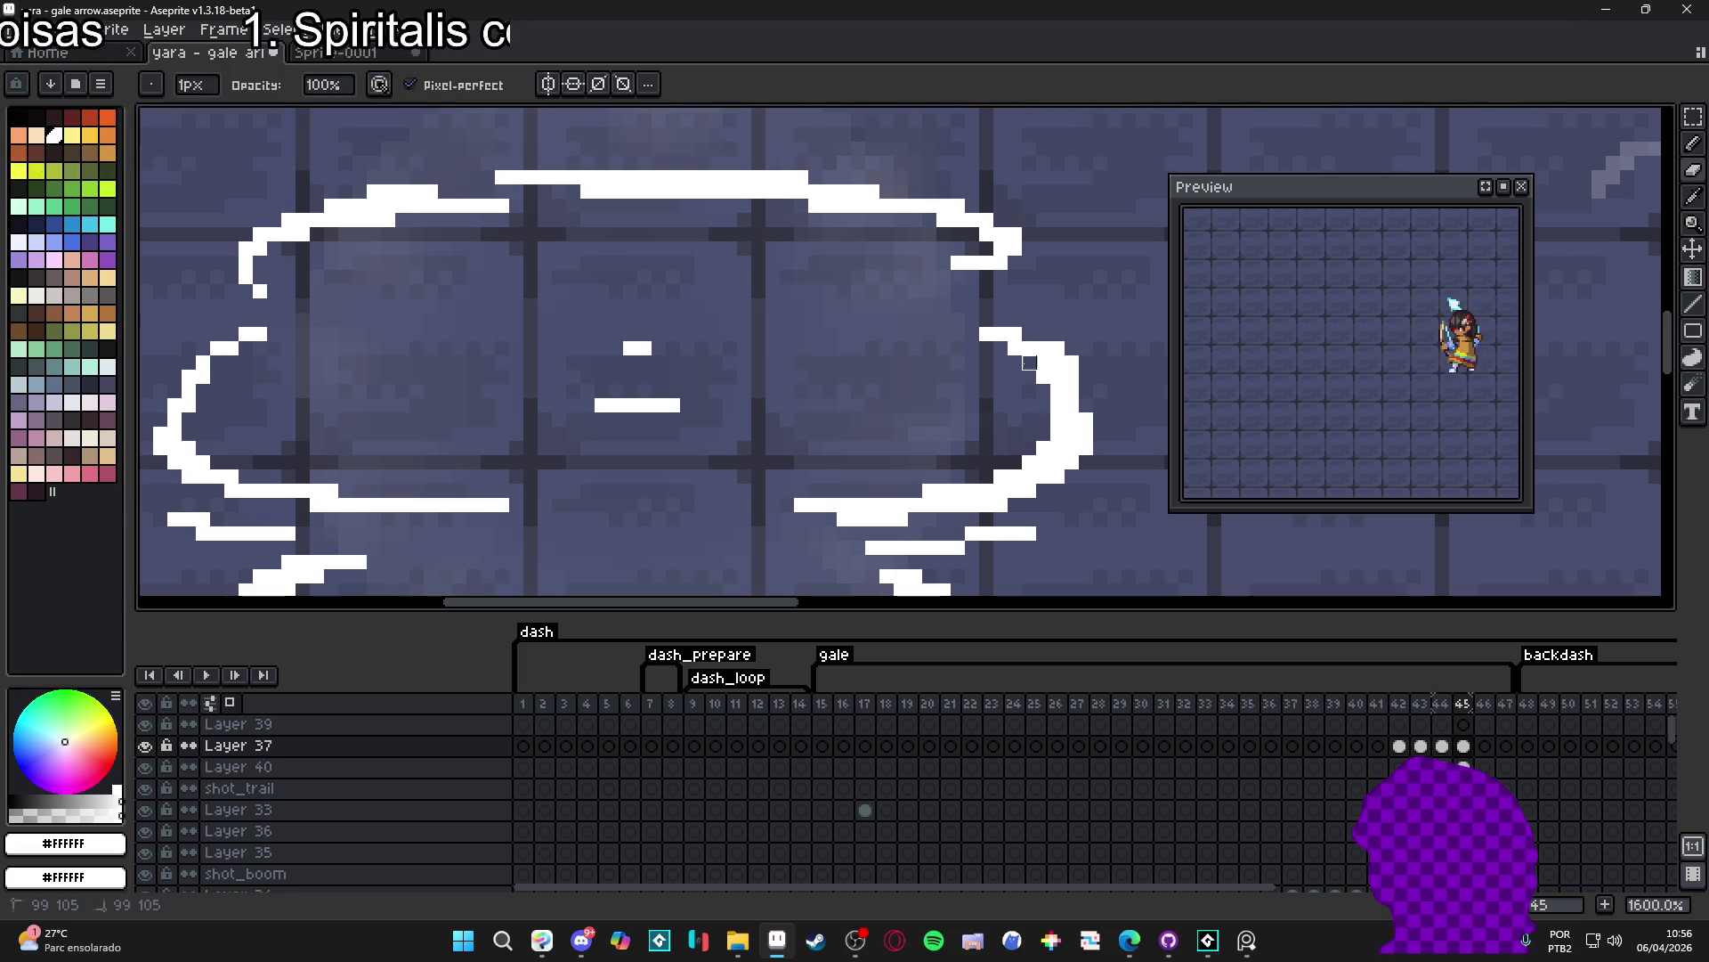
scroll(986, 334, "down", 2)
scroll(936, 401, "down", 1)
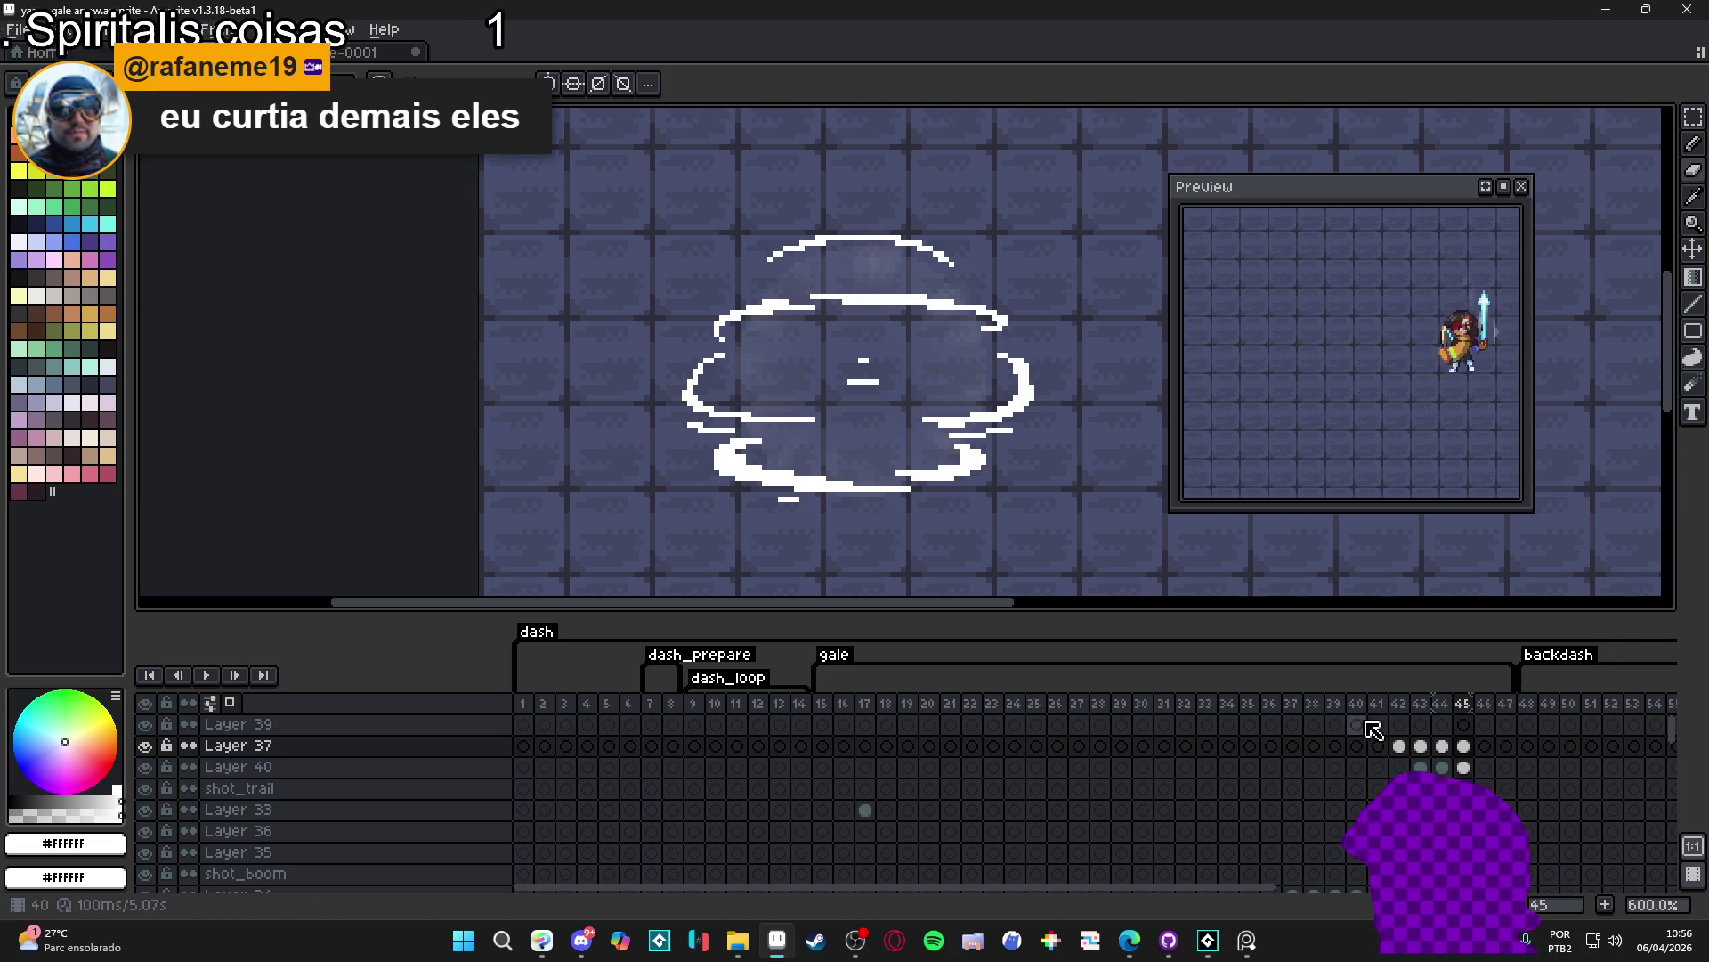
left_click(1445, 749)
left_click(1468, 750)
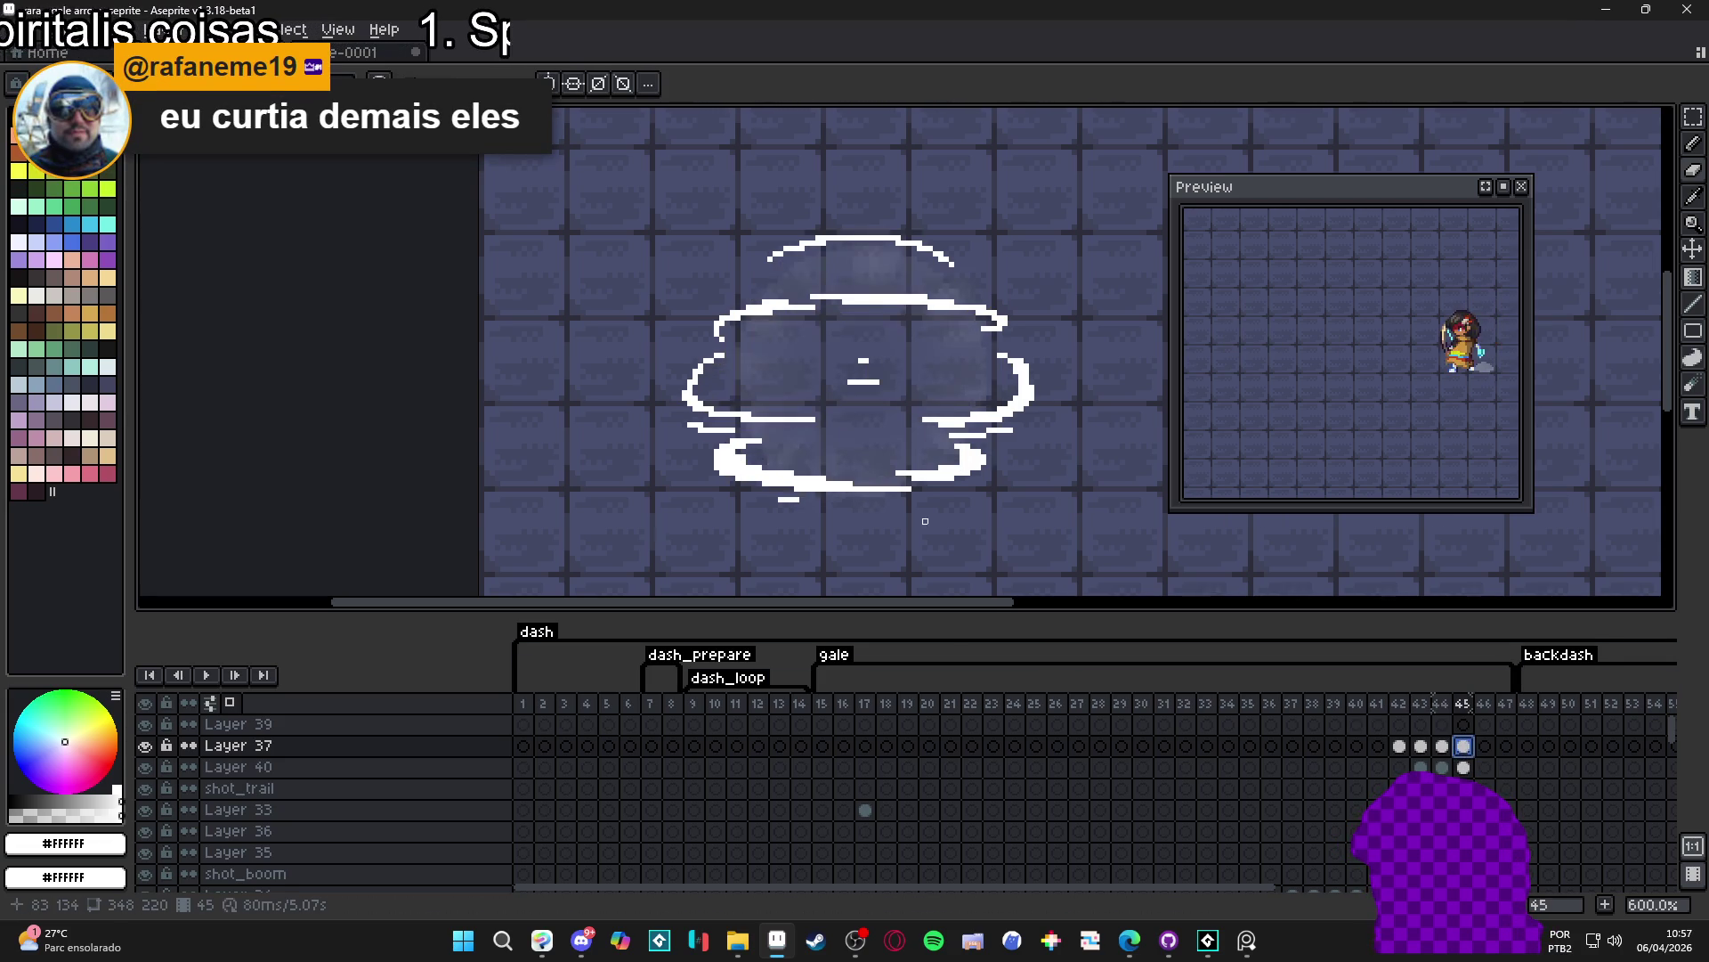
scroll(960, 429, "up", 4)
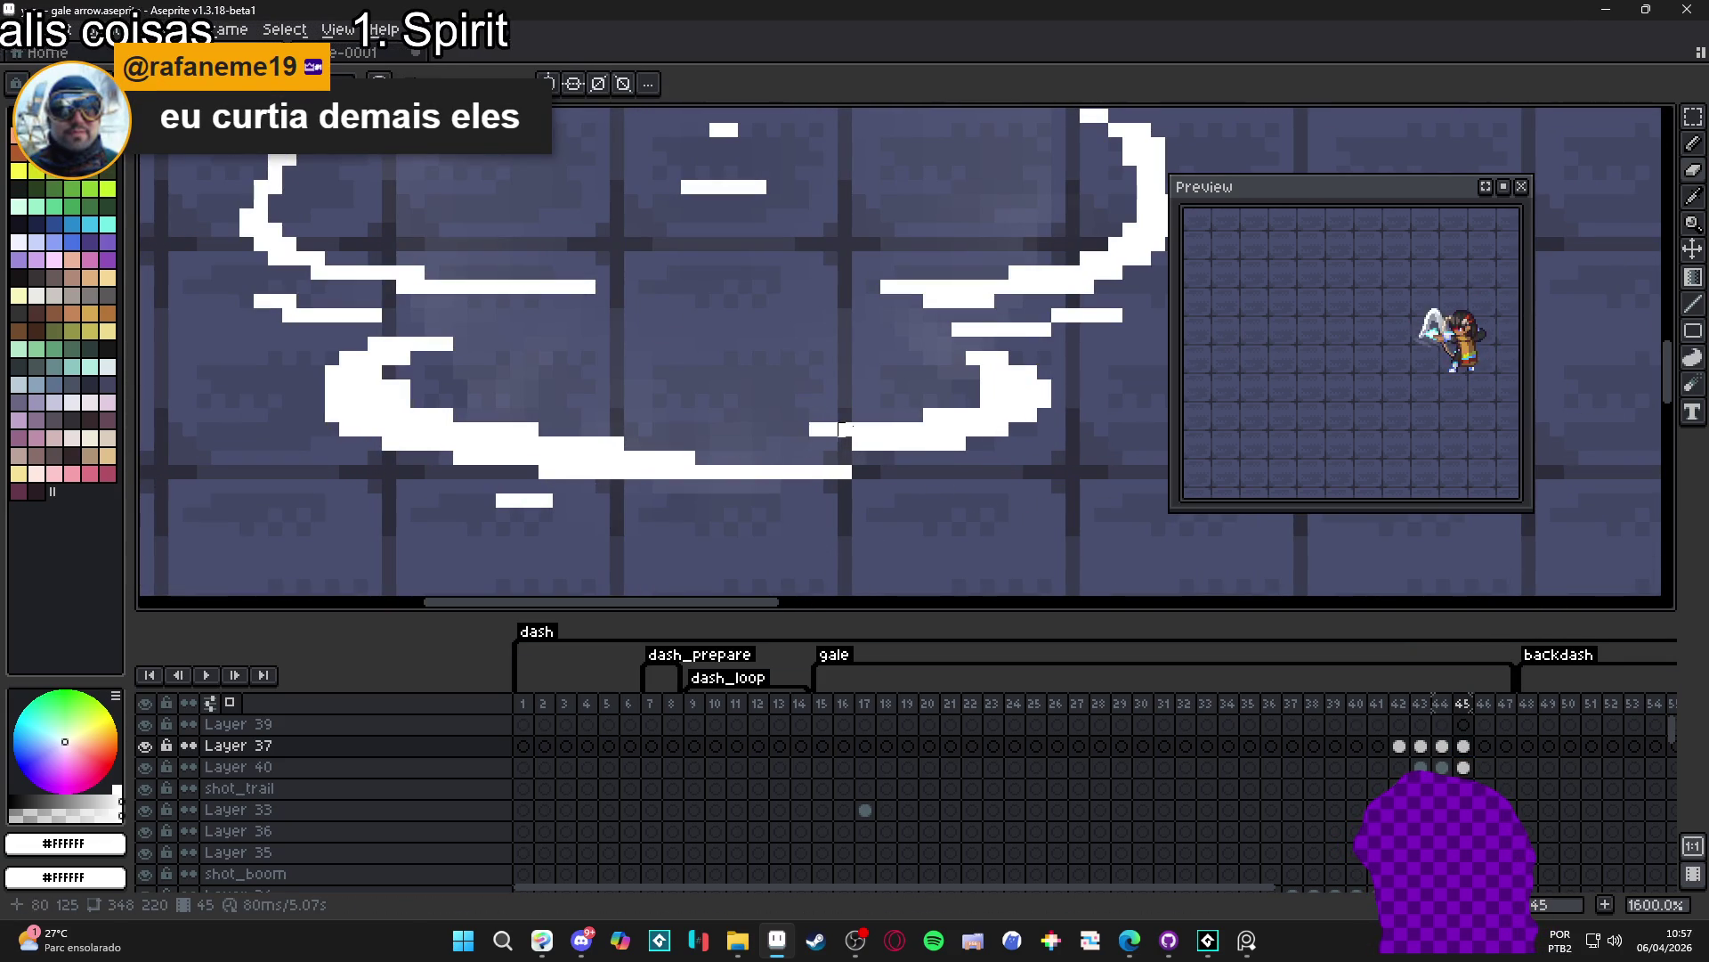
left_click_drag(803, 429, 987, 401)
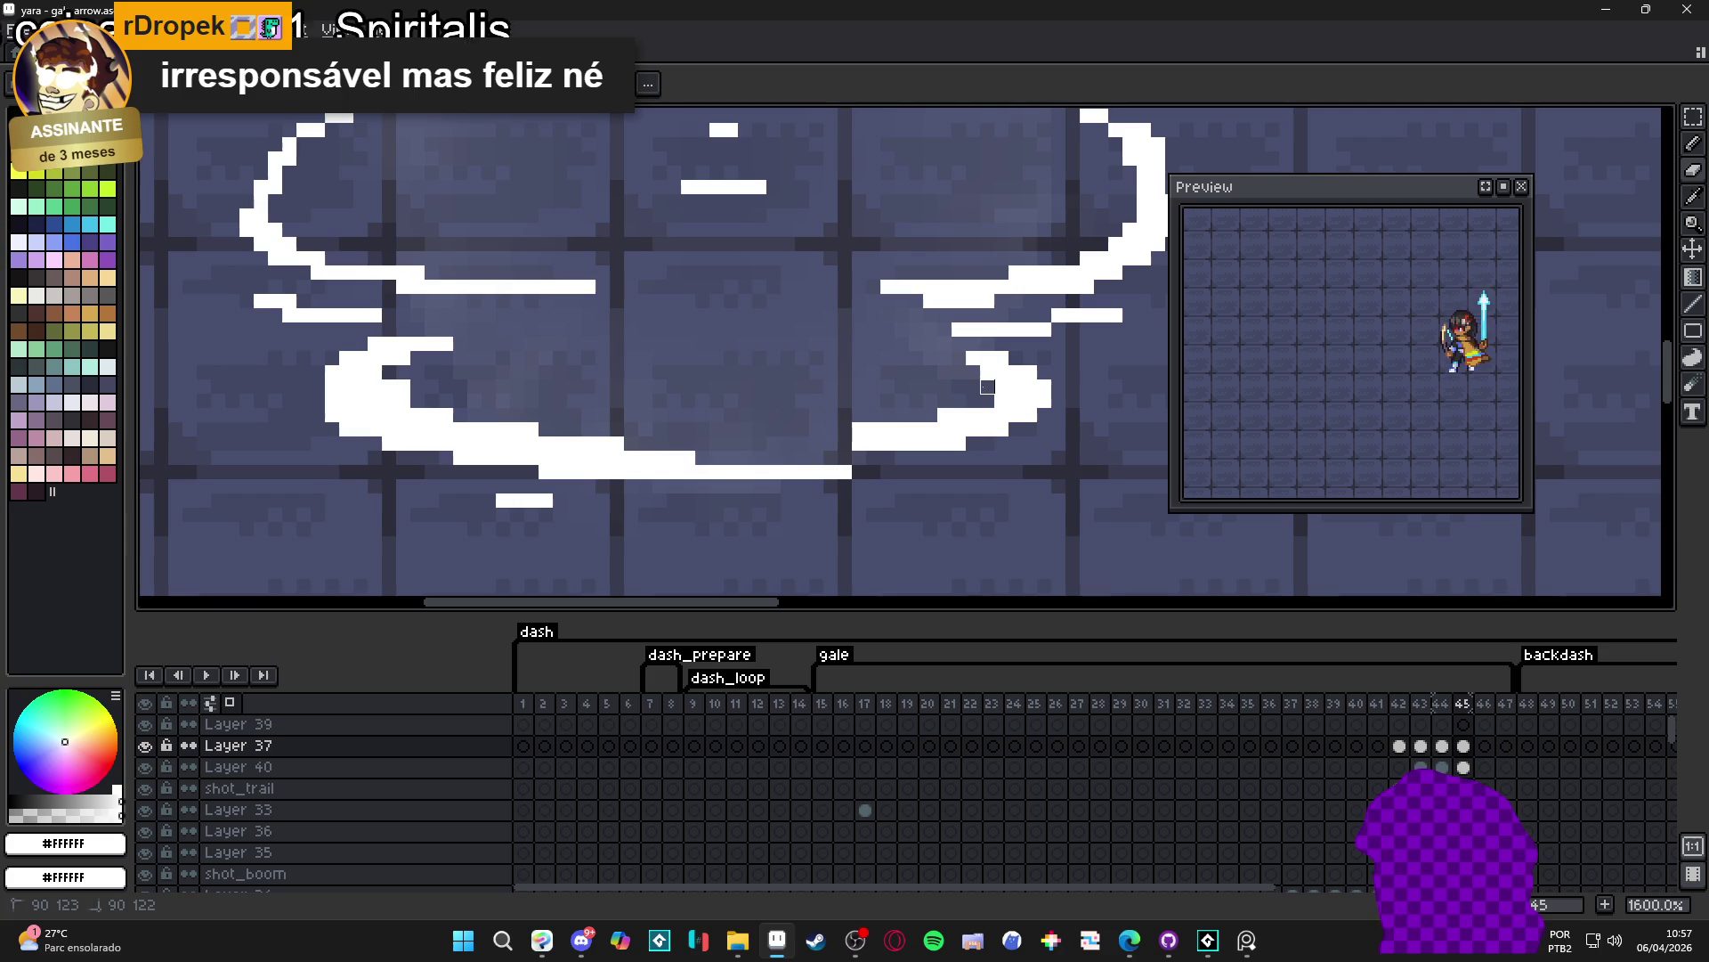
- Erase leftover pixels at the swirl tip and compare frame 45's cloud against frame 44
left_click(1001, 394)
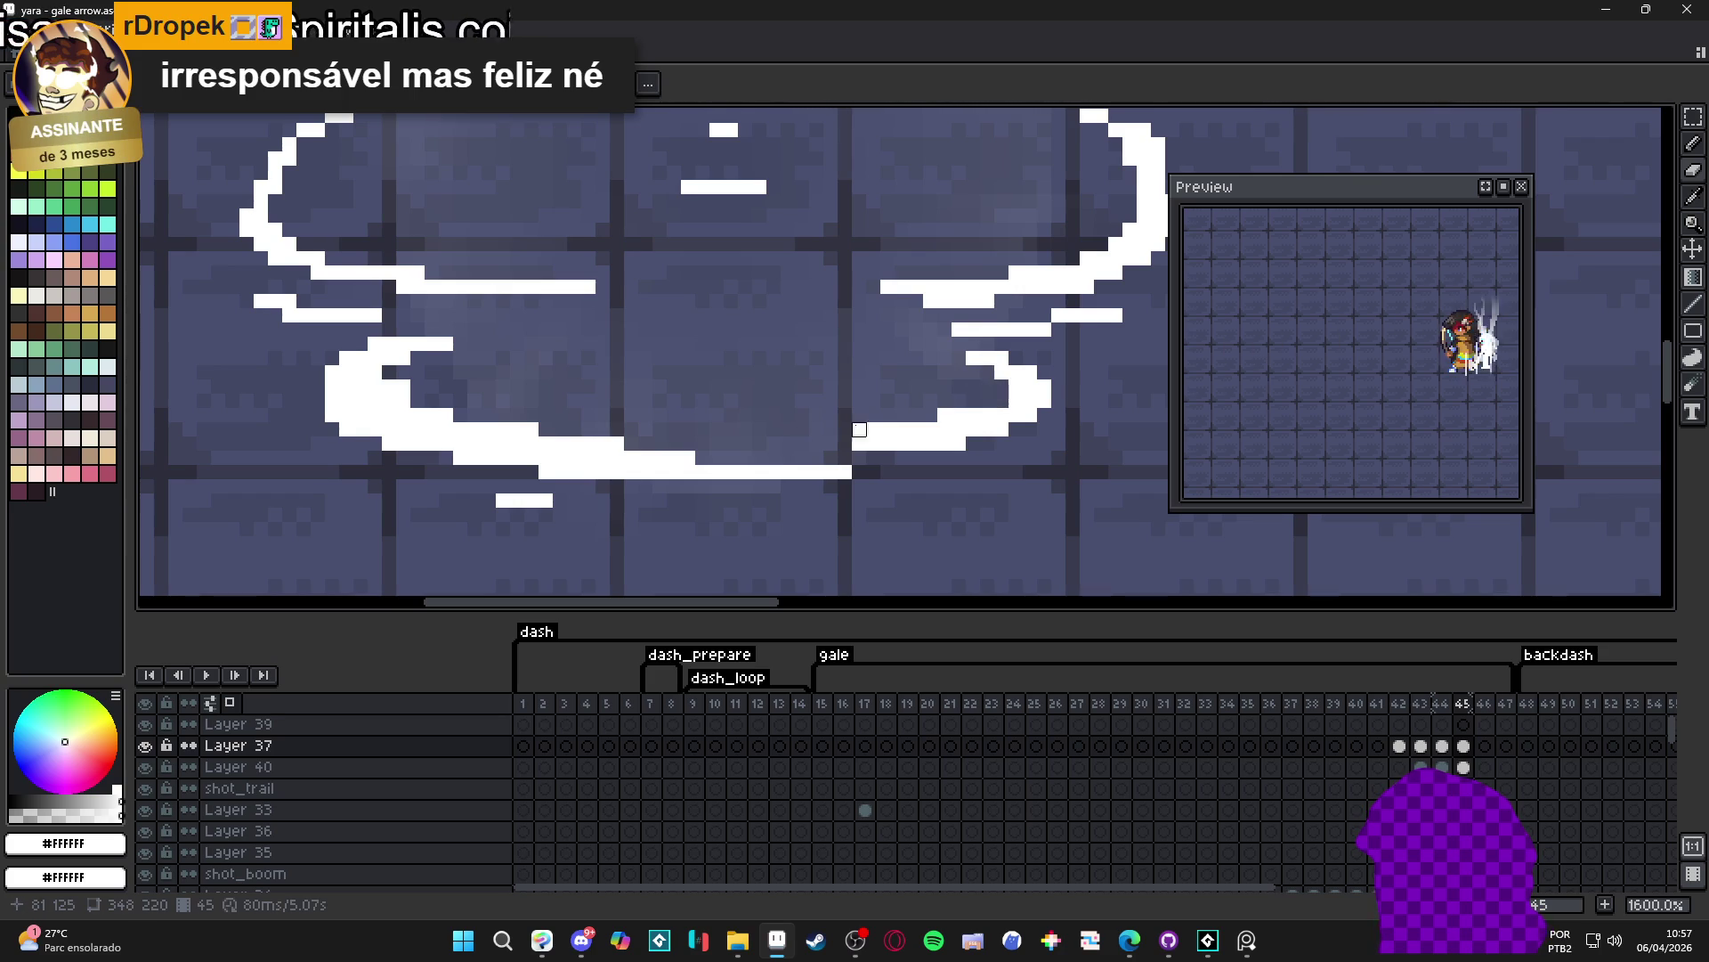
scroll(887, 415, "down", 1)
scroll(934, 454, "down", 1)
left_click_drag(985, 485, 1010, 582)
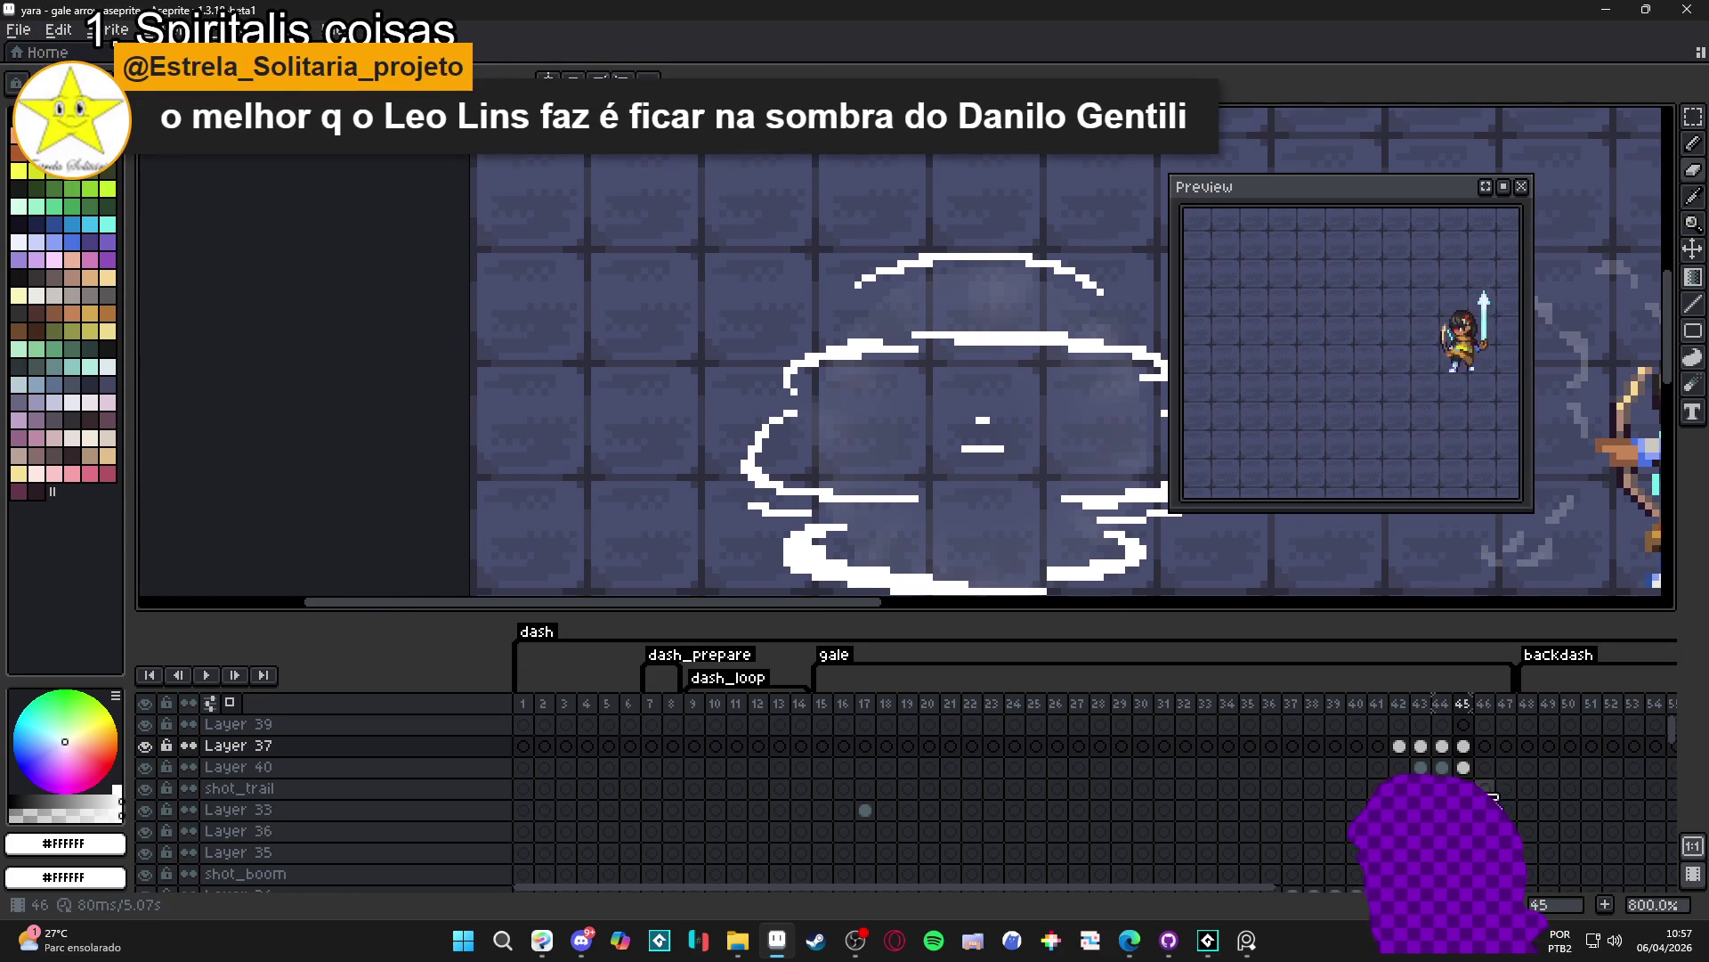
left_click(1463, 745)
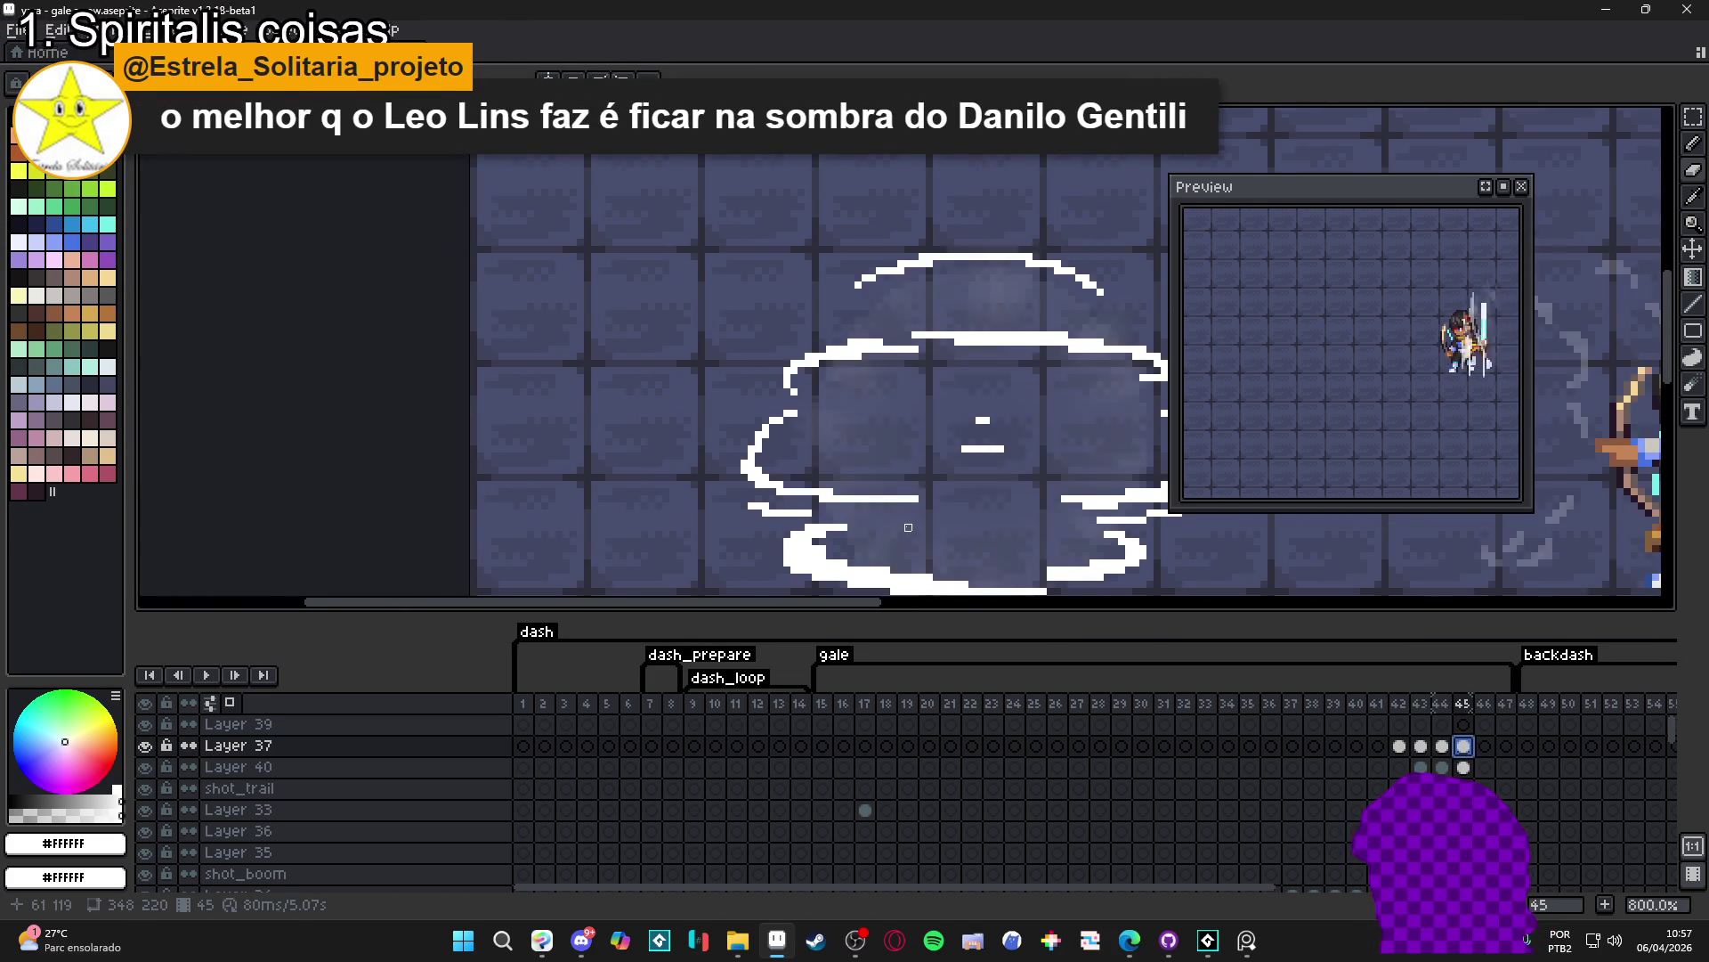
scroll(801, 474, "down", 1)
left_click(1443, 746)
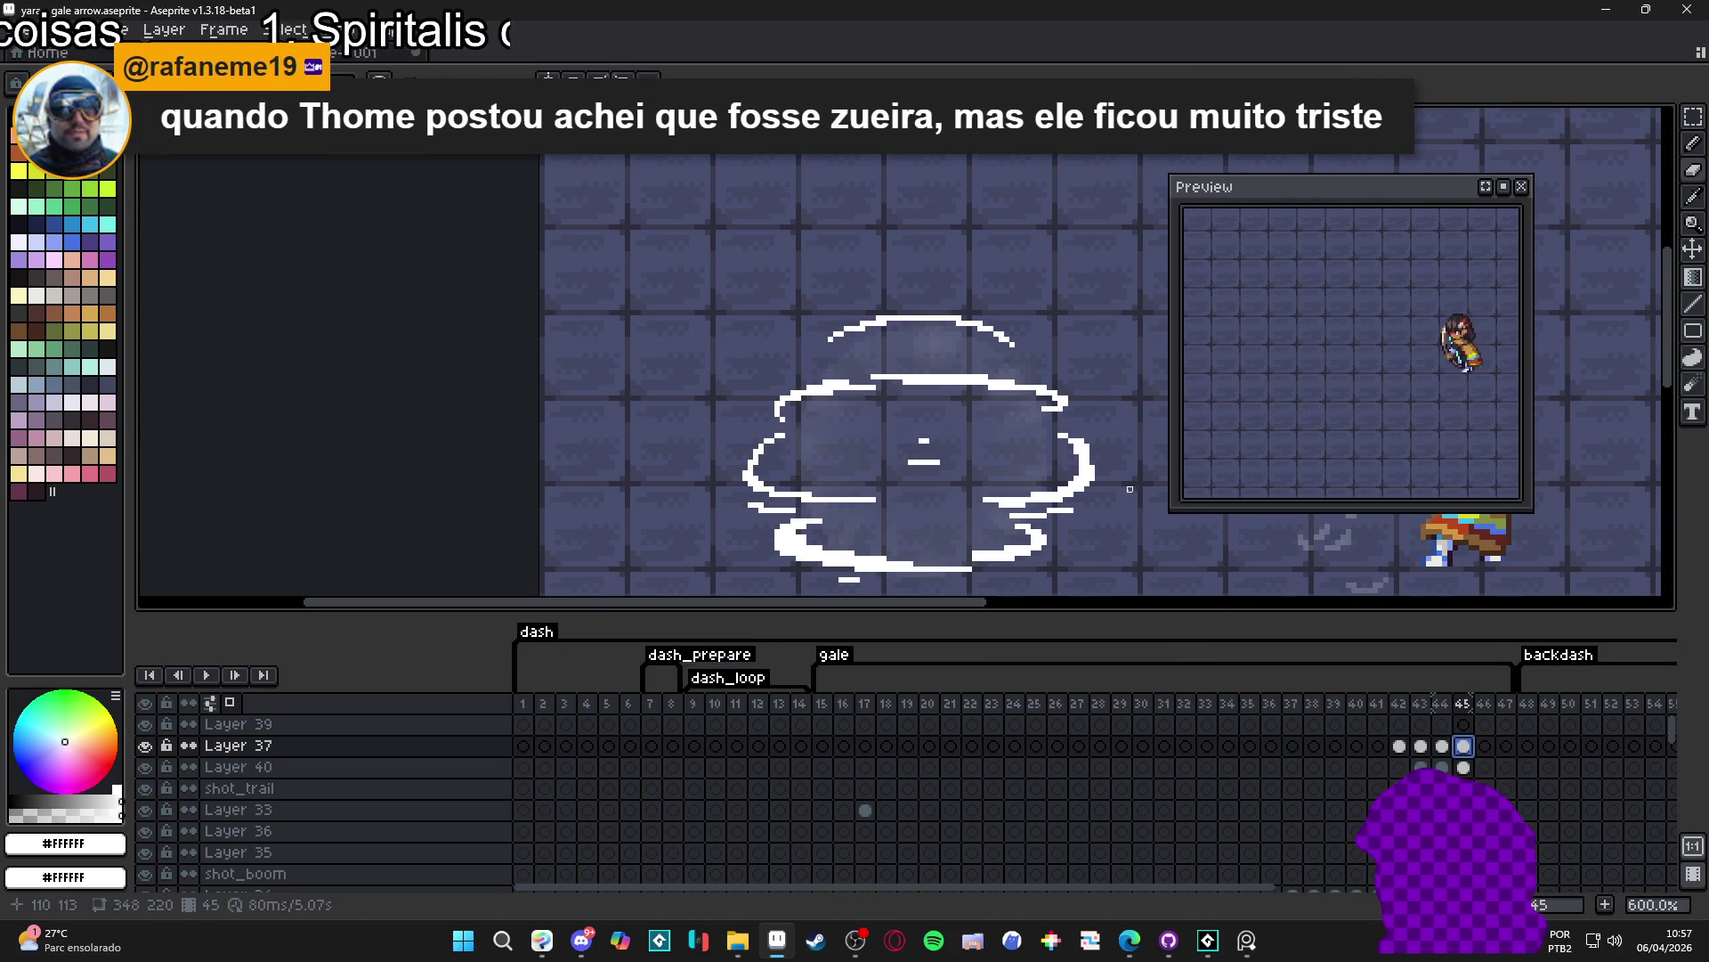
left_click(1449, 746)
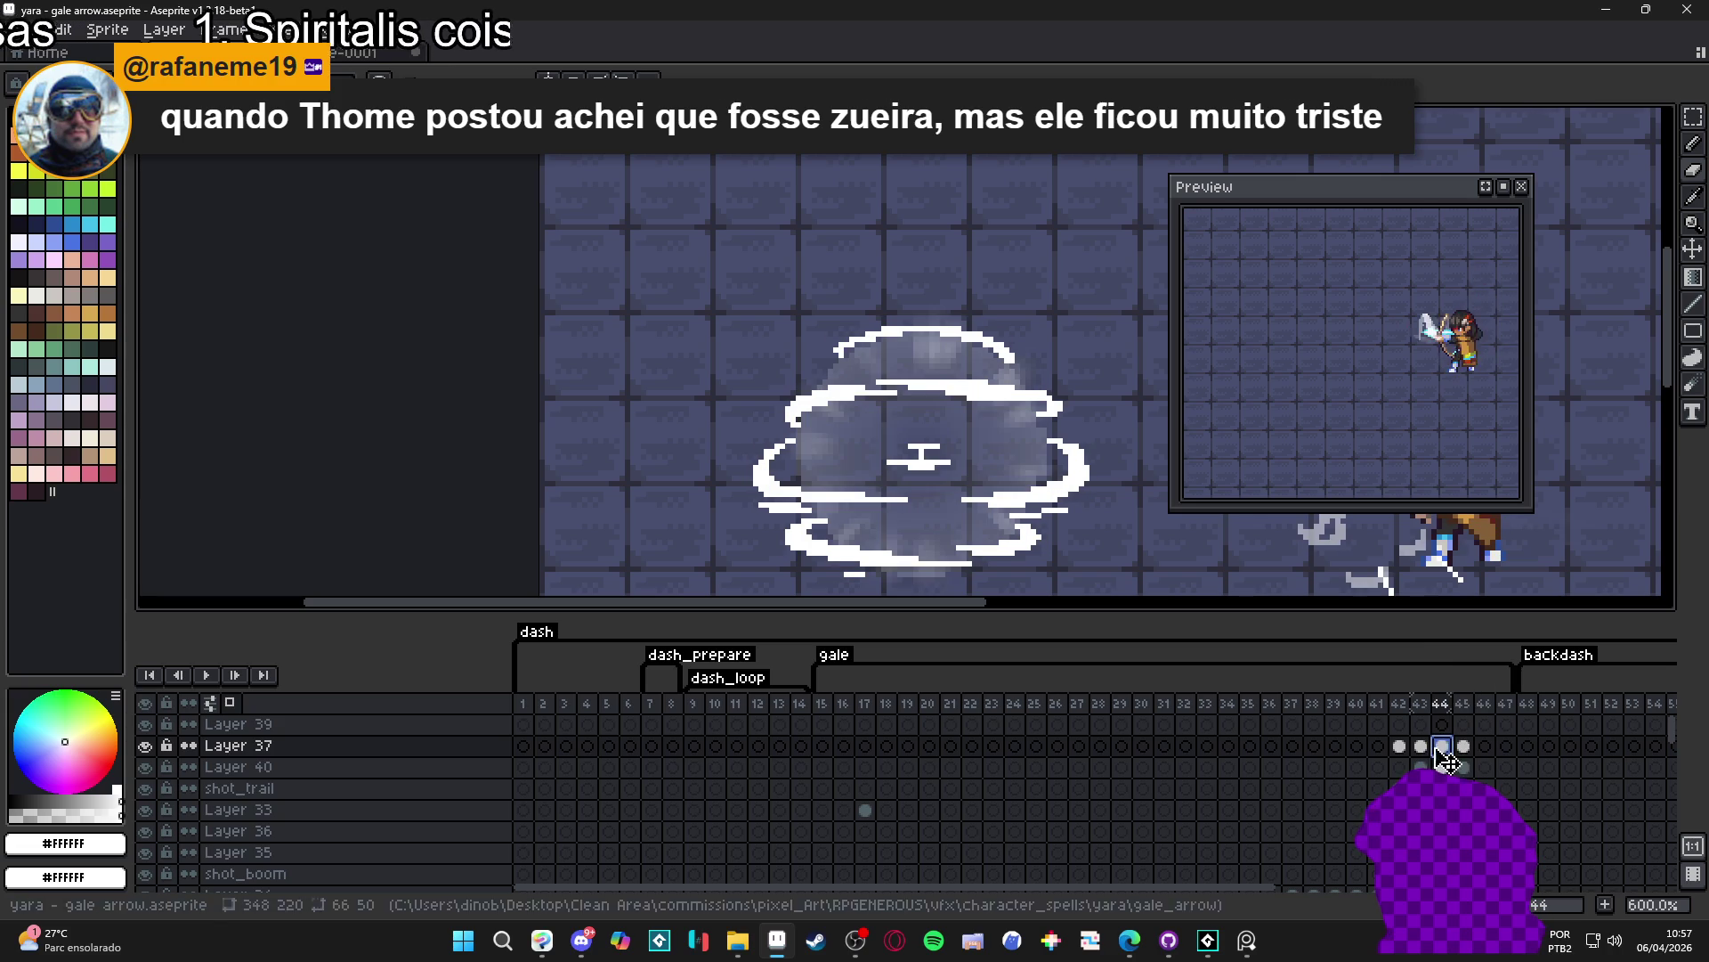
left_click(1465, 748)
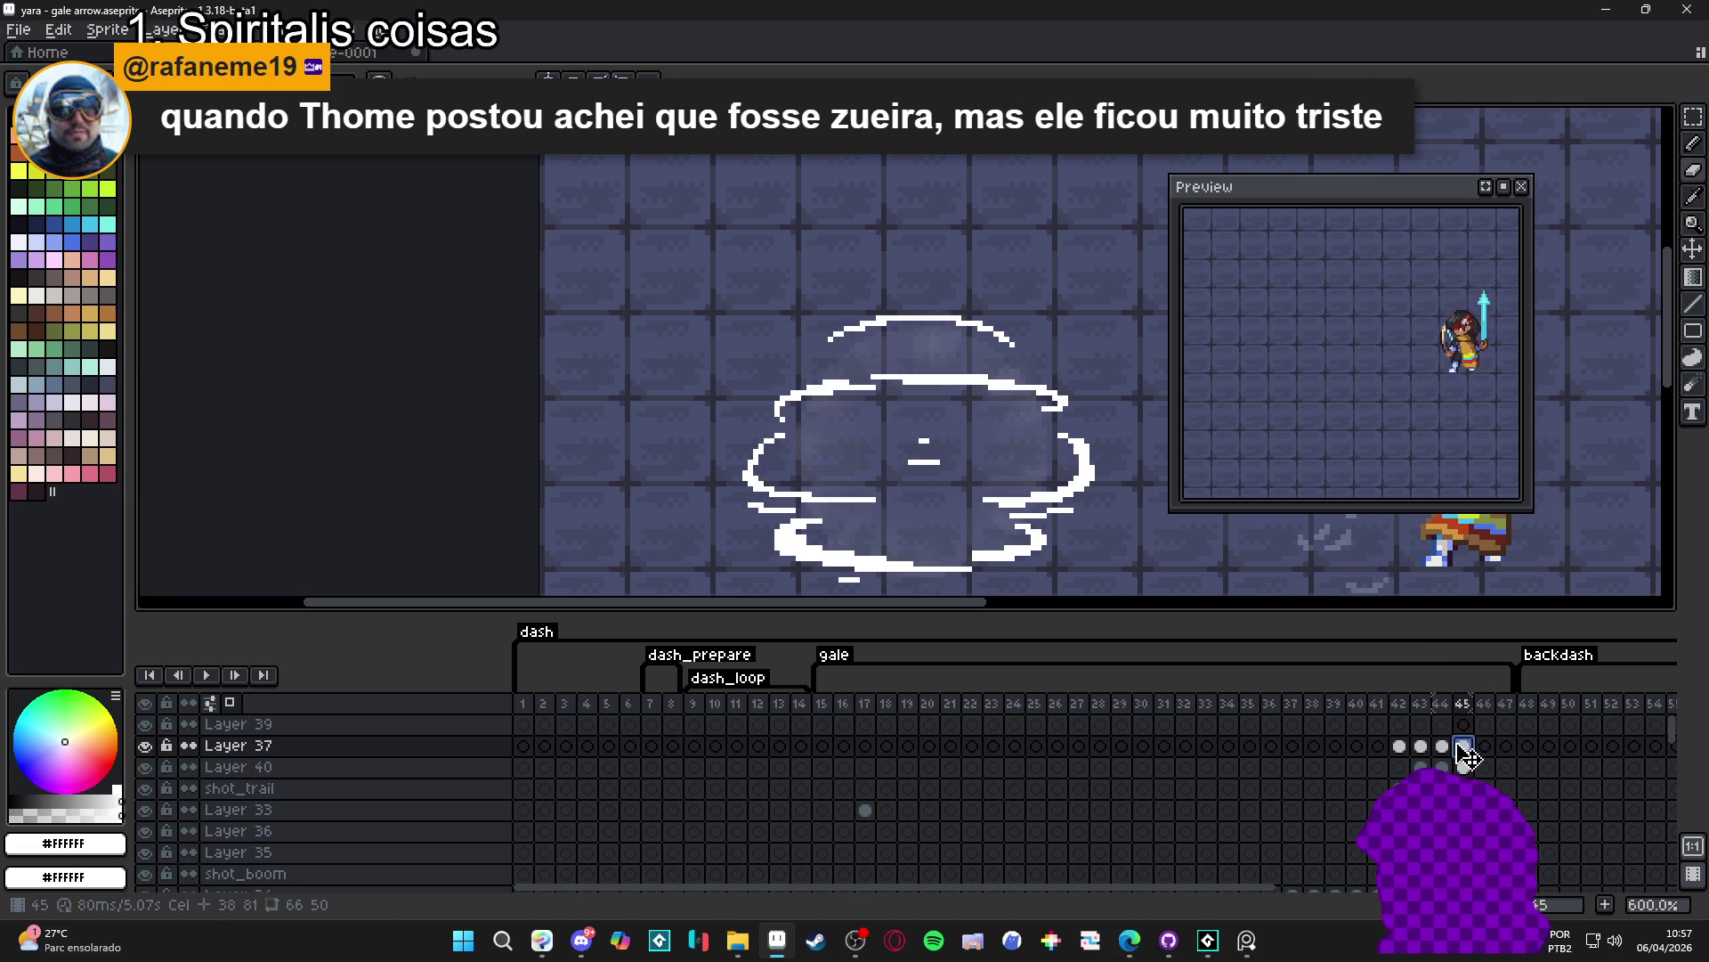
scroll(900, 391, "up", 3)
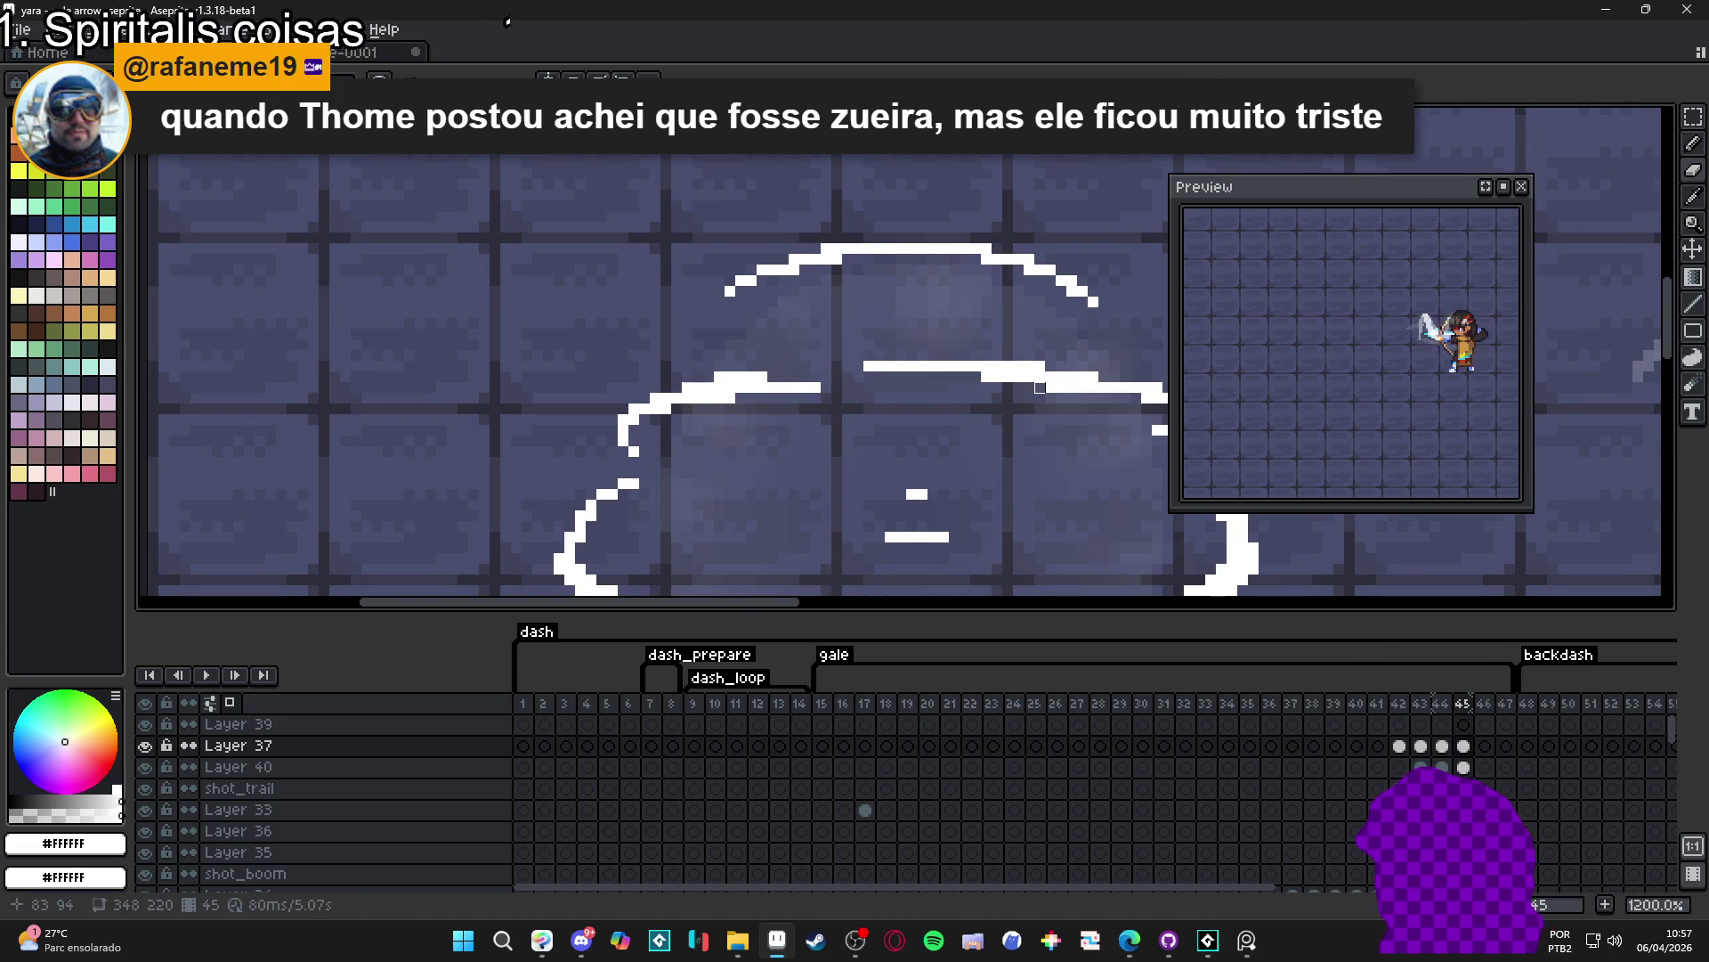
scroll(932, 427, "down", 3)
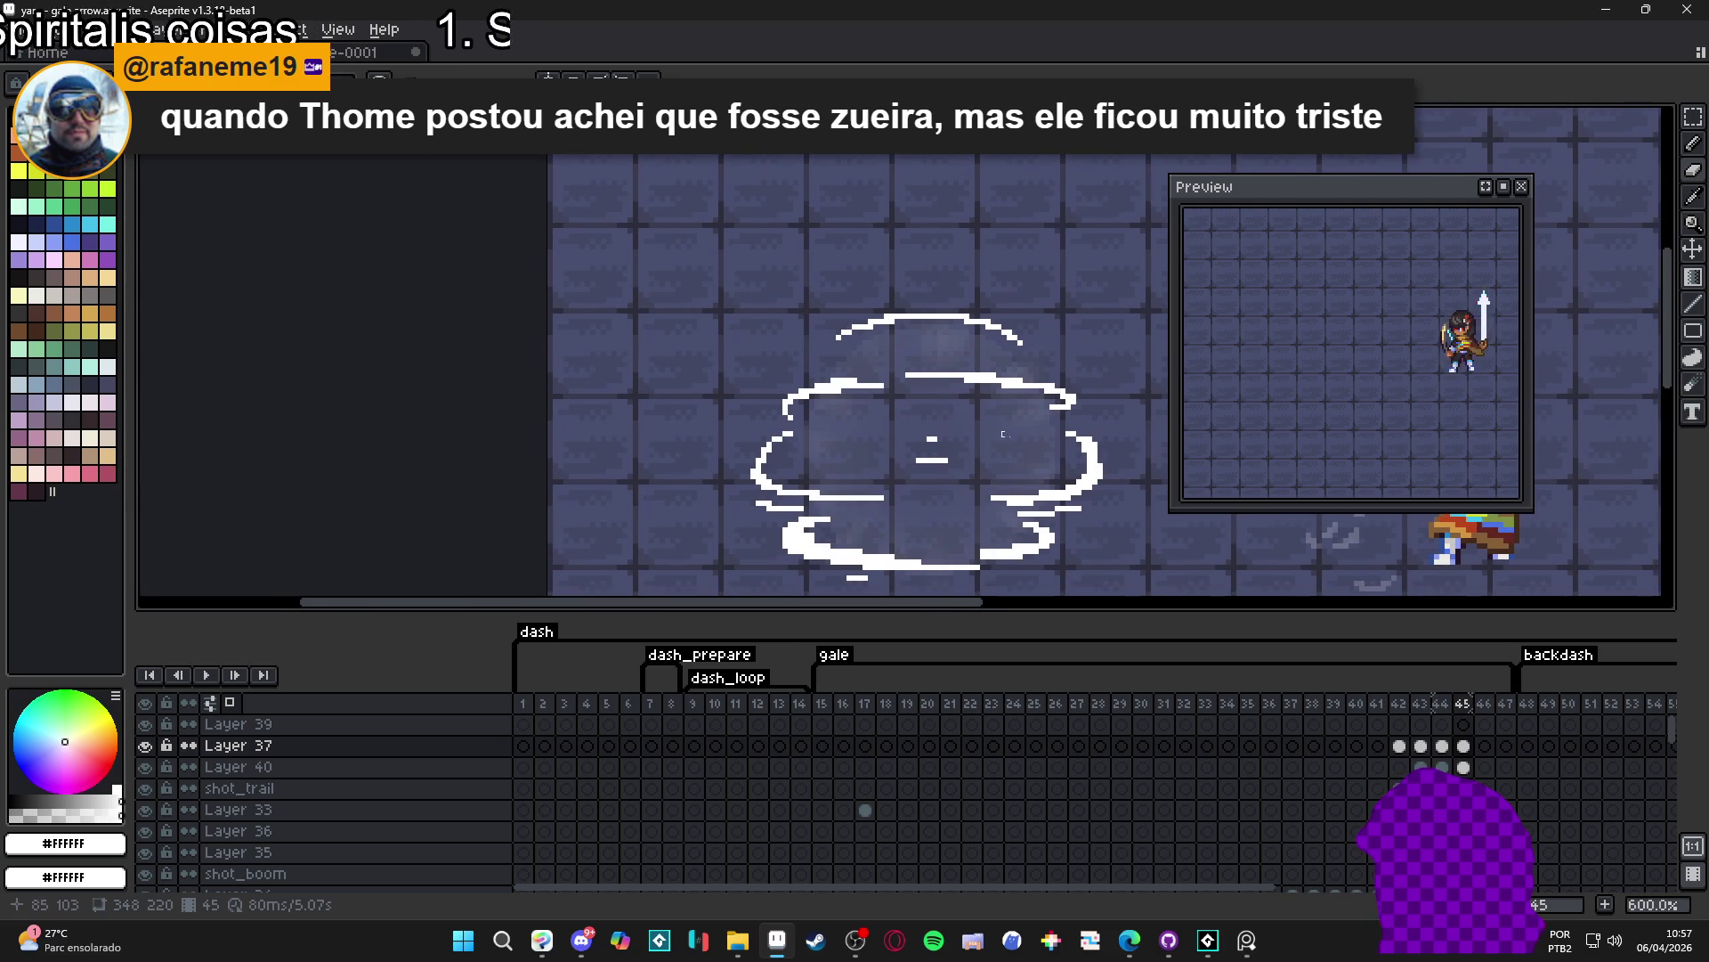
left_click(1464, 745)
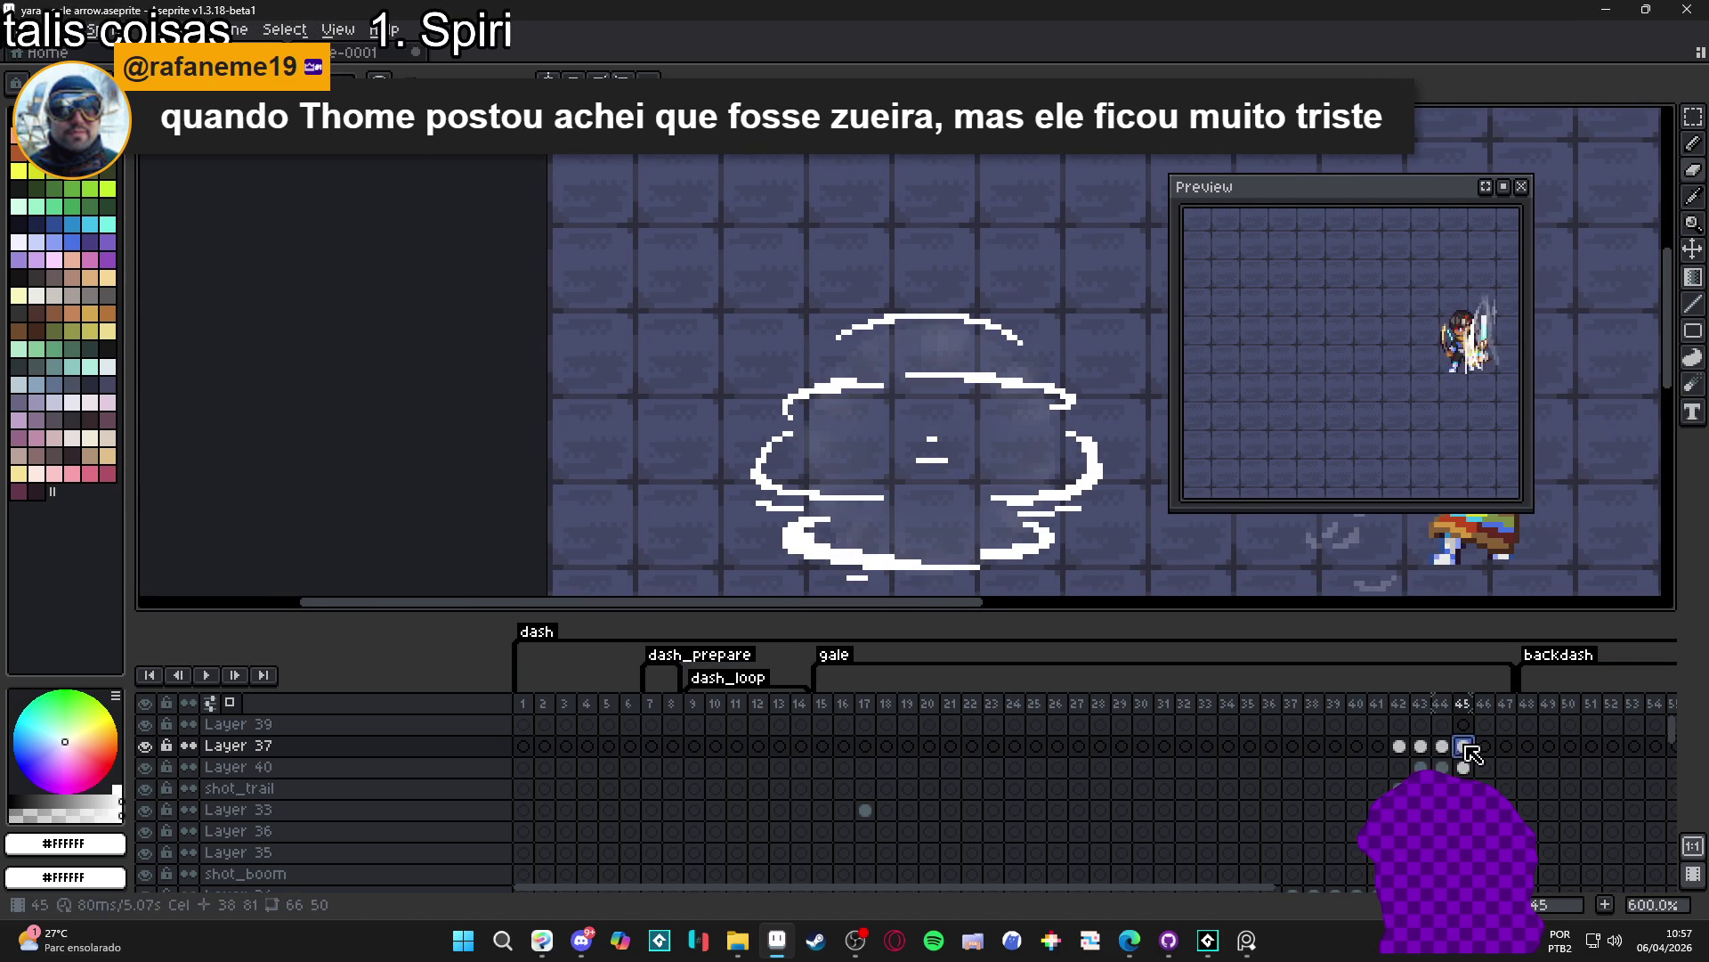
scroll(967, 513, "up", 1)
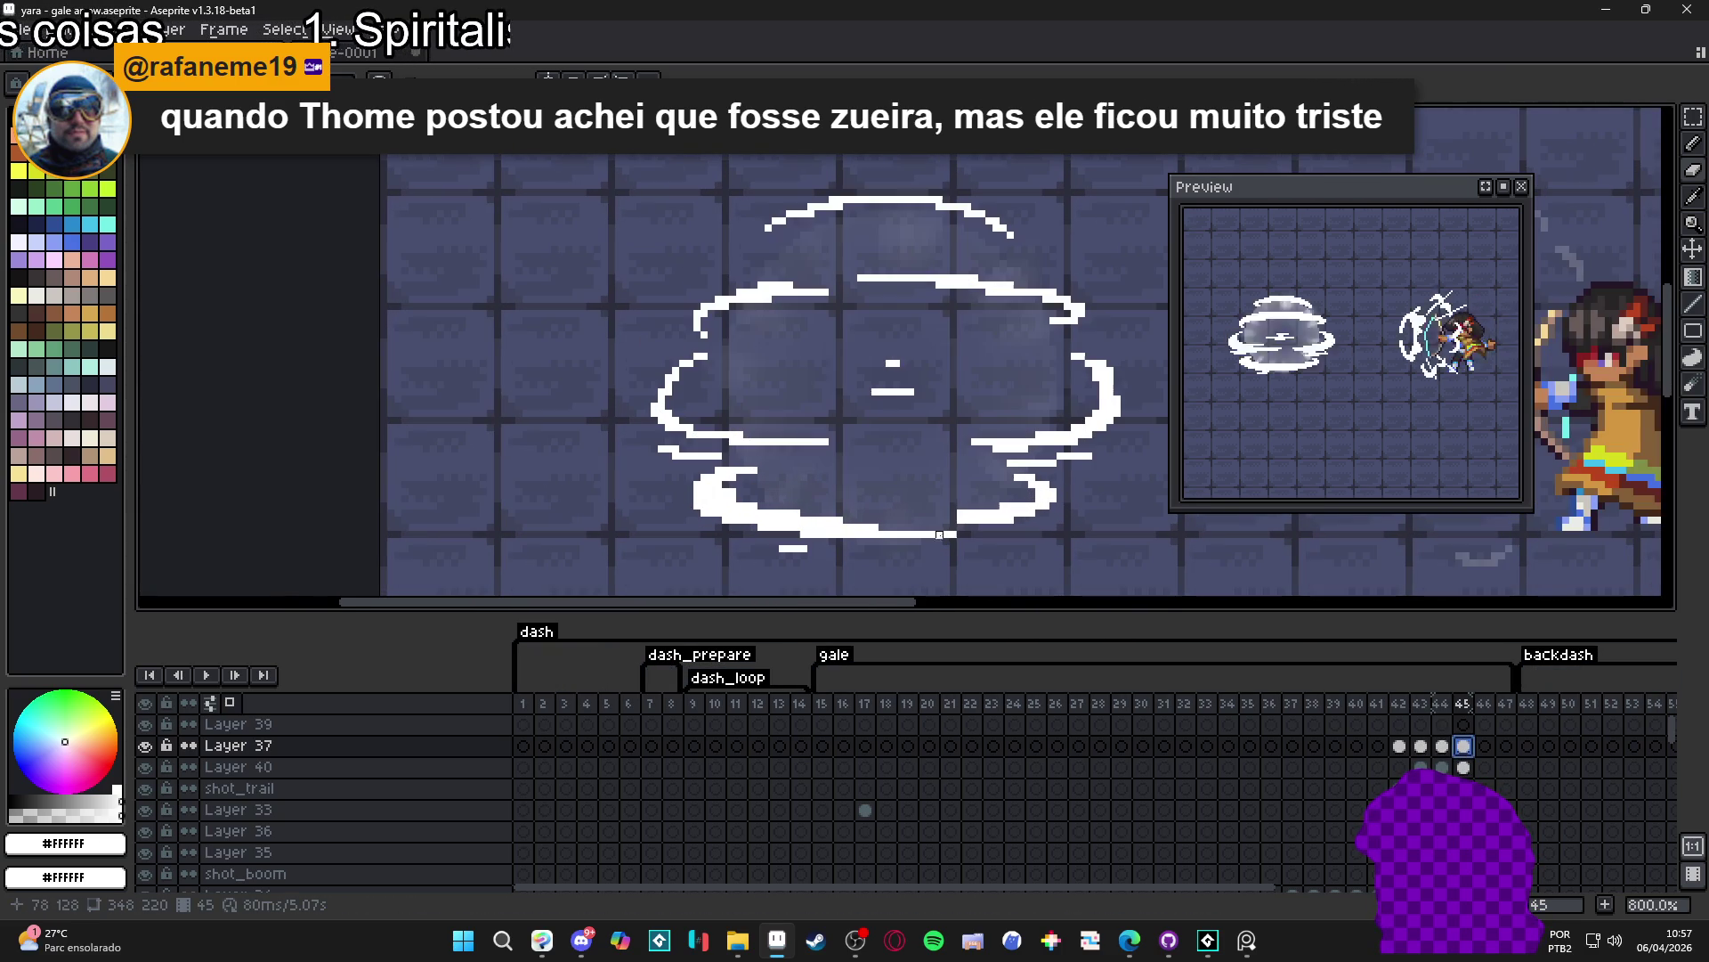
- Trim the bottom stroke's right end and stray pixels atop the left blob in frame 45
left_click(961, 513)
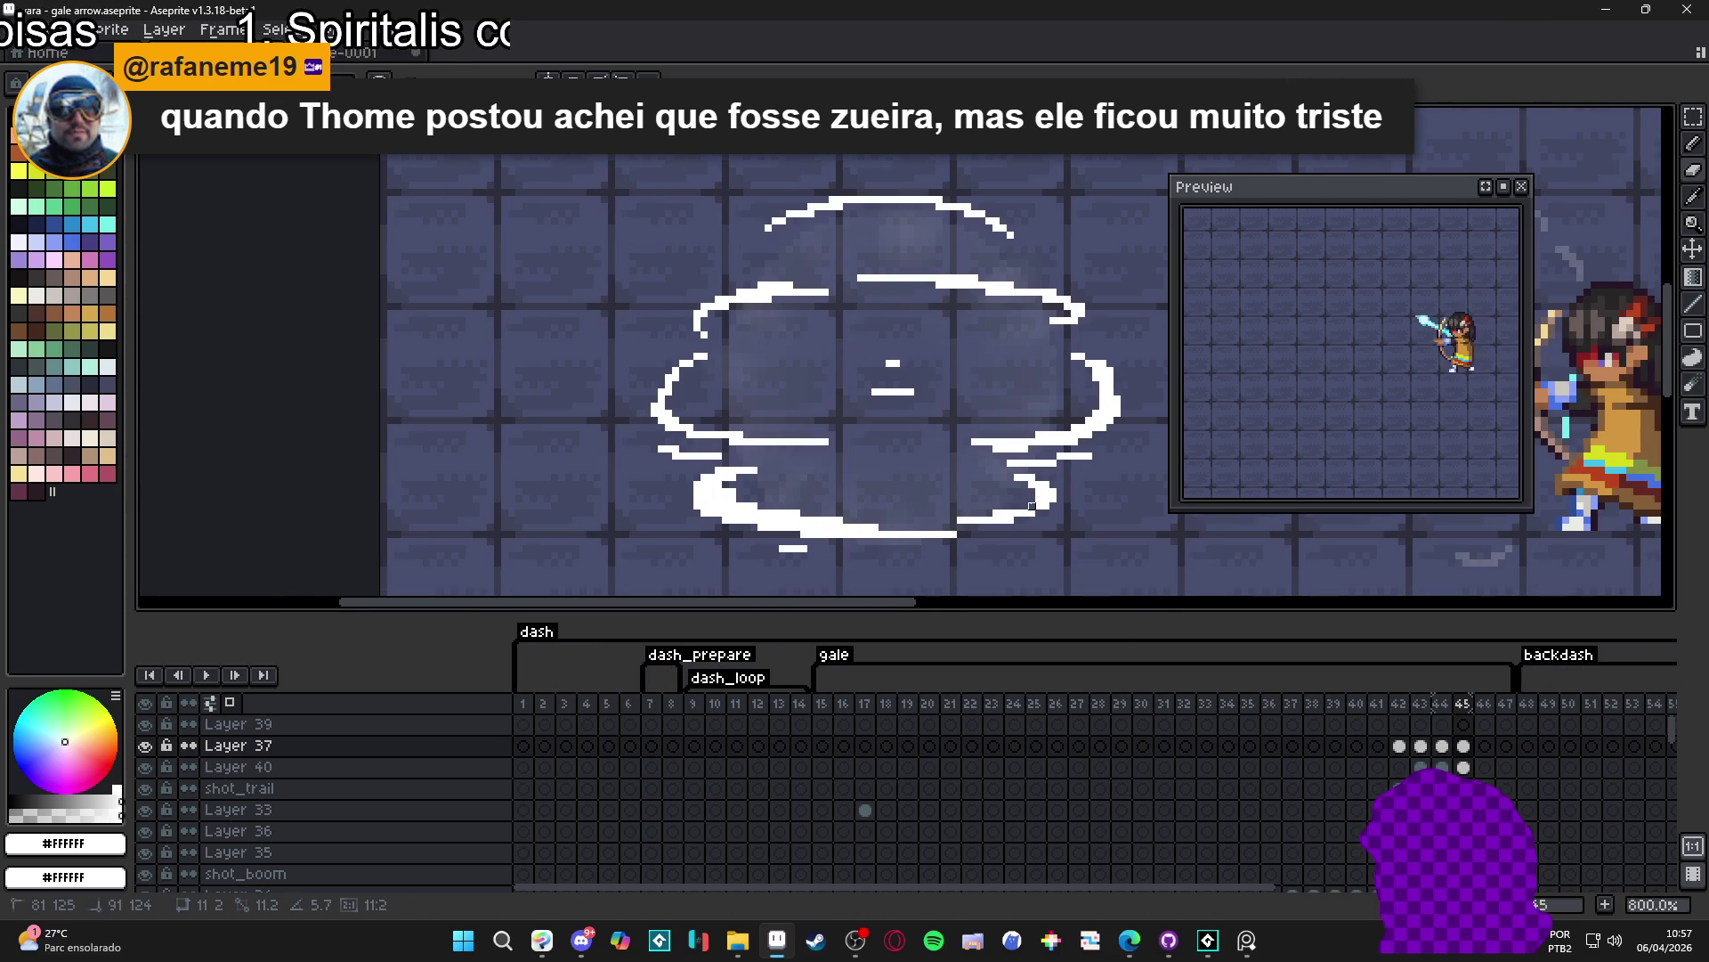
scroll(1036, 494, "up", 5)
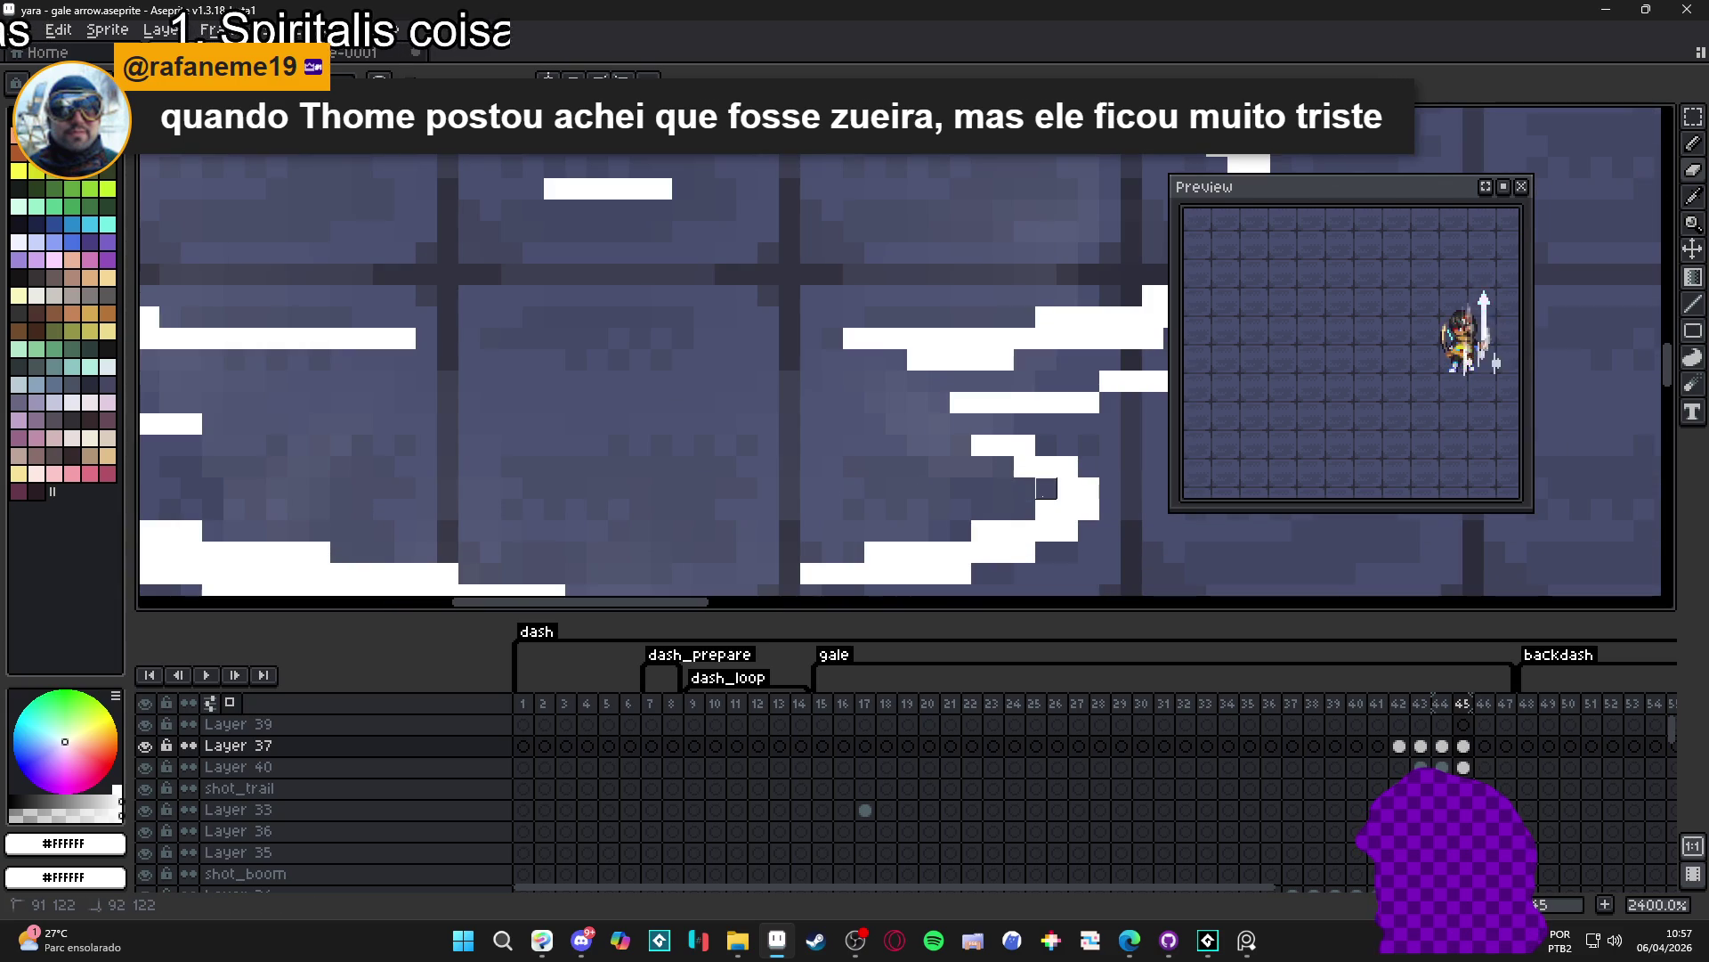
left_click(982, 444)
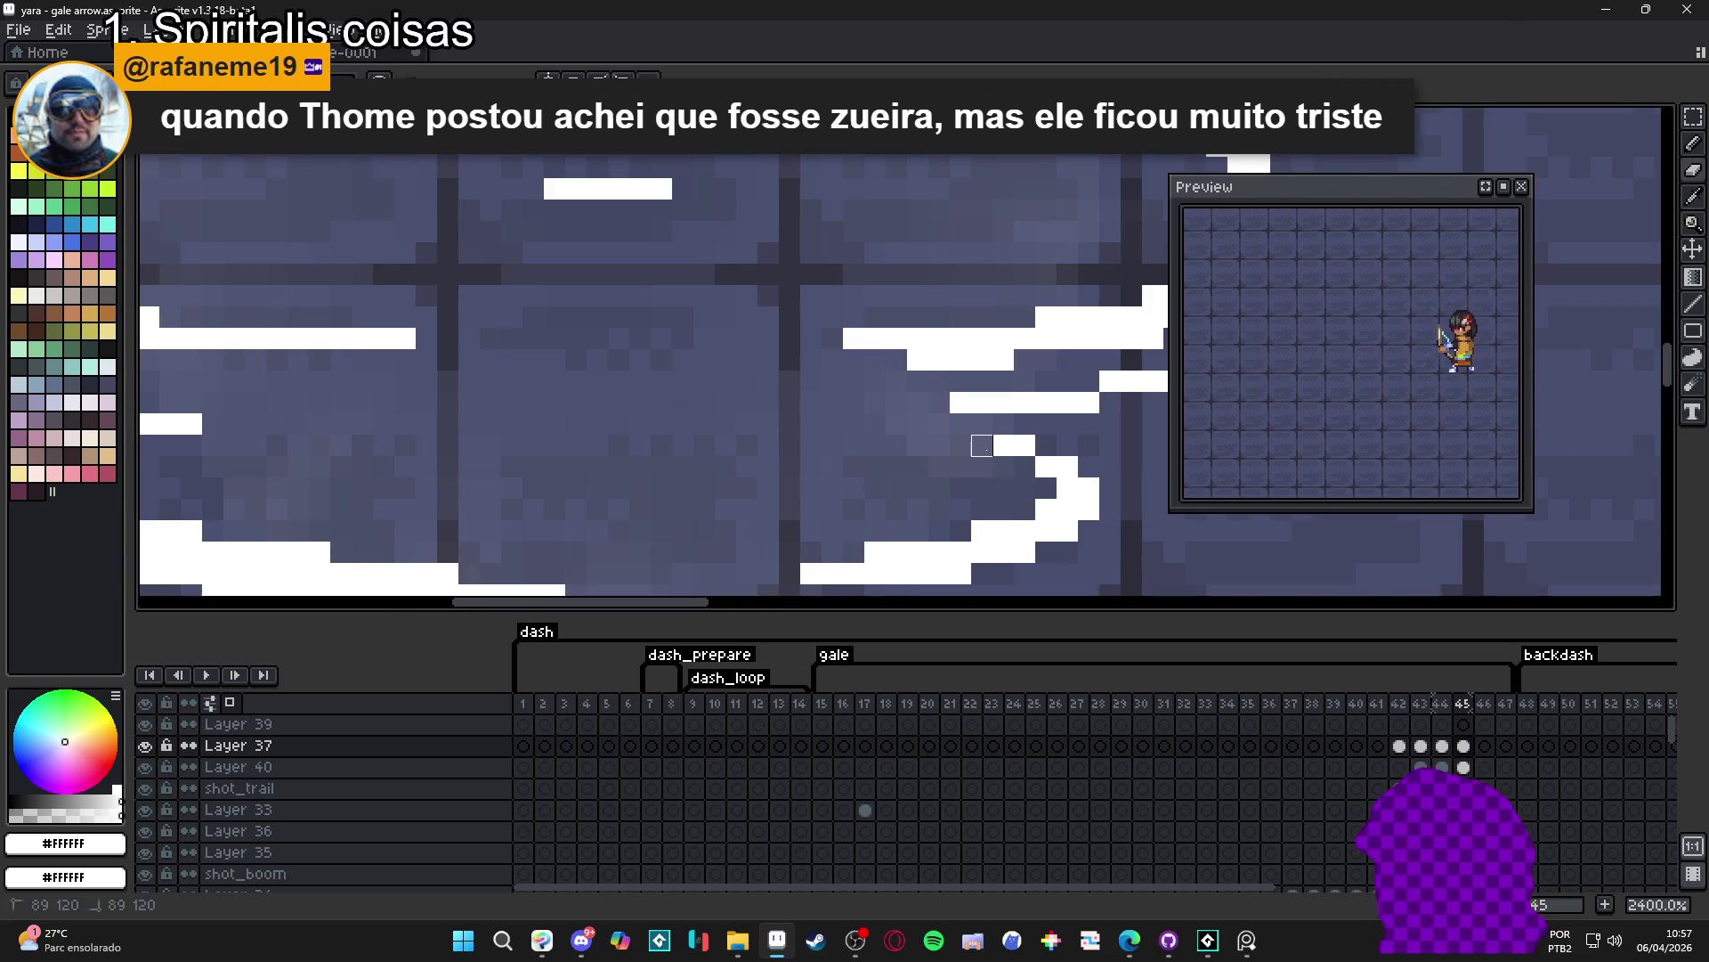
scroll(918, 488, "down", 3)
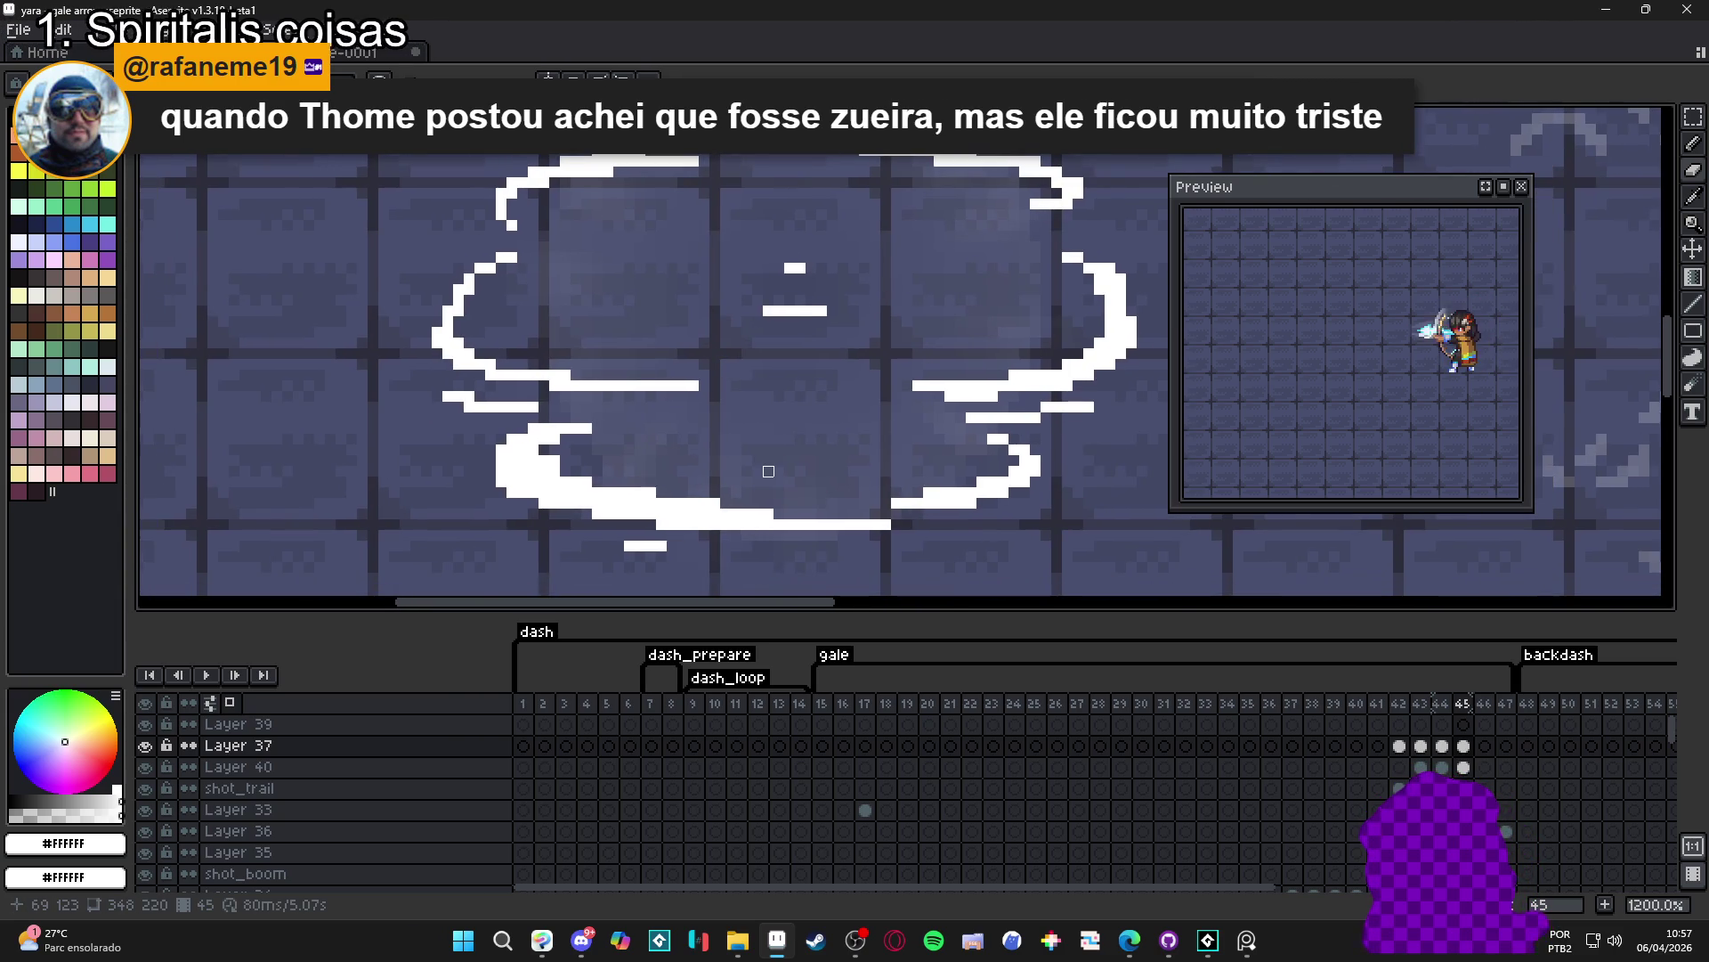
scroll(768, 470, "down", 1)
scroll(938, 522, "up", 2)
left_click_drag(938, 523, 898, 522)
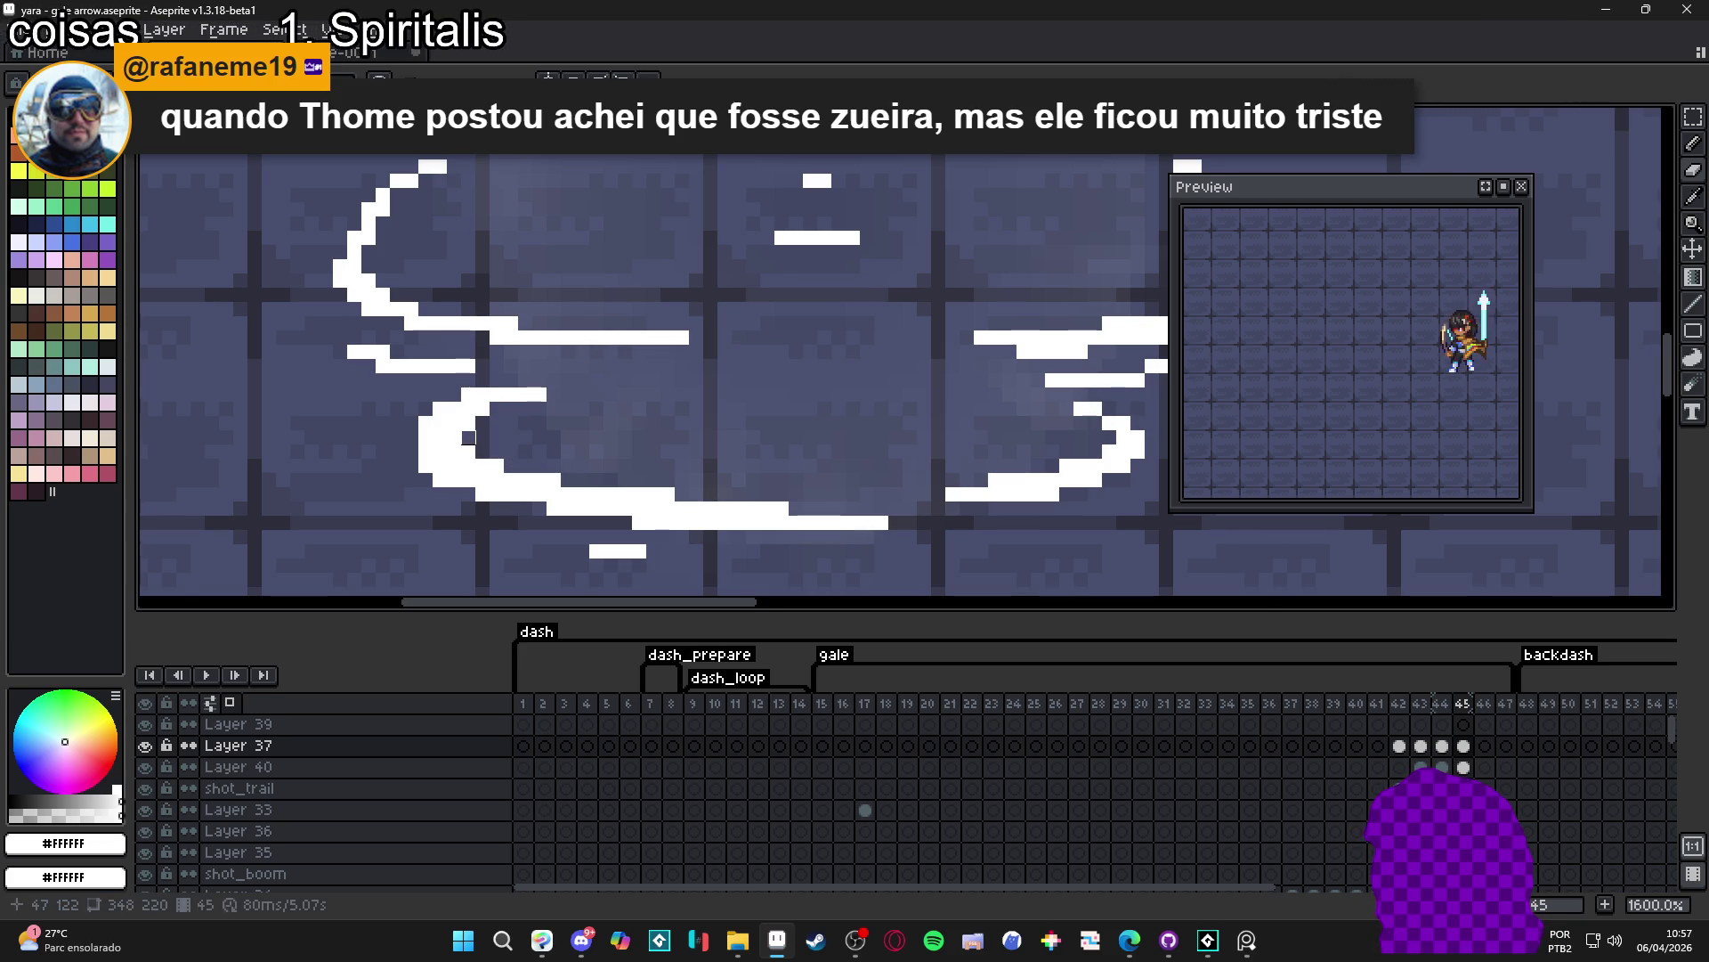
mouse_move(534, 393)
left_mouse_down()
mouse_move(464, 371)
mouse_move(485, 402)
left_mouse_up()
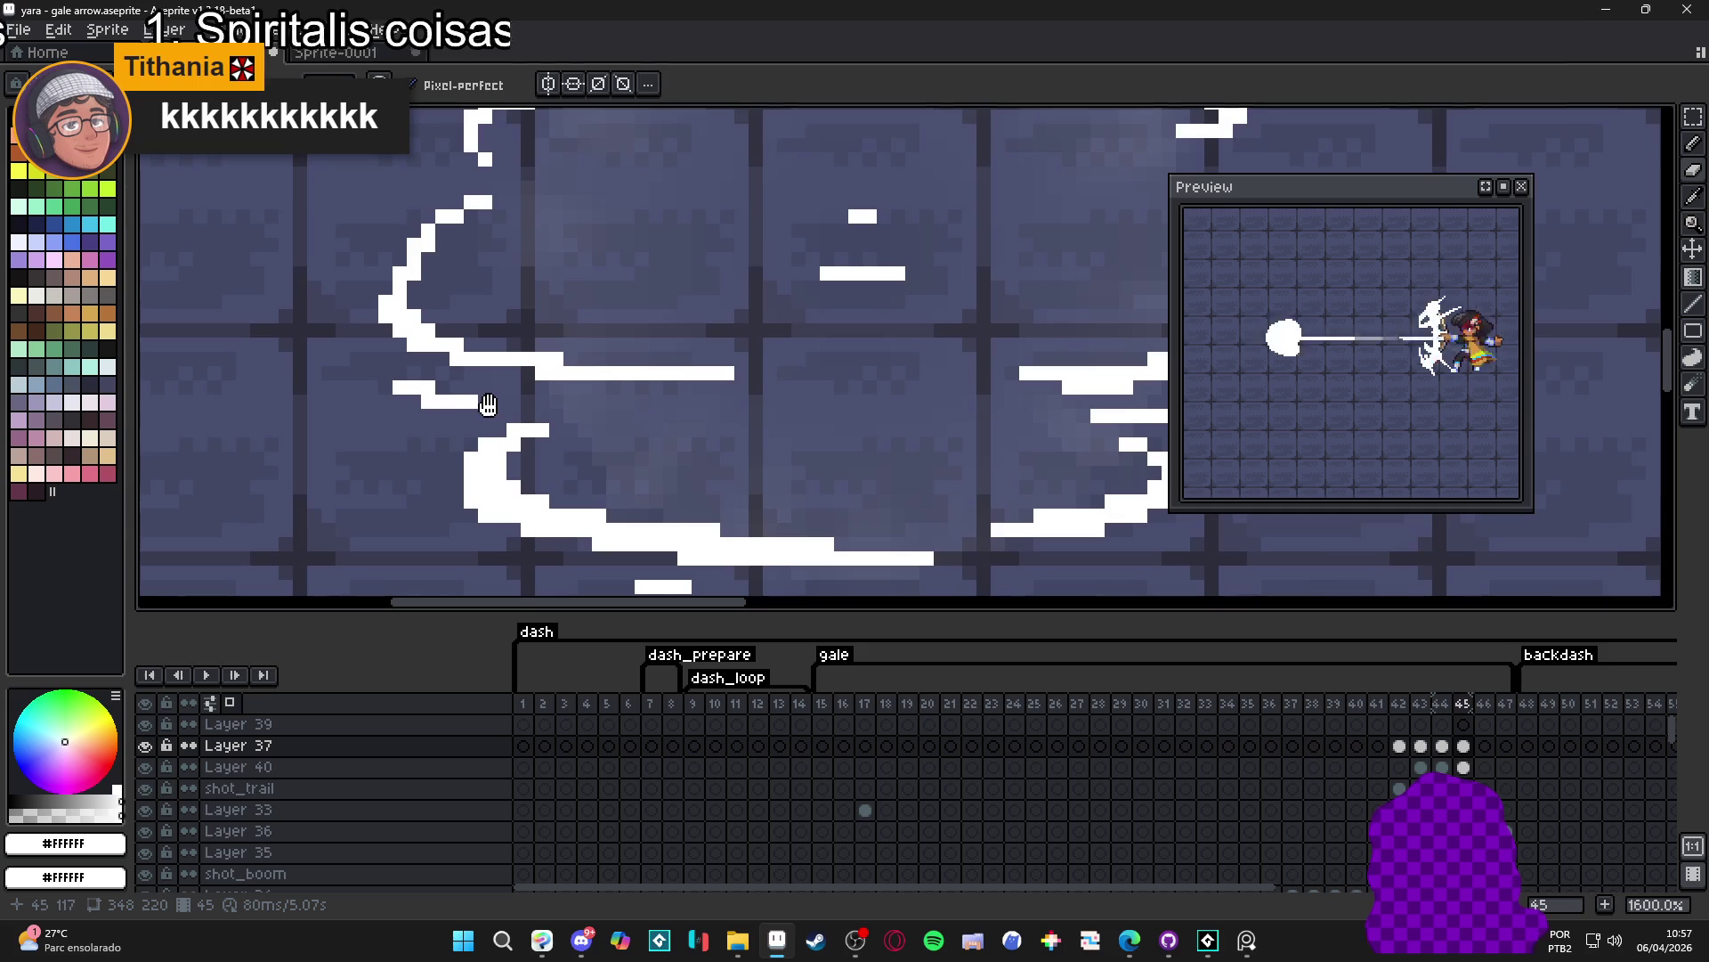
scroll(470, 410, "down", 1)
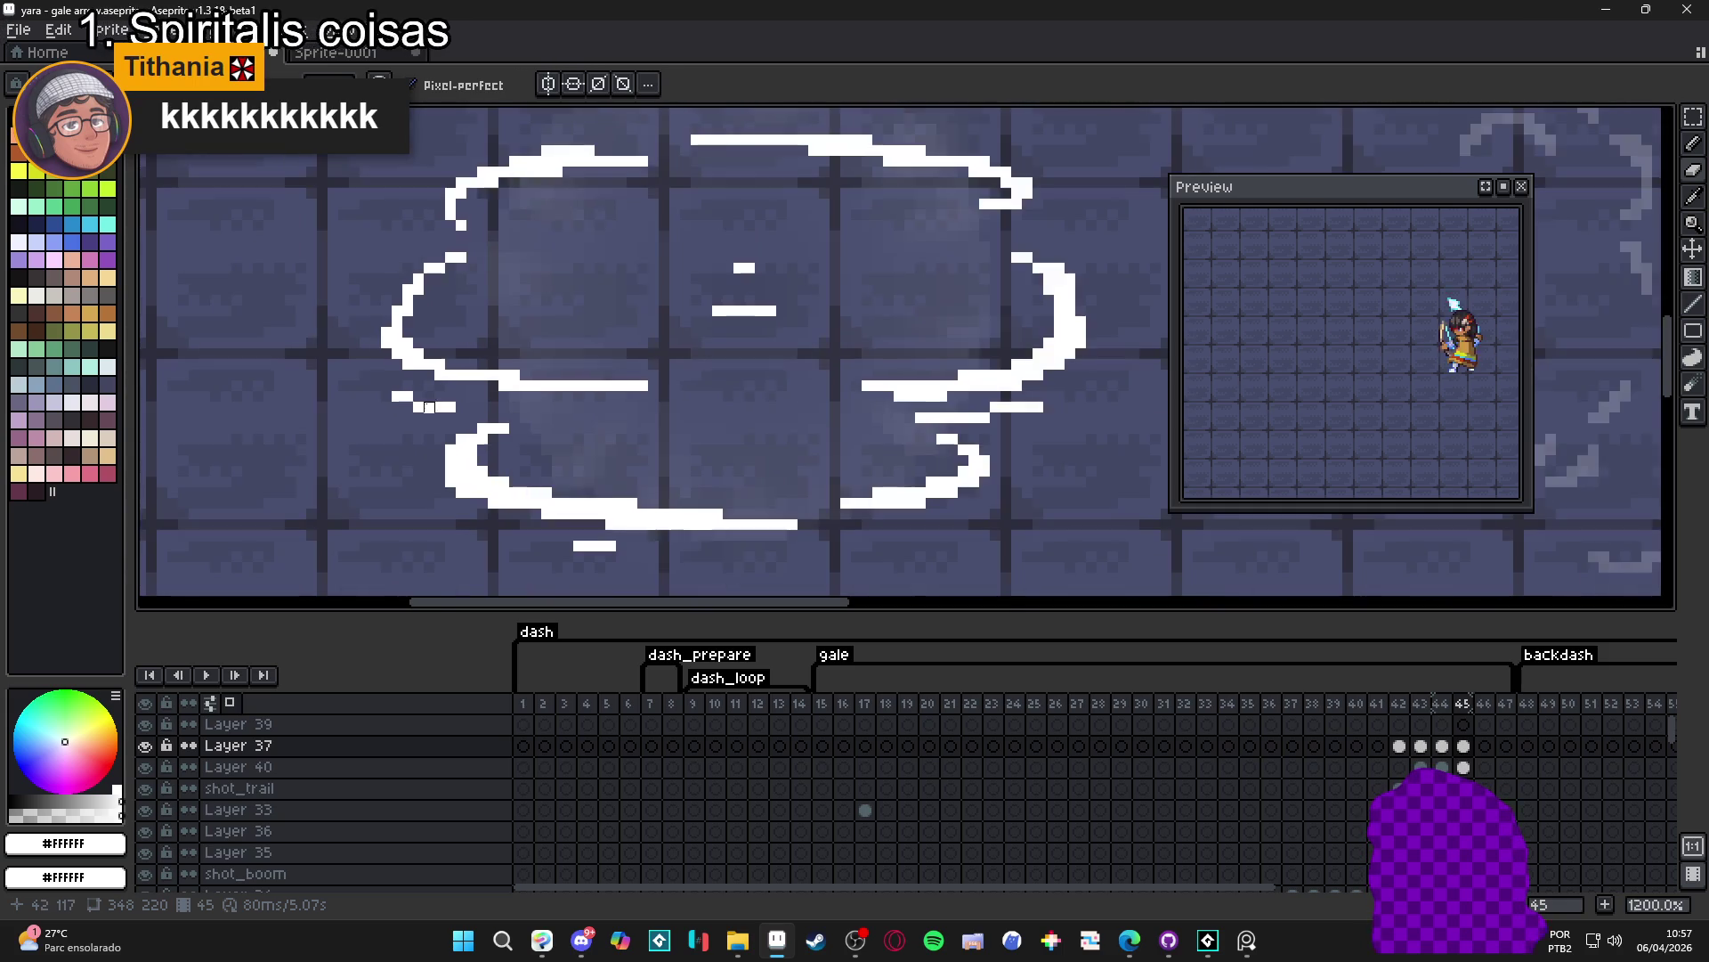
scroll(462, 418, "down", 2)
left_click_drag(521, 443, 564, 455)
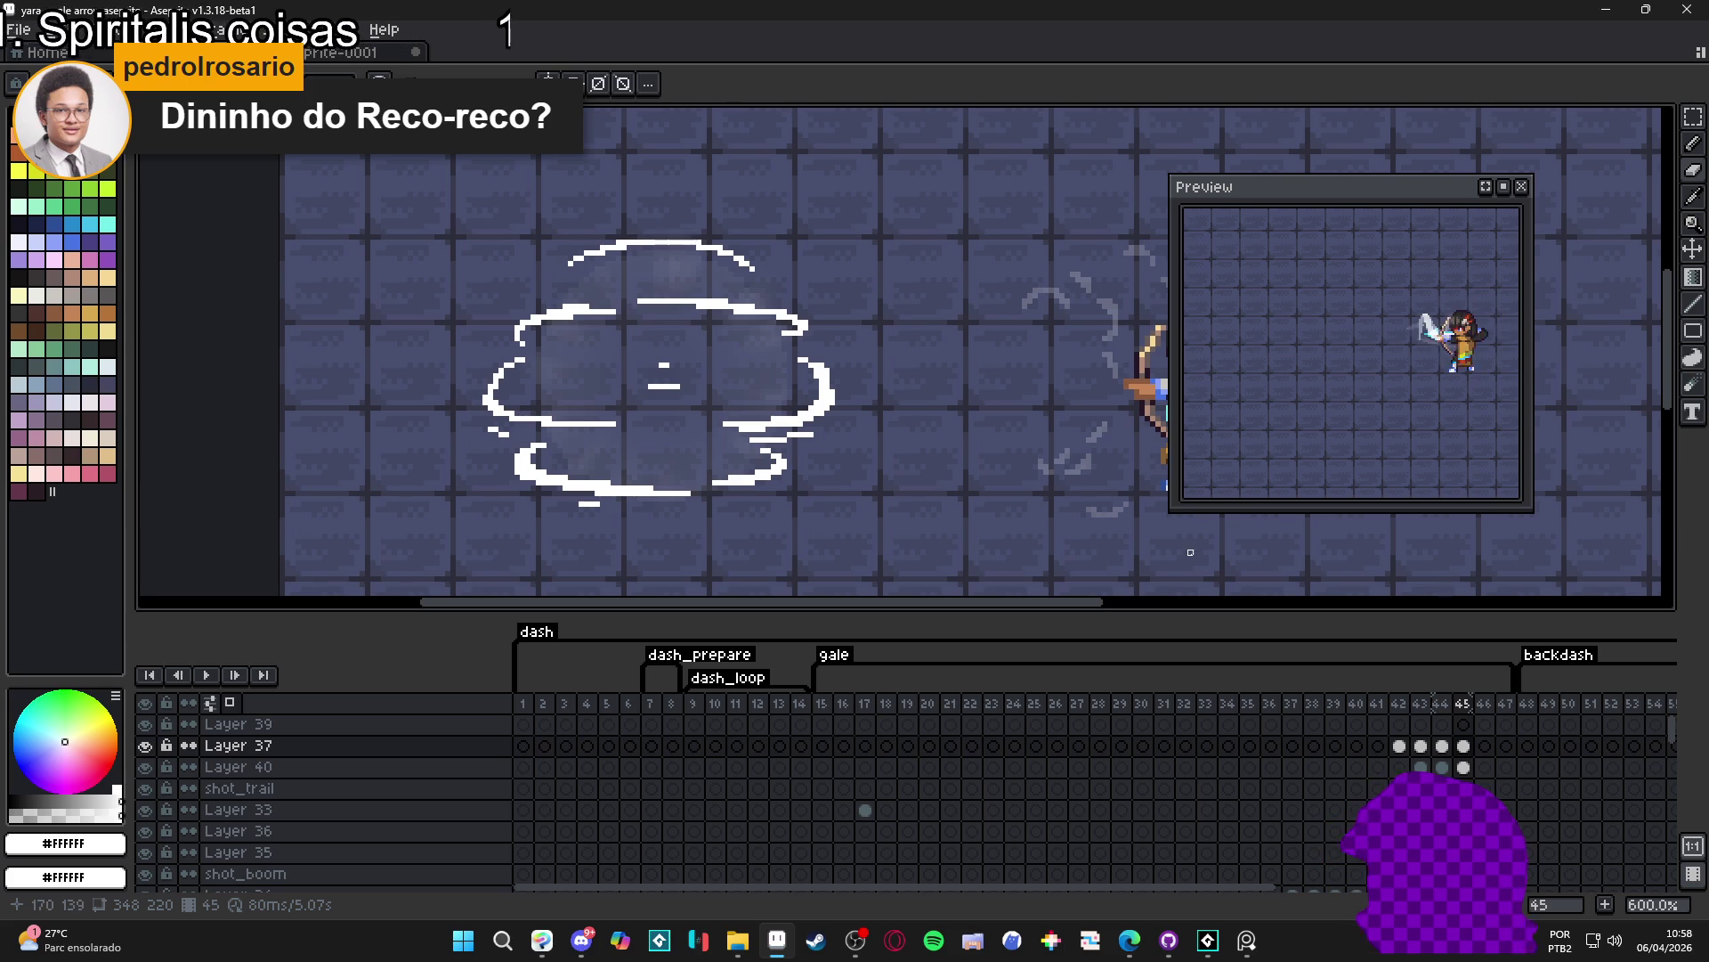
- Compare frame 45's wind outline on Layer 37 against frame 44 by flipping between the cels
left_click(1464, 747)
scroll(760, 481, "up", 3)
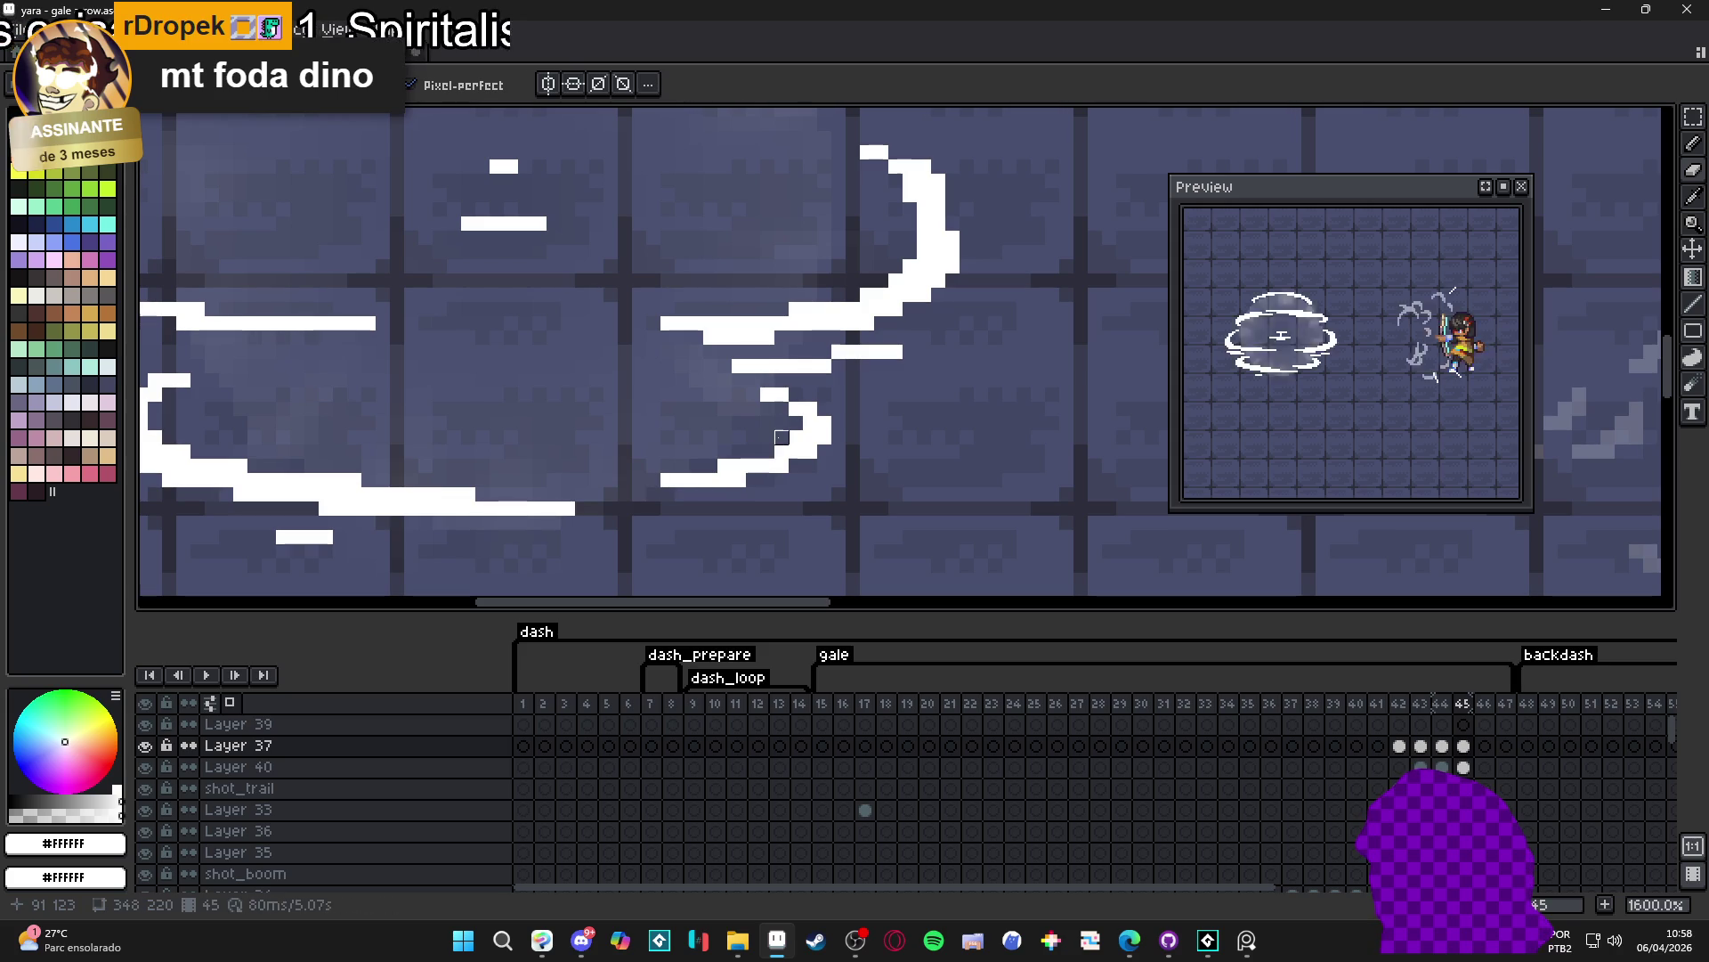
scroll(661, 458, "down", 1)
scroll(660, 458, "up", 1)
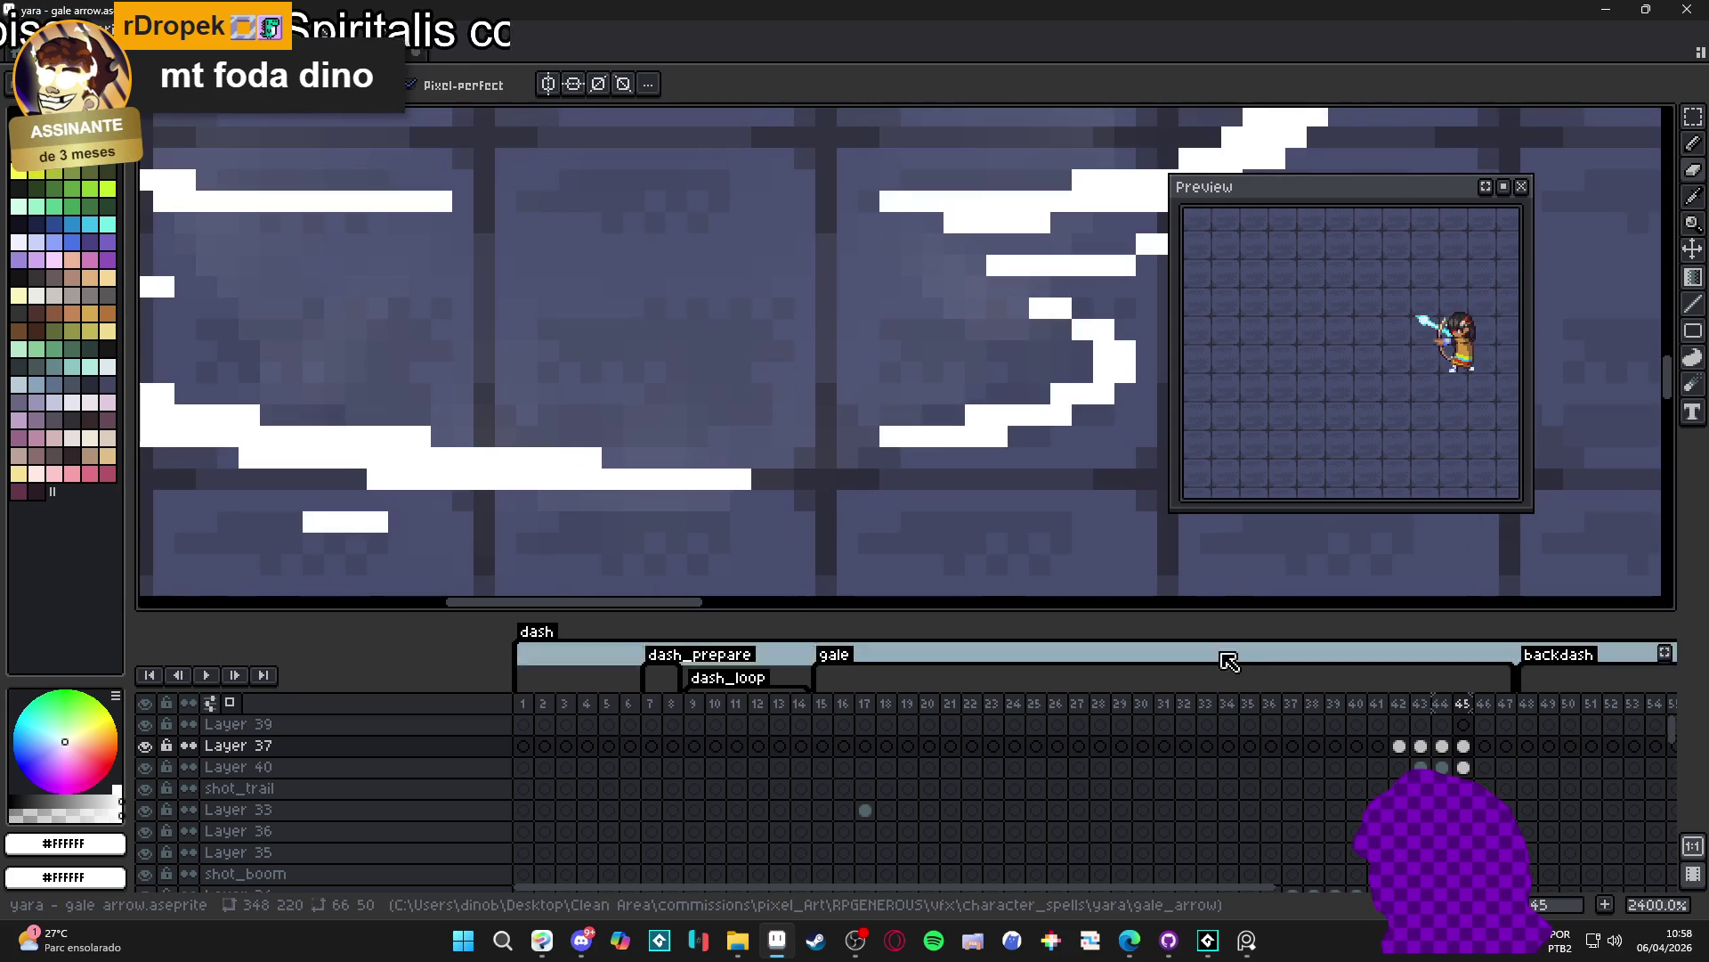
scroll(570, 370, "down", 2)
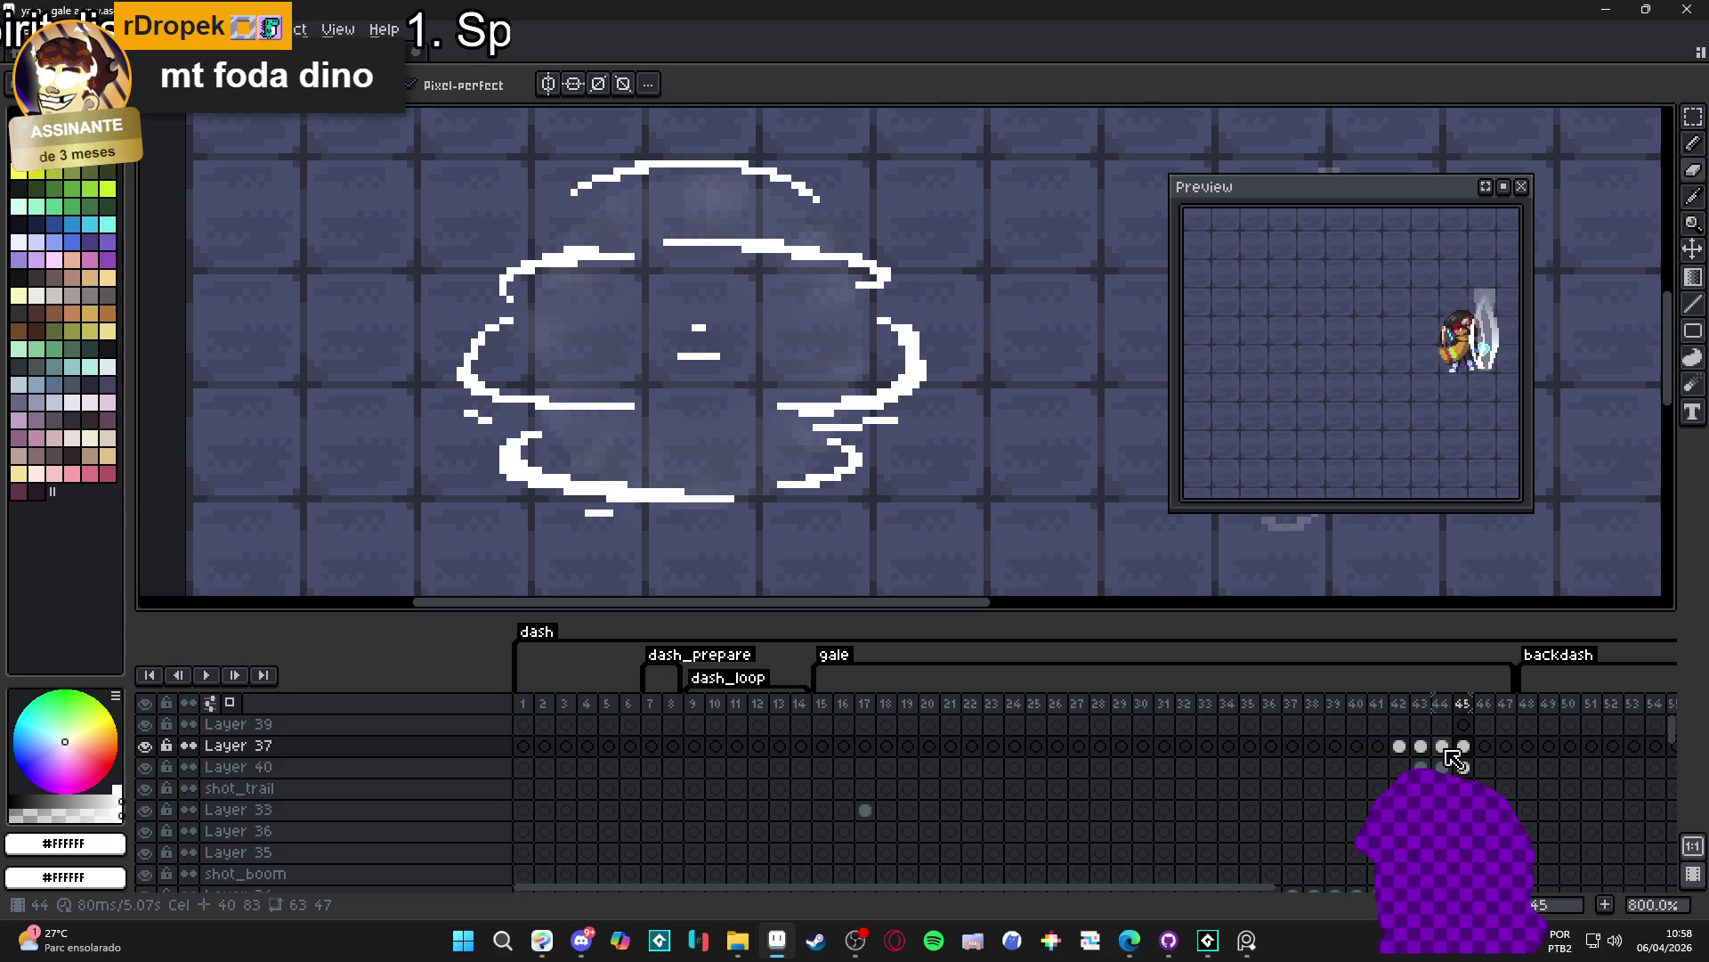
scroll(1087, 476, "down", 1)
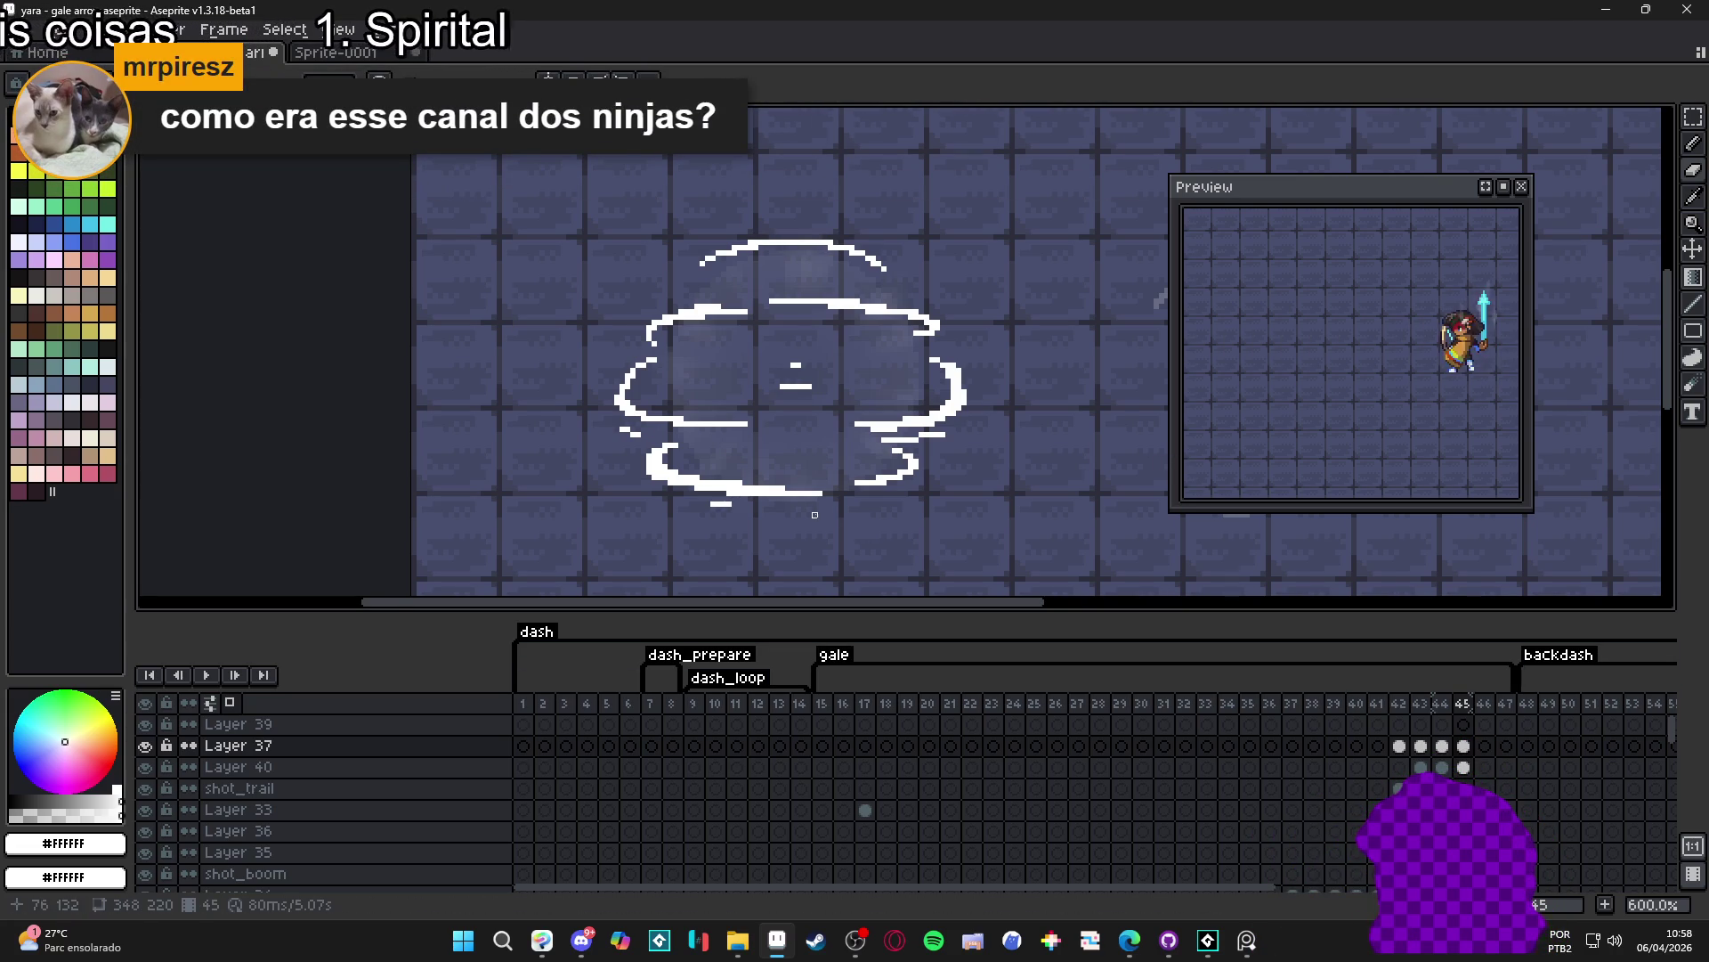
scroll(819, 490, "up", 1)
scroll(818, 490, "up", 1)
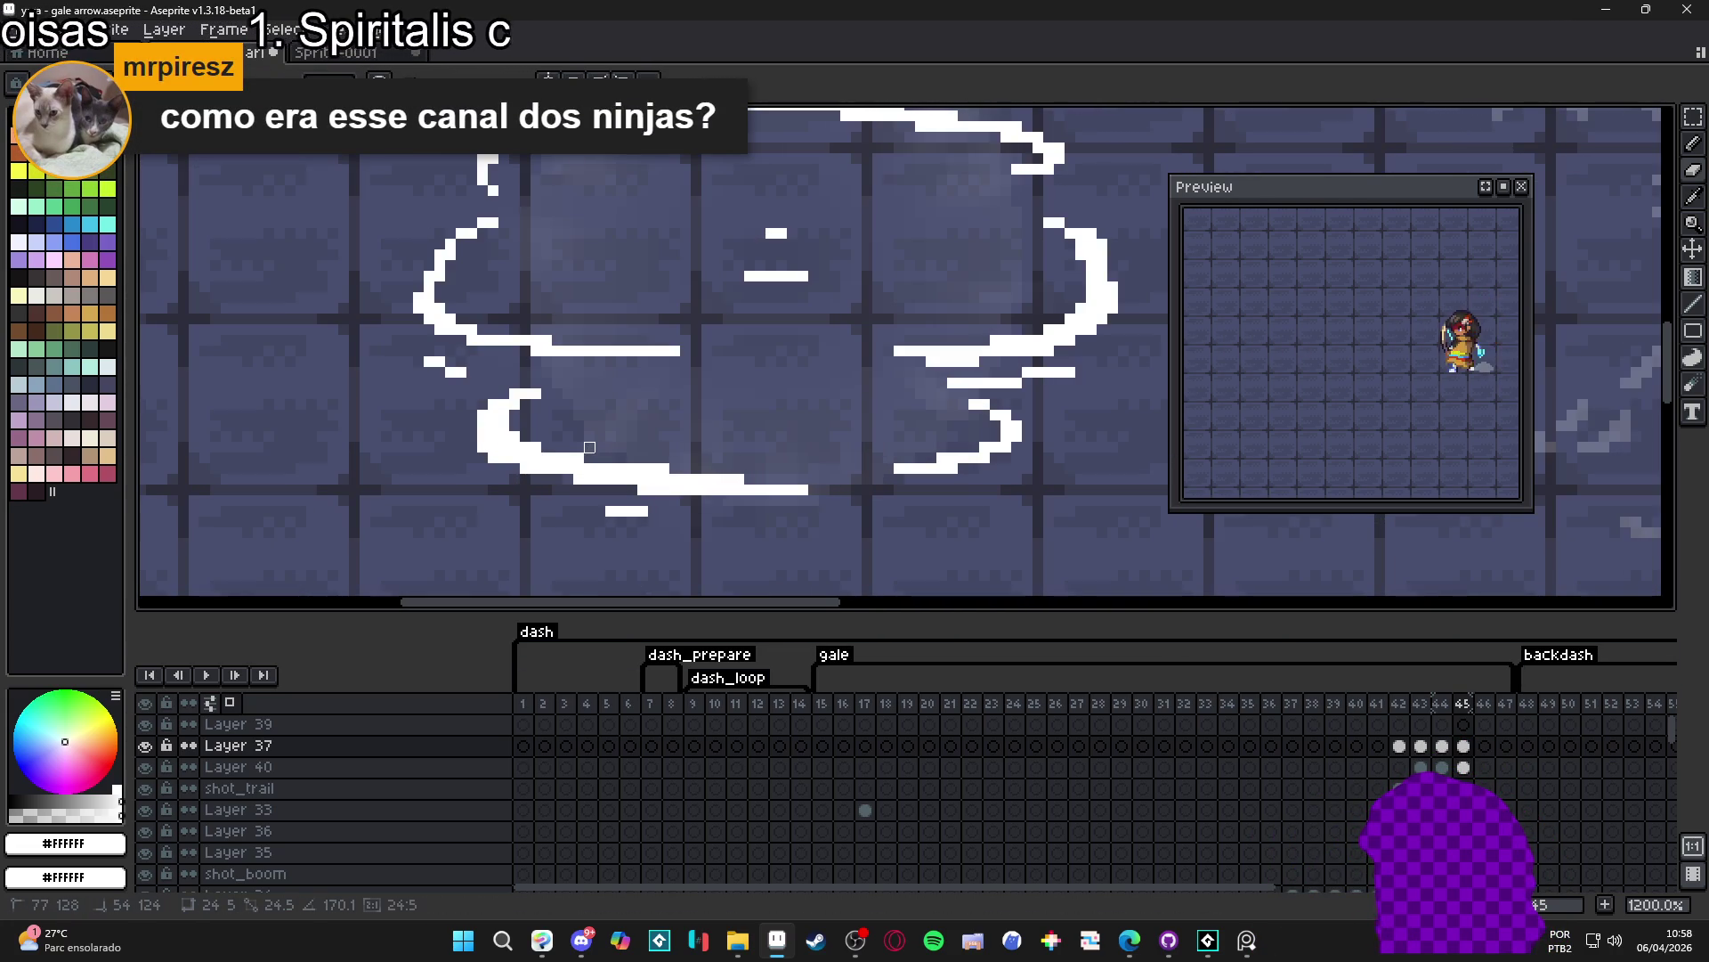
left_click_drag(568, 458, 580, 463)
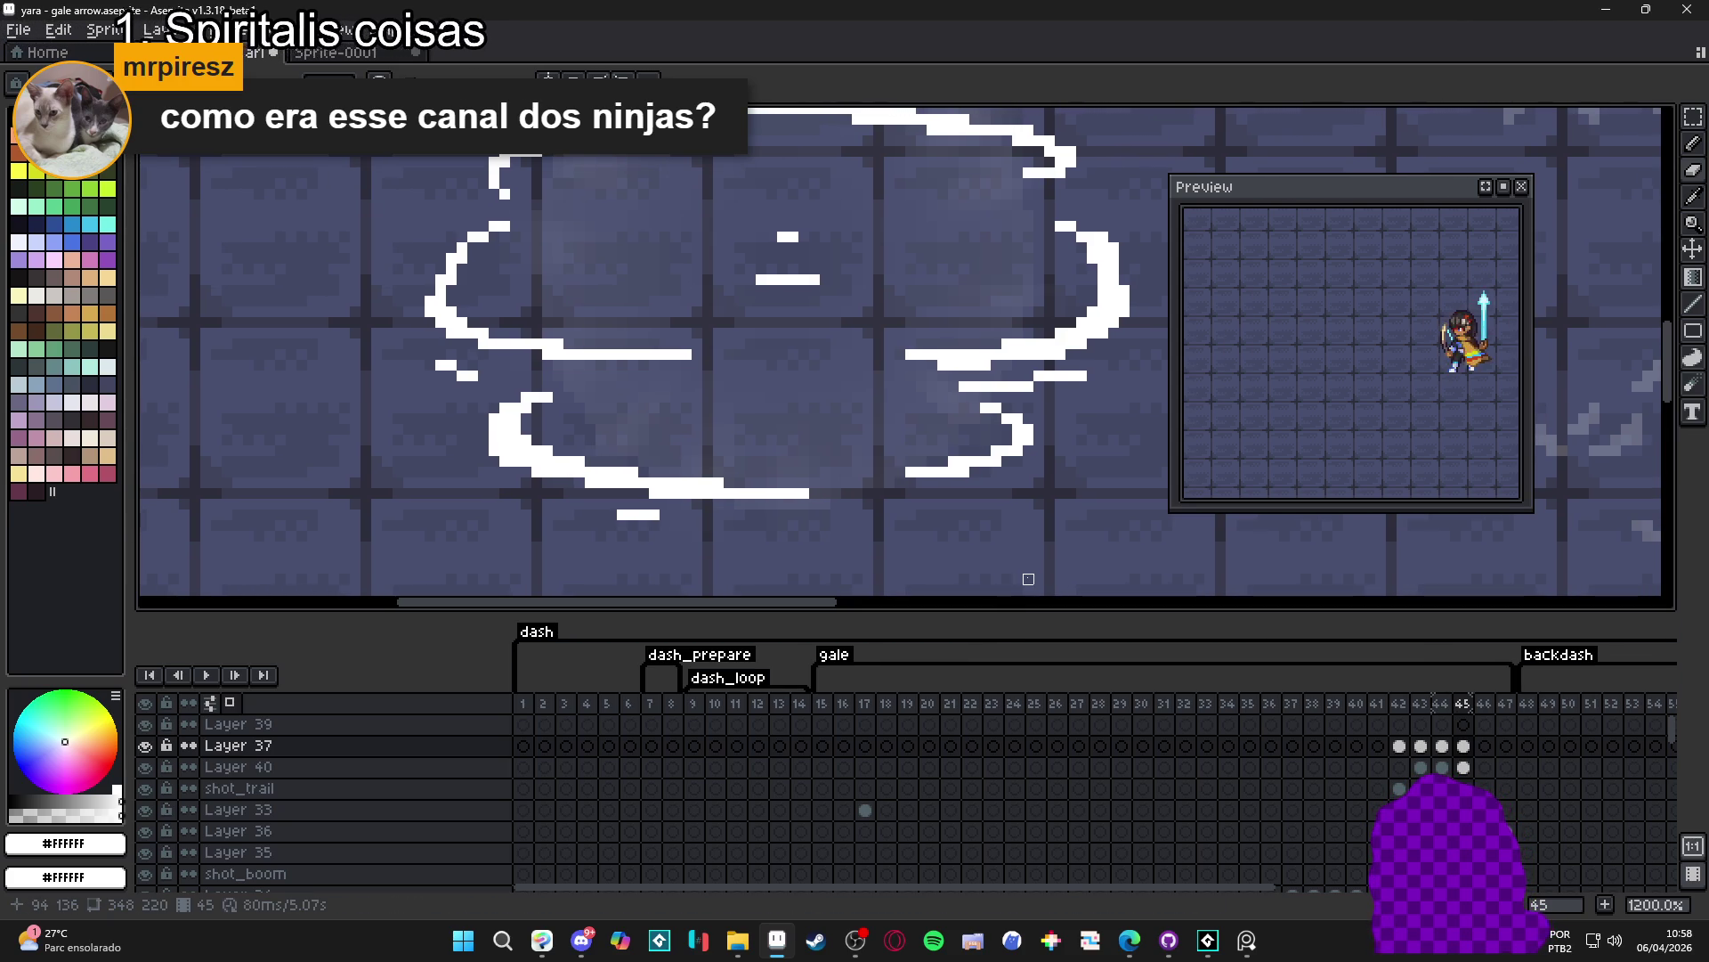
scroll(1007, 547, "down", 1)
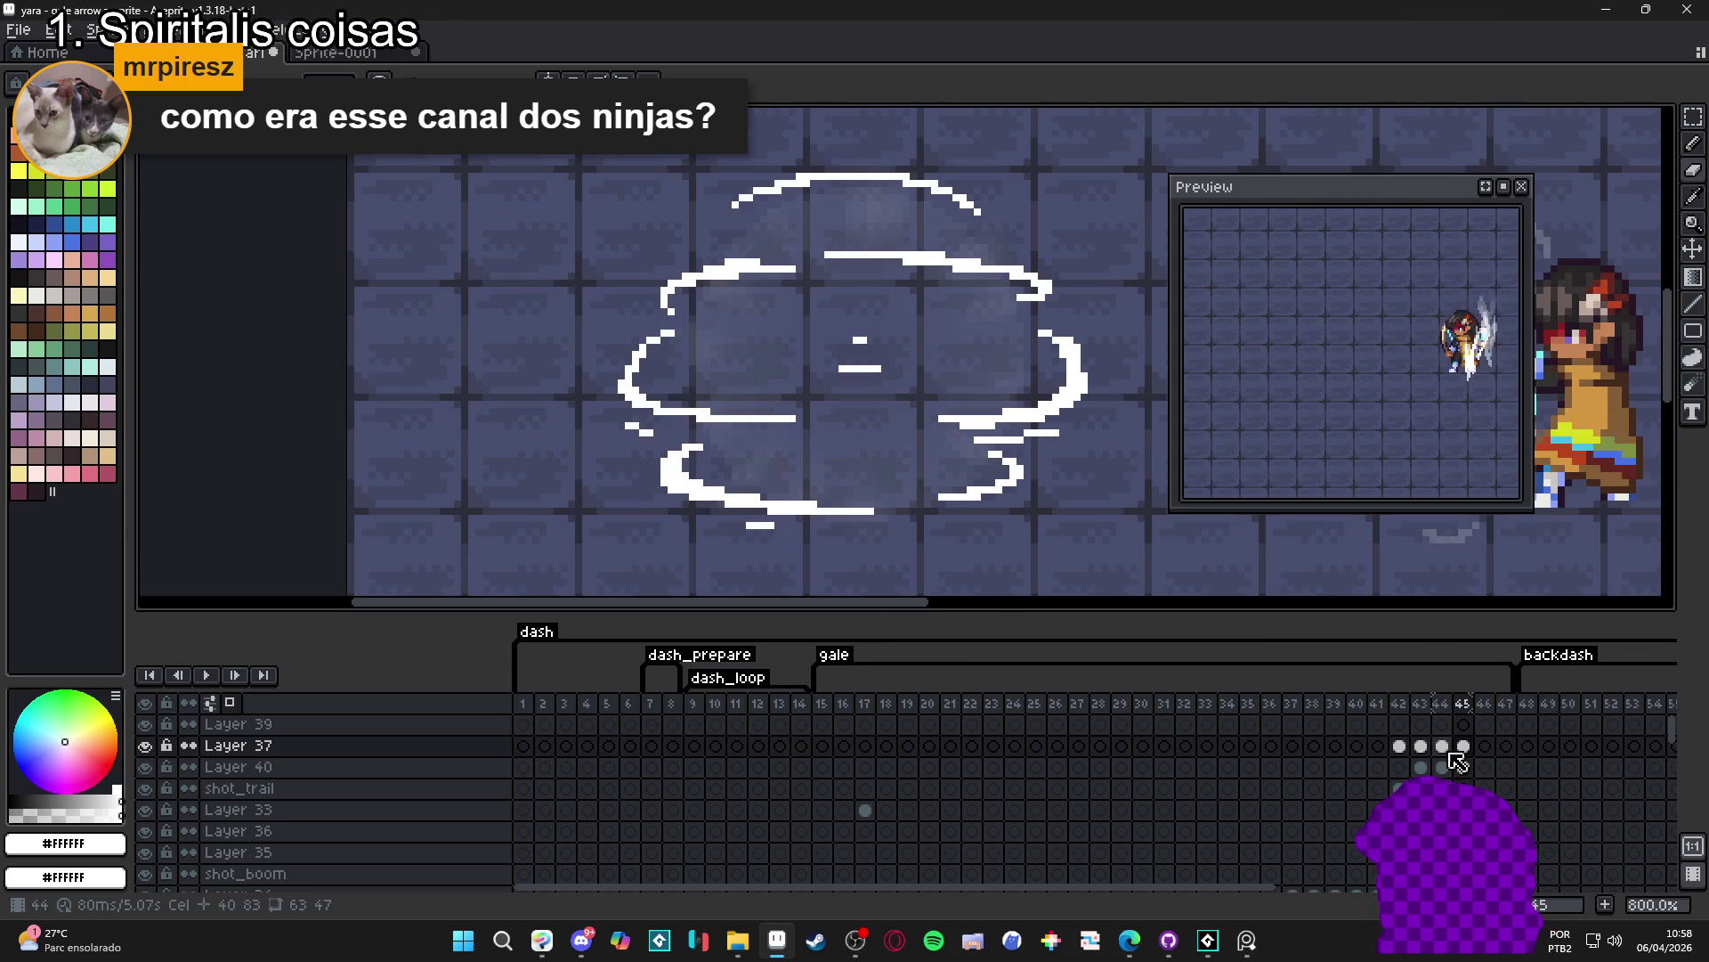
left_click(1442, 745)
left_click(1462, 746)
key("Left")
key("Right")
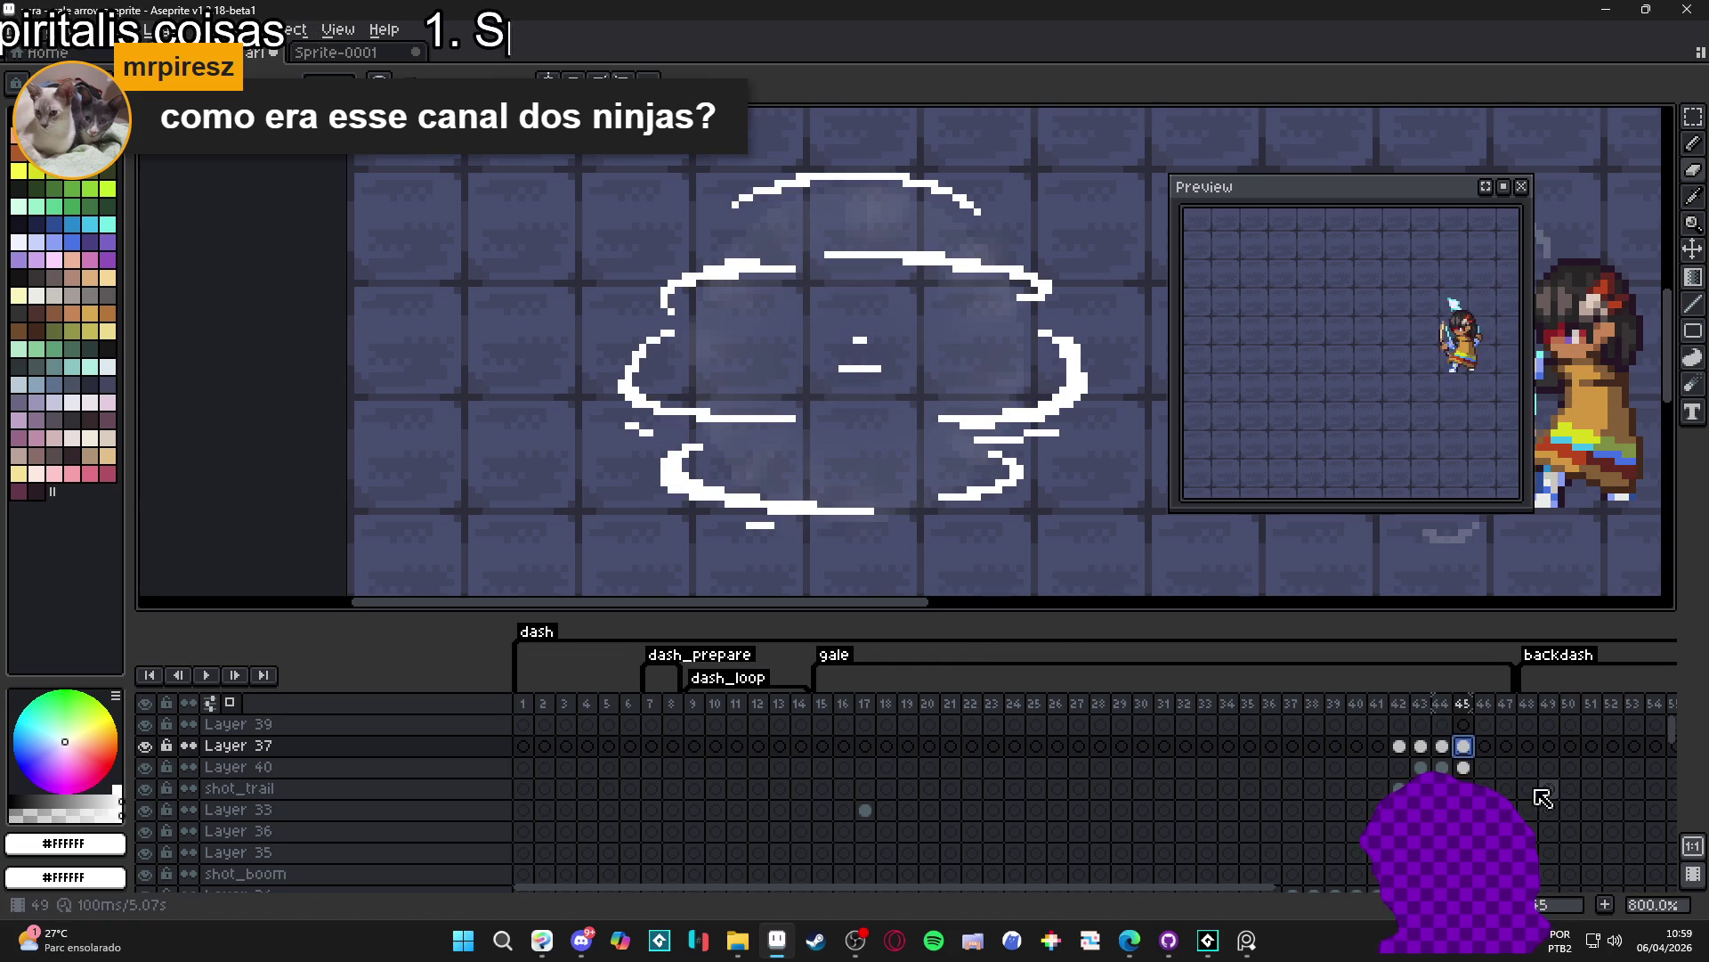
key("Left")
left_click(1463, 745)
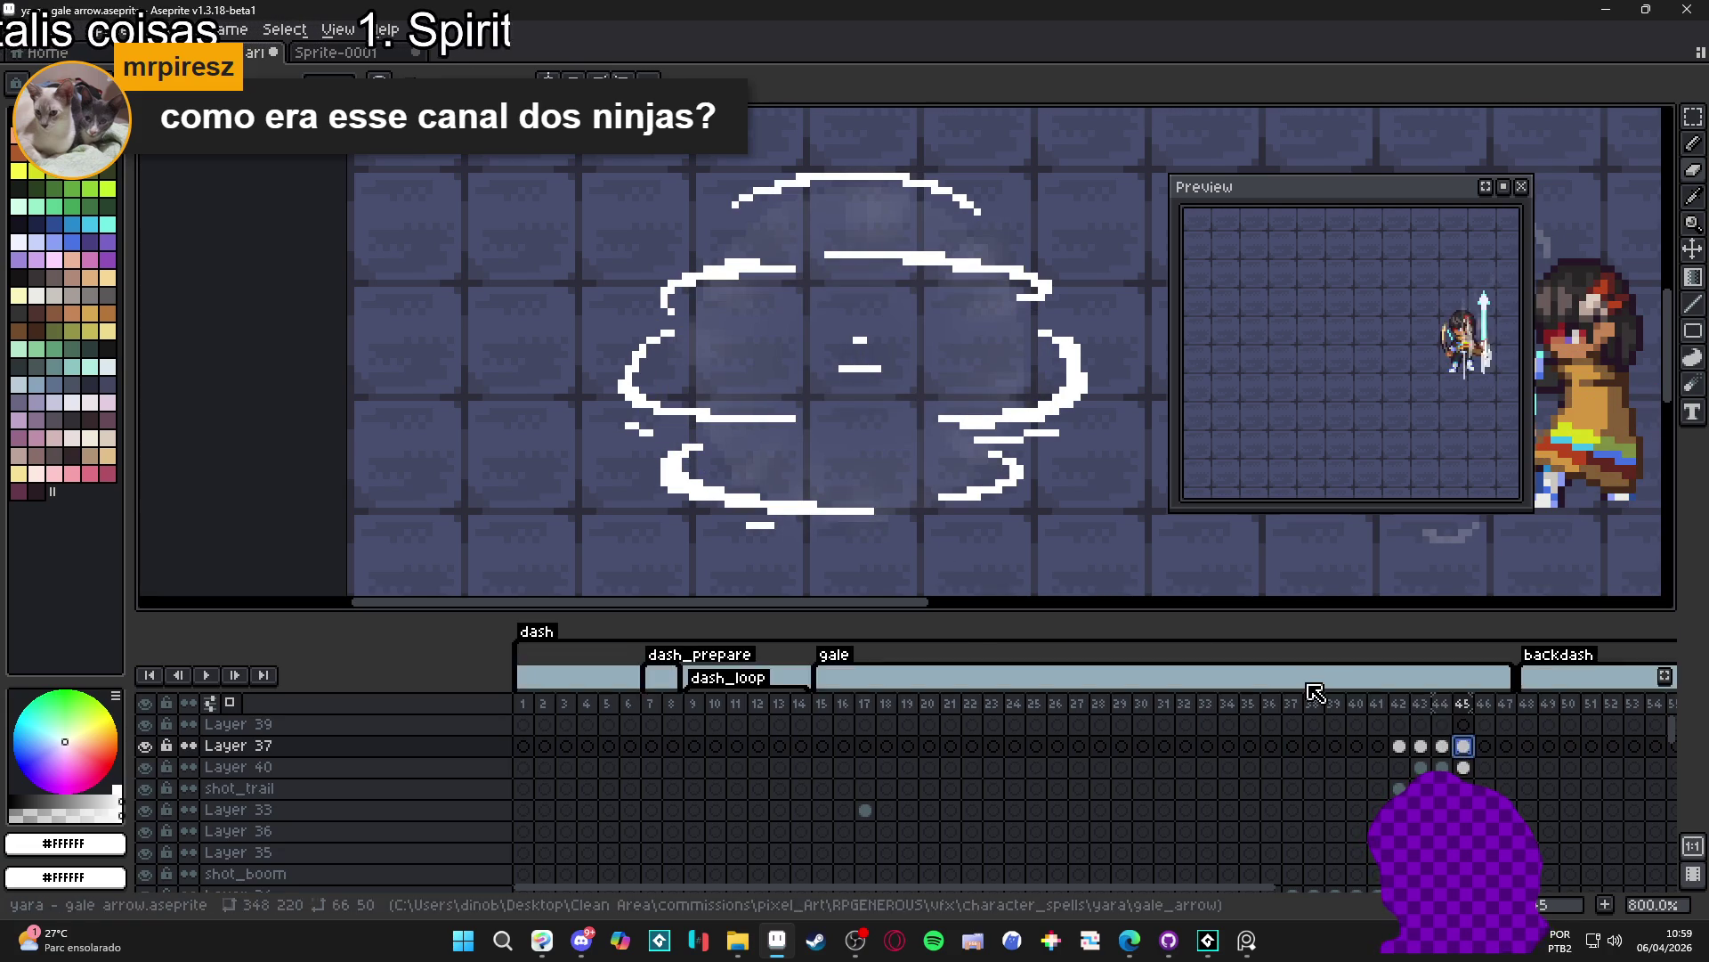
left_click(1444, 745)
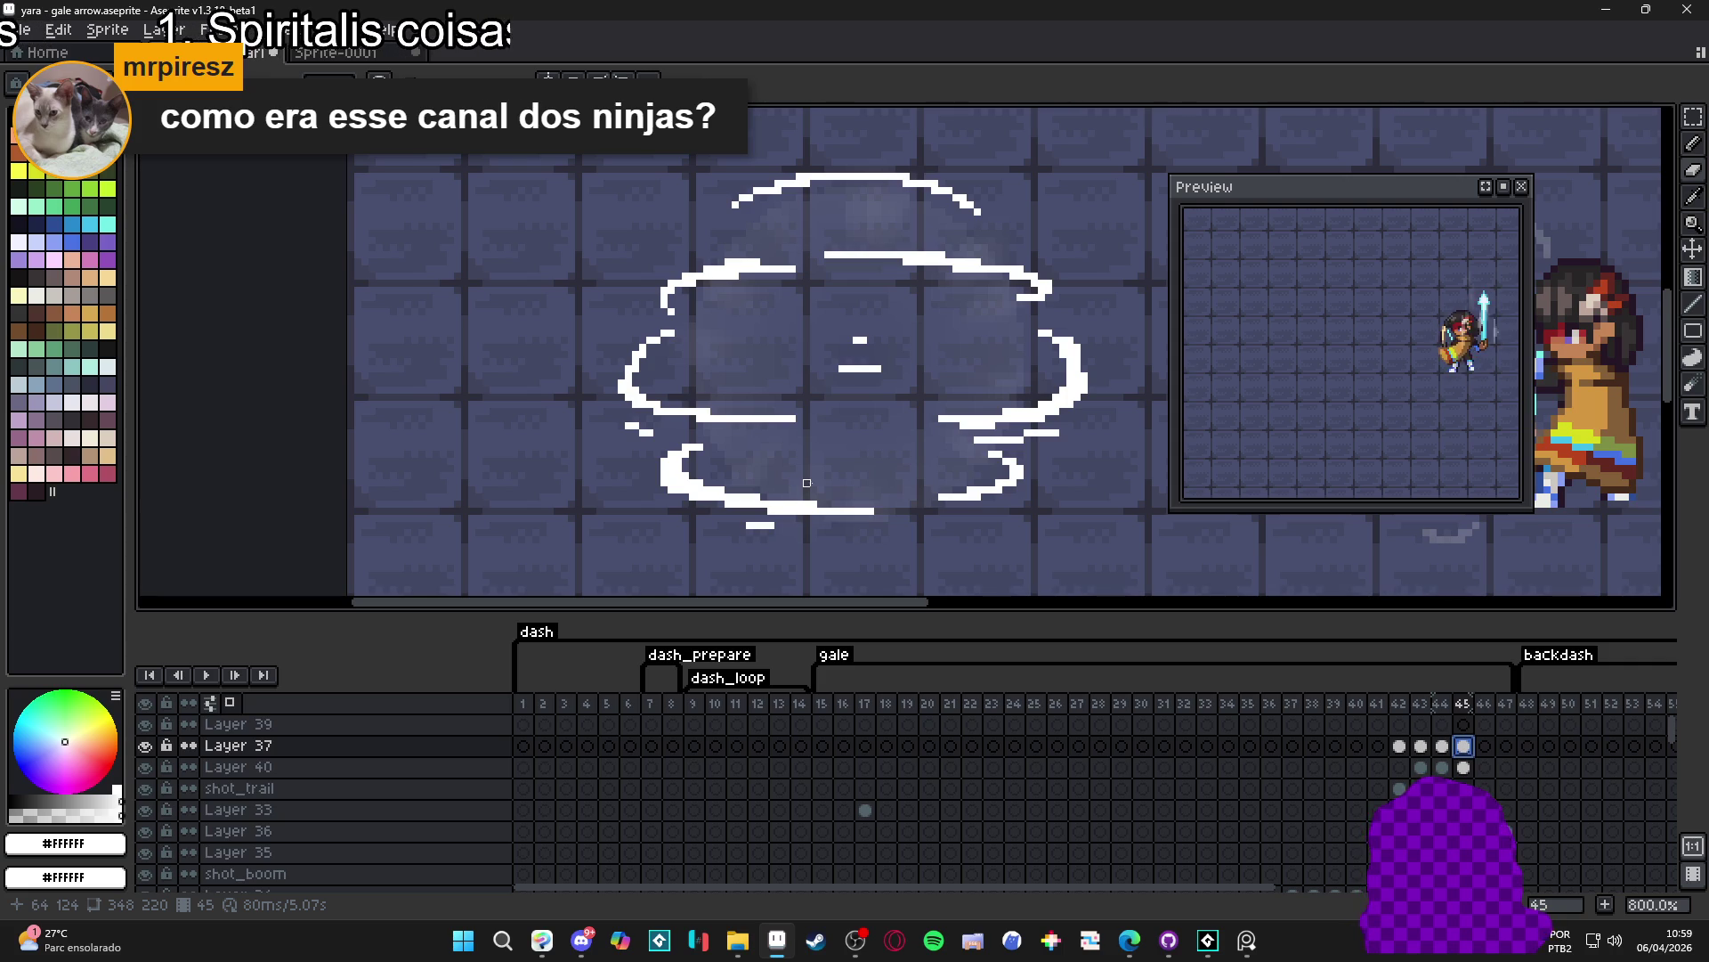
scroll(808, 484, "up", 2)
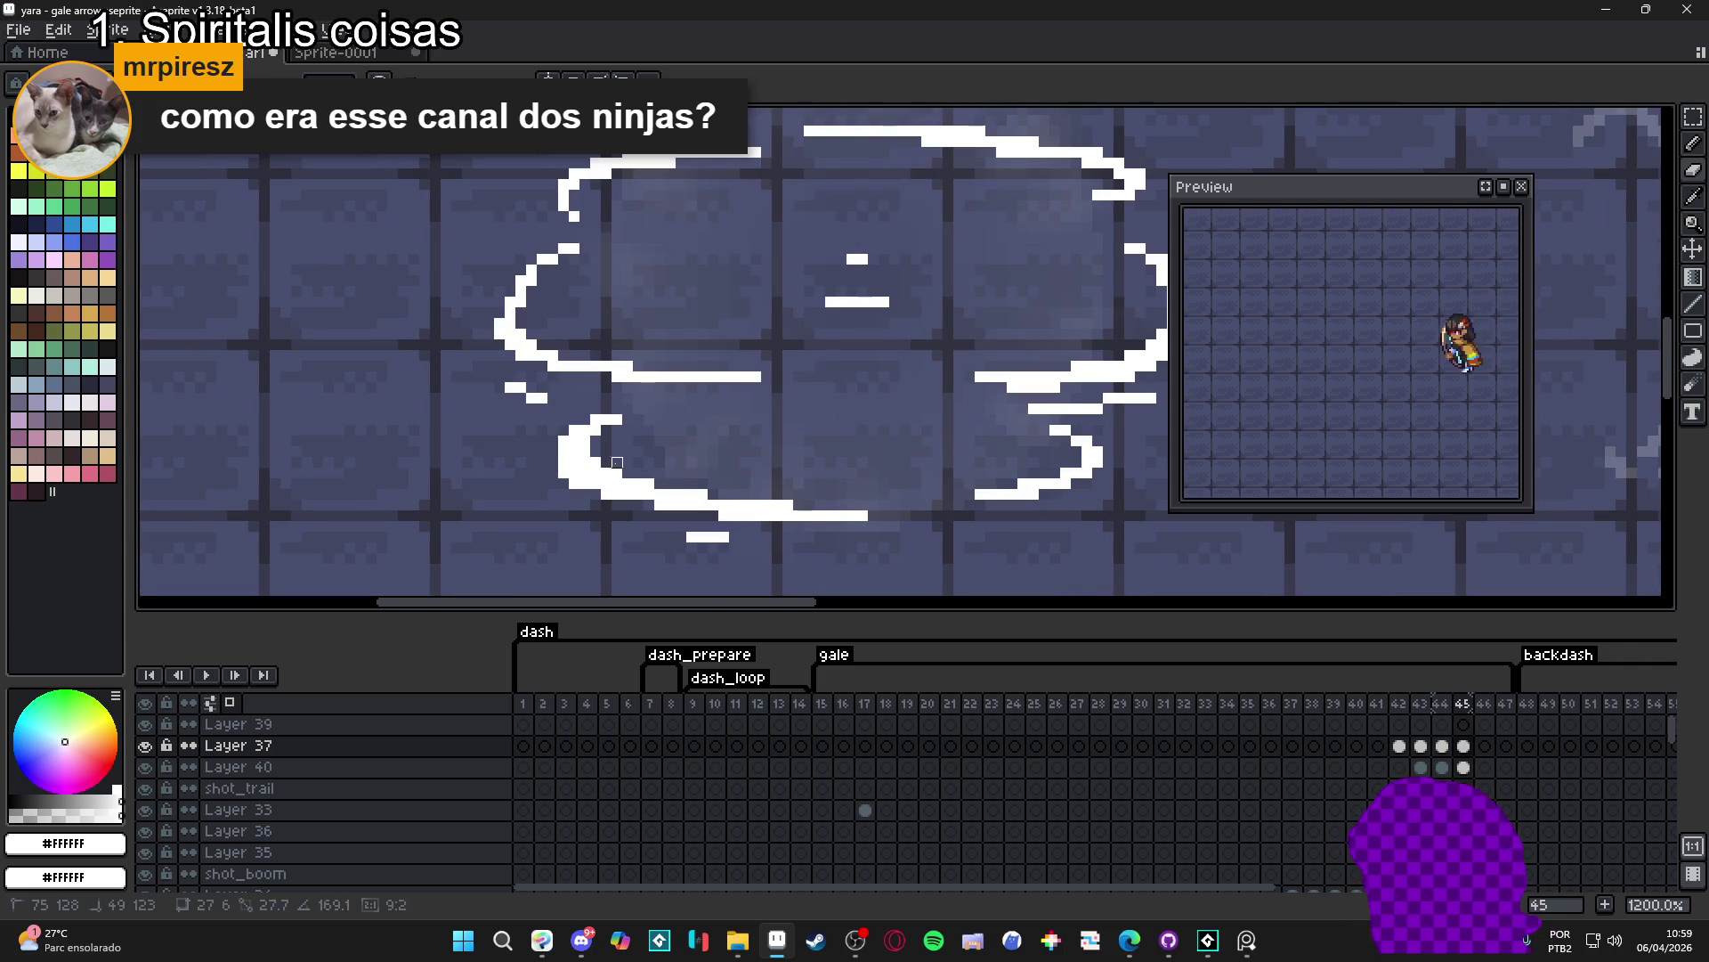
- Draw a straight white line along the outline's bottom edge and check it against frame 44
left_click_drag(596, 463, 584, 462)
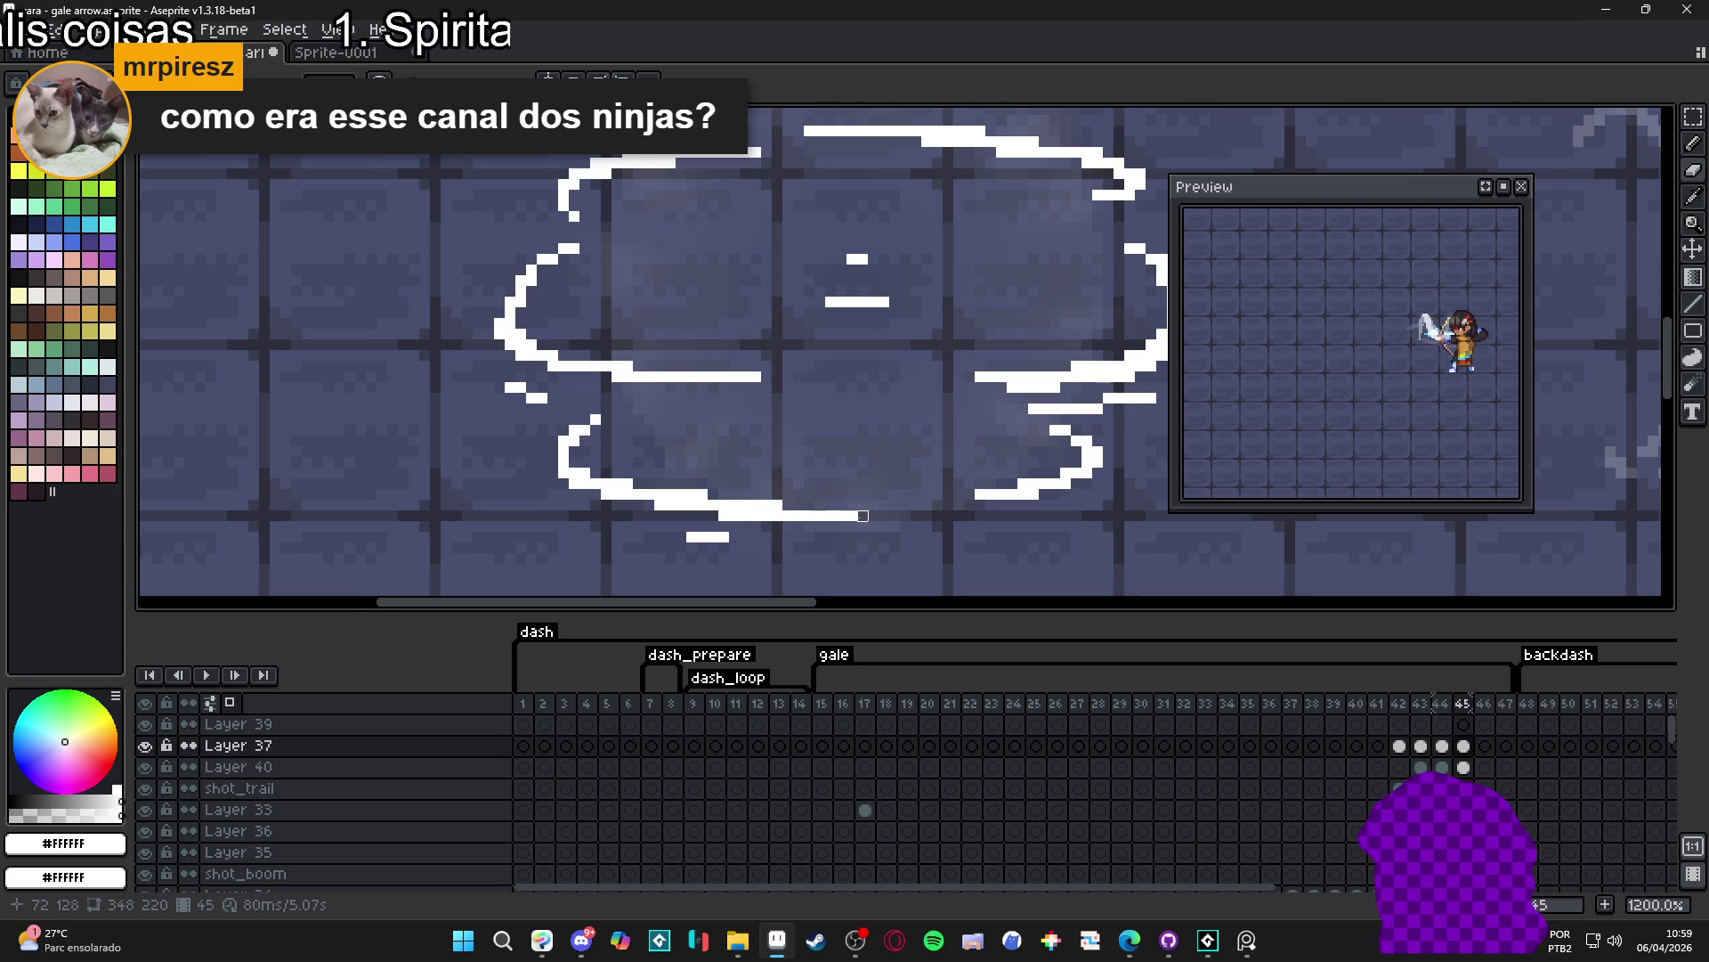
scroll(873, 454, "down", 3)
left_click(1466, 750)
key("Left")
key("Right")
- Look at the empty frame 46, then flip between frames 44 and 45 to compare their outlines
left_click(1483, 747)
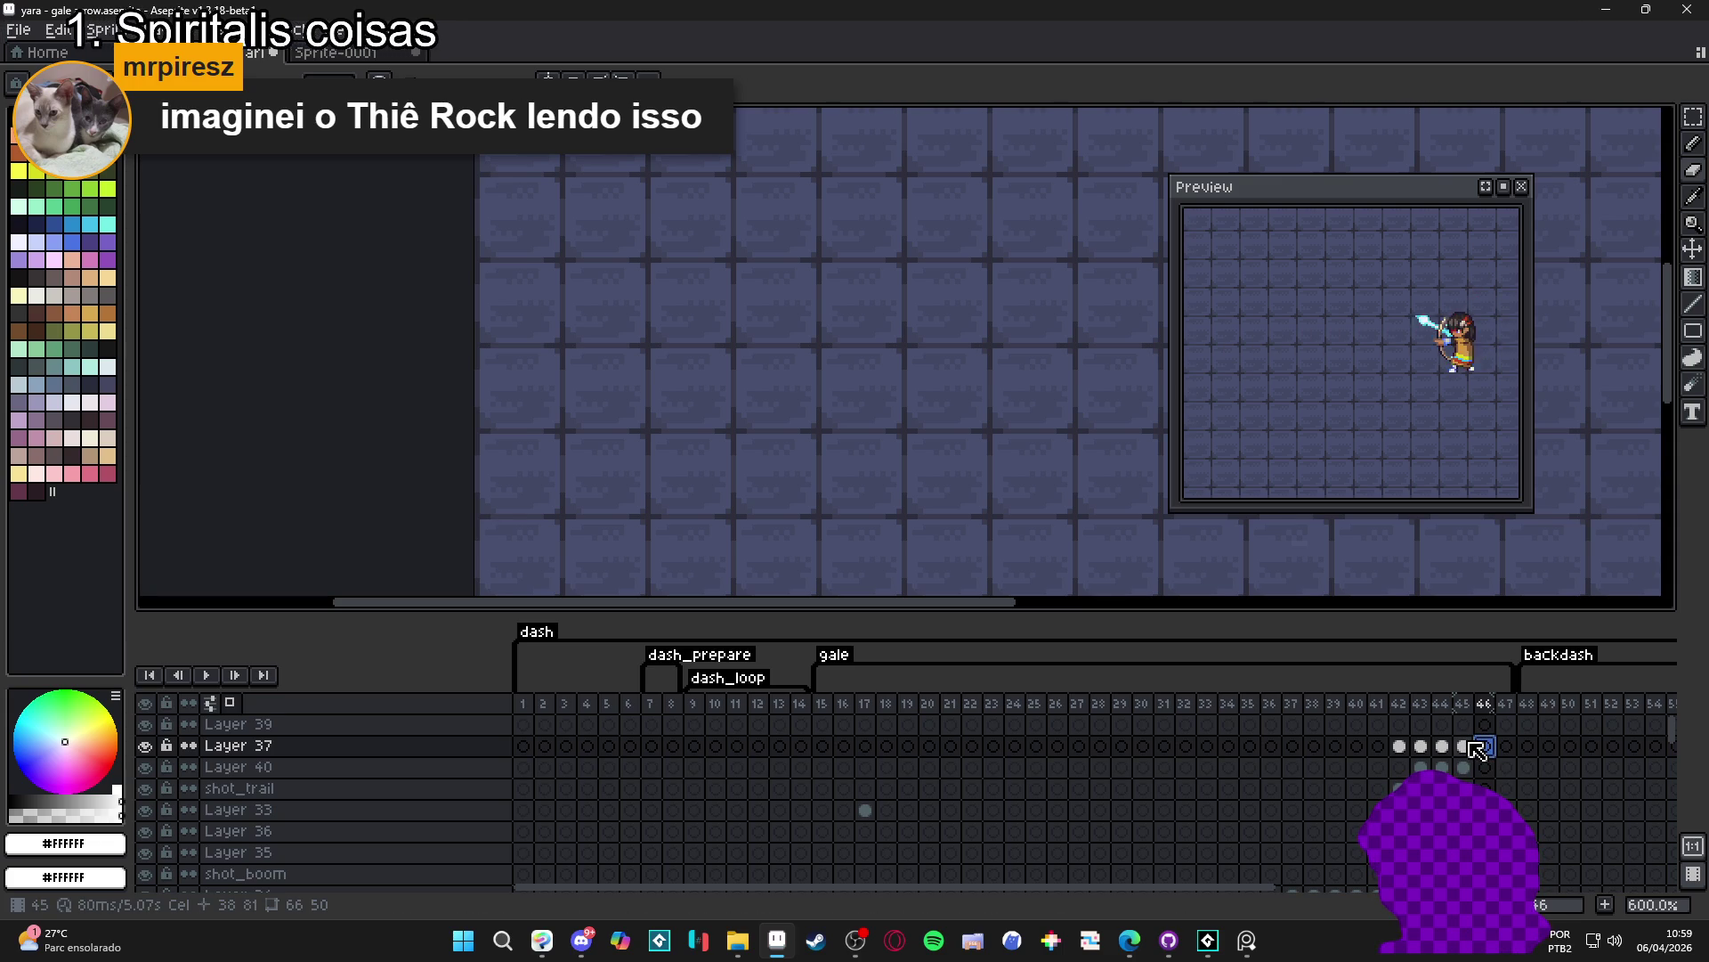
left_click(1462, 749)
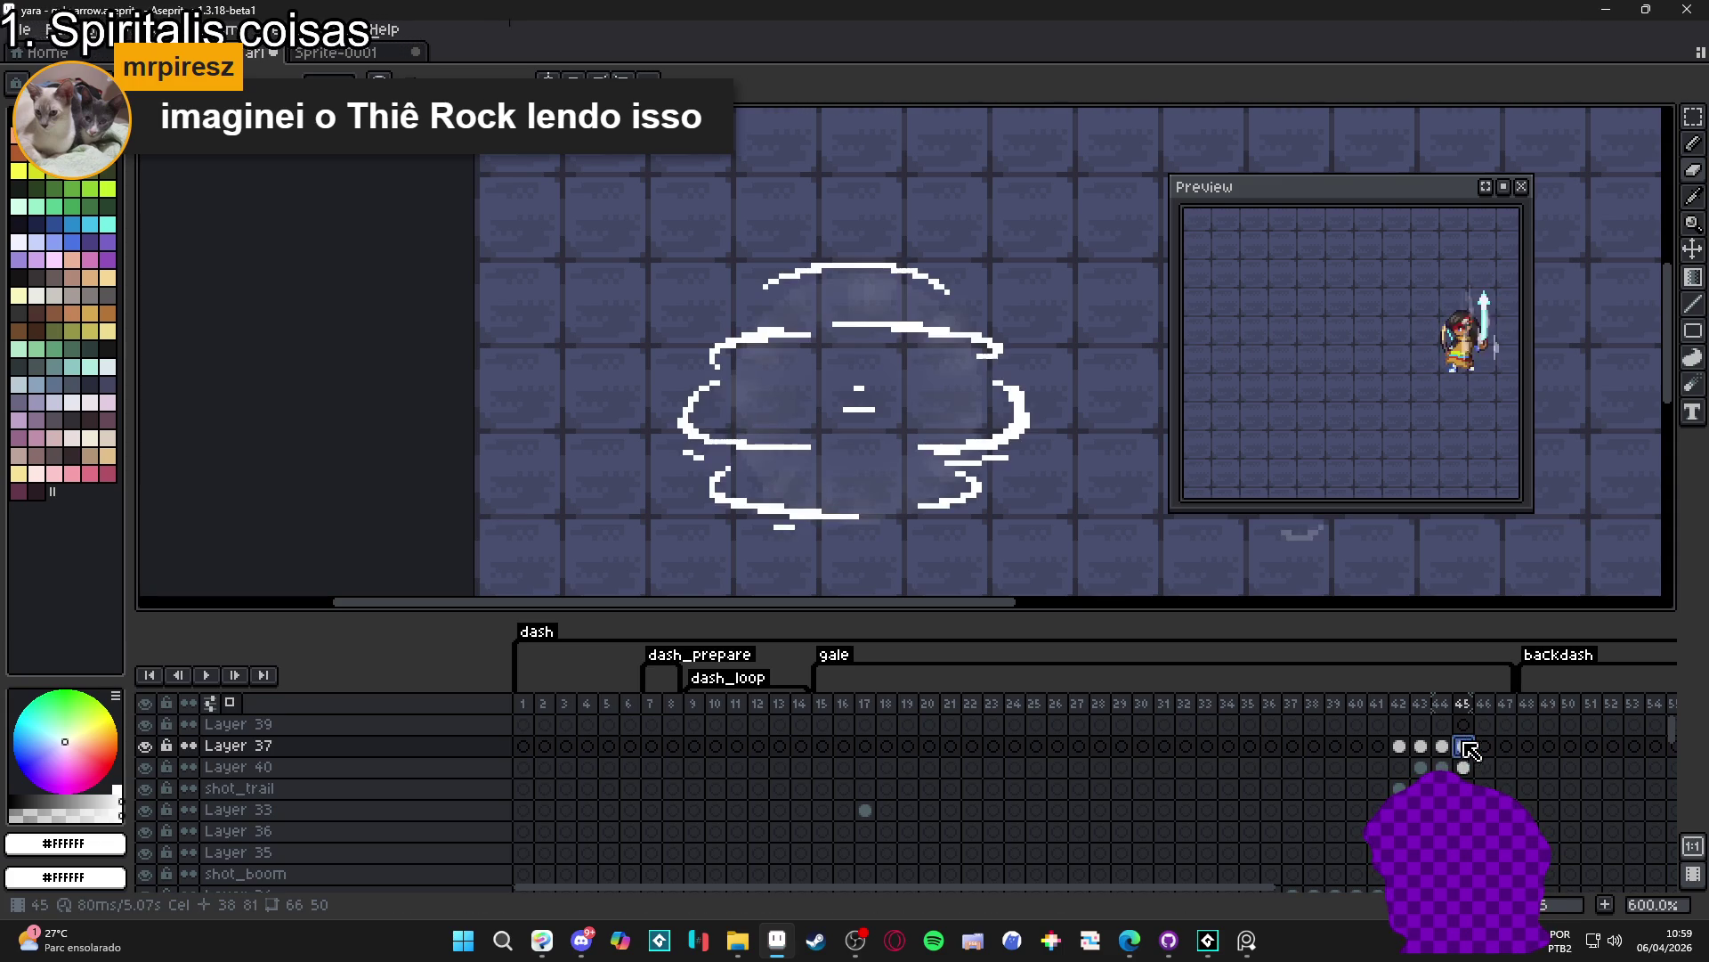
left_click(1463, 749)
key("Left")
left_click(1463, 749)
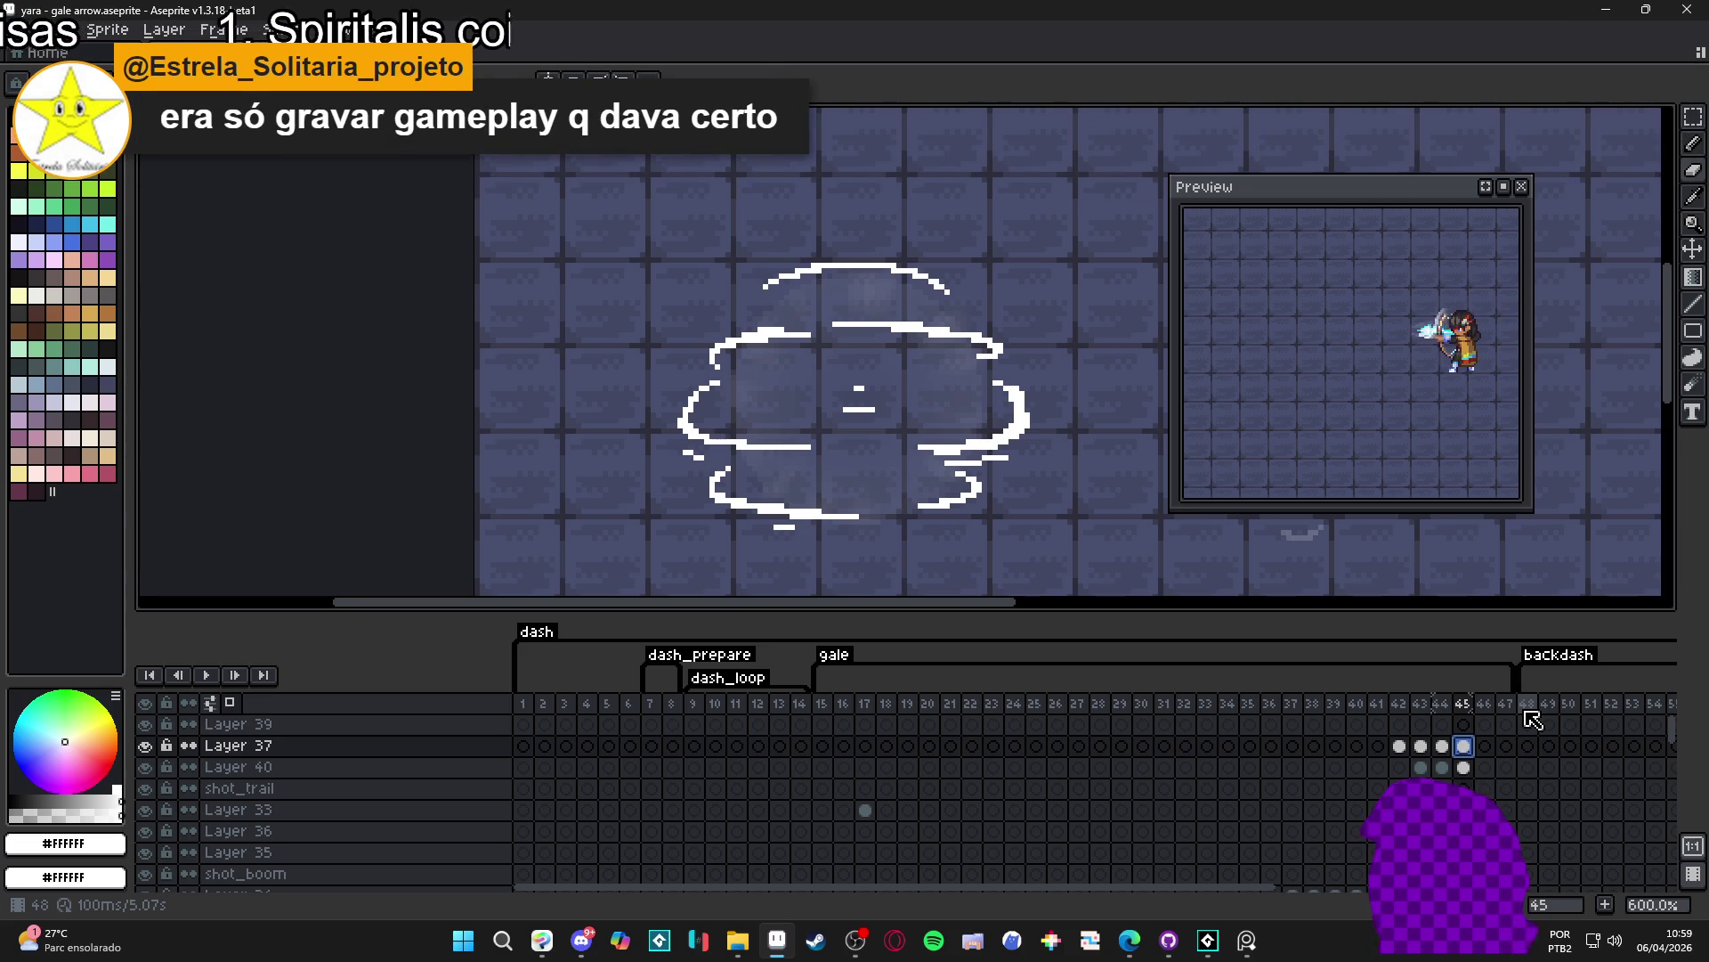
left_click(1442, 750)
left_click(1462, 748)
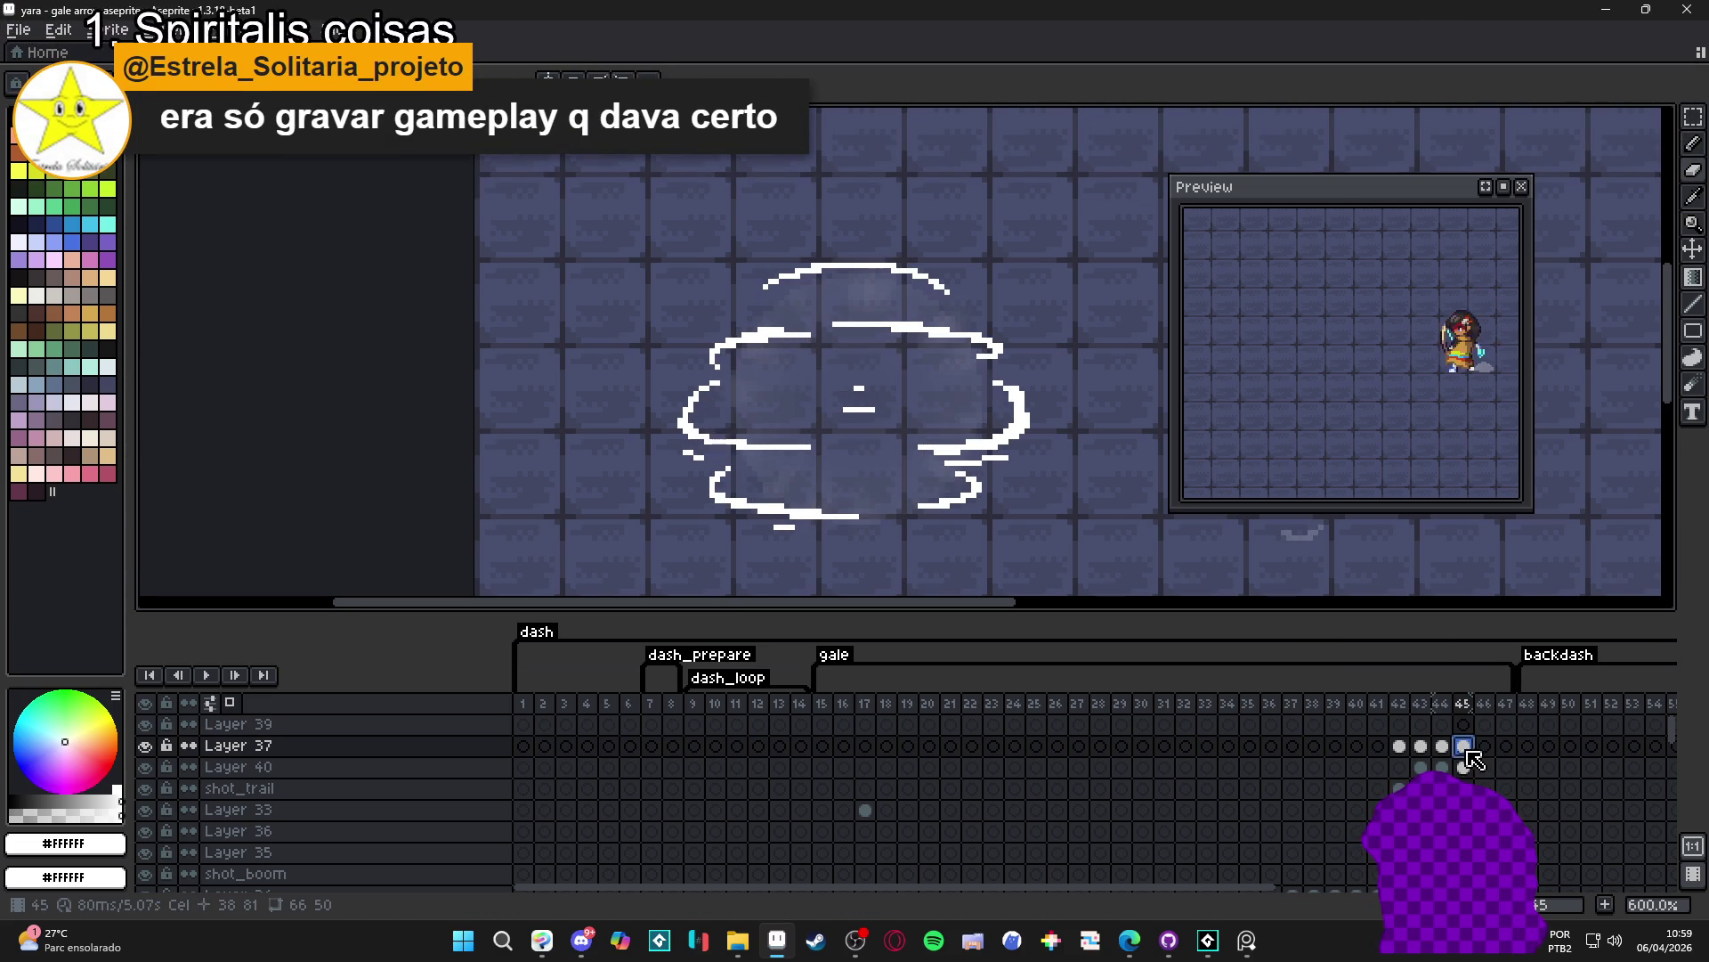
- Select and copy all of frame 45's white wind outline, then move to frame 46
left_click(1441, 748)
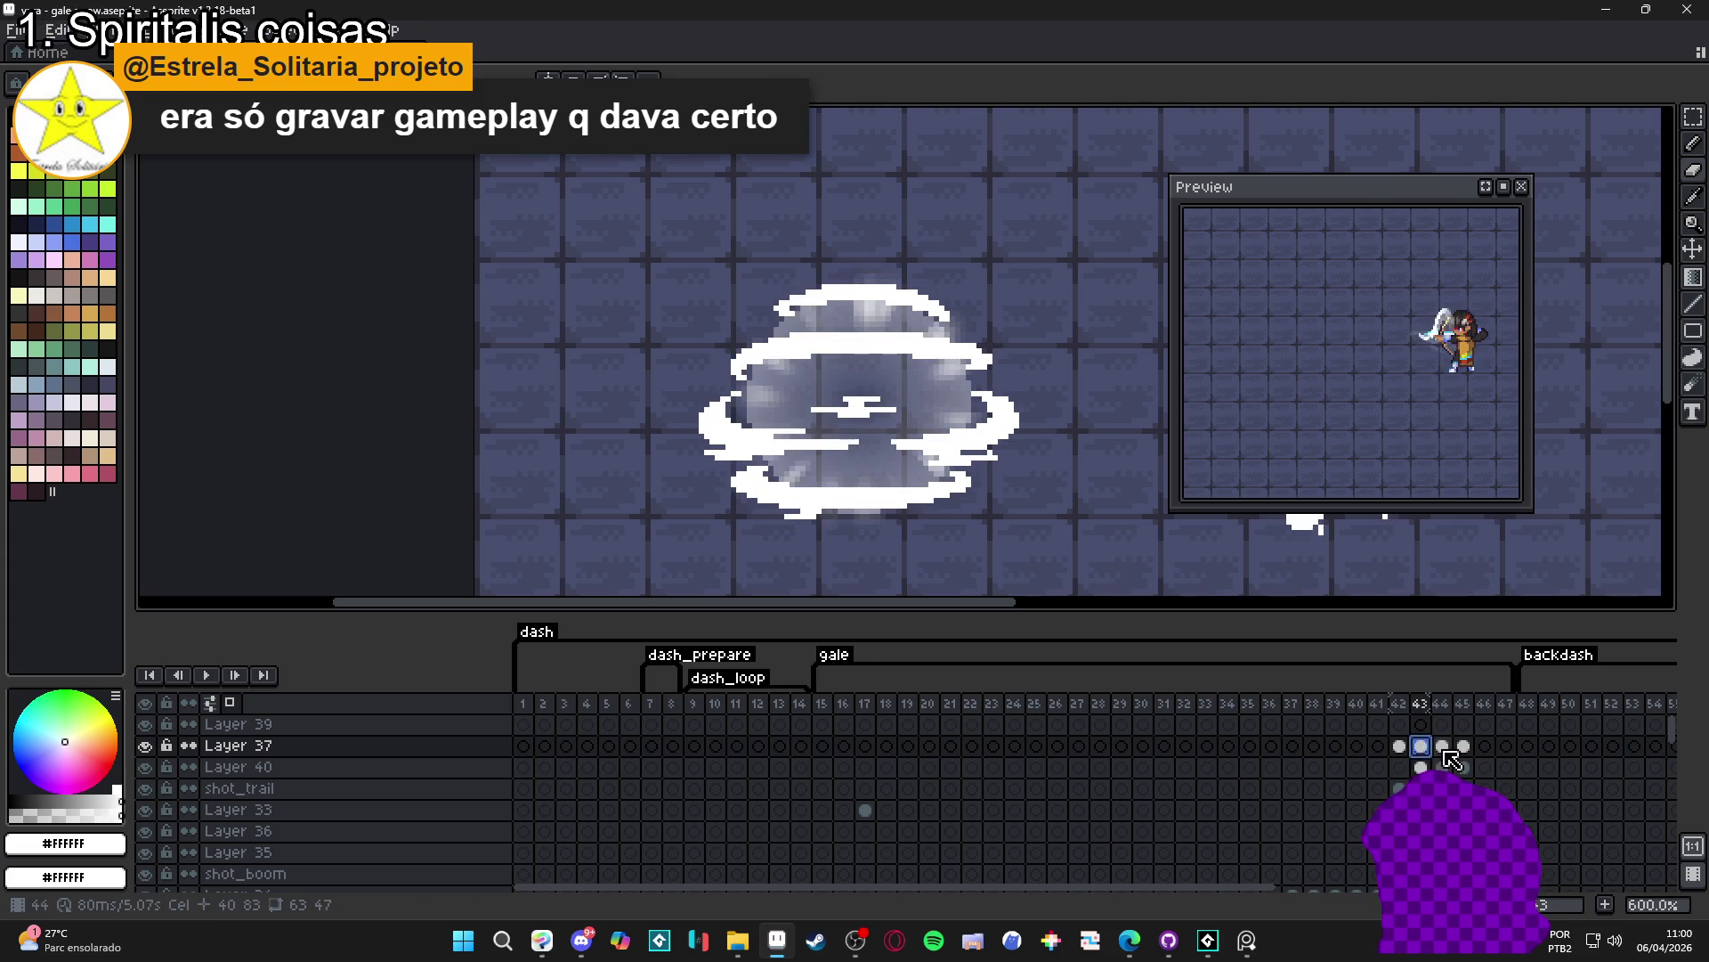
left_click(1445, 748)
left_click(1442, 748)
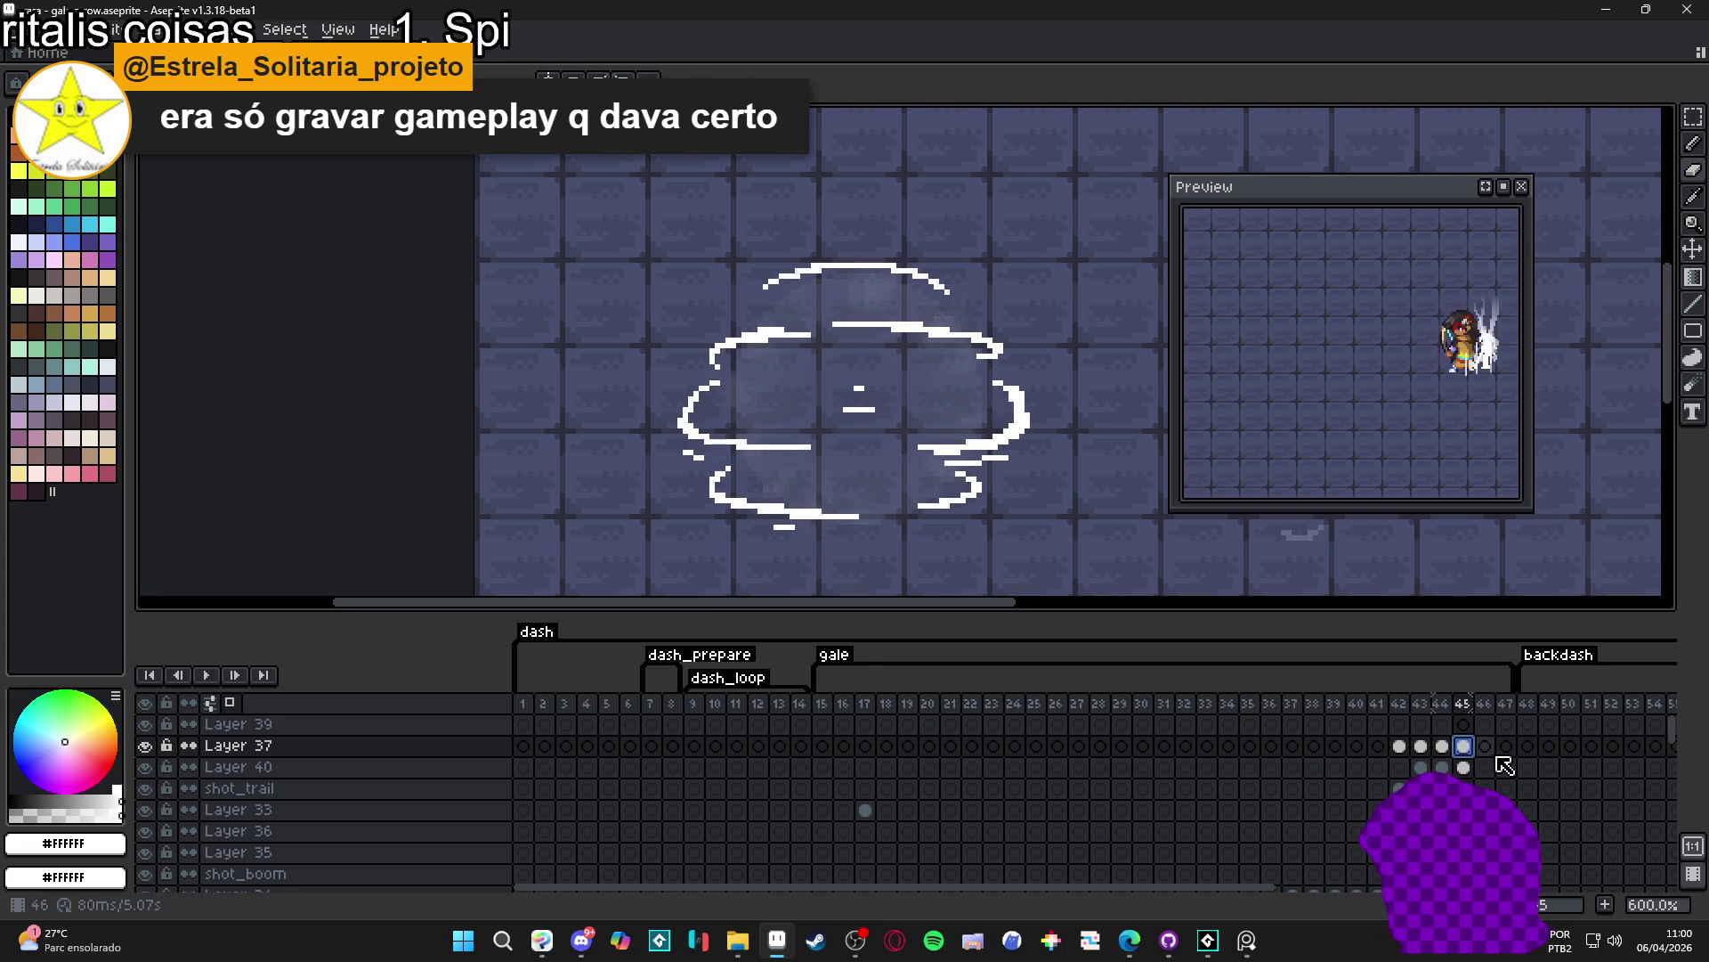
key("Right")
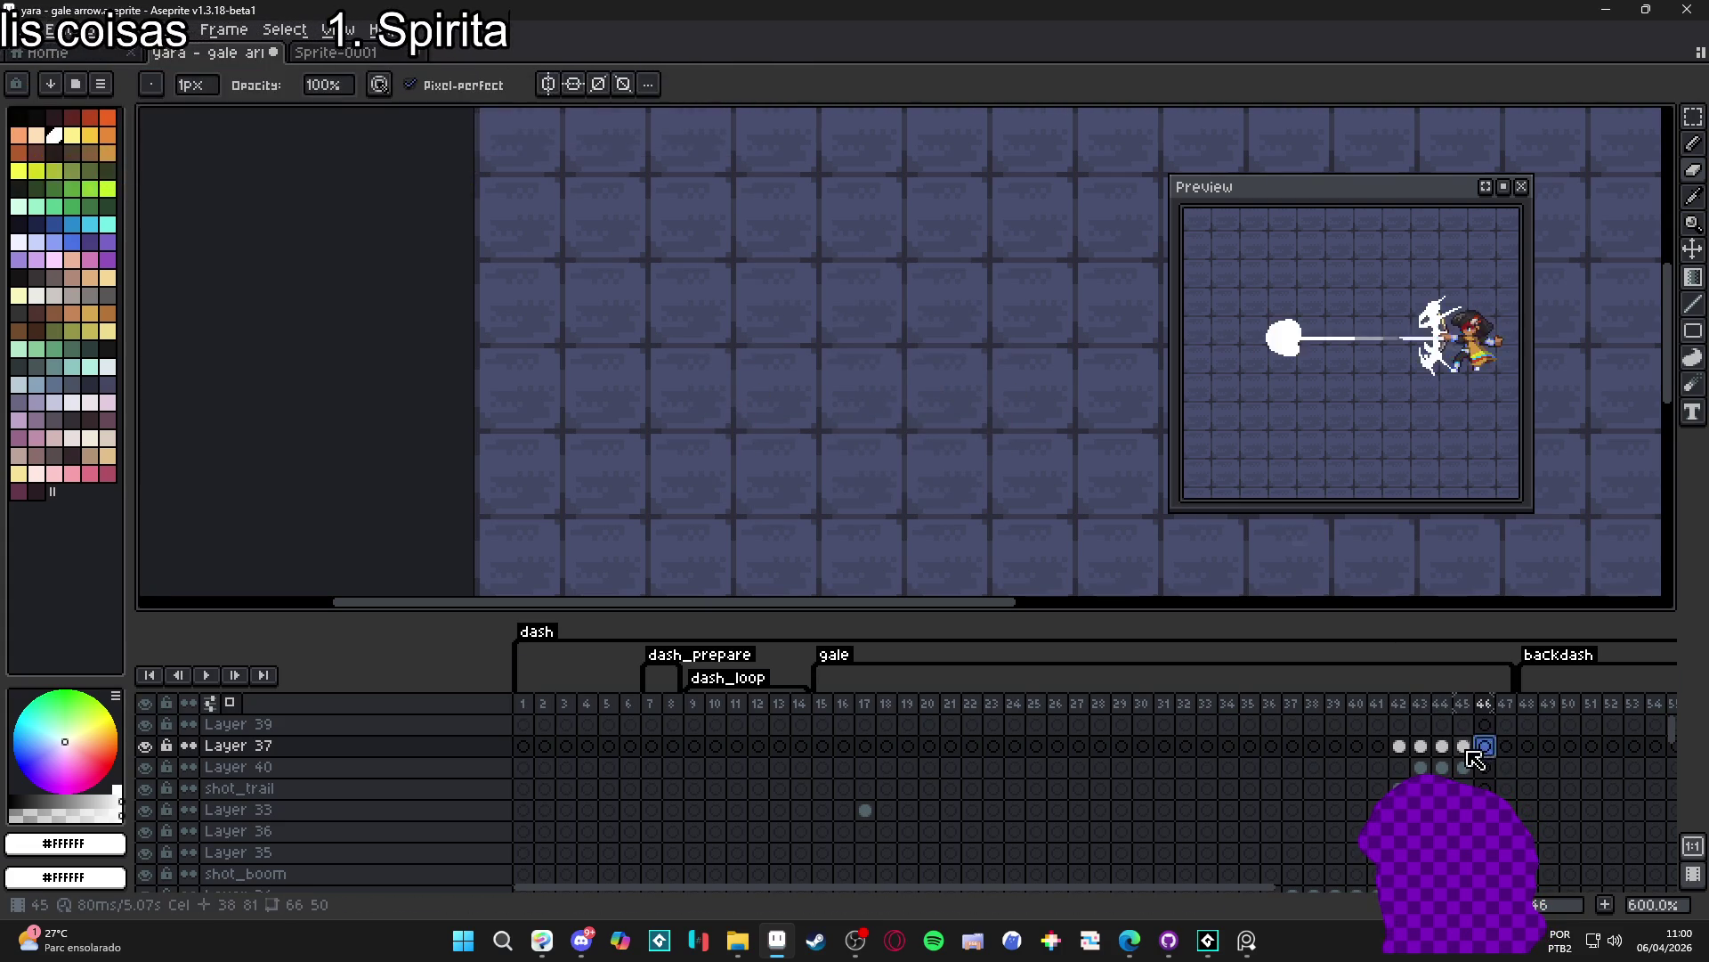
key("Left")
key("Right")
- Paste the outline into frame 46 and erase the right part of its inner short dashes
key("ctrl+v")
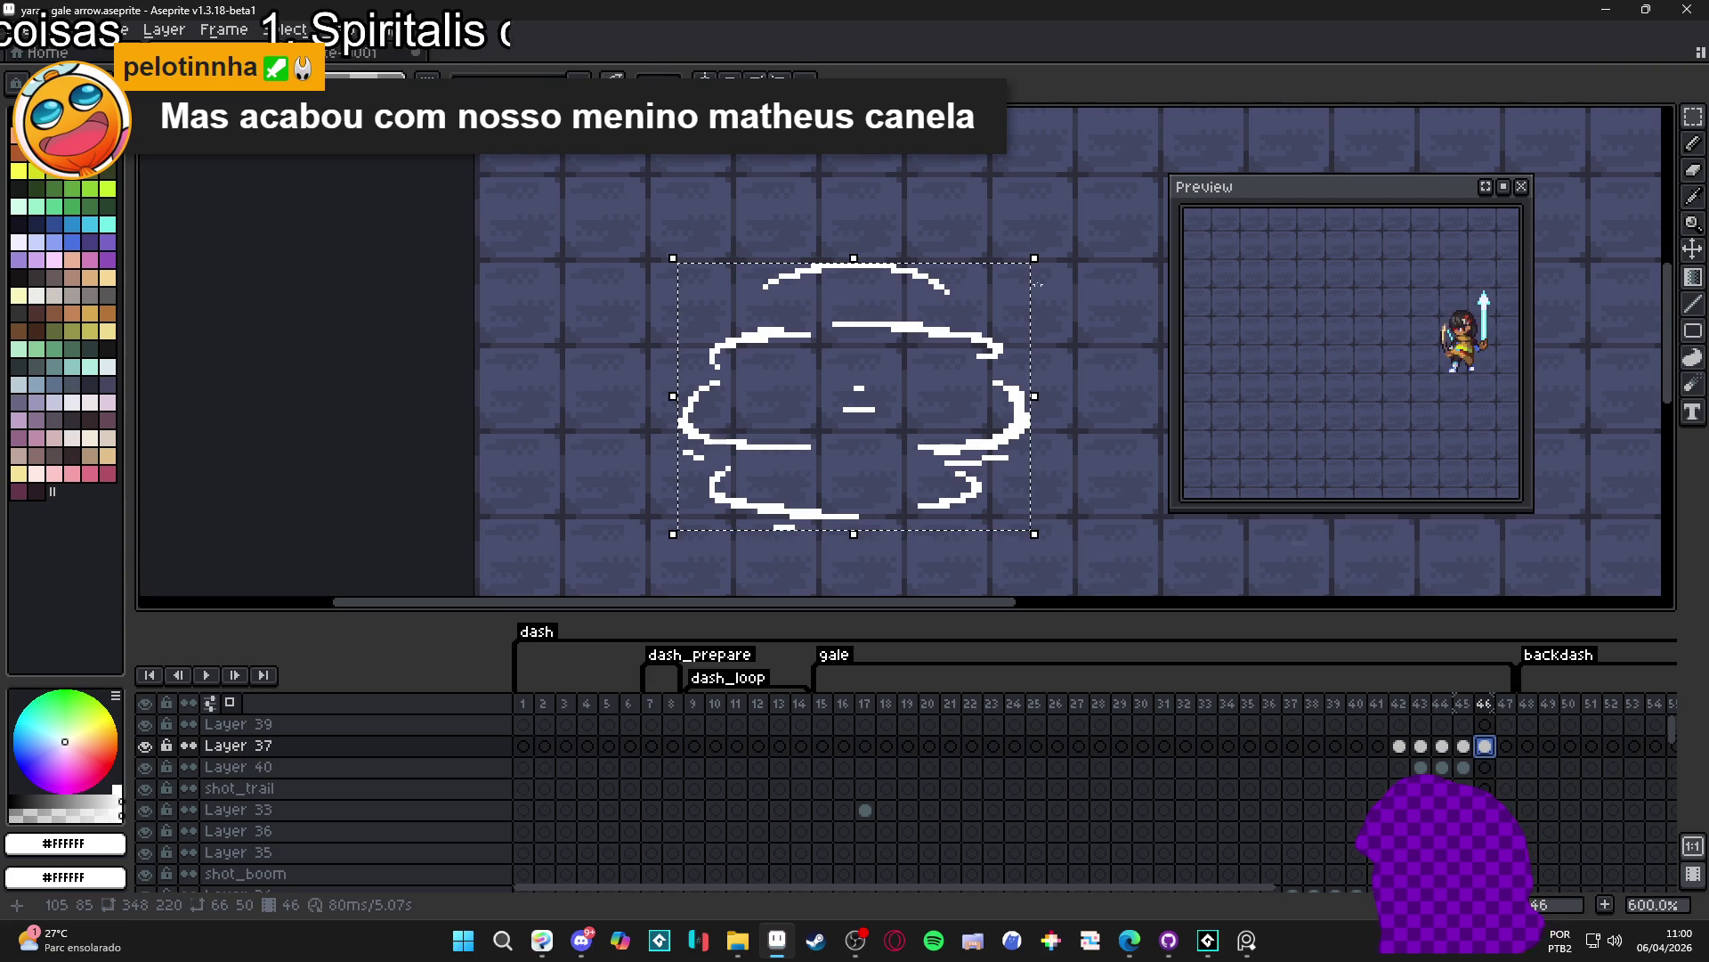
key("Return")
scroll(861, 389, "up", 3)
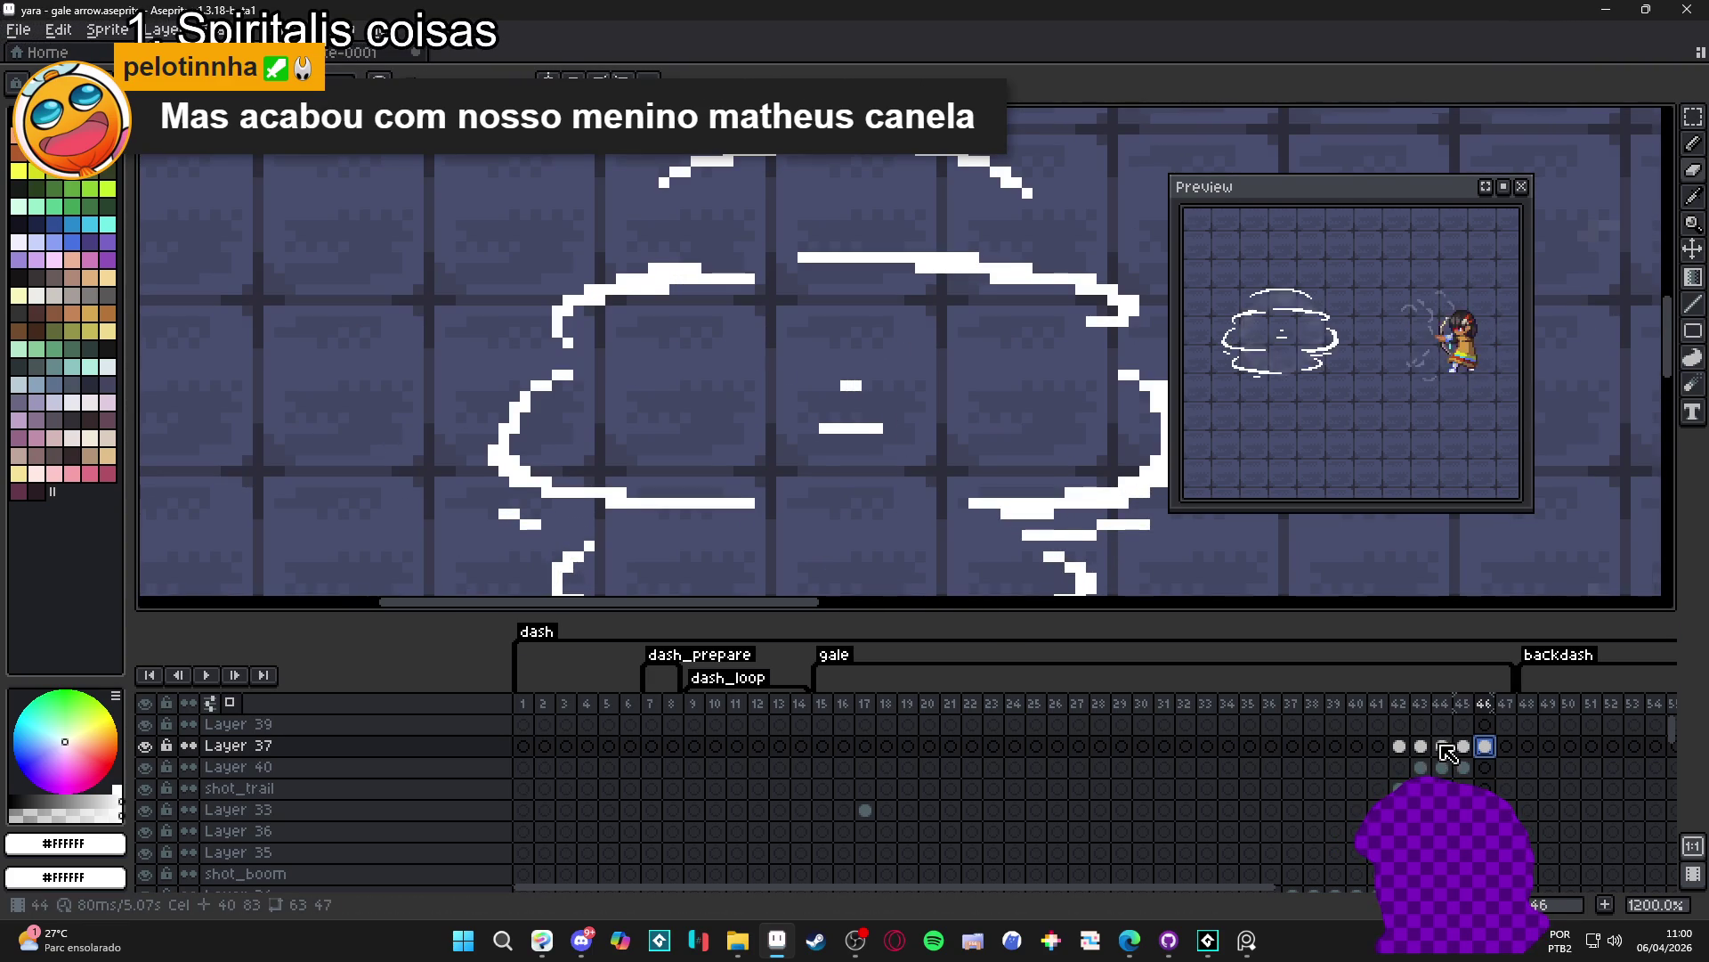
key("Left")
key("Left")
left_click(1463, 745)
key("e")
mouse_move(883, 428)
left_mouse_down()
mouse_move(850, 428)
mouse_move(846, 387)
mouse_move(910, 396)
left_mouse_up()
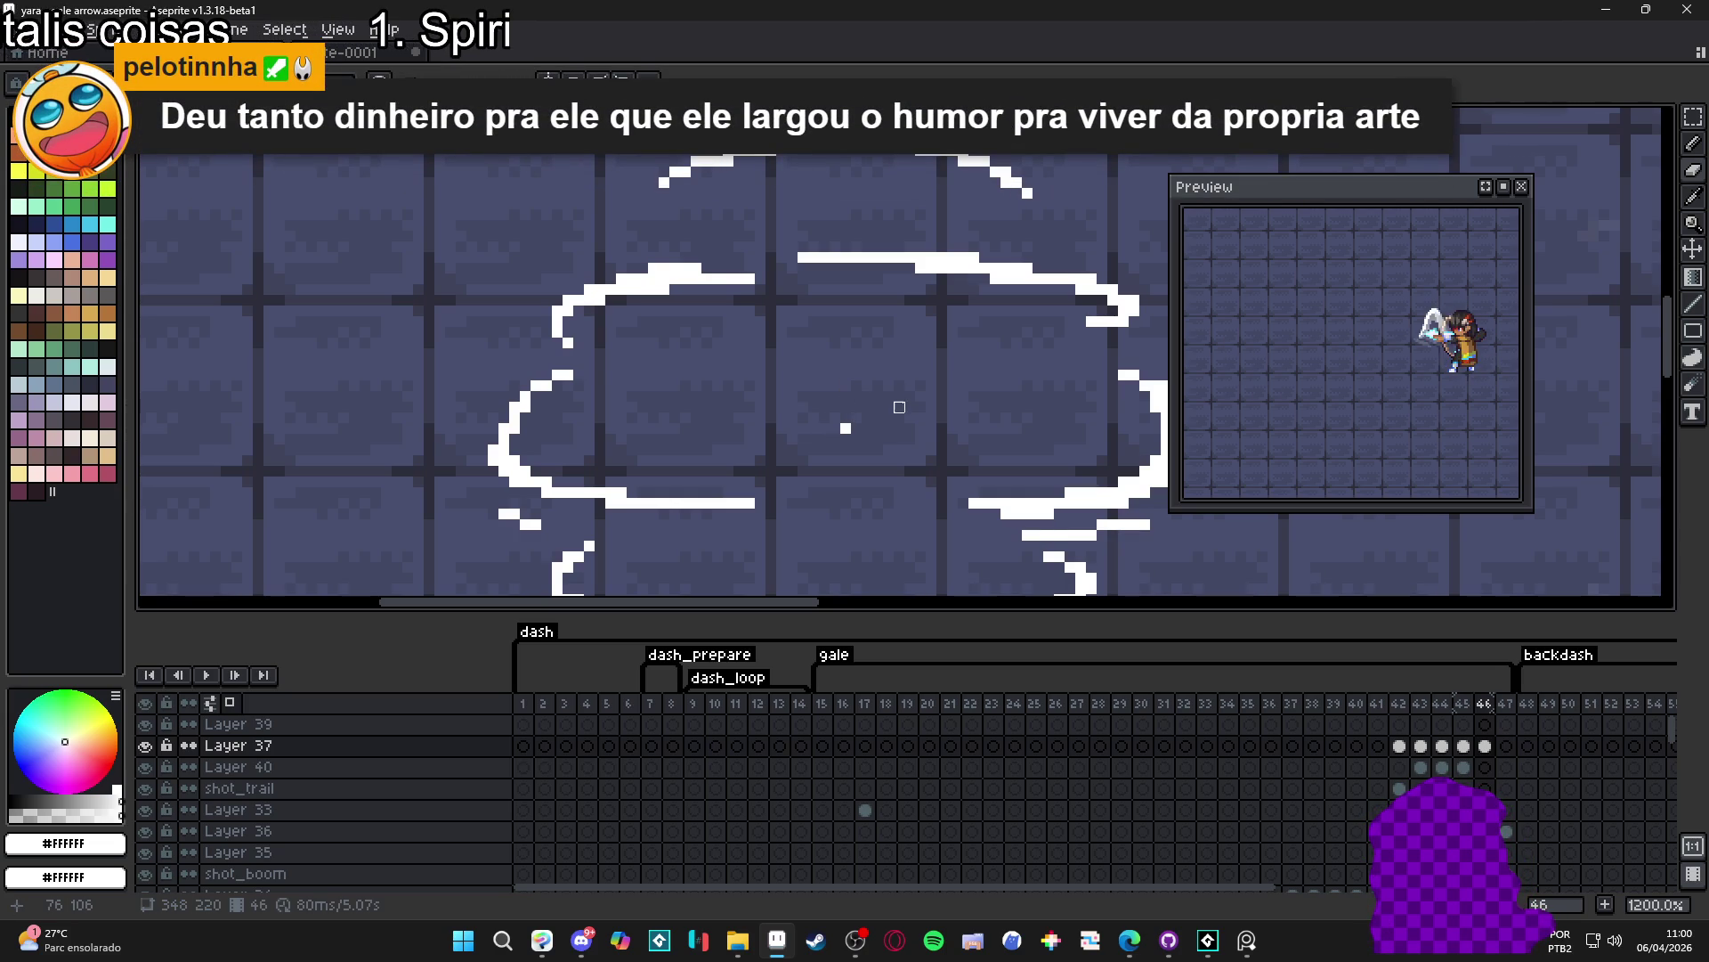
scroll(888, 435, "up", 1)
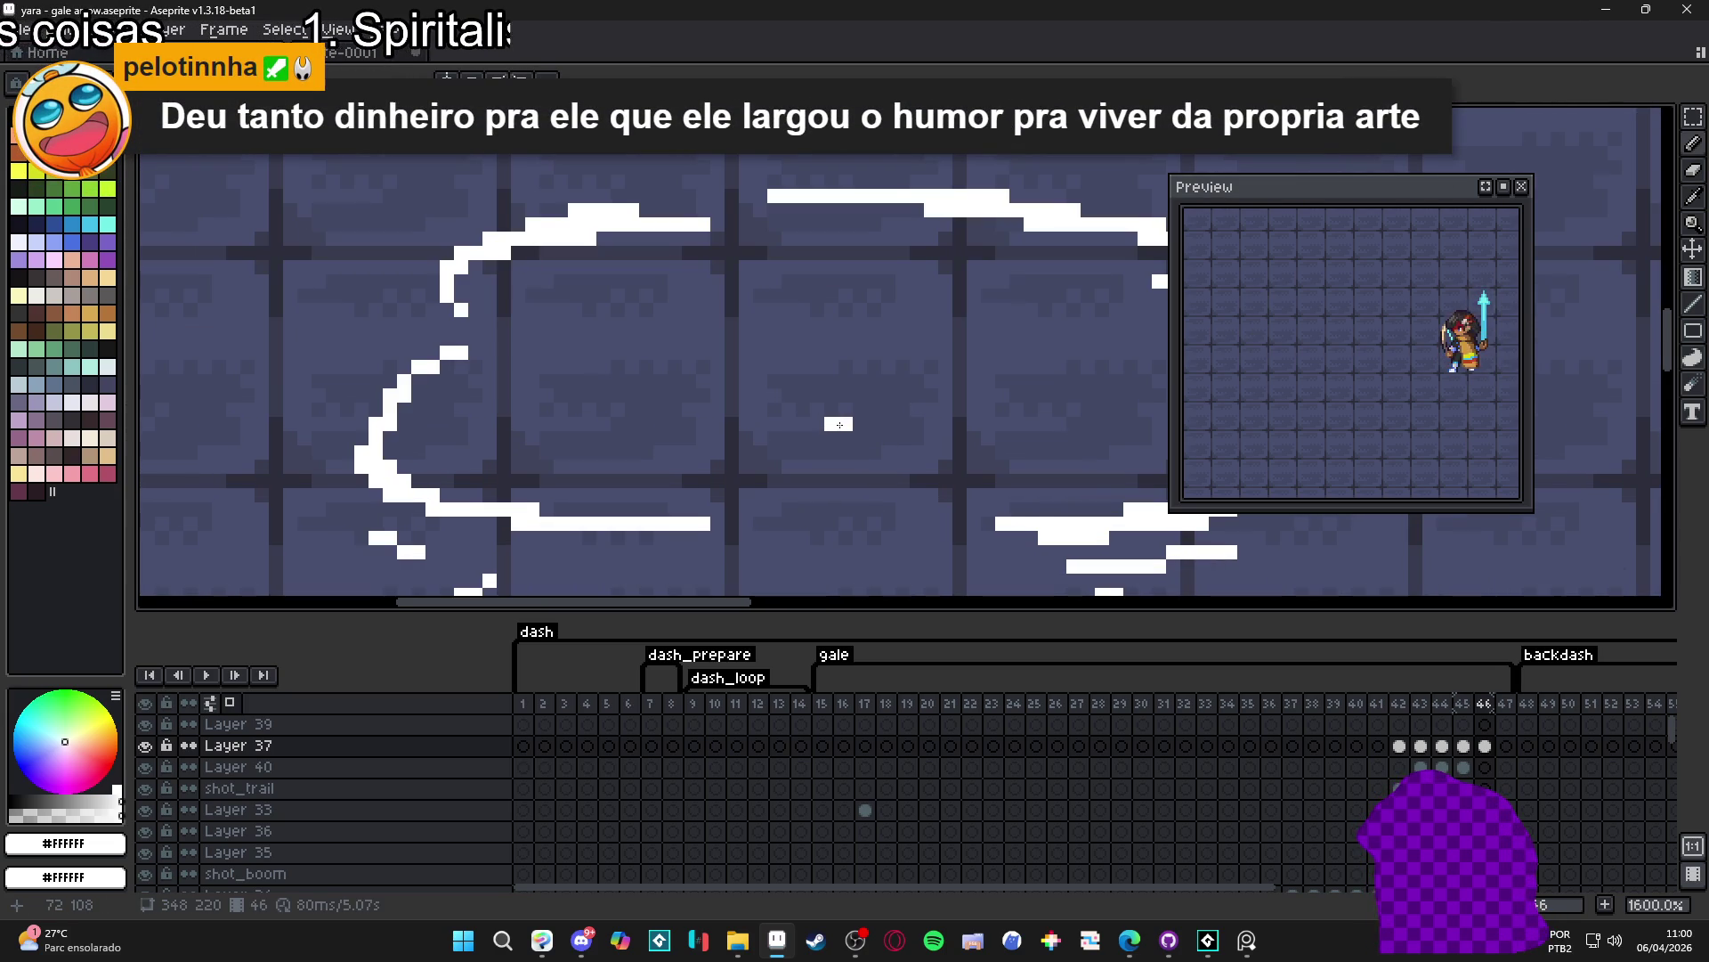
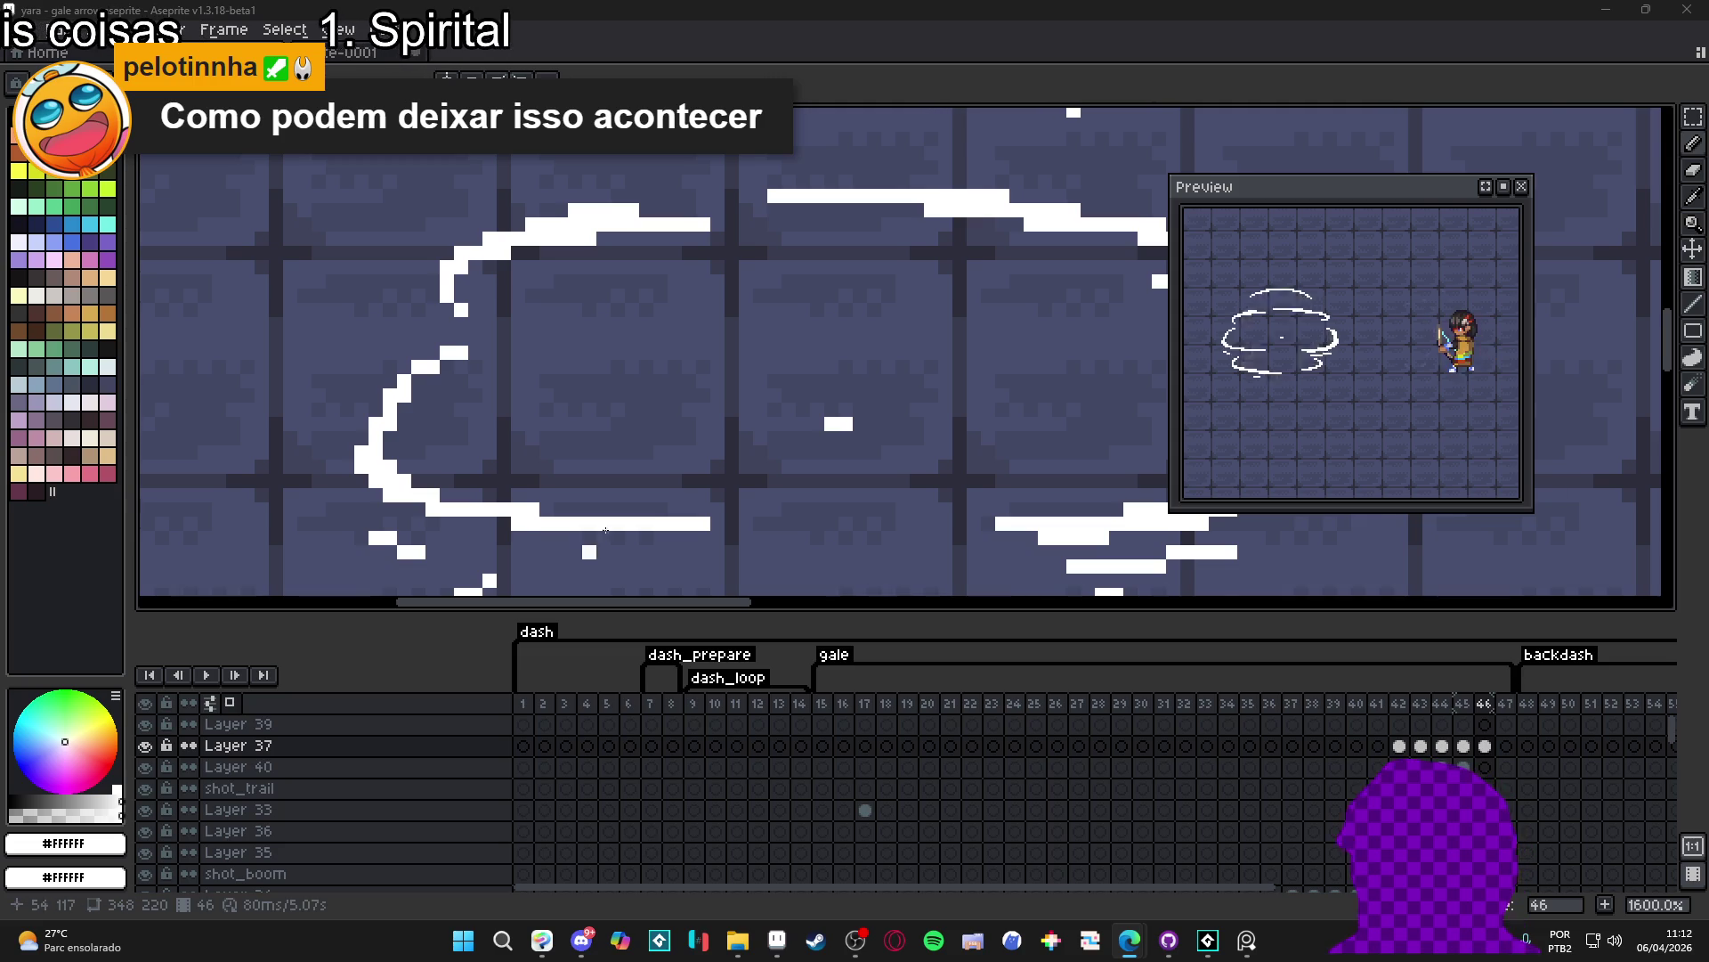
scroll(677, 436, "down", 5)
scroll(676, 437, "up", 1)
- Flip through frames 44–46, then select the whole gale cloud on frame 46 with a rectangular marquee
left_click(1463, 745)
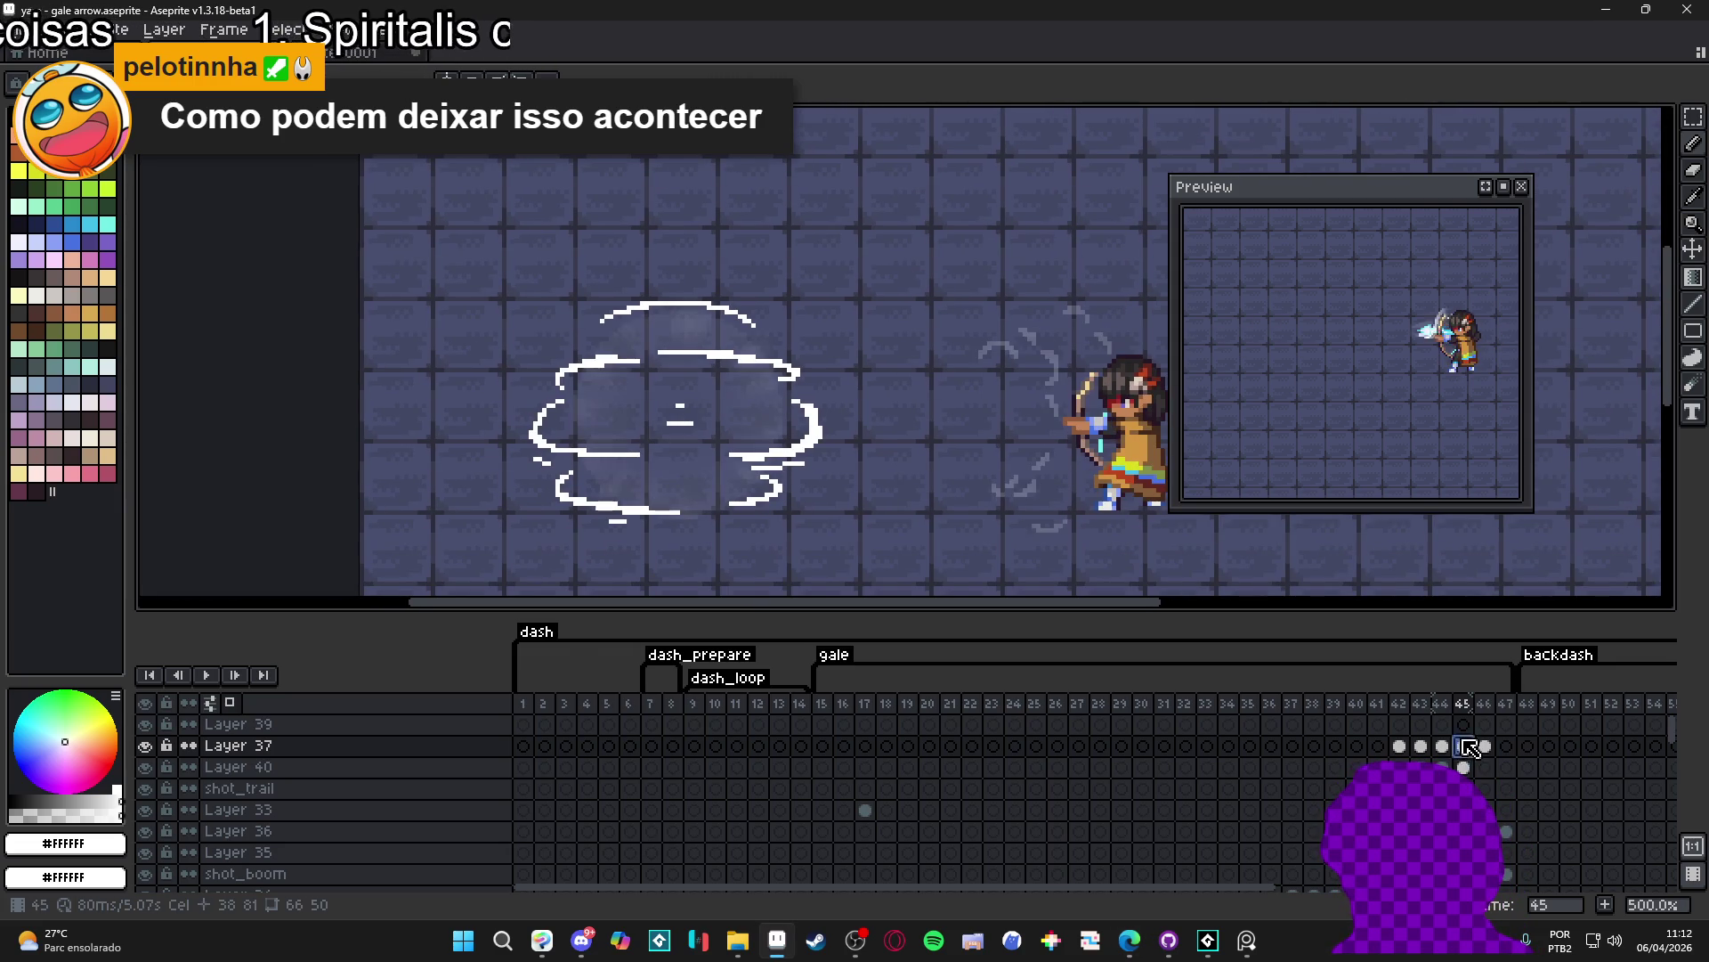
key("Left")
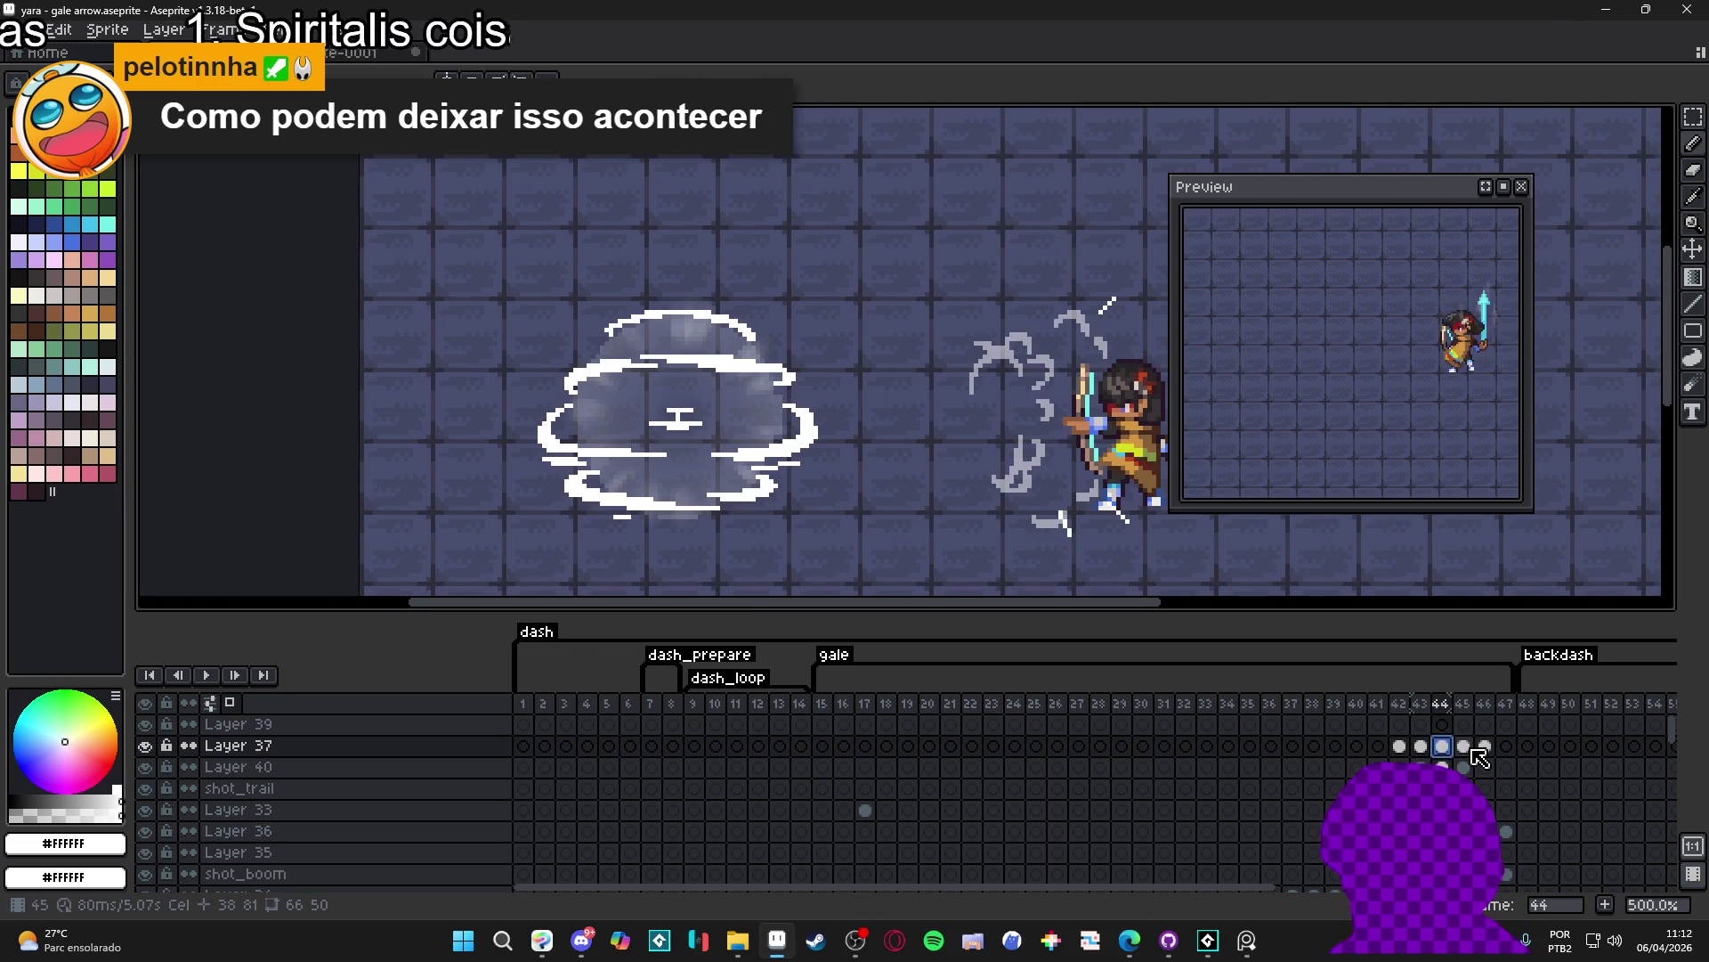
key("Right")
key("Right")
key("m")
left_click_drag(524, 297, 826, 528)
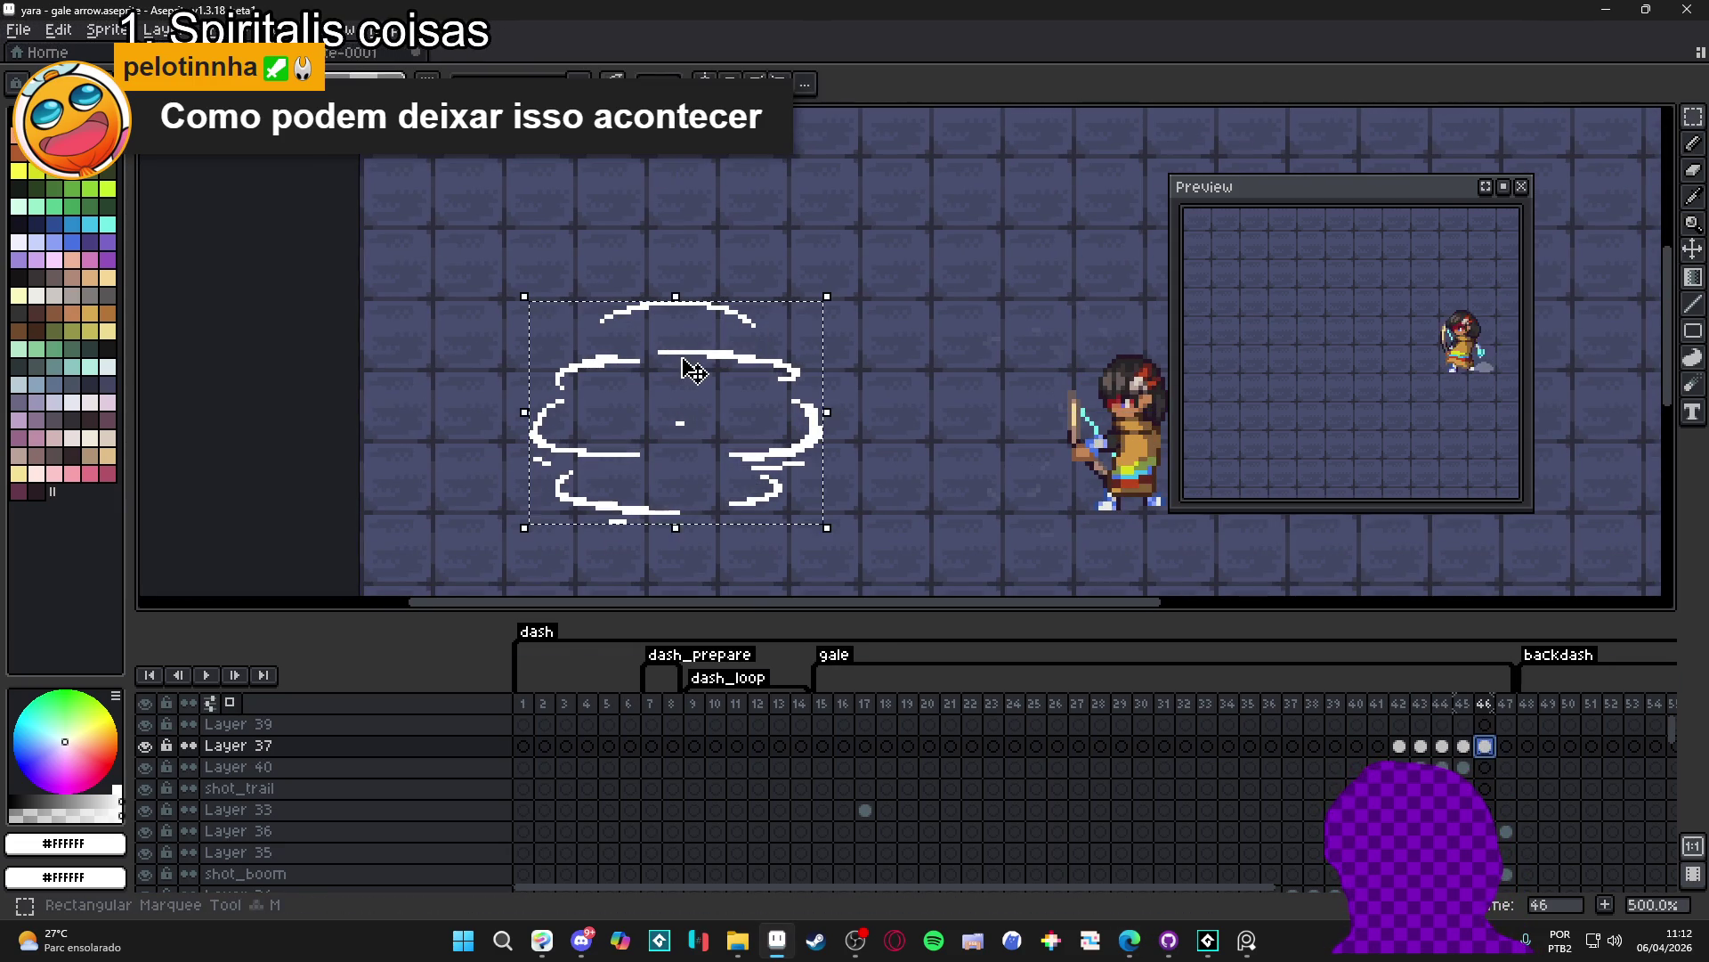
- Nudge the selected cloud one pixel up-left and erase part of its upper-right stroke
left_click(821, 332)
left_click_drag(829, 298, 833, 293)
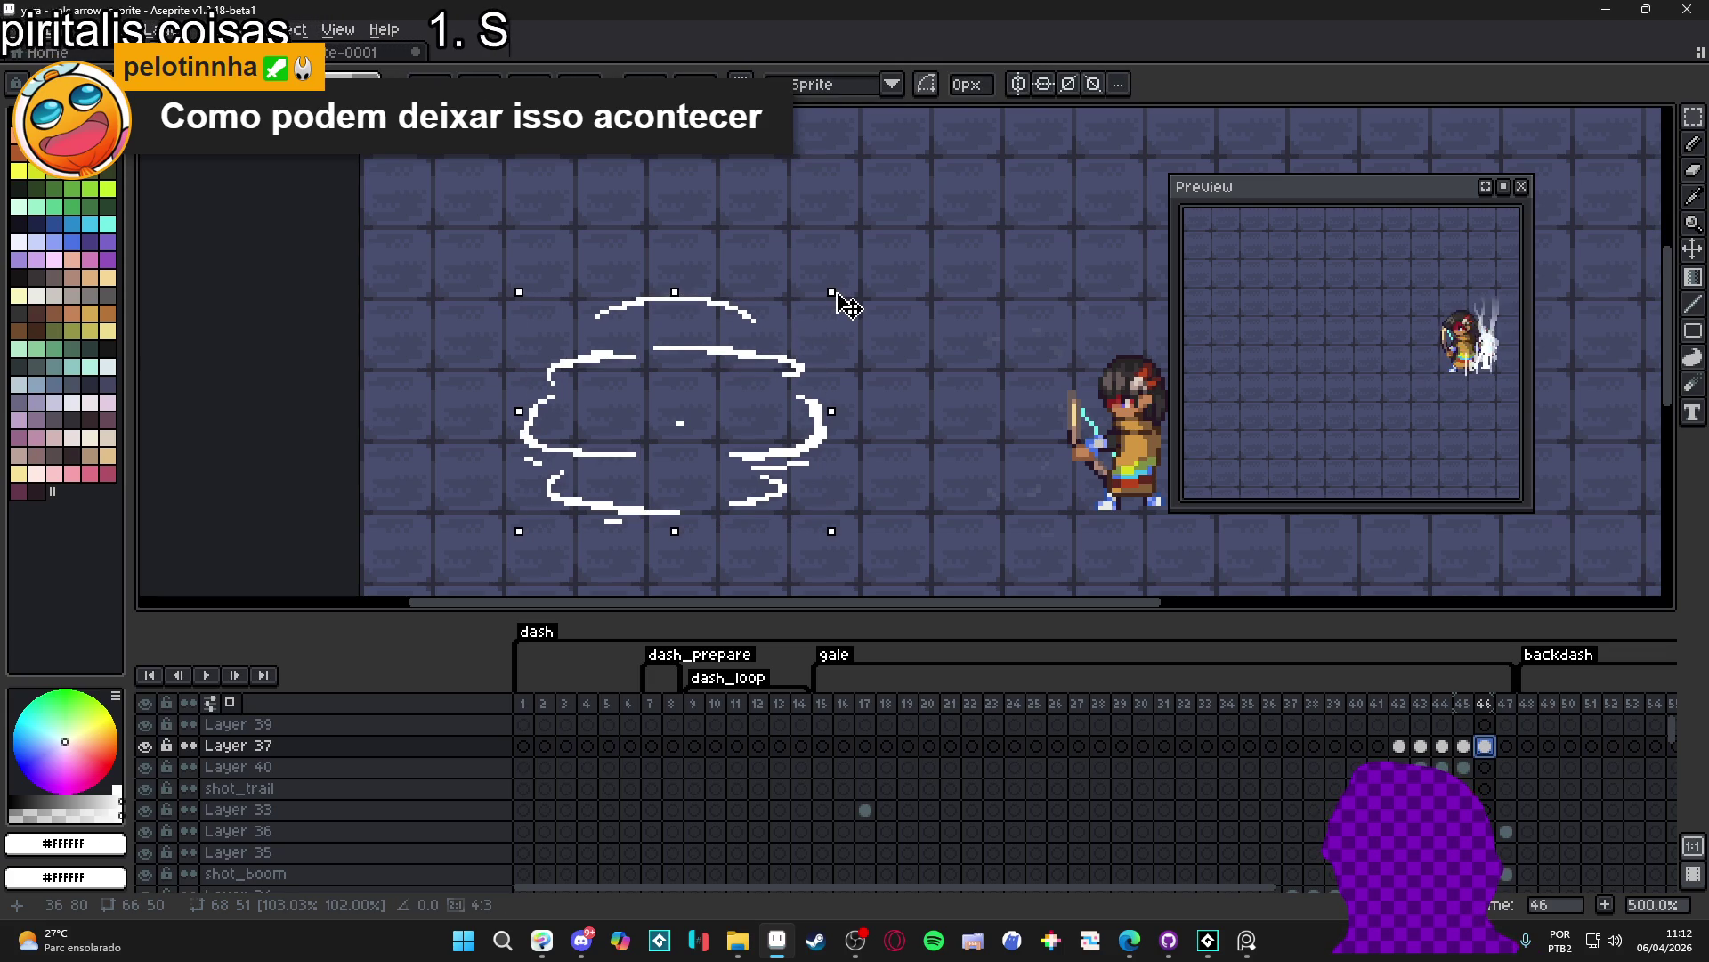
key("b")
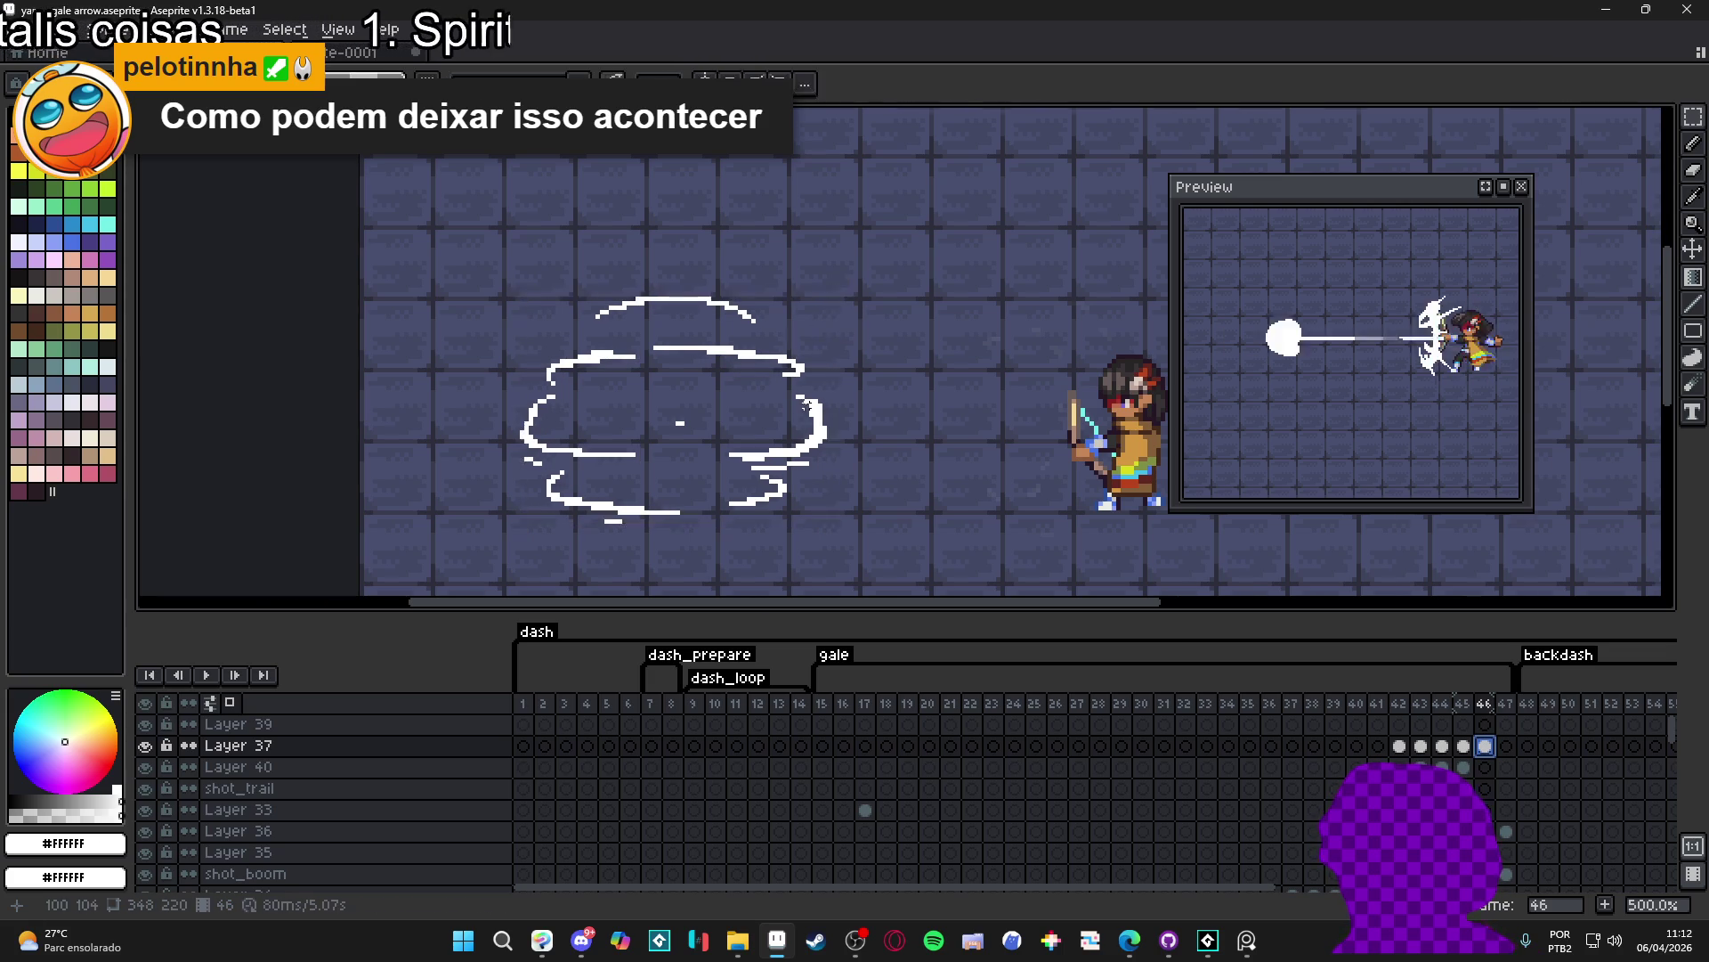
scroll(802, 414, "up", 4)
scroll(780, 412, "down", 3)
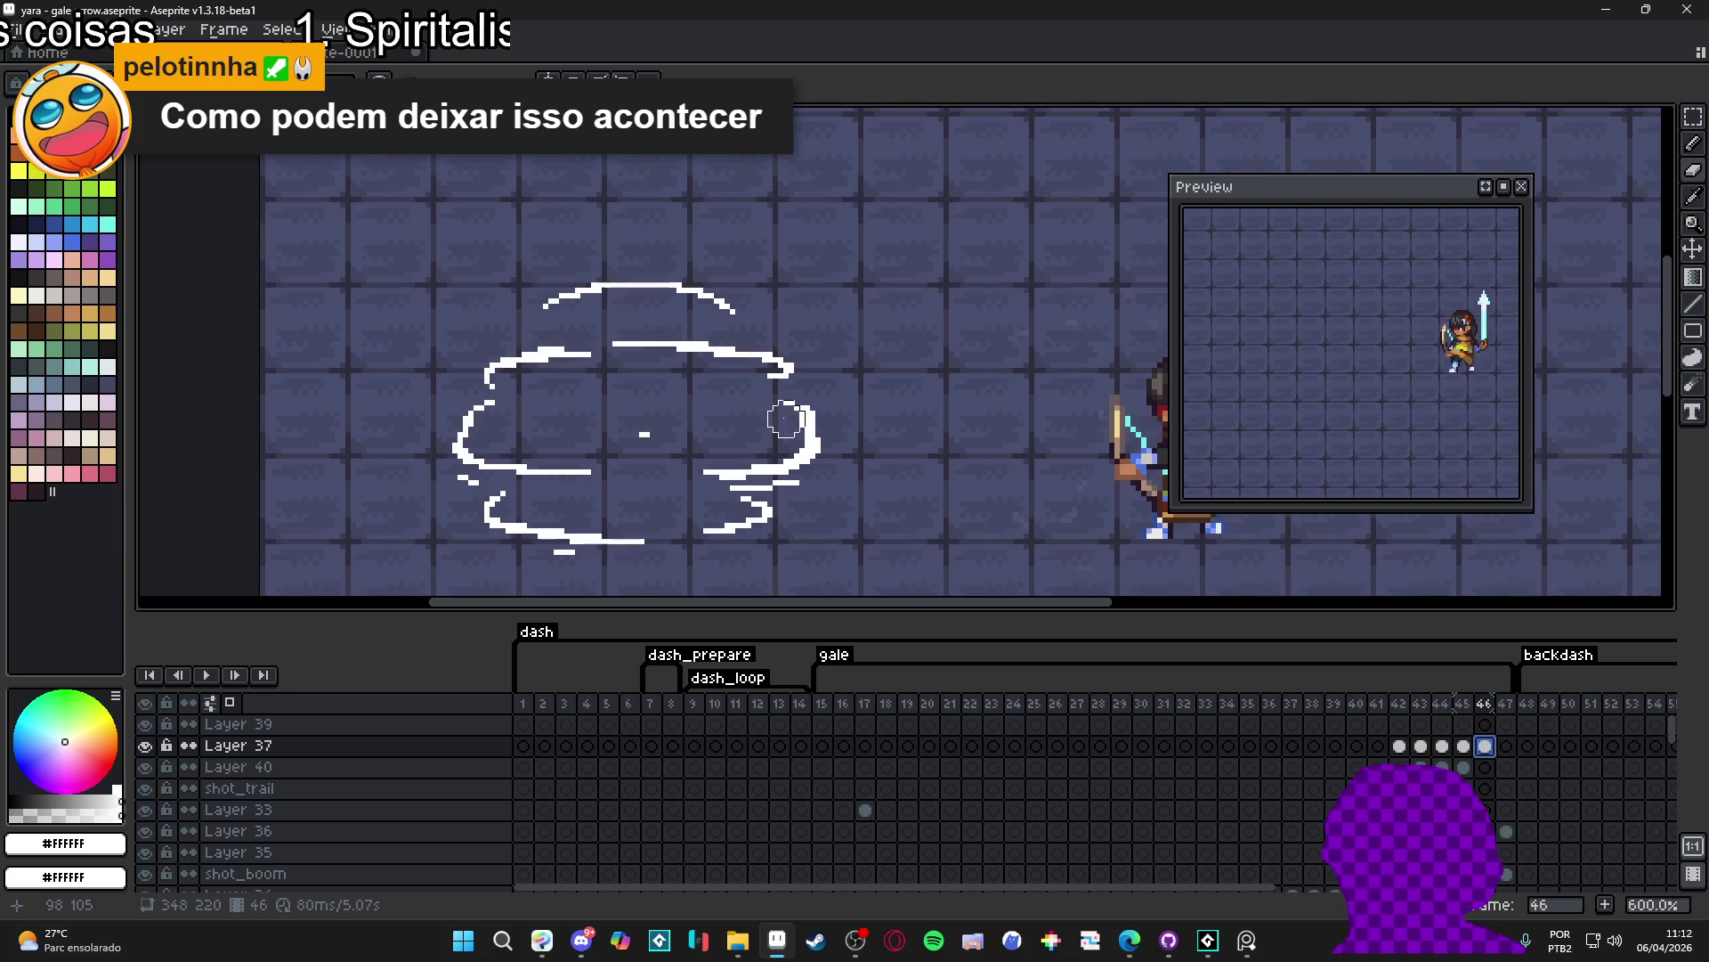
left_click_drag(617, 350, 737, 366)
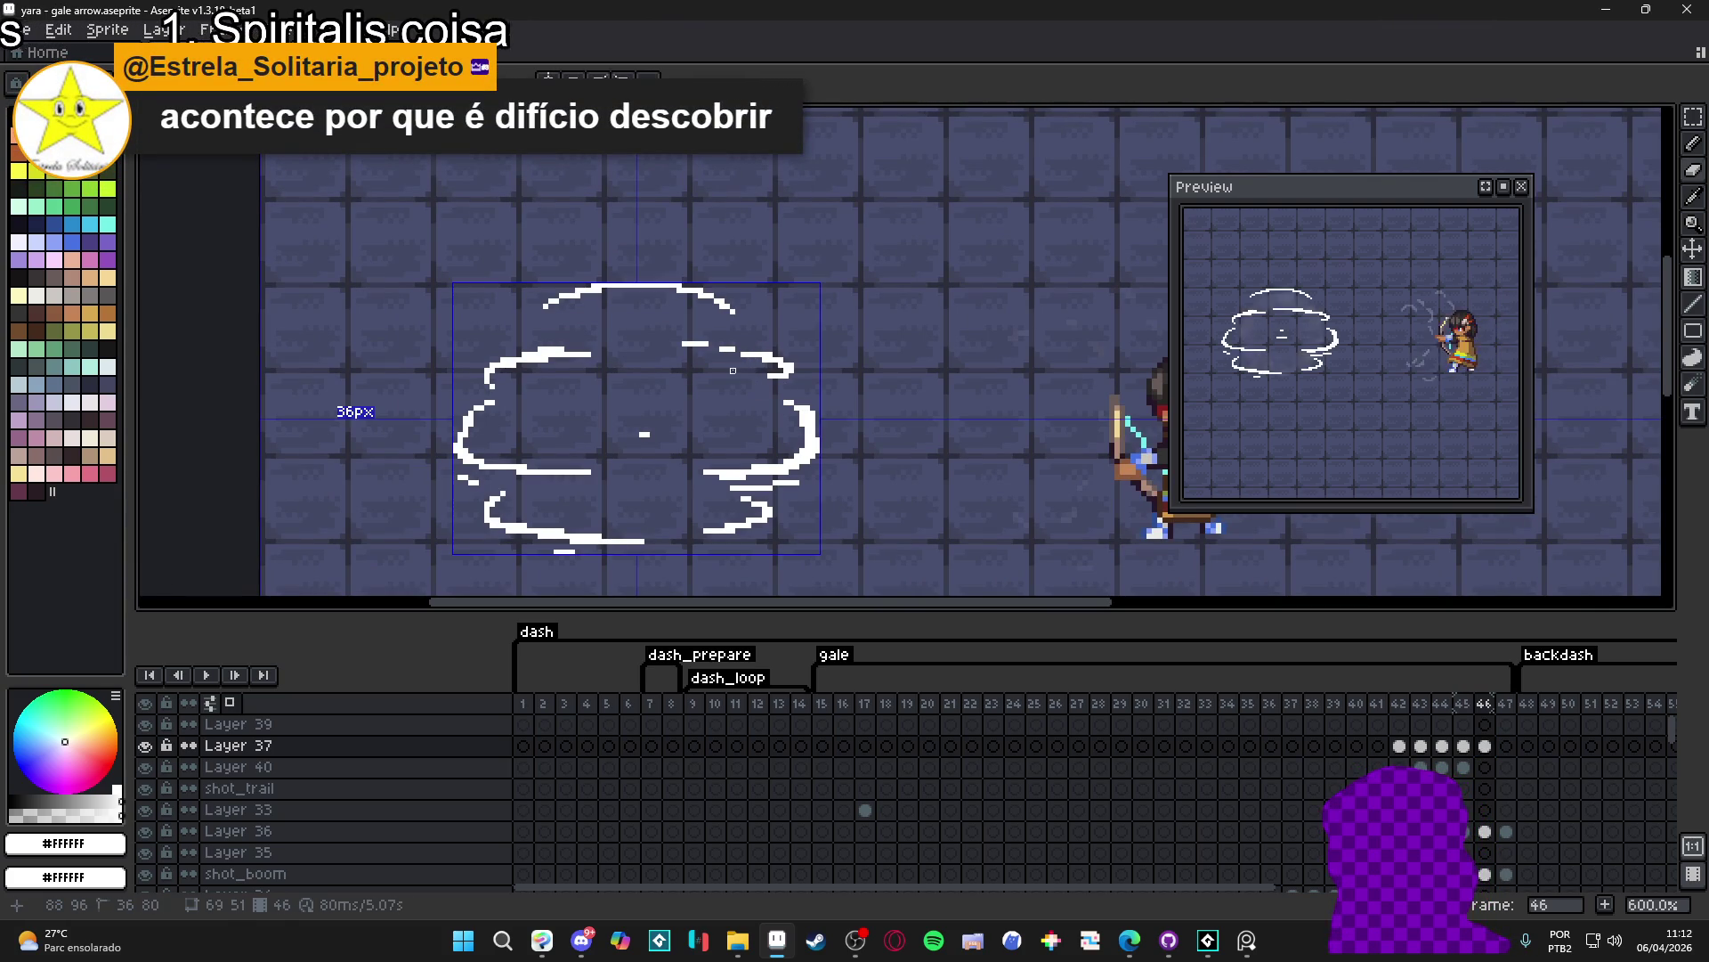
mouse_move(578, 354)
left_mouse_down()
mouse_move(668, 345)
mouse_move(681, 292)
mouse_move(560, 310)
mouse_move(521, 378)
mouse_move(526, 407)
mouse_move(676, 440)
left_mouse_up()
scroll(666, 346, "up", 1)
scroll(667, 345, "up", 1)
scroll(666, 345, "down", 1)
scroll(641, 447, "down", 1)
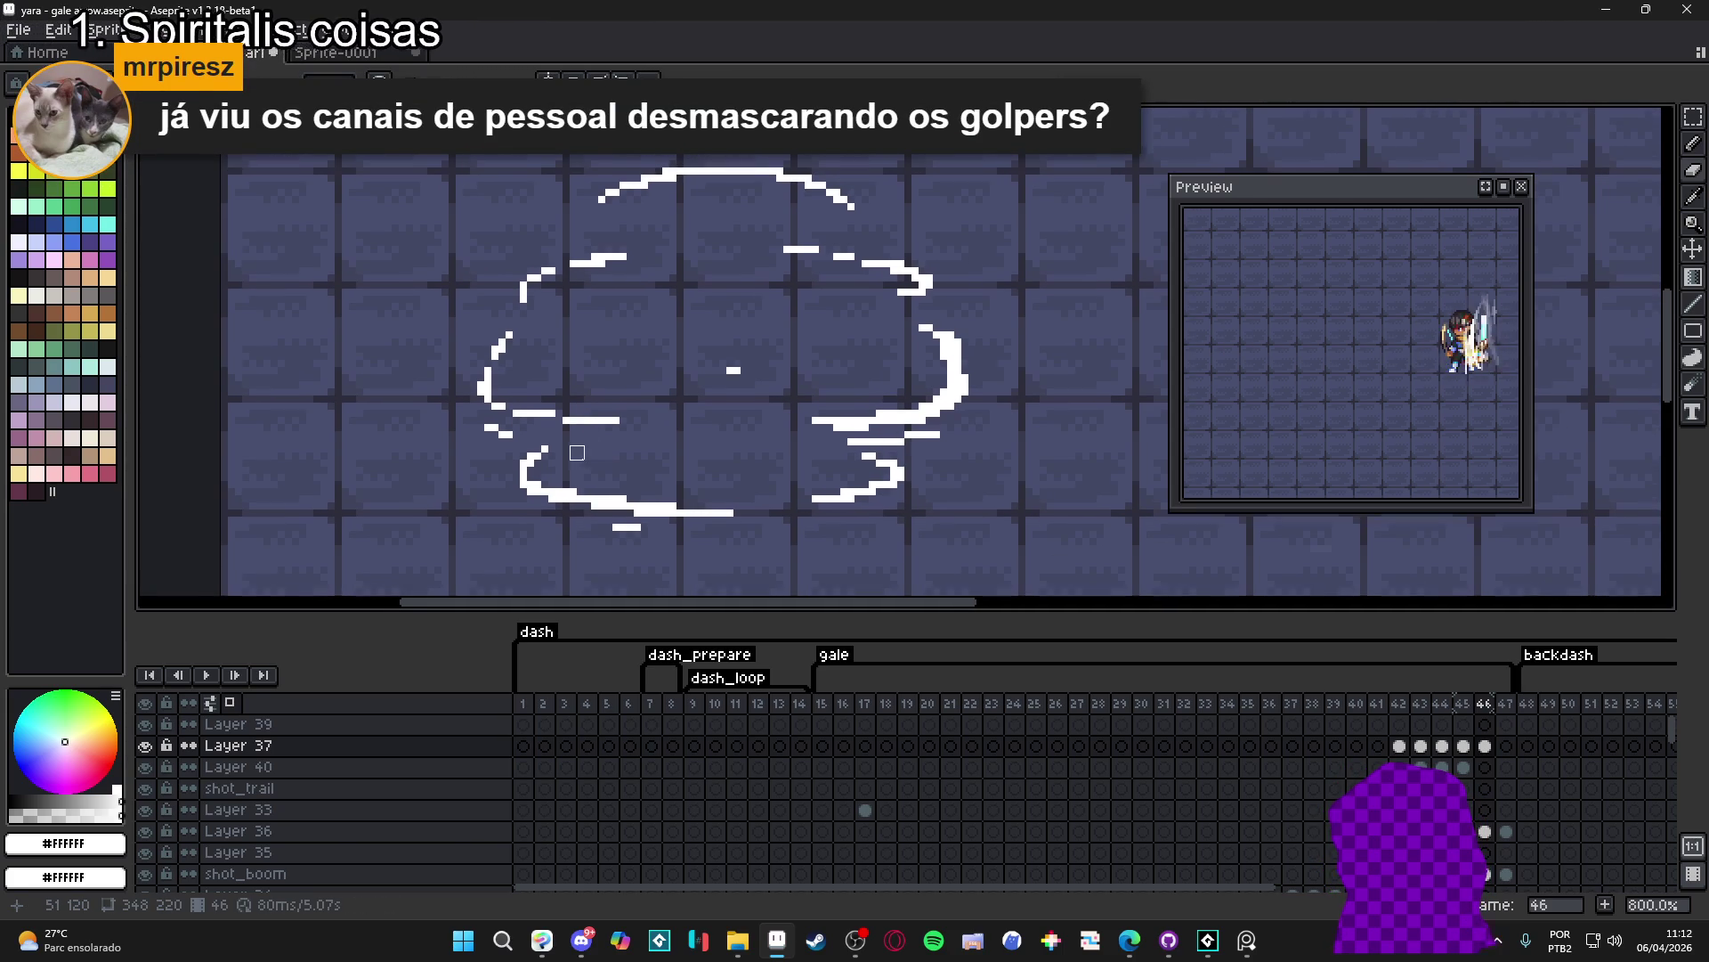
scroll(584, 453, "up", 1)
- Erase gaps into the cloud's lower stroke, lower-right curl and right curve on frame 46
mouse_move(527, 403)
left_mouse_down()
mouse_move(591, 480)
mouse_move(836, 507)
mouse_move(826, 520)
left_mouse_up()
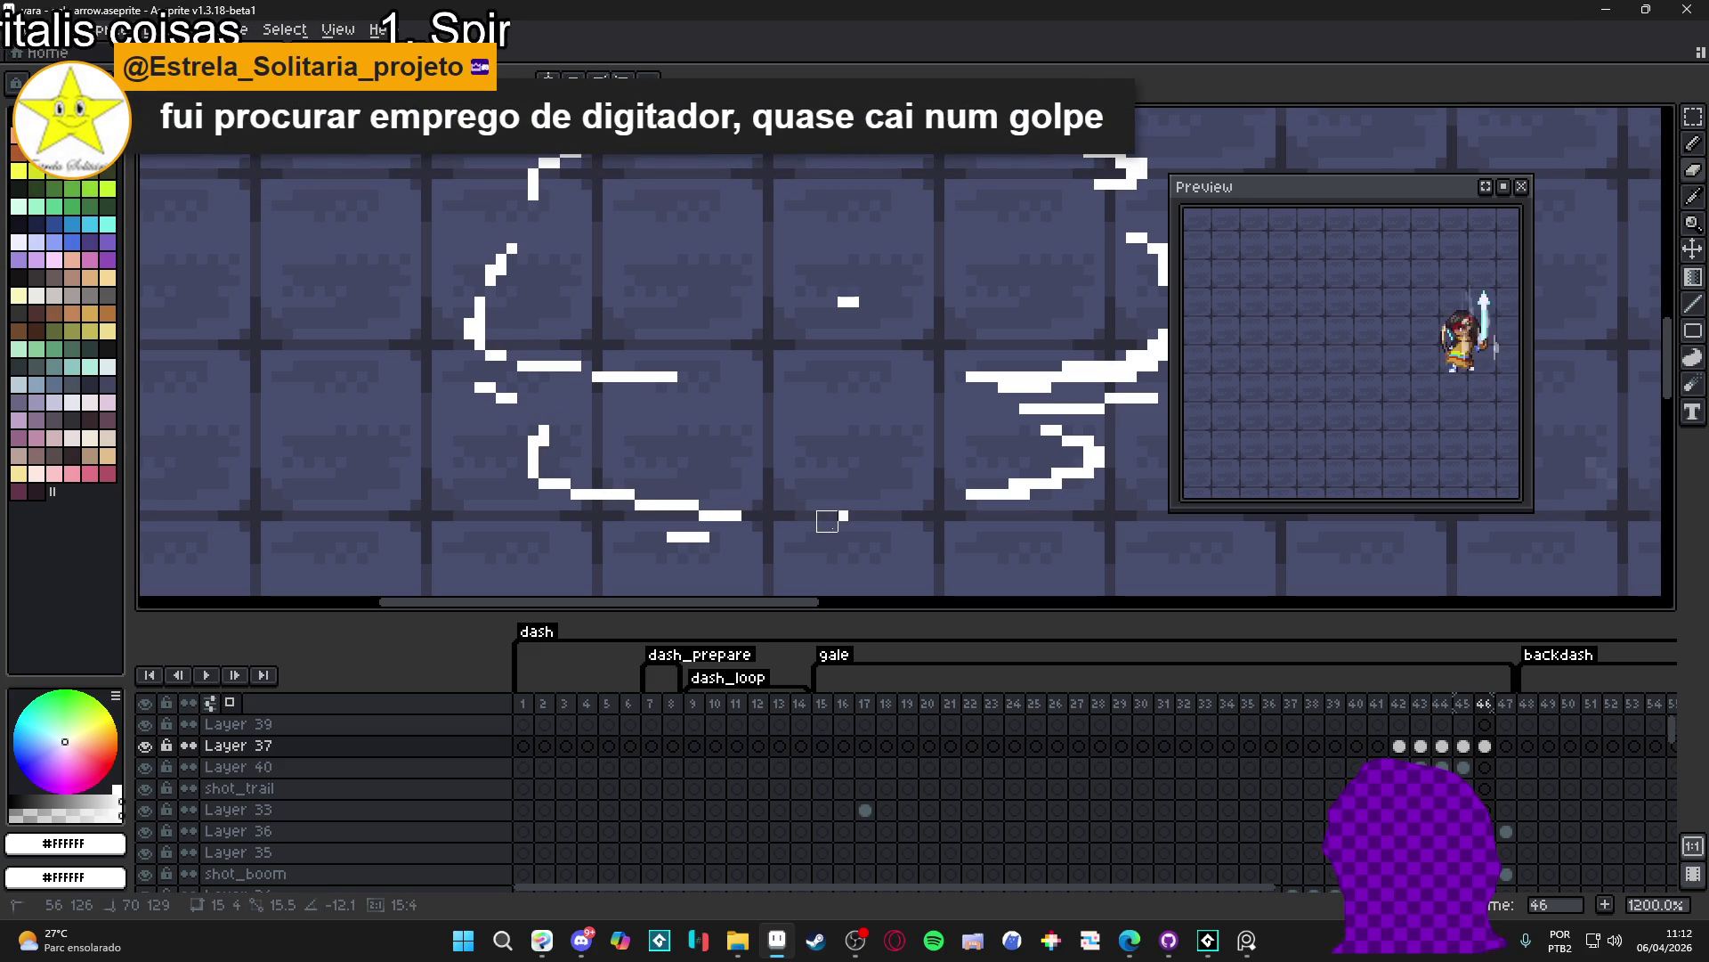
scroll(813, 489, "right", 1)
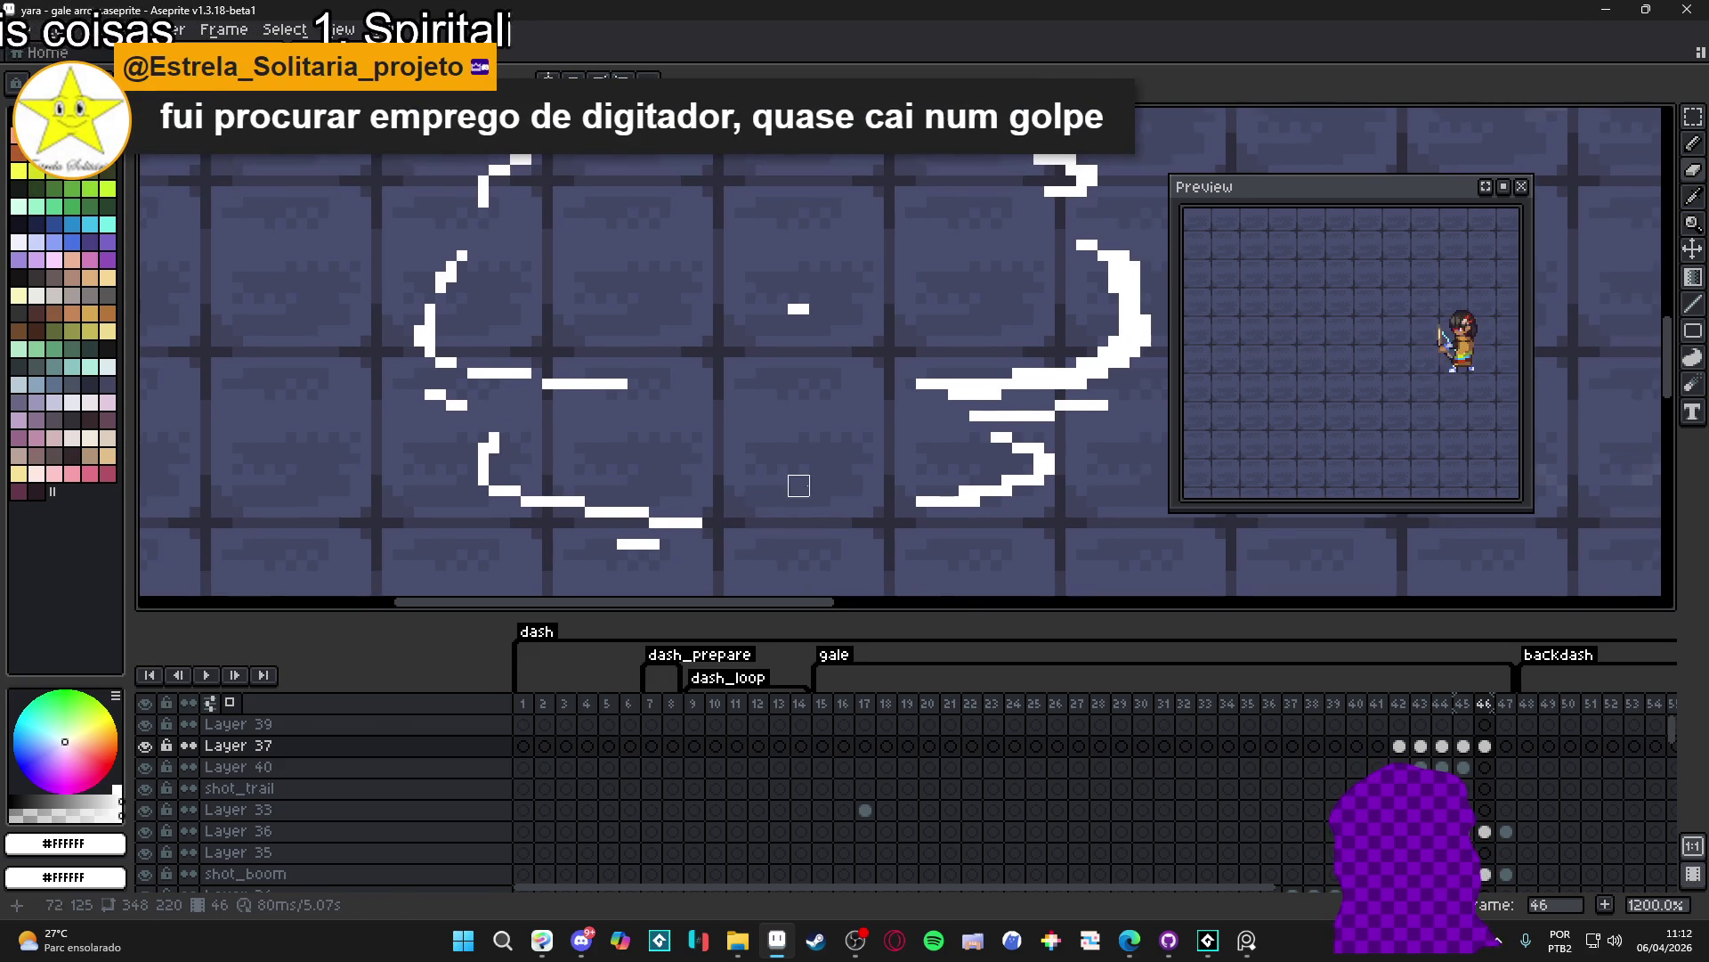
scroll(778, 485, "right", 1)
left_click_drag(880, 515, 944, 493)
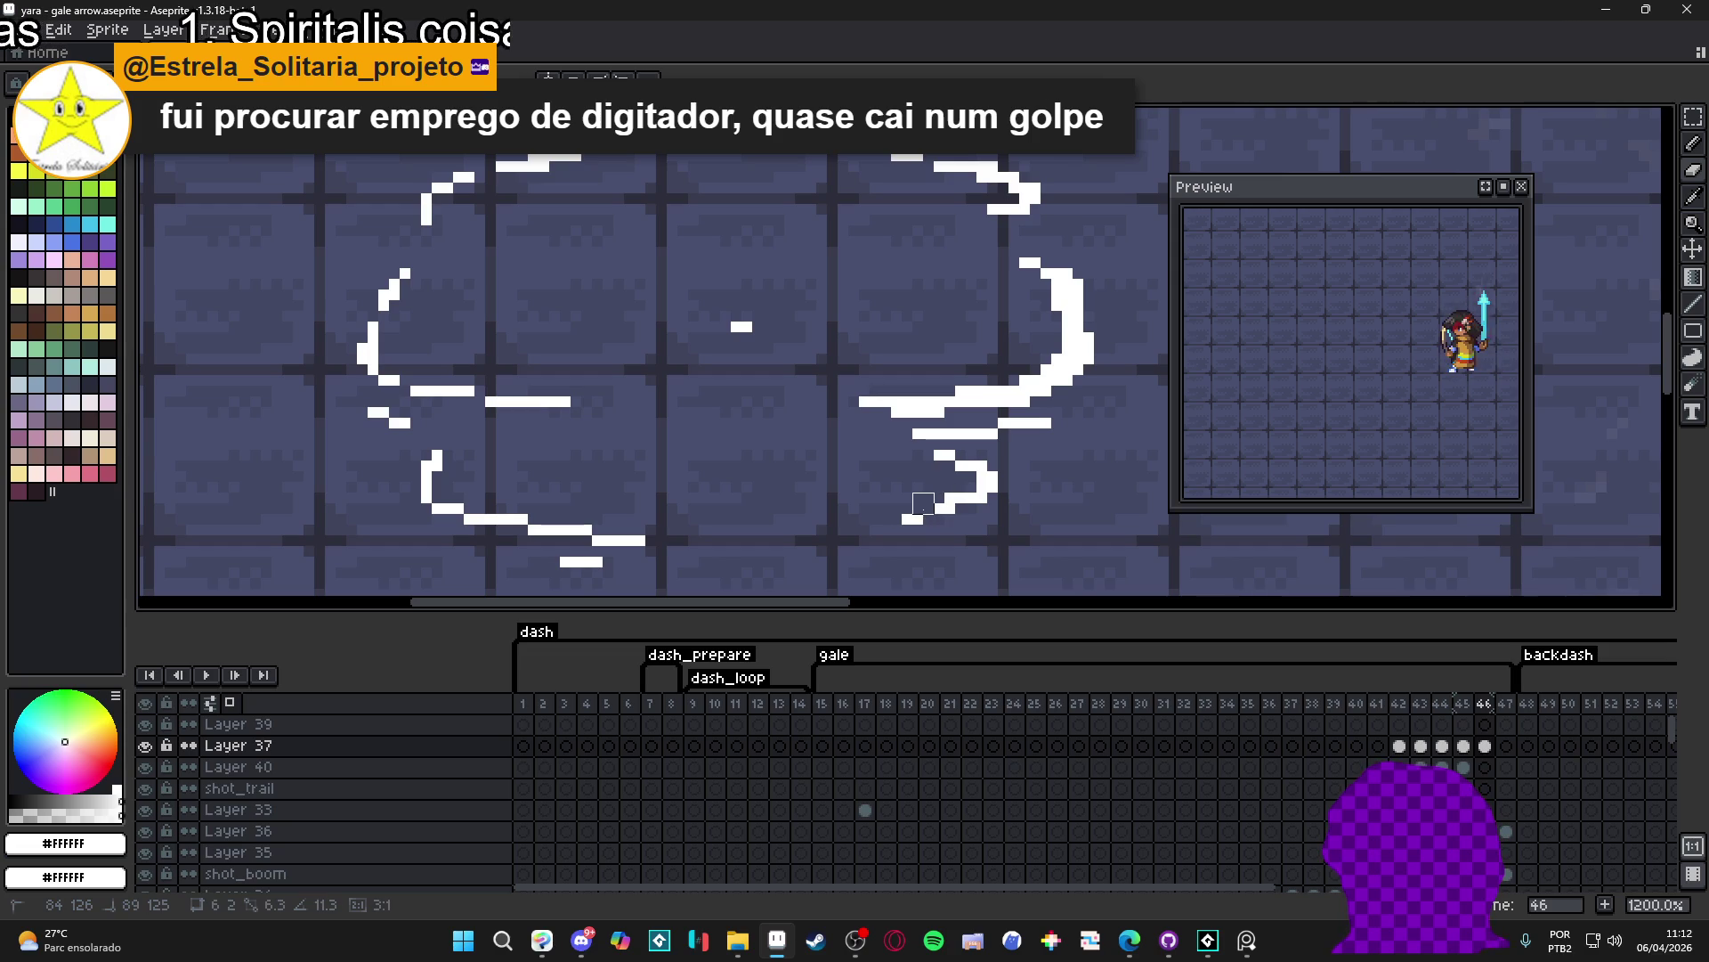
mouse_move(953, 495)
left_mouse_down()
mouse_move(965, 483)
mouse_move(934, 456)
mouse_move(833, 507)
mouse_move(920, 466)
left_mouse_up()
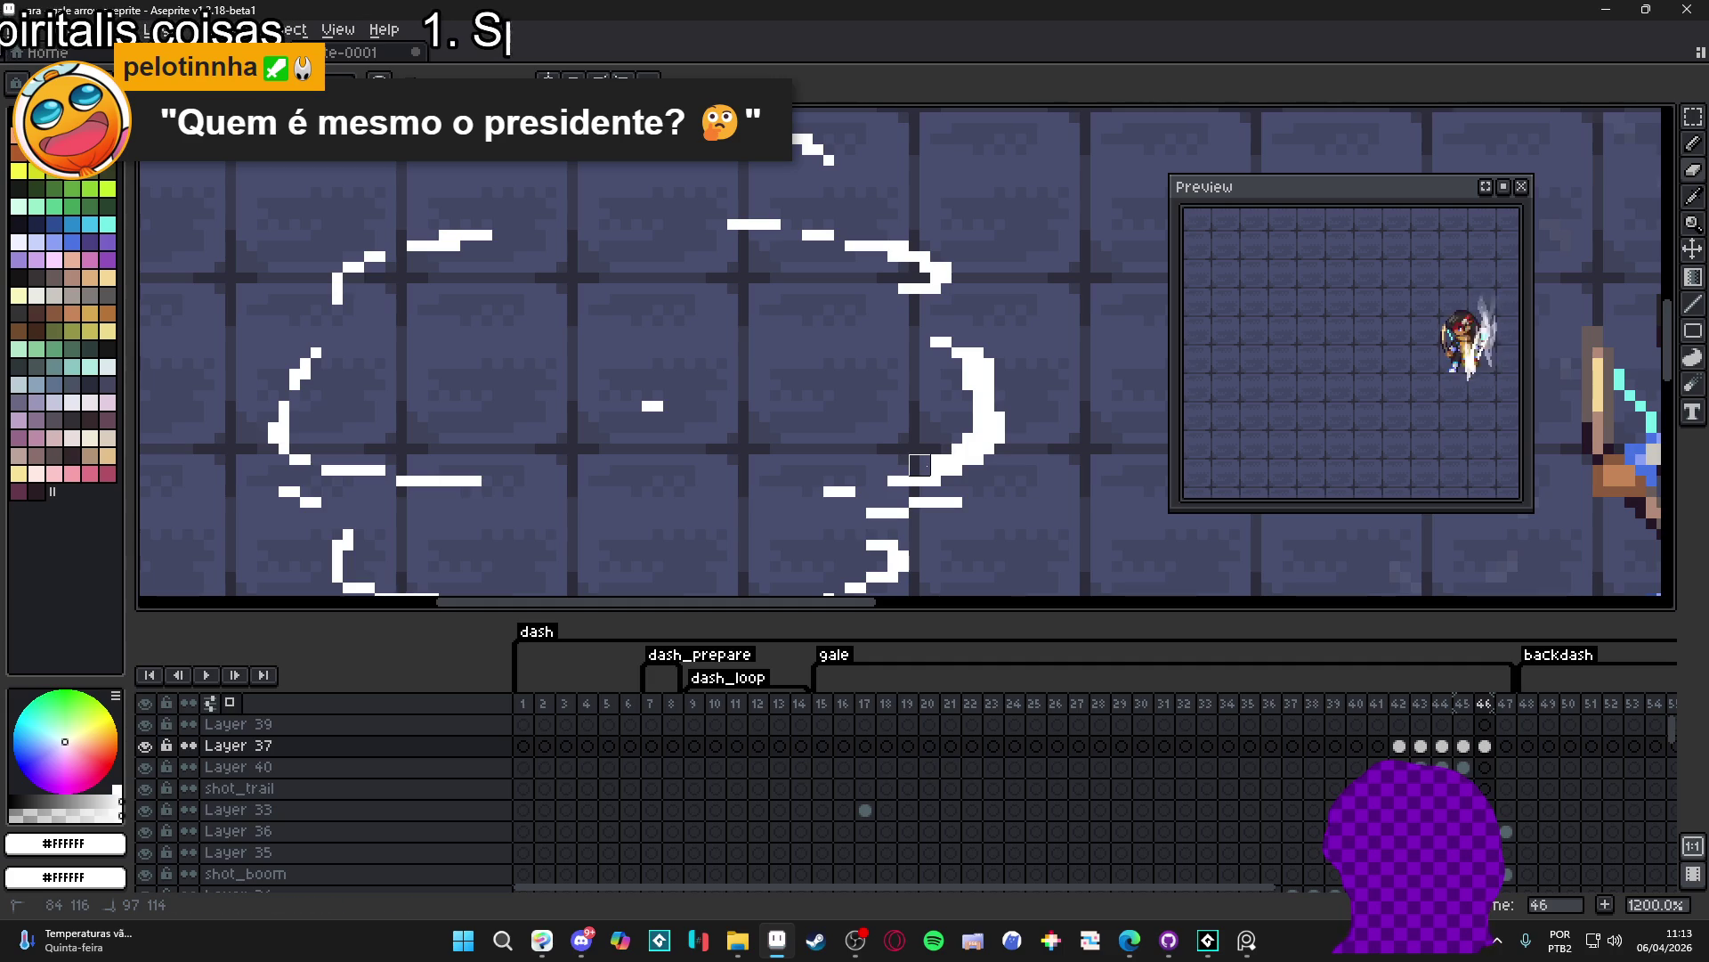
mouse_move(959, 425)
left_mouse_down()
mouse_move(963, 381)
mouse_move(974, 422)
left_mouse_up()
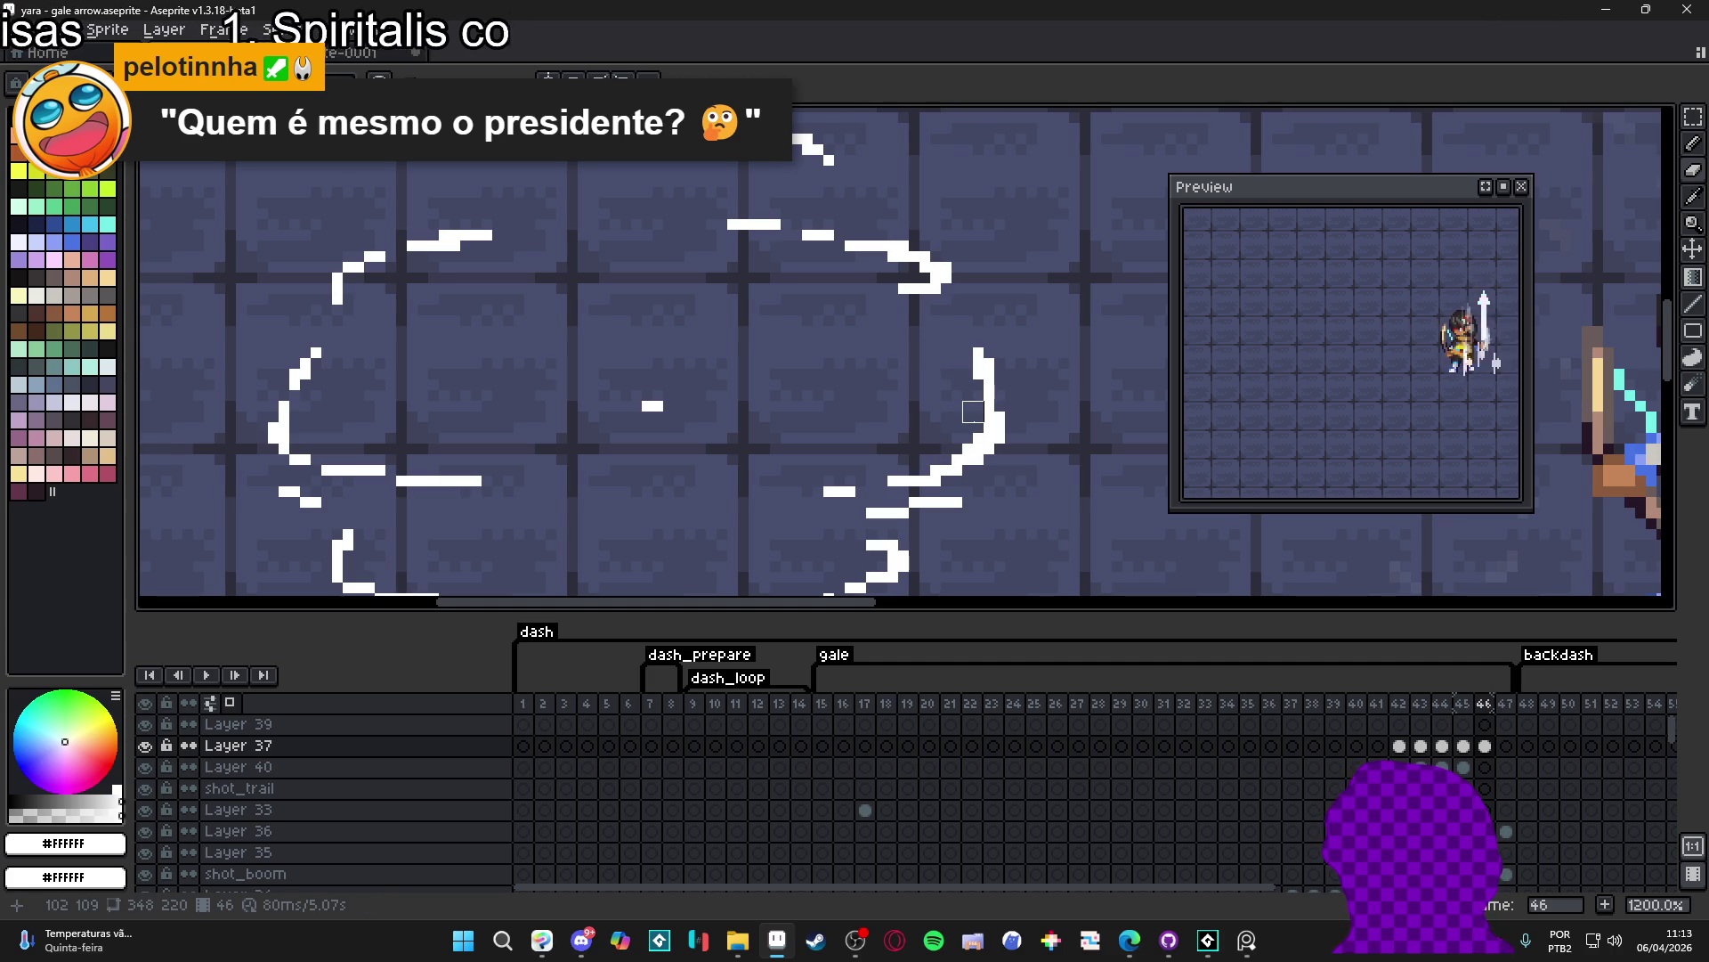
scroll(962, 412, "down", 1)
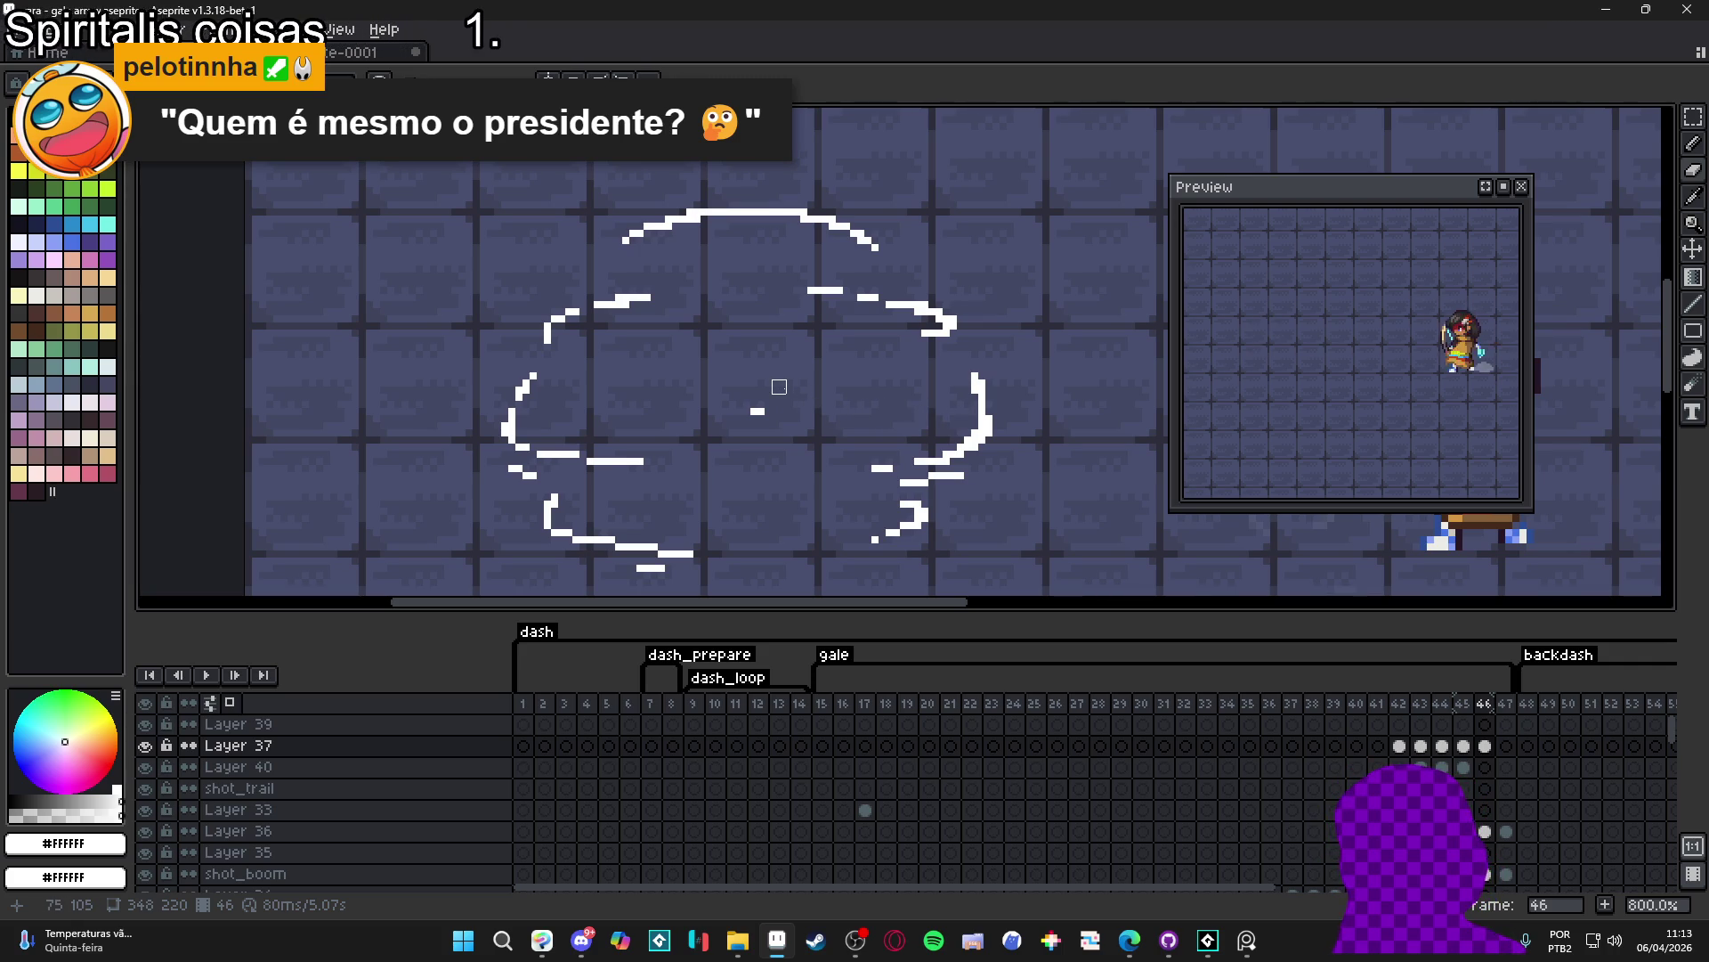
scroll(779, 386, "down", 2)
scroll(935, 420, "up", 3)
scroll(927, 432, "up", 2)
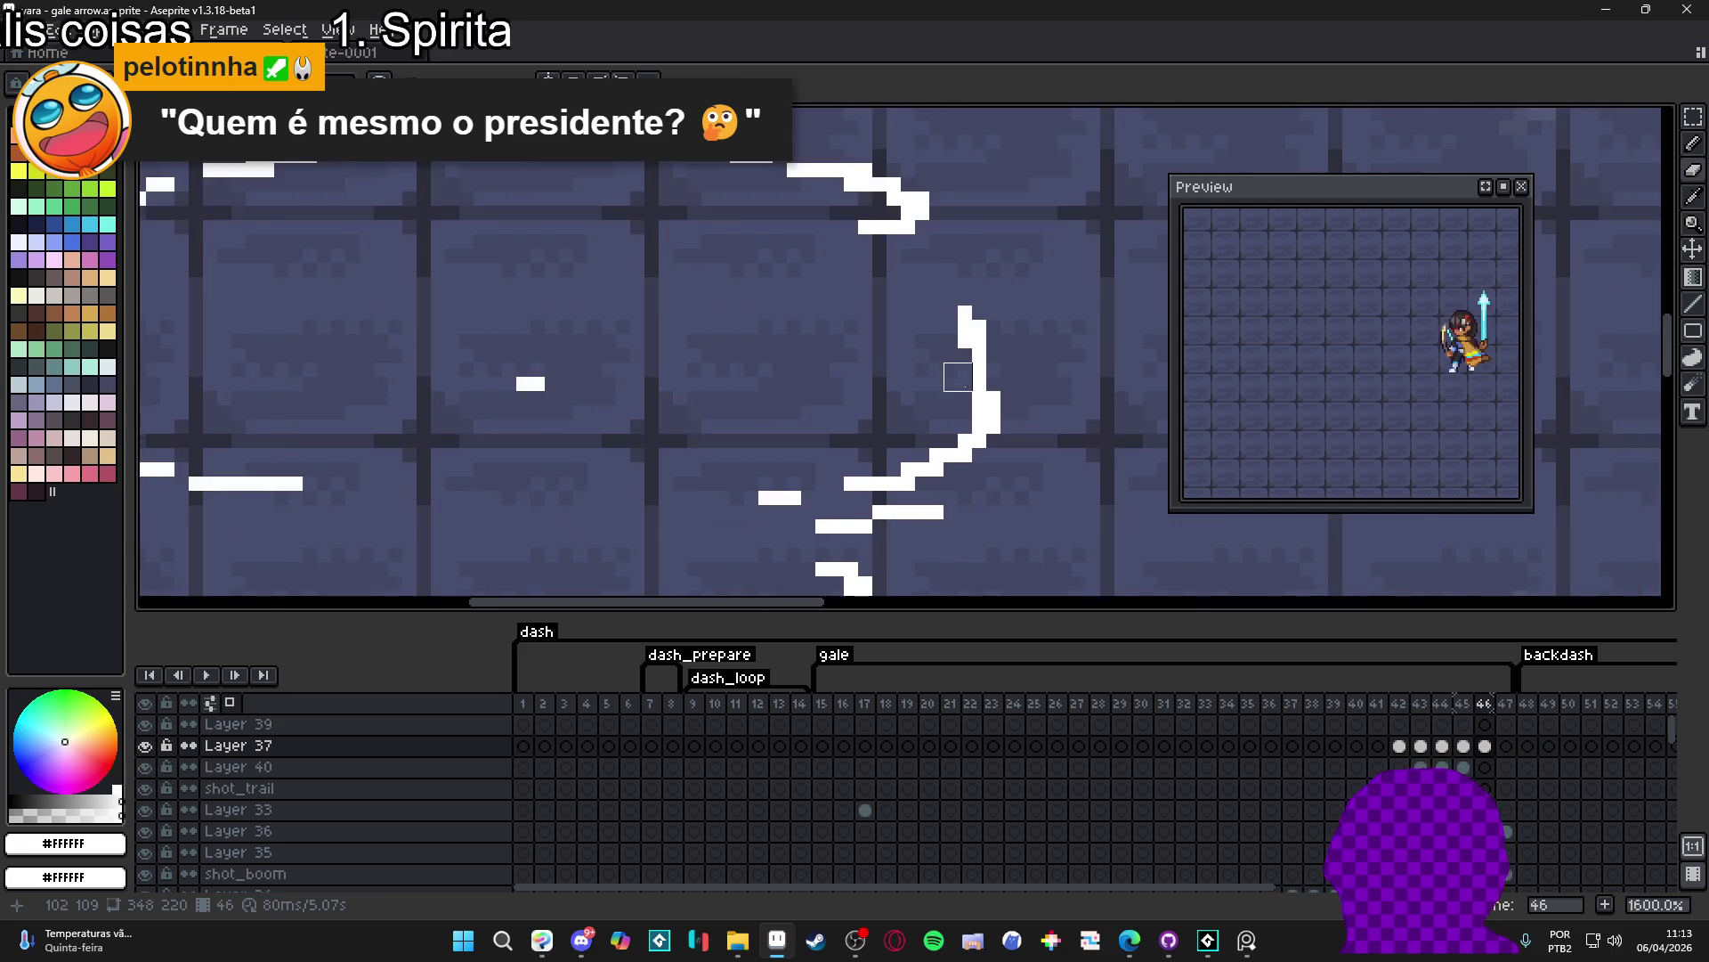
scroll(954, 386, "down", 4)
scroll(855, 280, "up", 1)
- Compare the frame 46 cel on Layer 37 with its neighbour and recenter the view on the cloud
left_click(1483, 745)
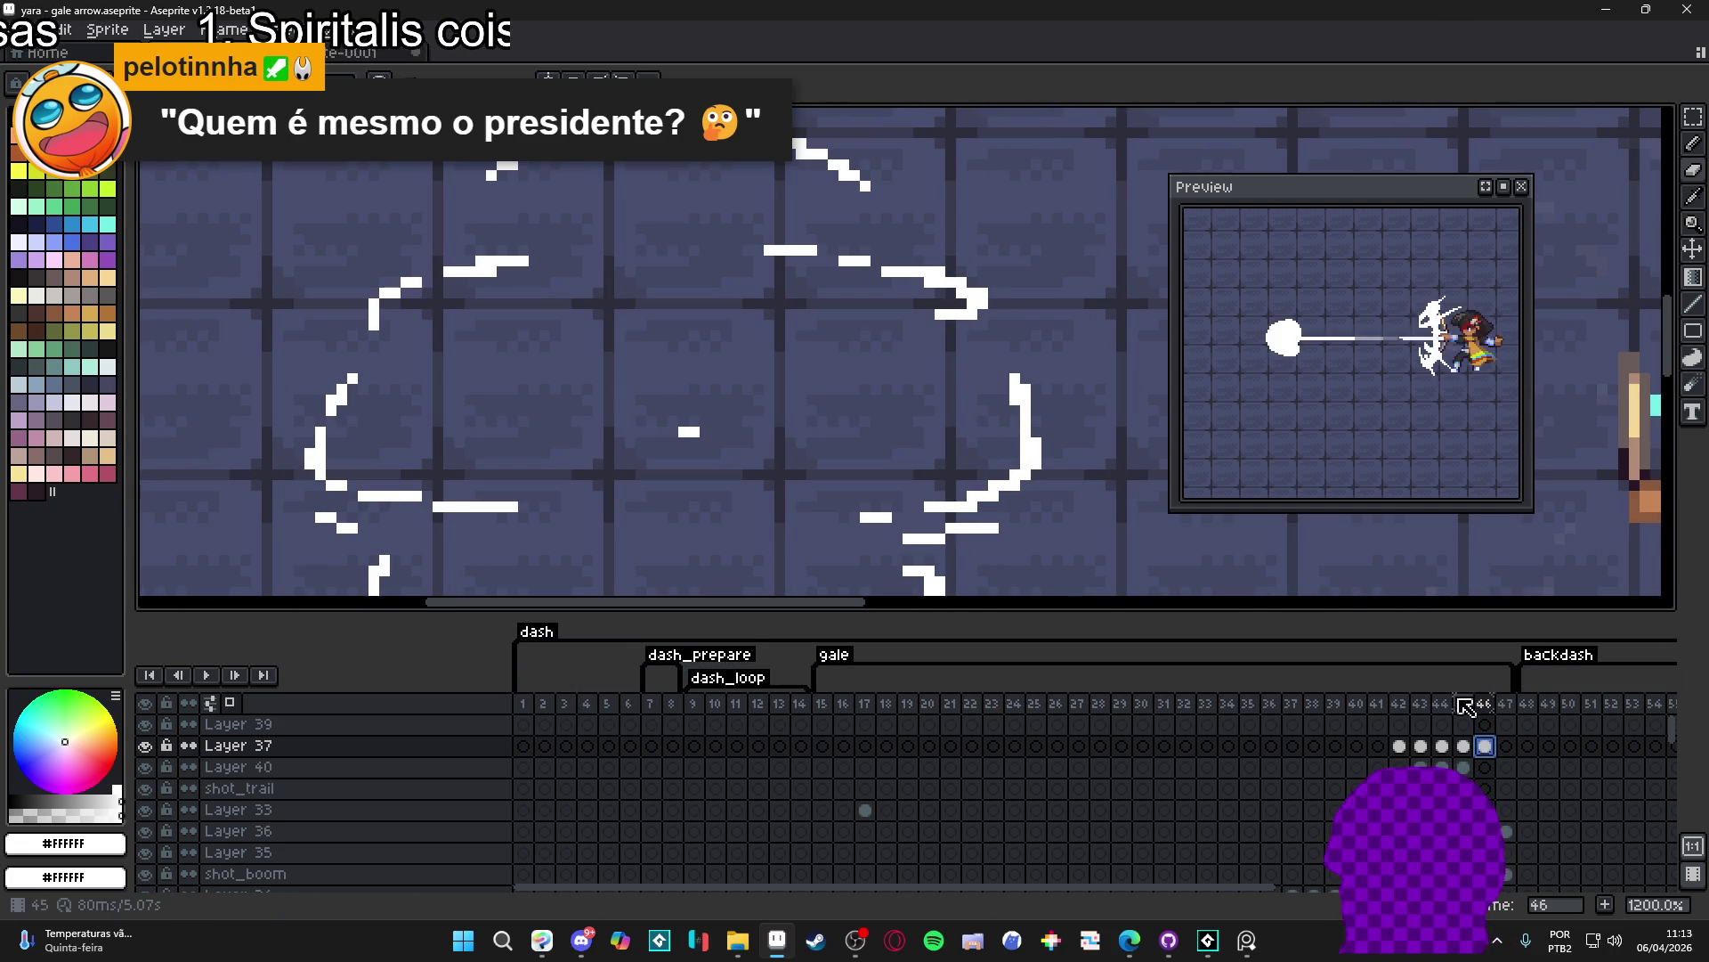
left_click(1462, 745)
mouse_move(584, 305)
left_mouse_down()
mouse_move(599, 356)
mouse_move(707, 313)
mouse_move(832, 313)
mouse_move(845, 335)
left_mouse_up()
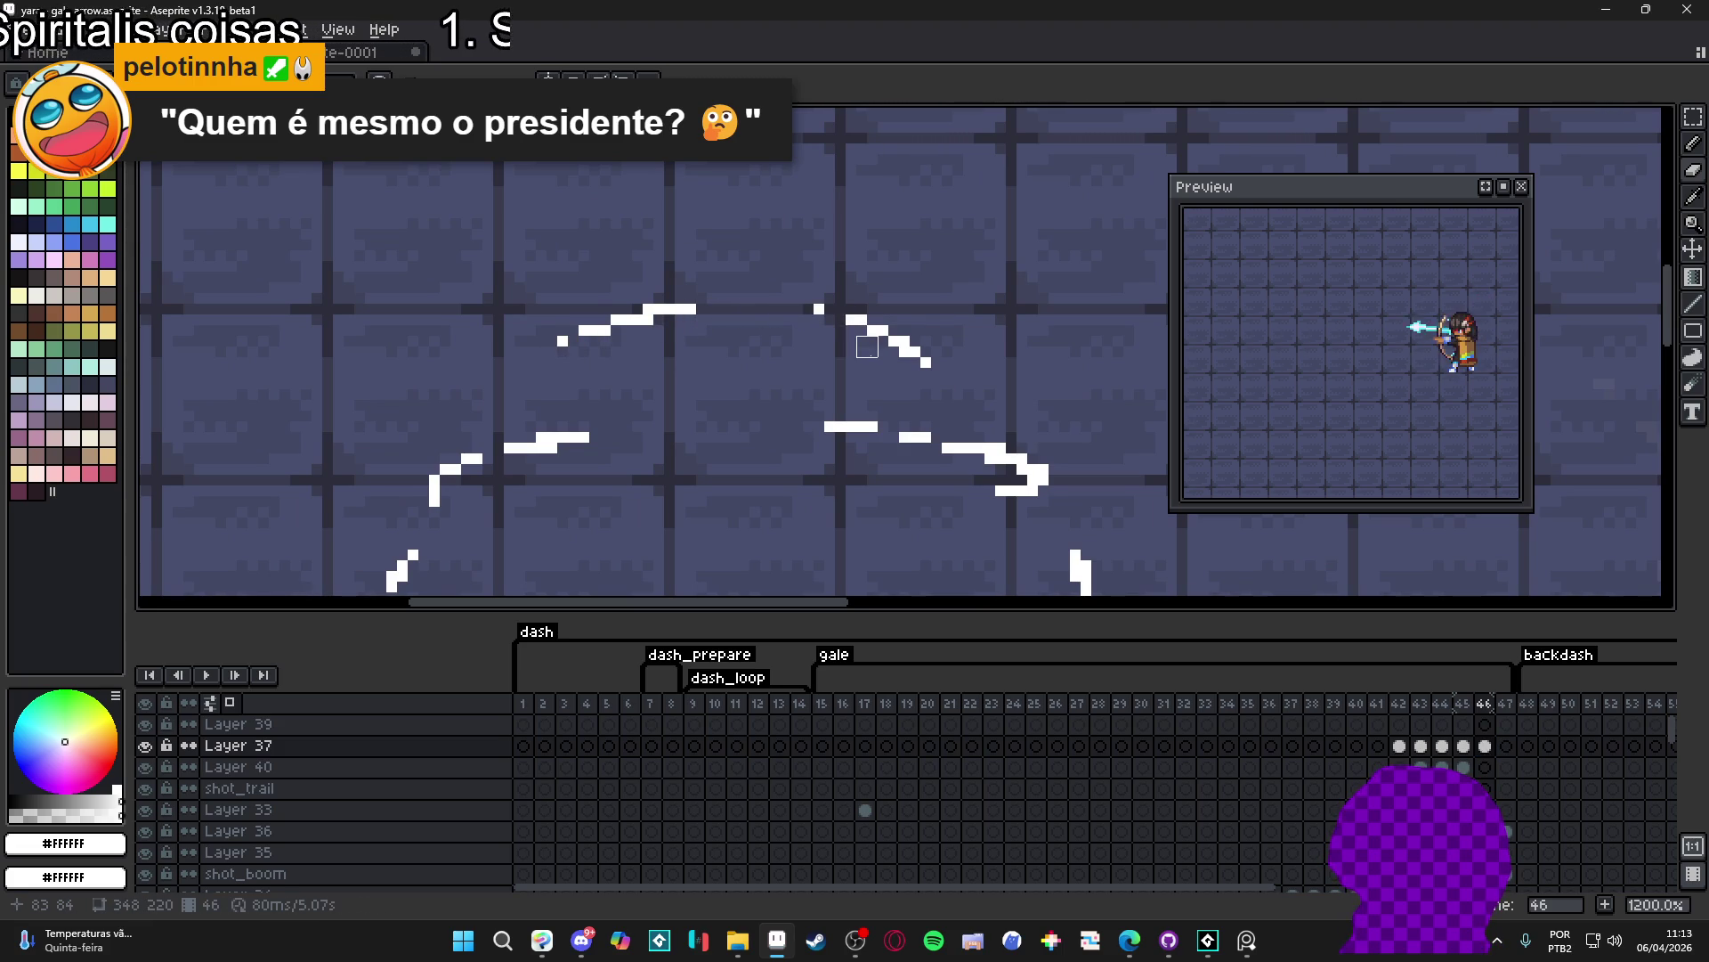
scroll(856, 346, "down", 6)
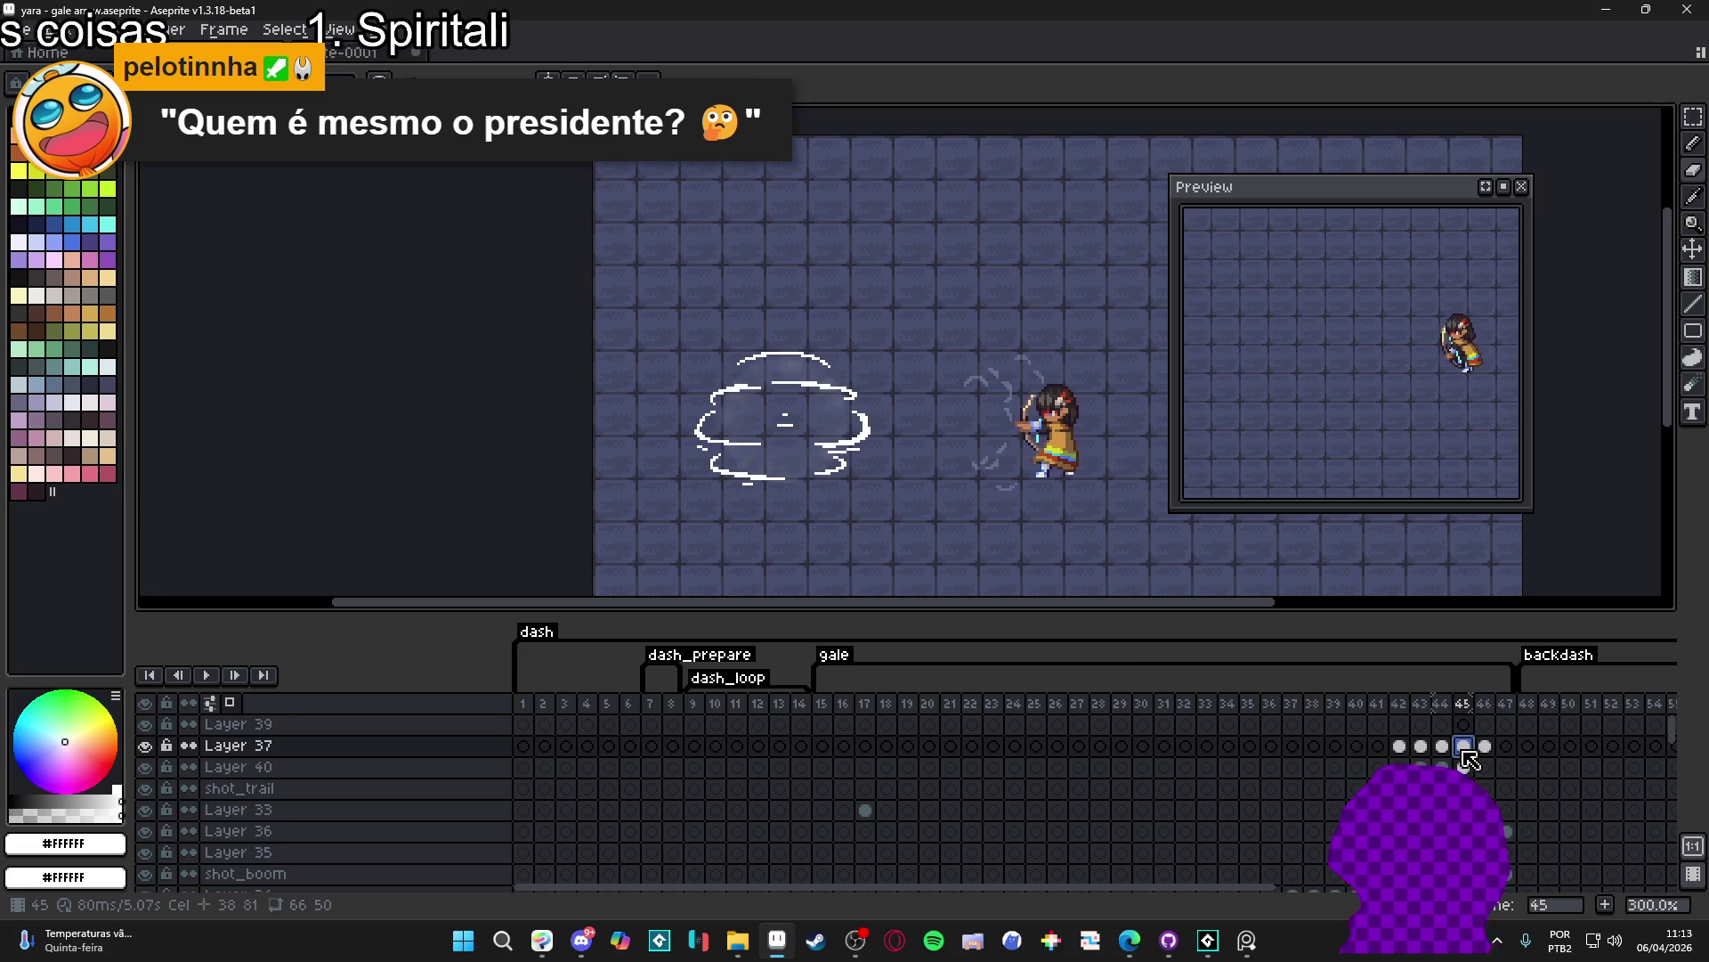
- Return to the frame 46 cel on Layer 37 and switch to the Pencil
left_click(1483, 748)
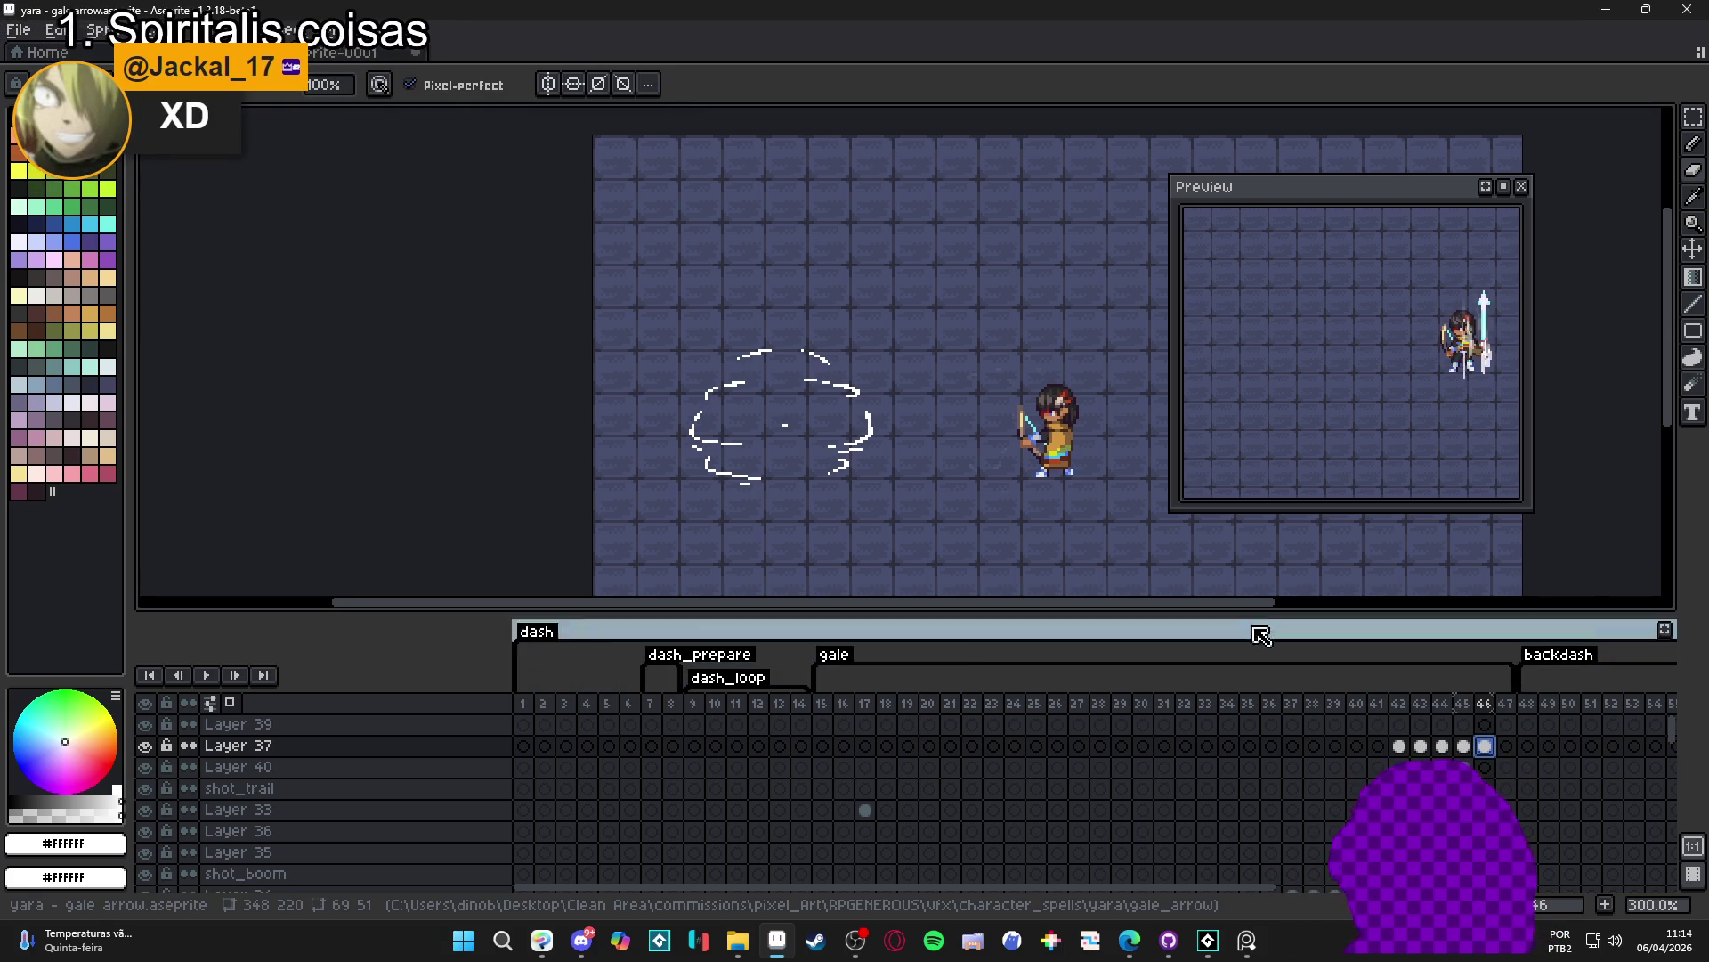
scroll(733, 487, "up", 2)
scroll(733, 488, "up", 4)
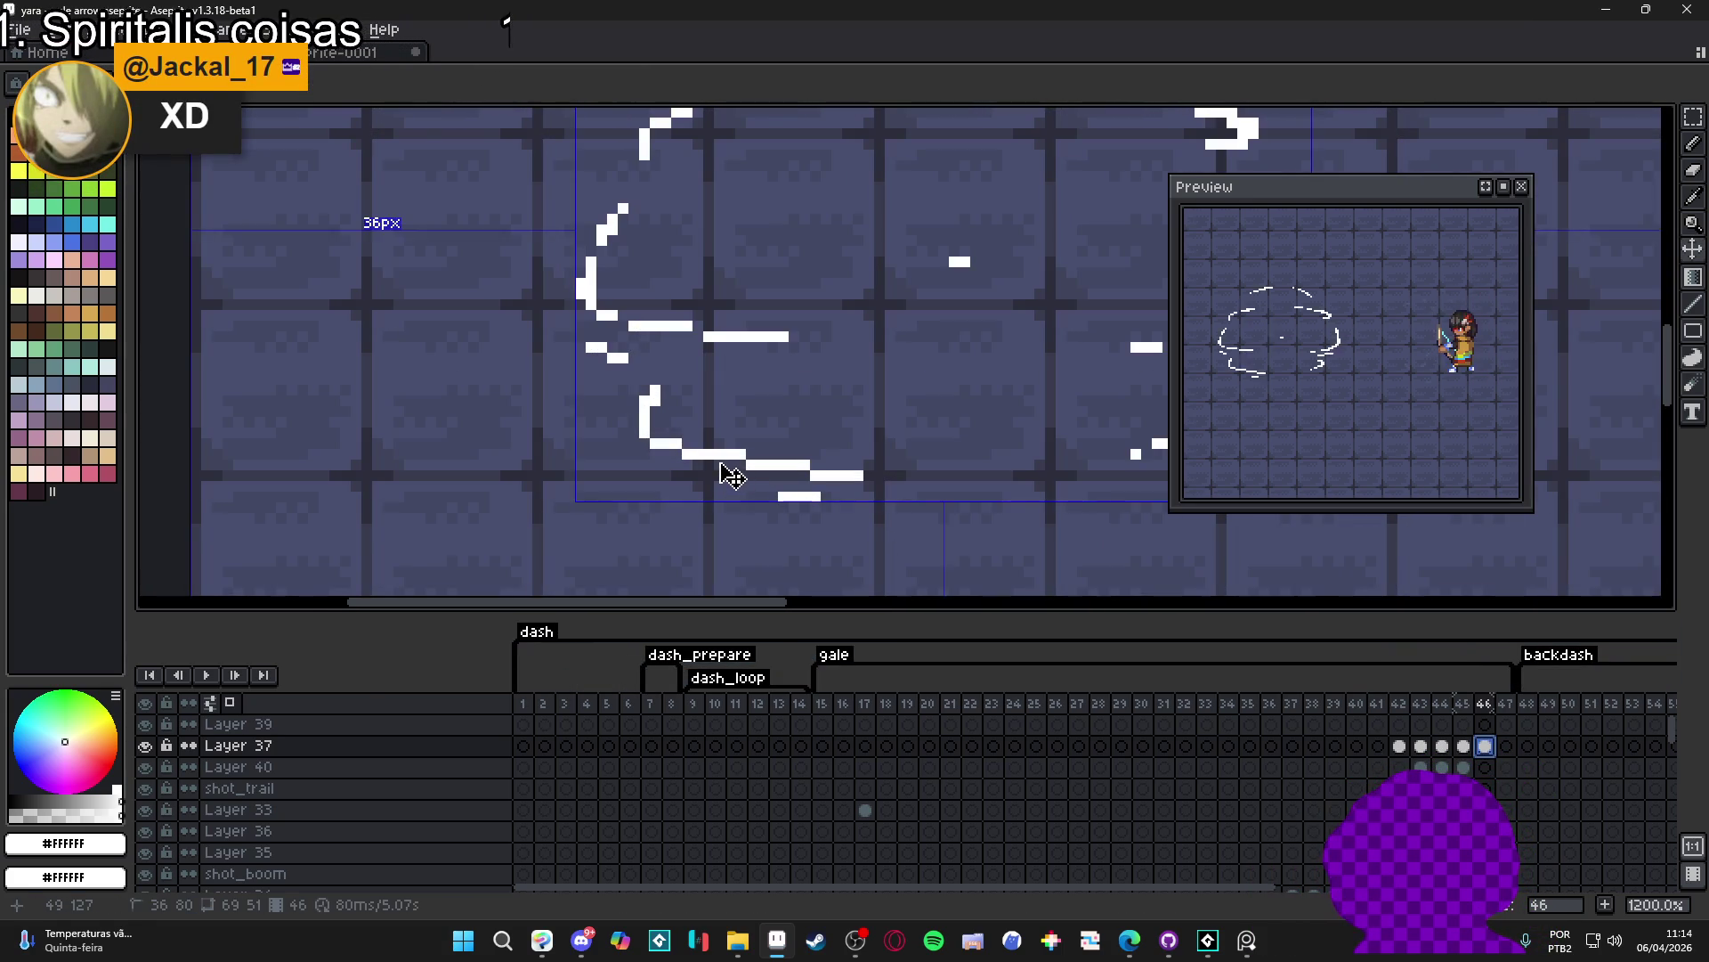
key("b")
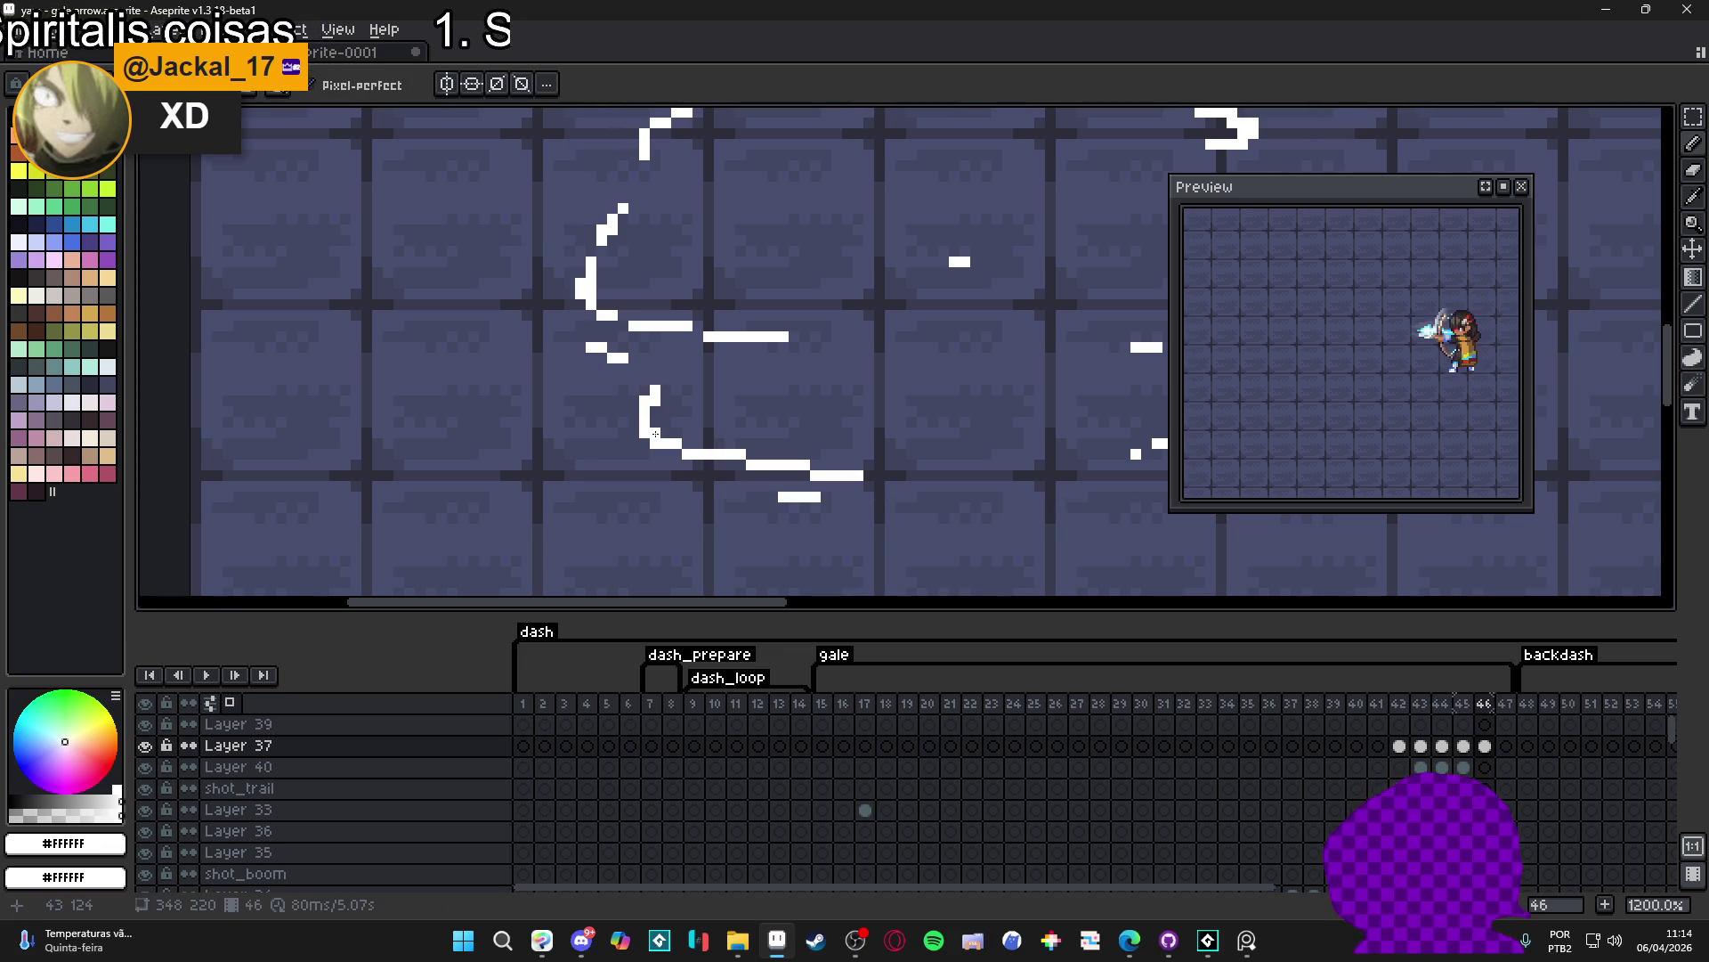
scroll(658, 433, "down", 5)
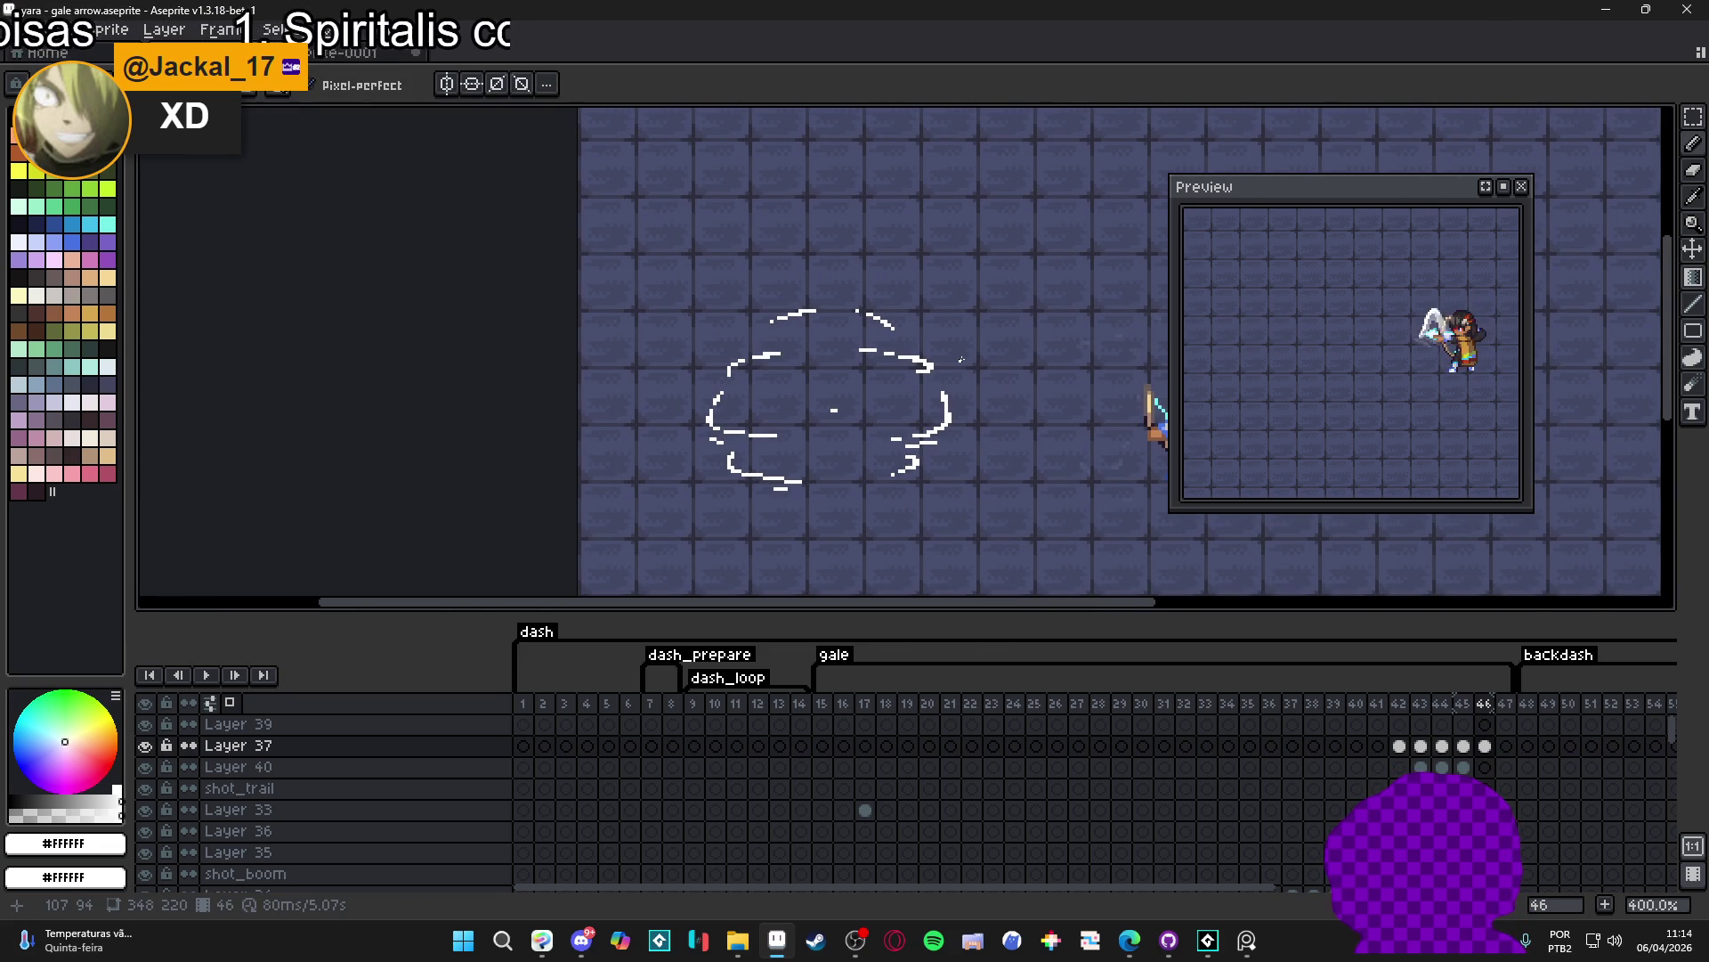
- Copy frame 46's cloud outline into frame 47 and start stretching it slightly wider
left_click(1464, 747)
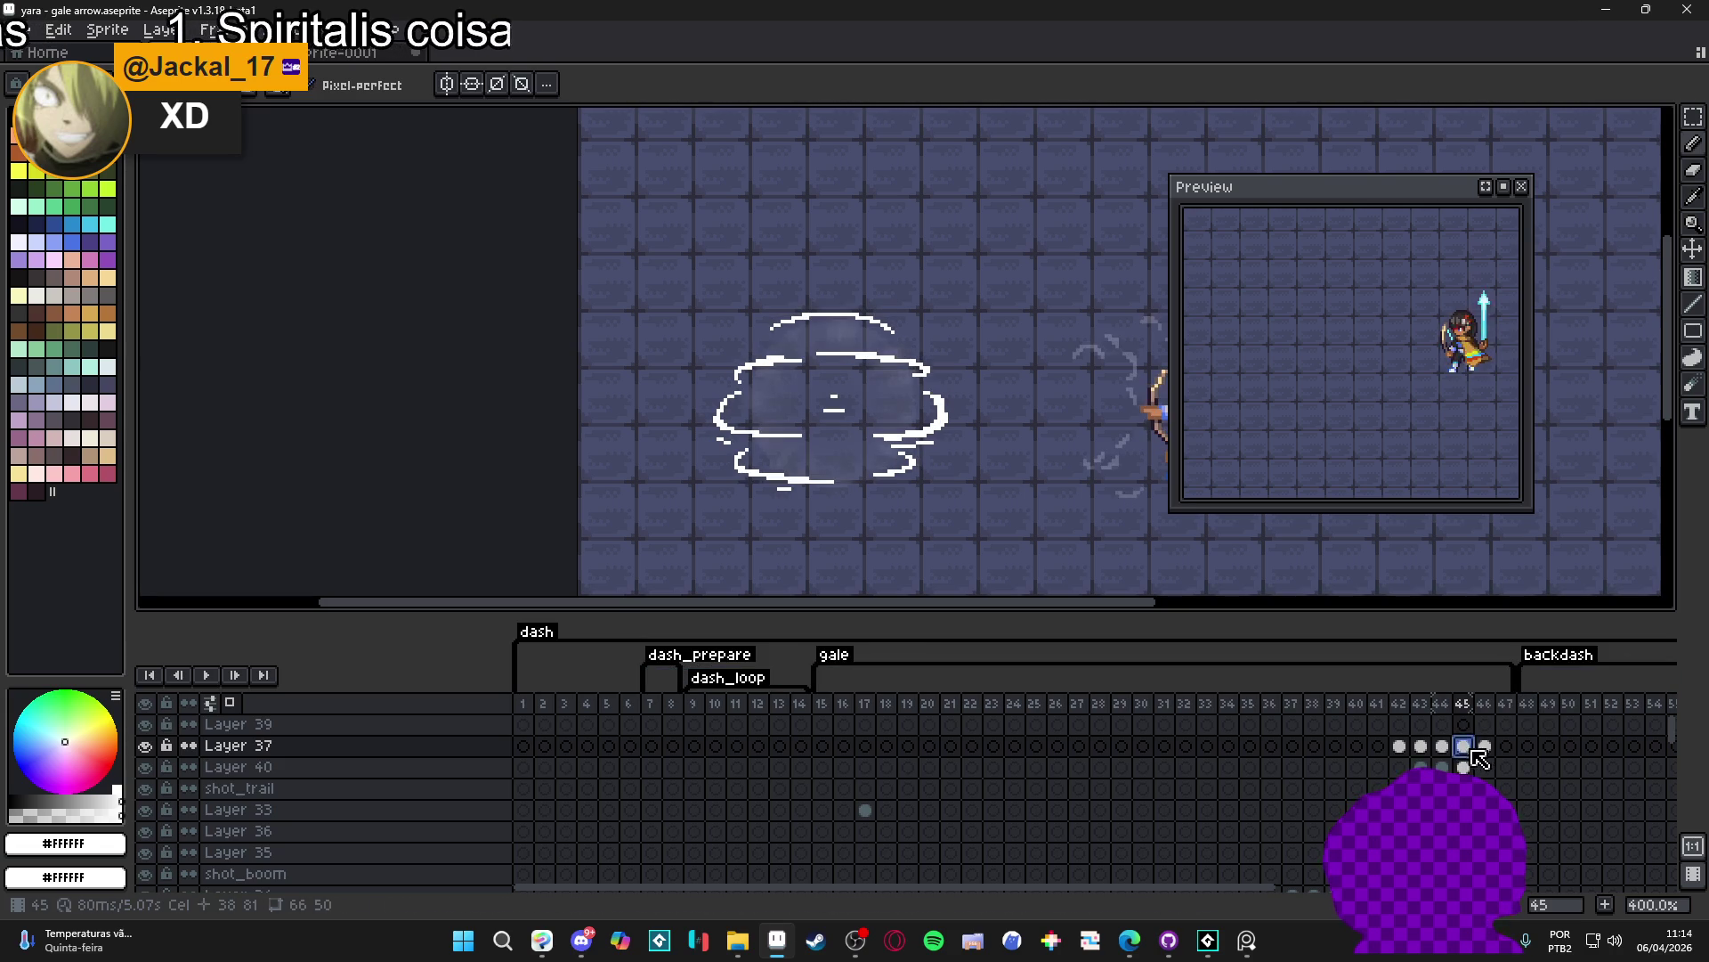
left_click(1486, 748)
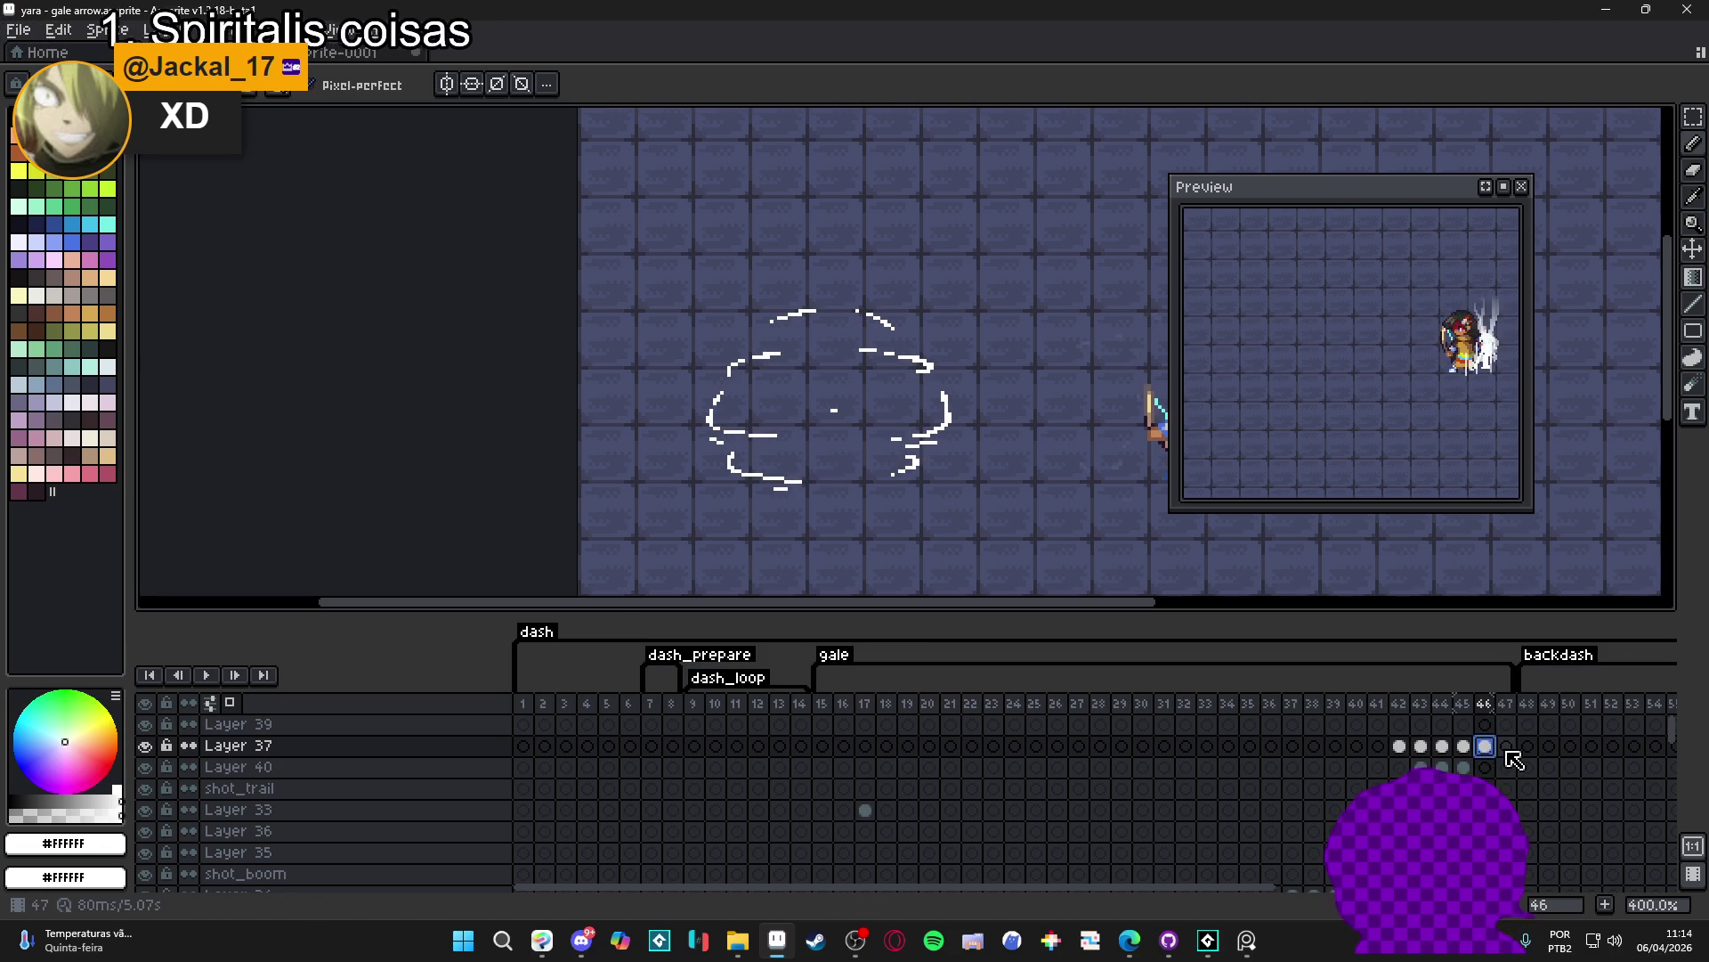
left_click(1506, 748)
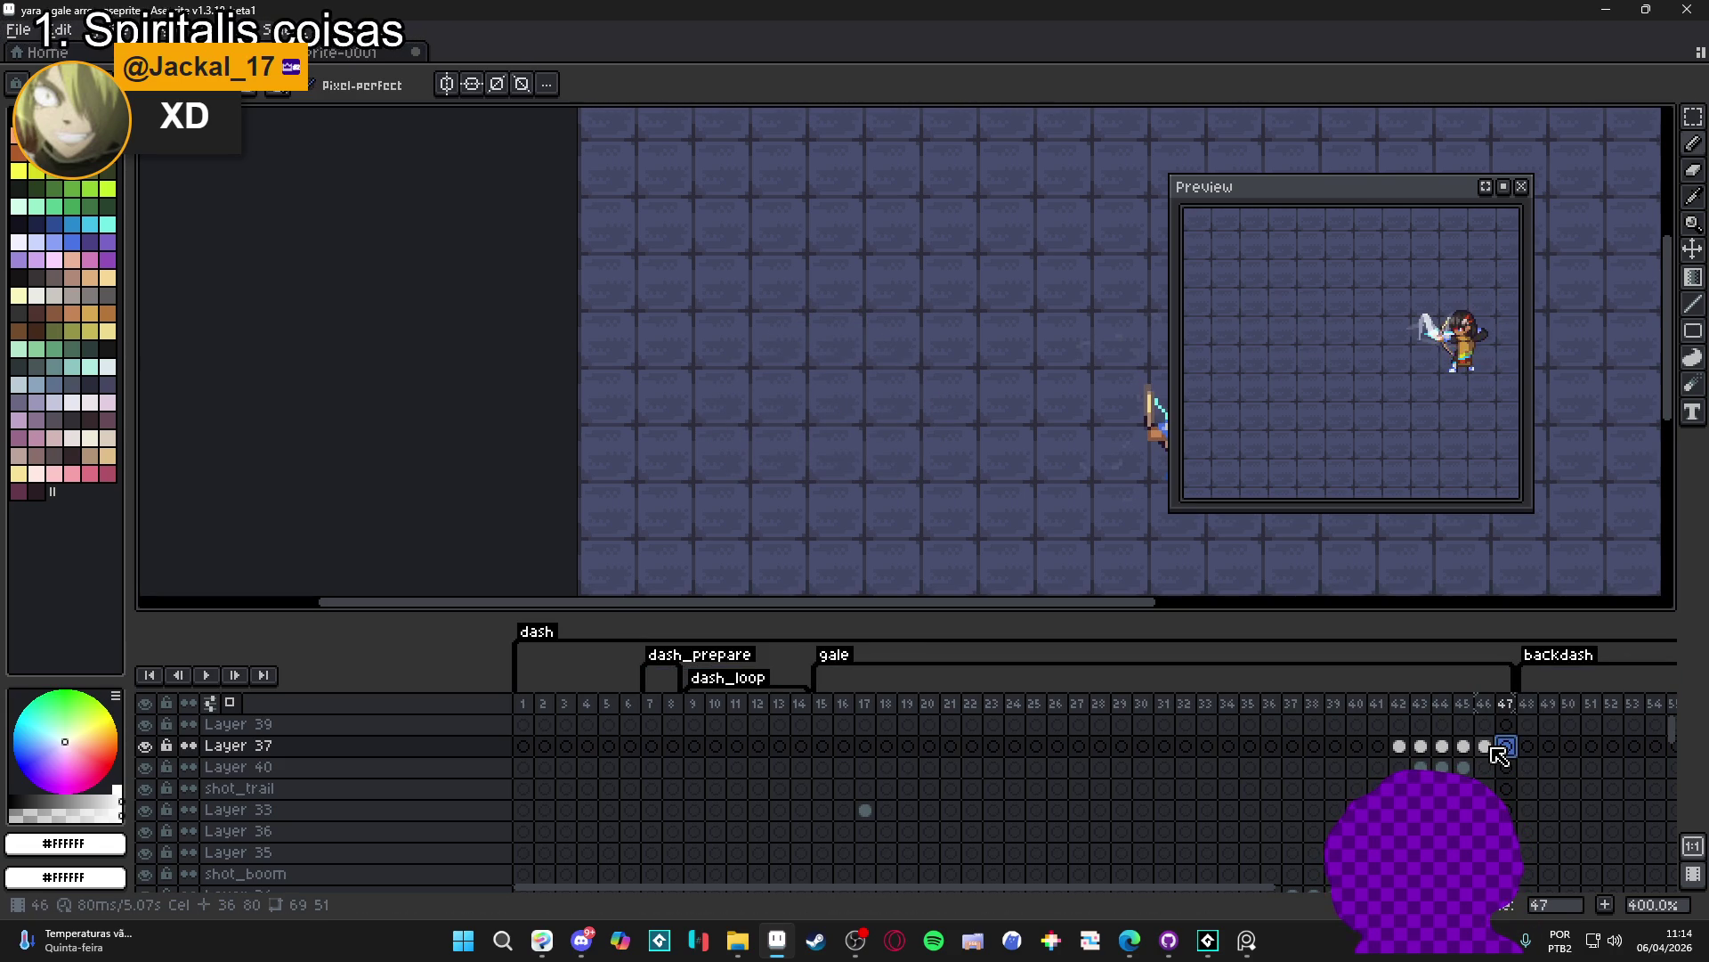
left_click(1485, 748)
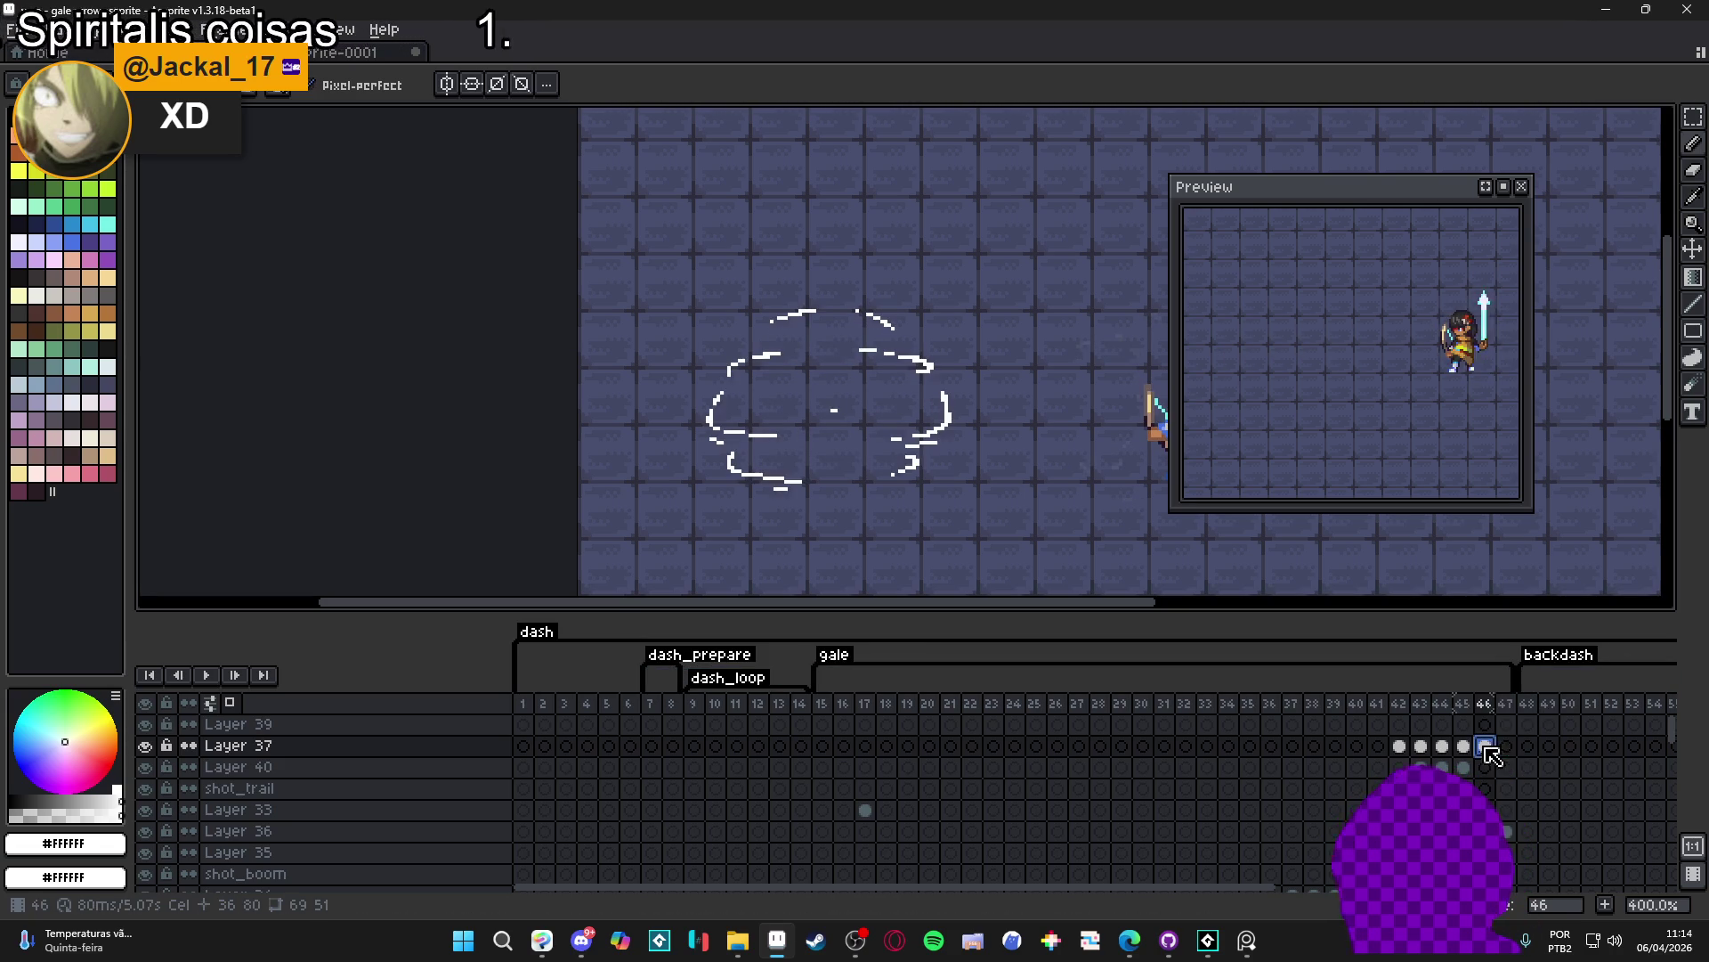
left_click(1505, 748)
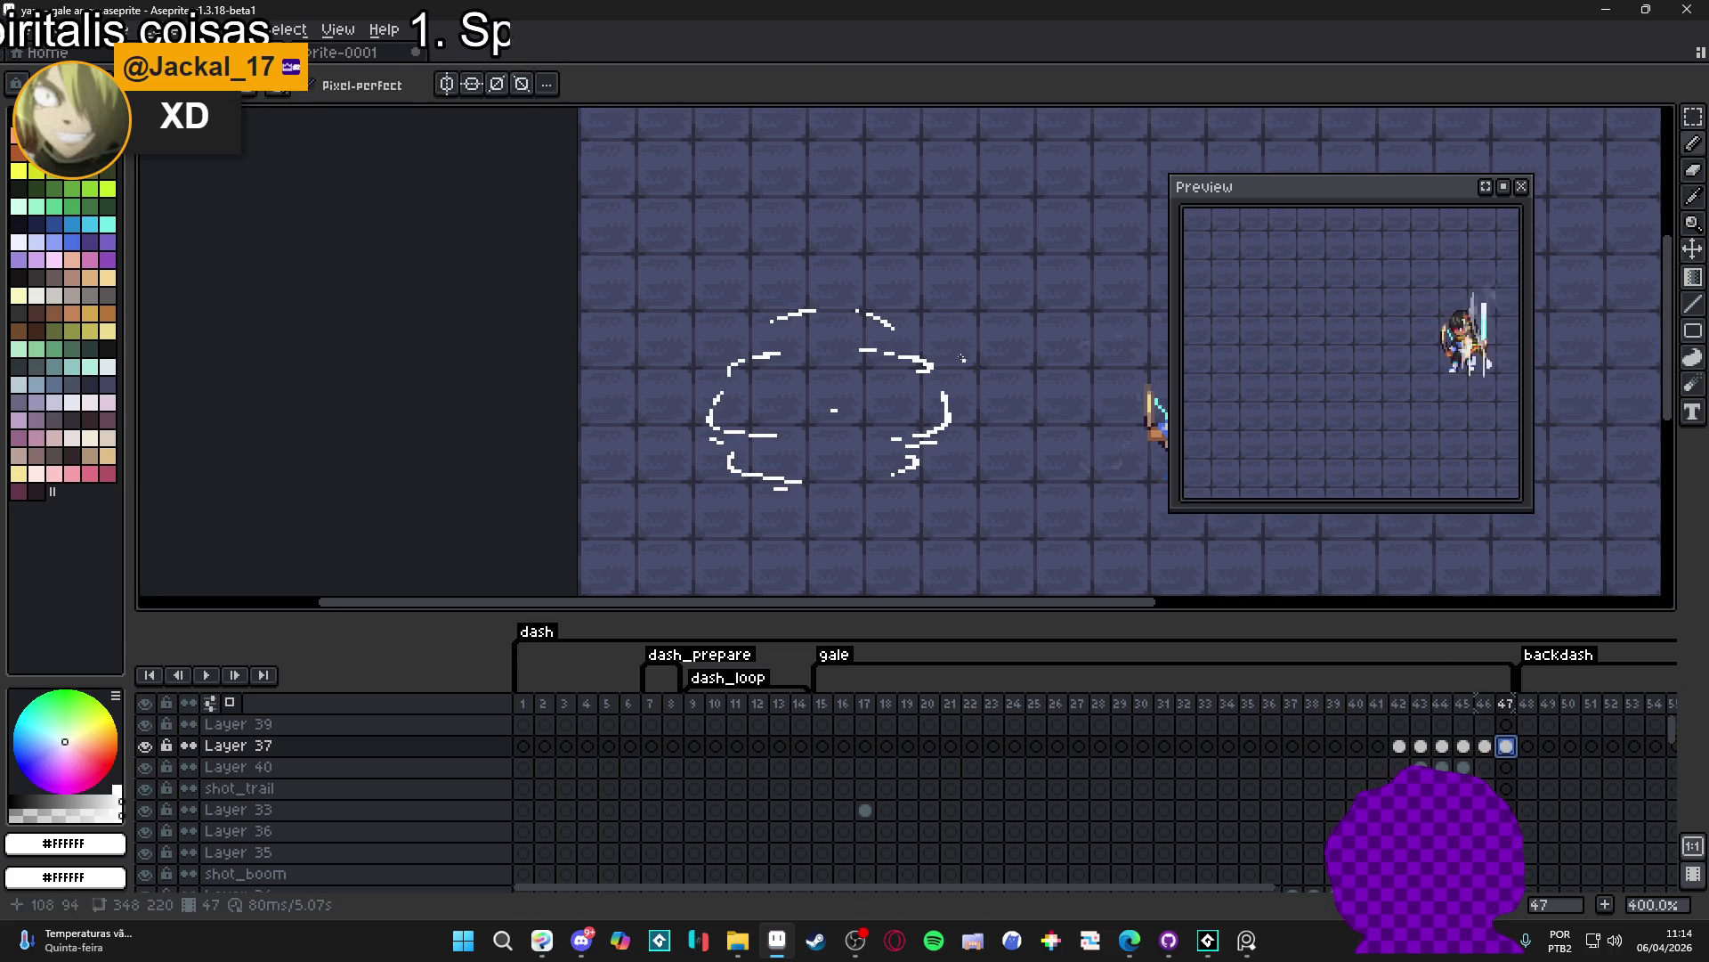
key("ctrl+v")
left_click_drag(956, 404, 974, 417)
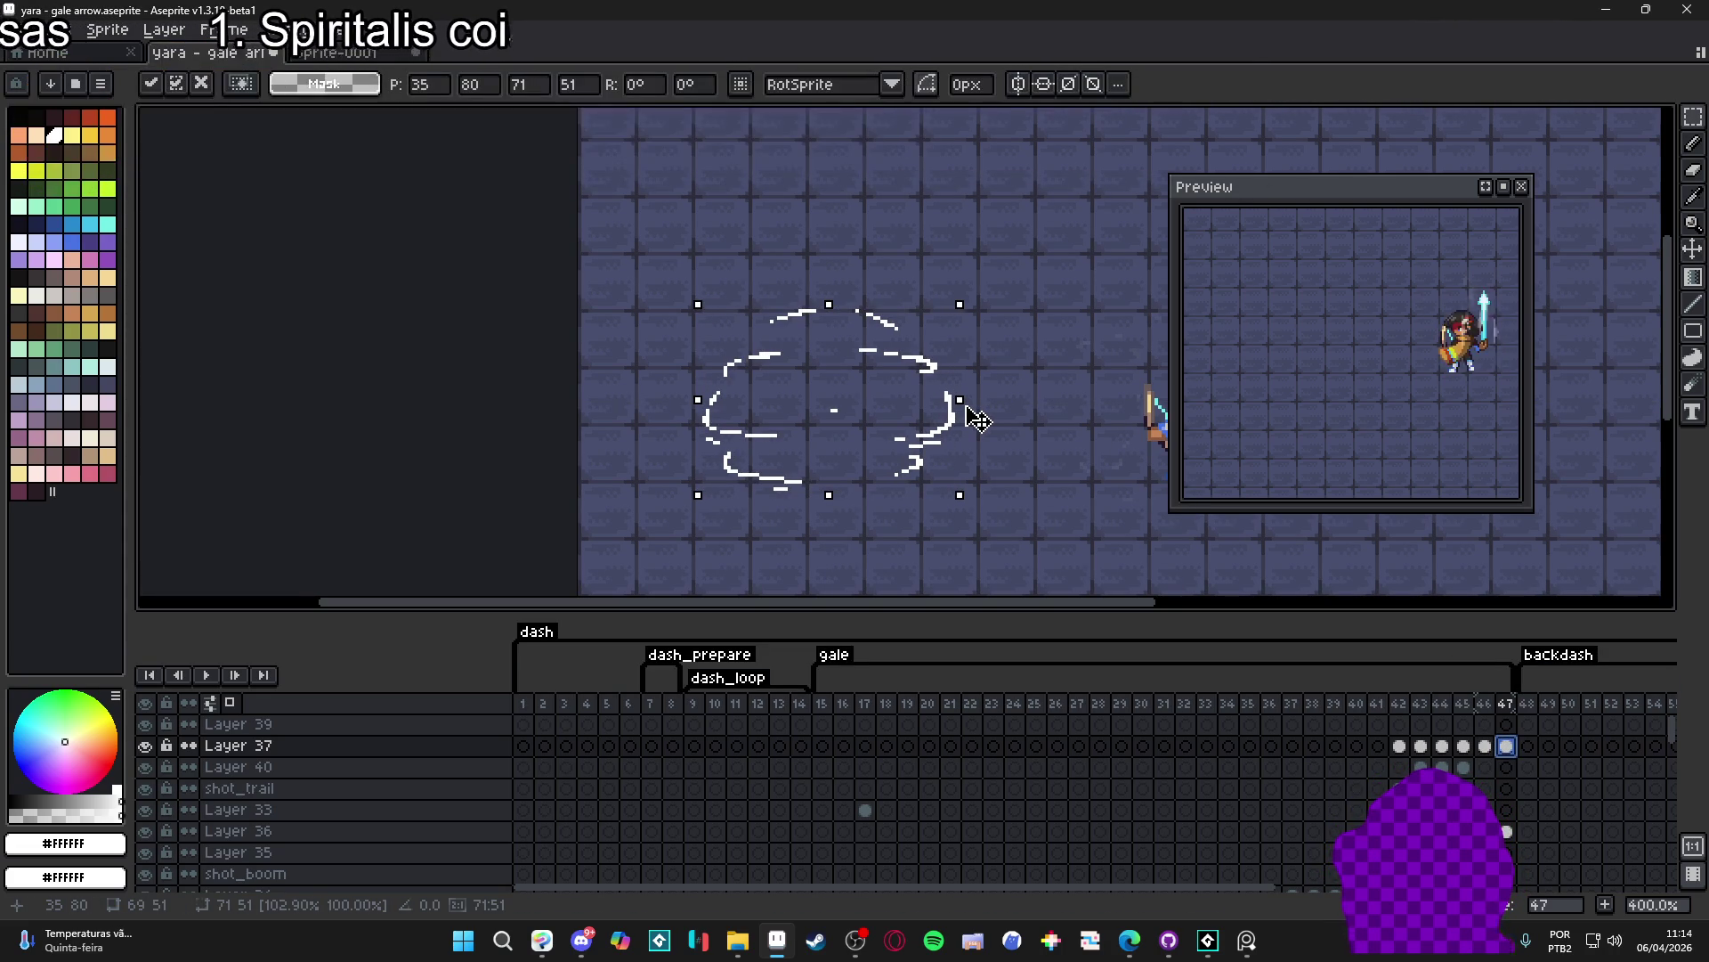
- Commit the stretch, scale the frame 47 cloud outline up a little more and apply it
key("Return")
key("m")
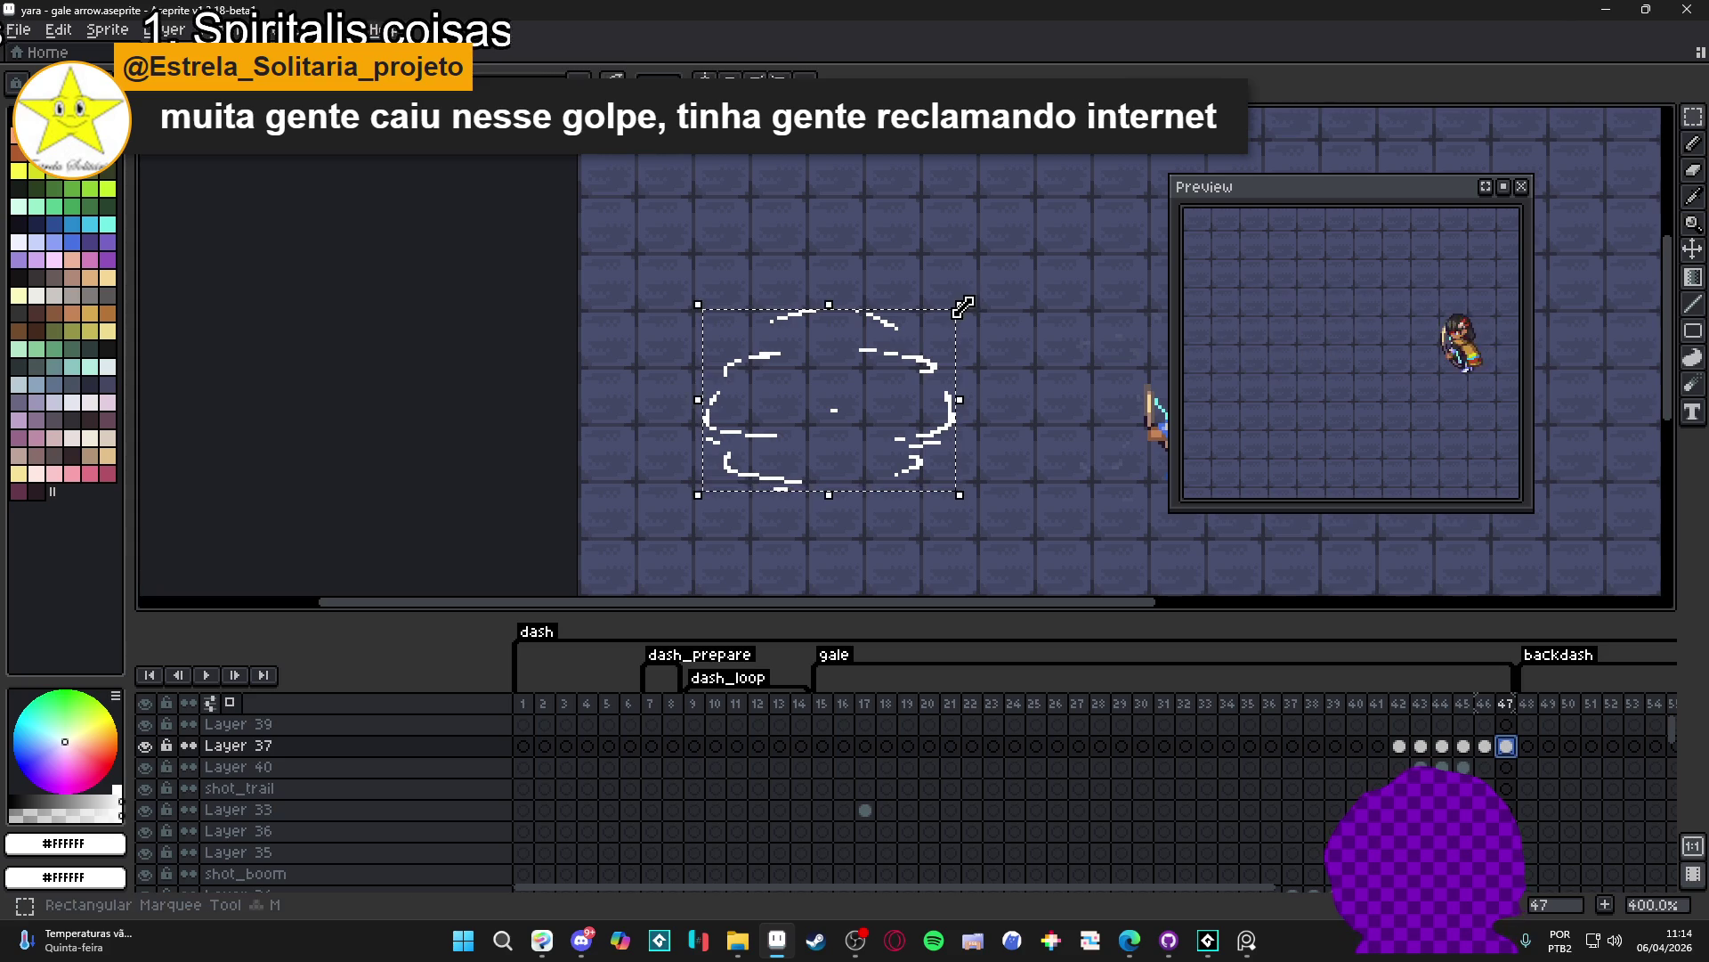
left_click_drag(968, 307, 971, 308)
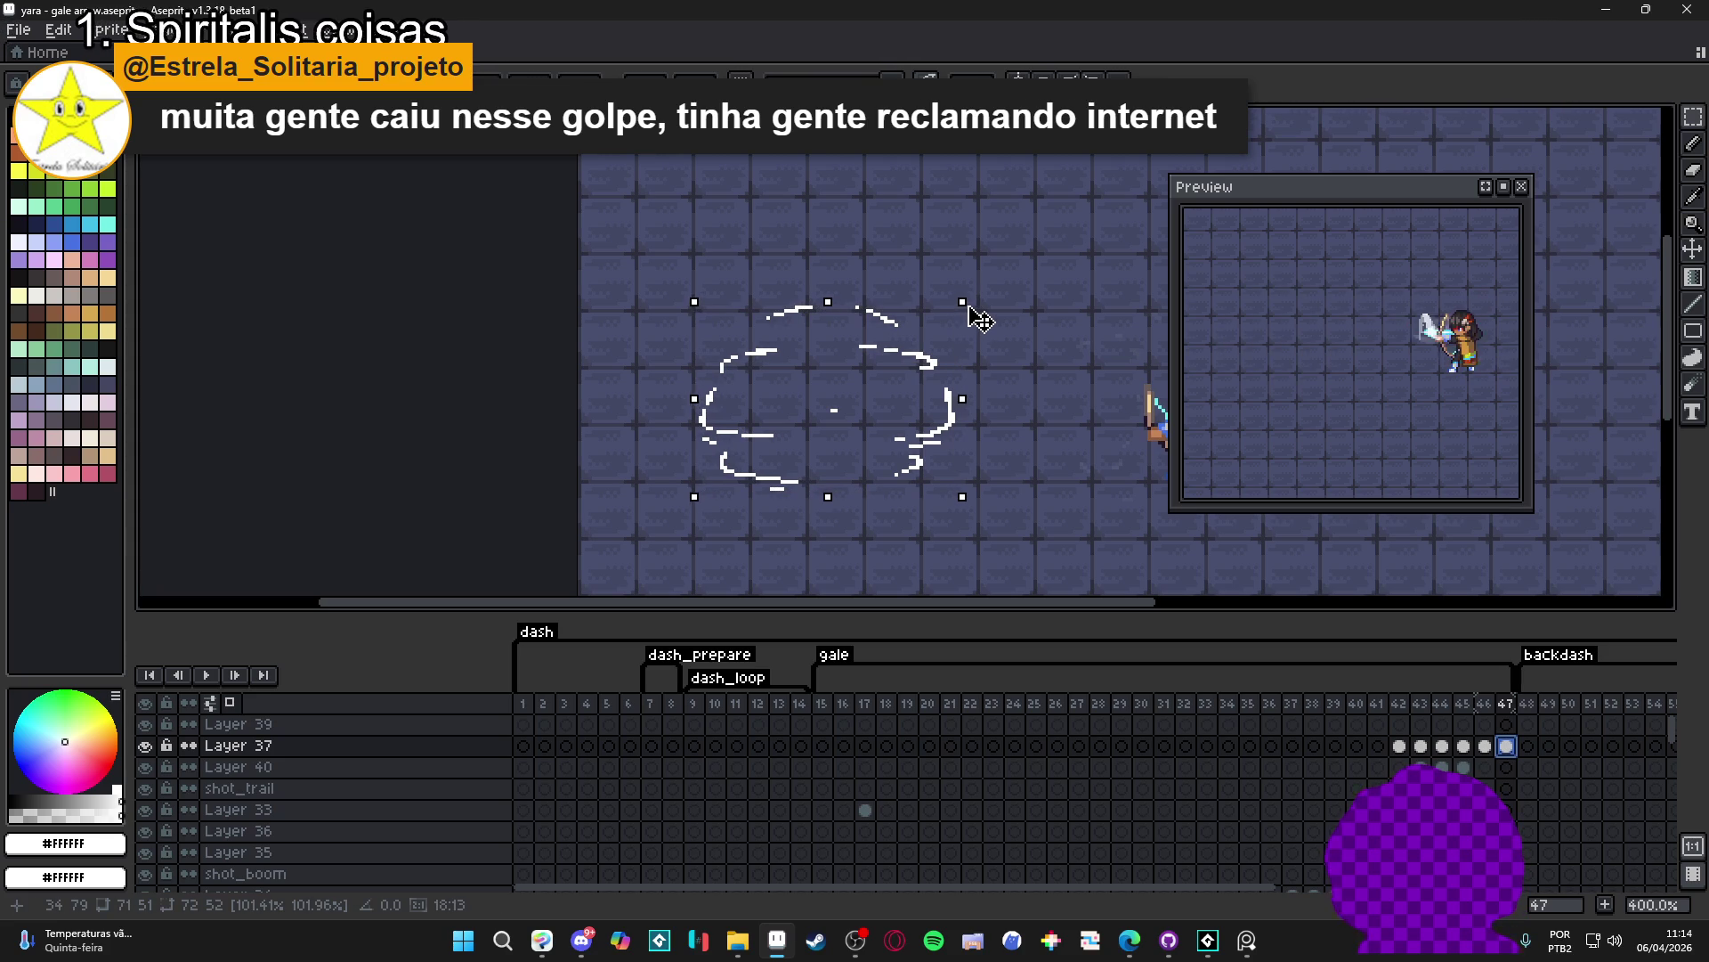
key("ctrl+d")
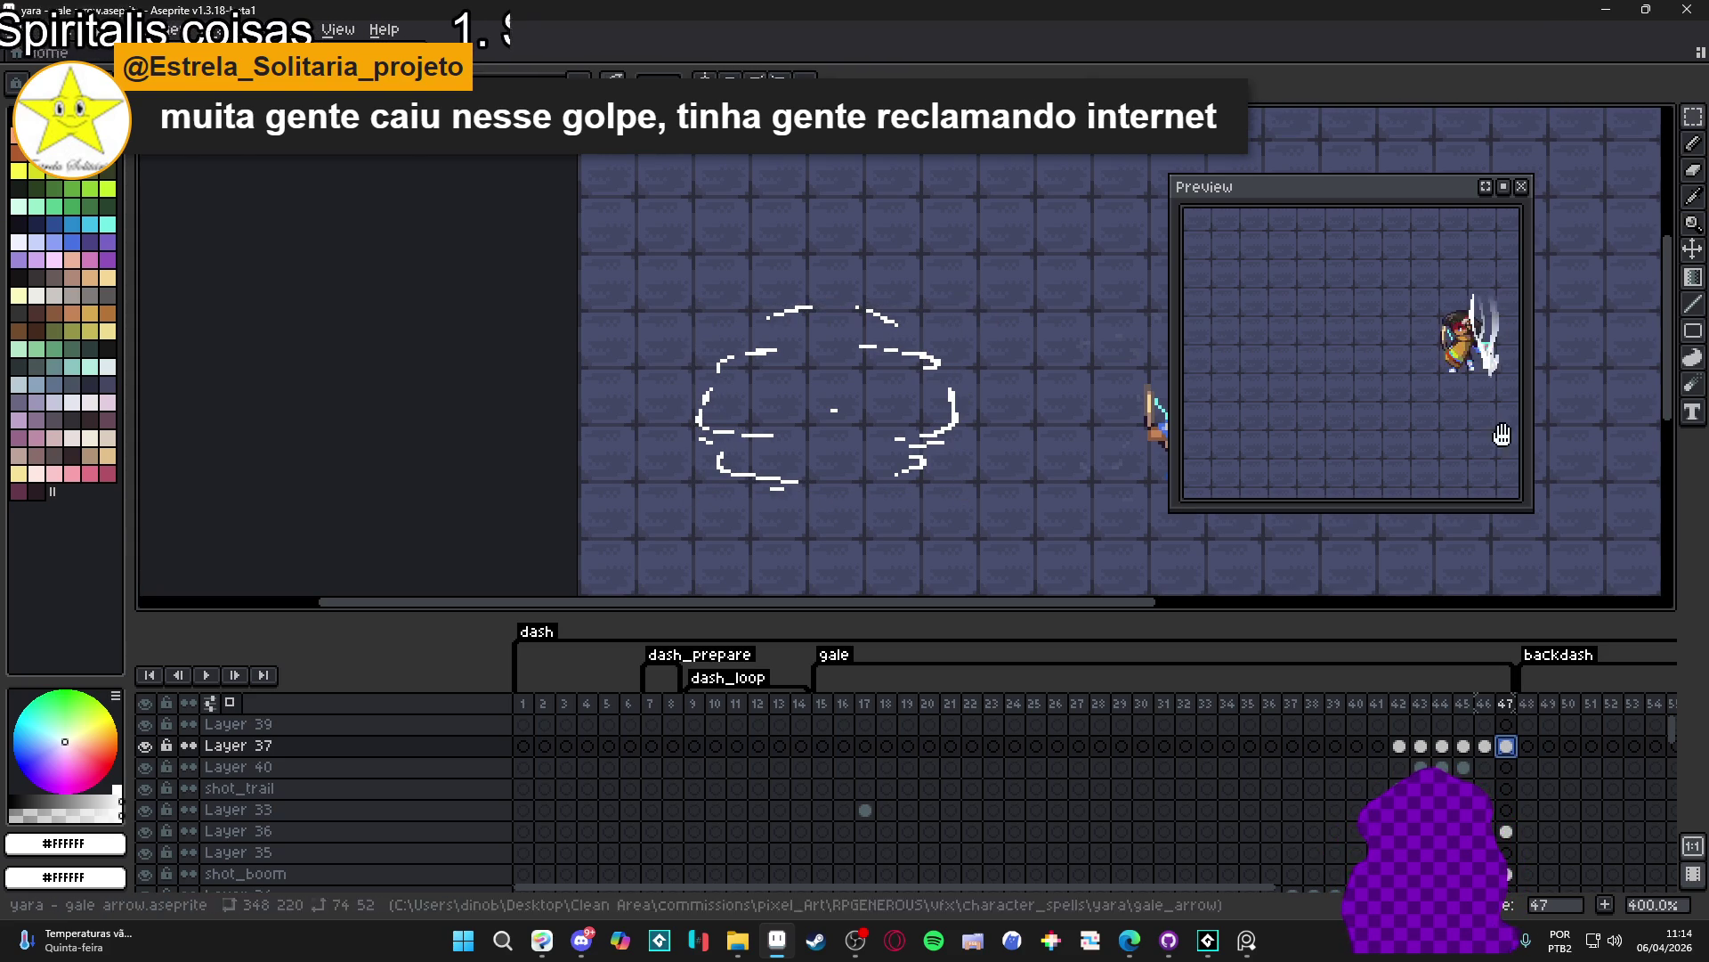
- Lower the cel opacity of the cloud on frames 44, 45 and 46 through Cel Properties
left_click(1441, 748)
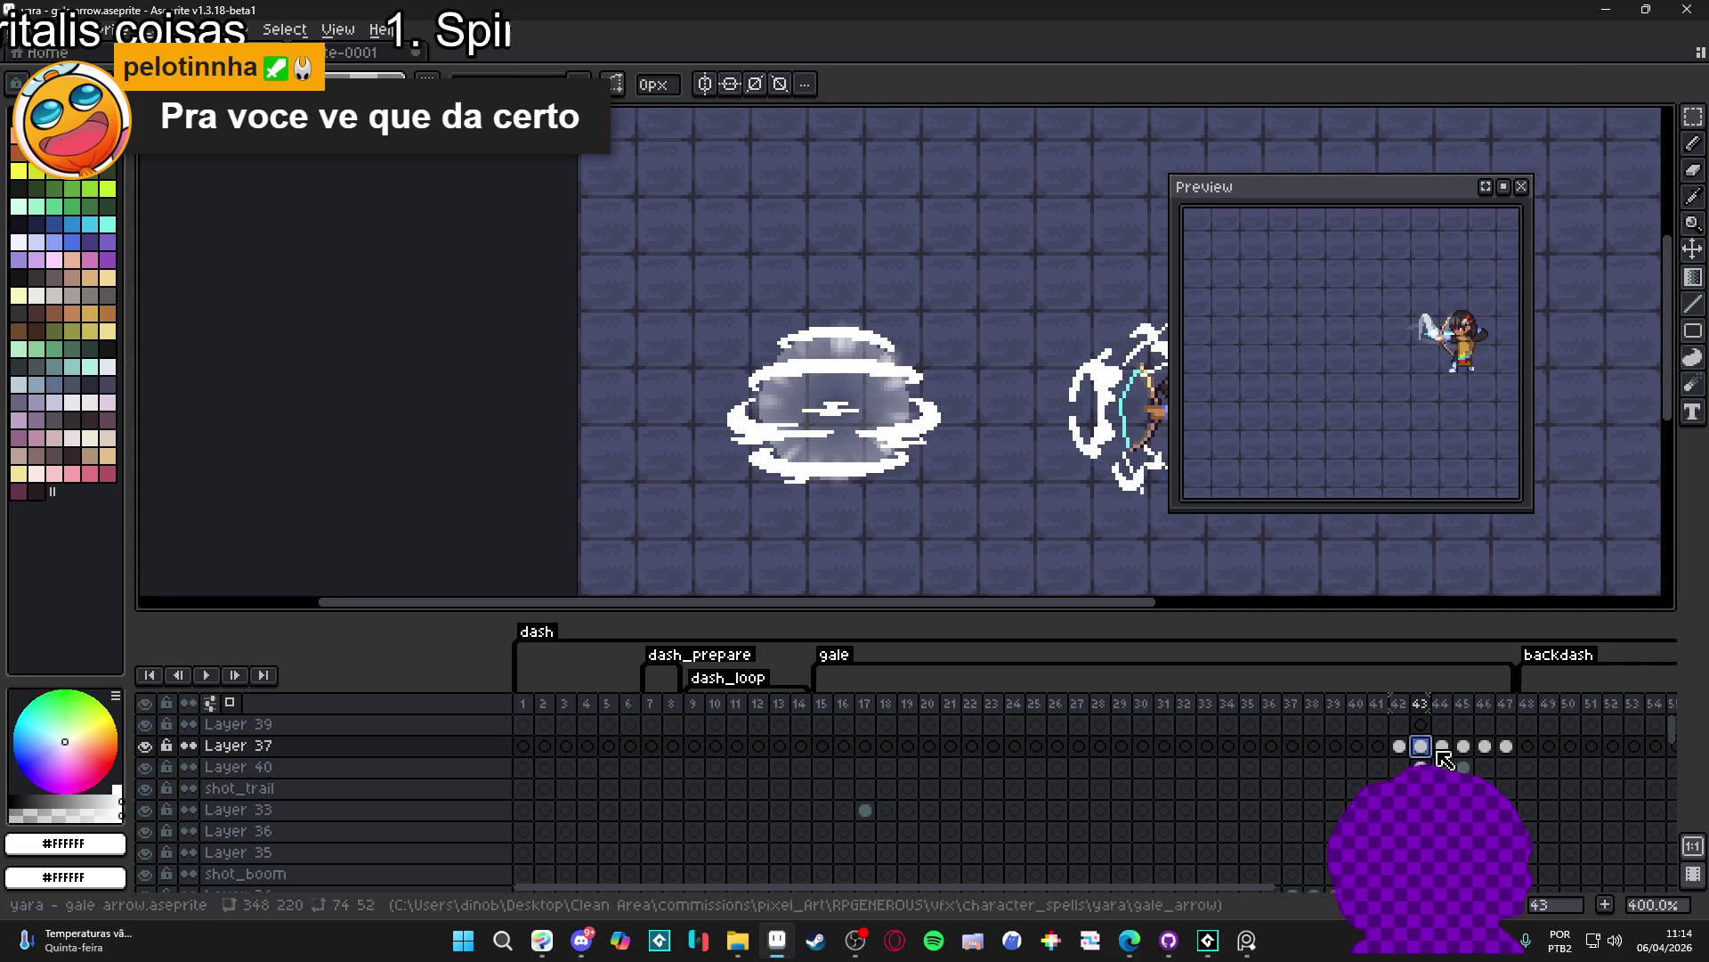
double_click(1442, 745)
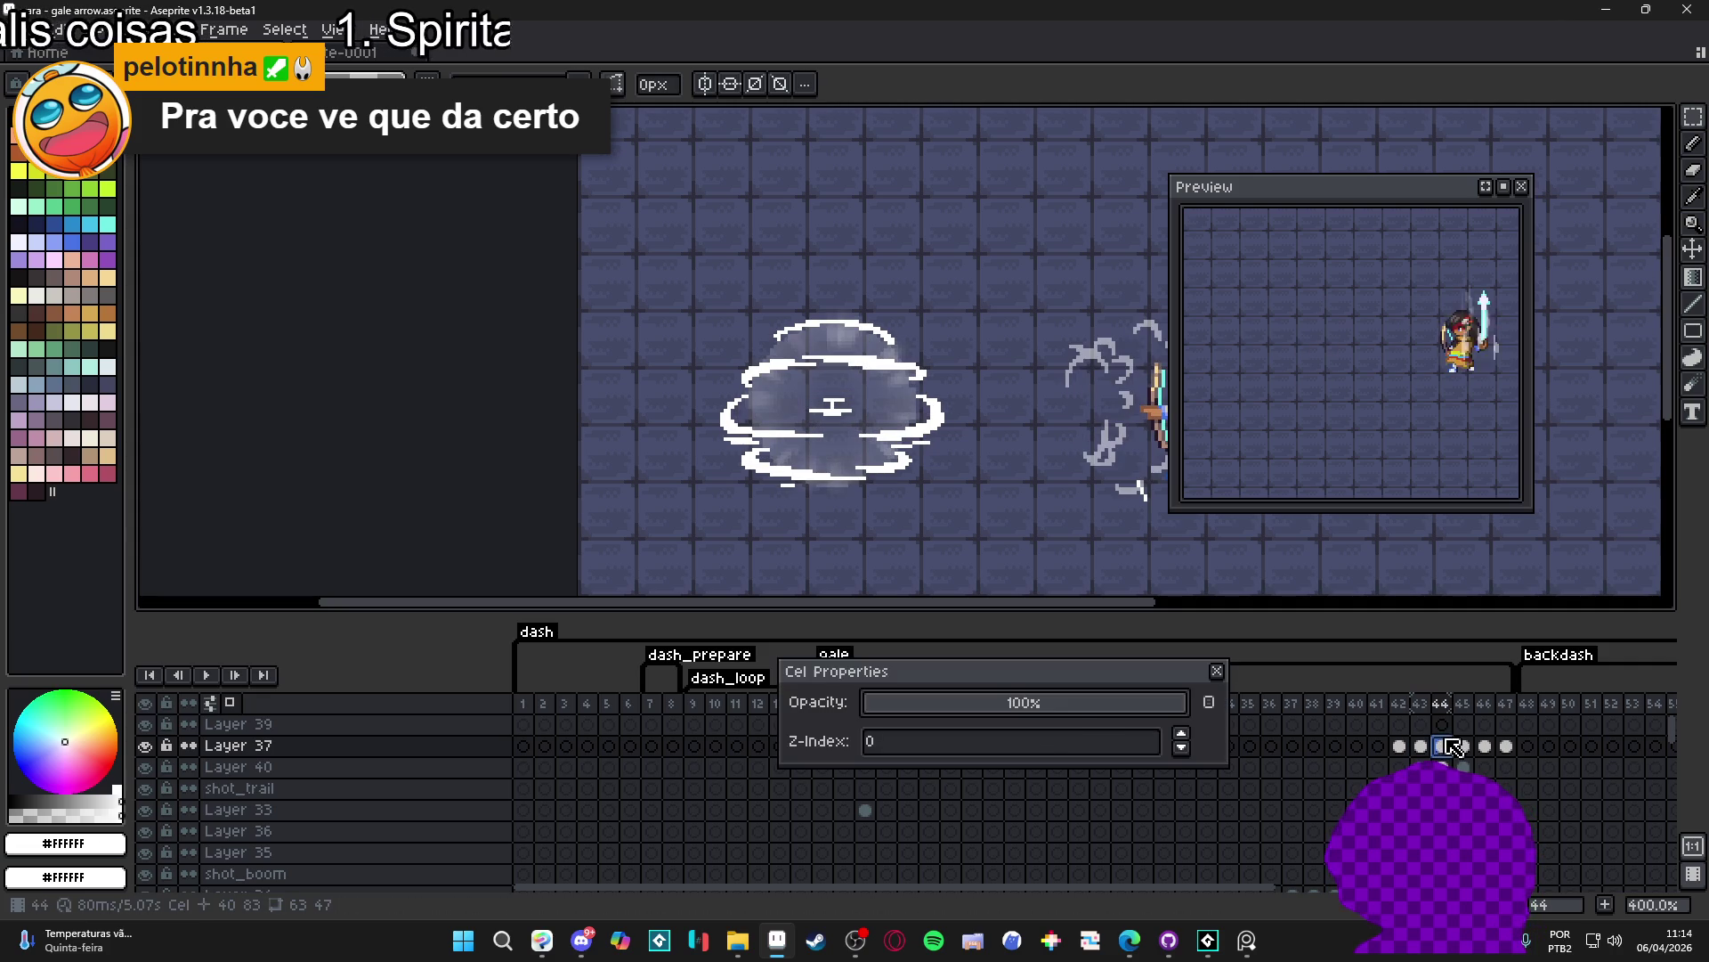
left_click(1038, 703)
left_click(1217, 670)
double_click(1464, 746)
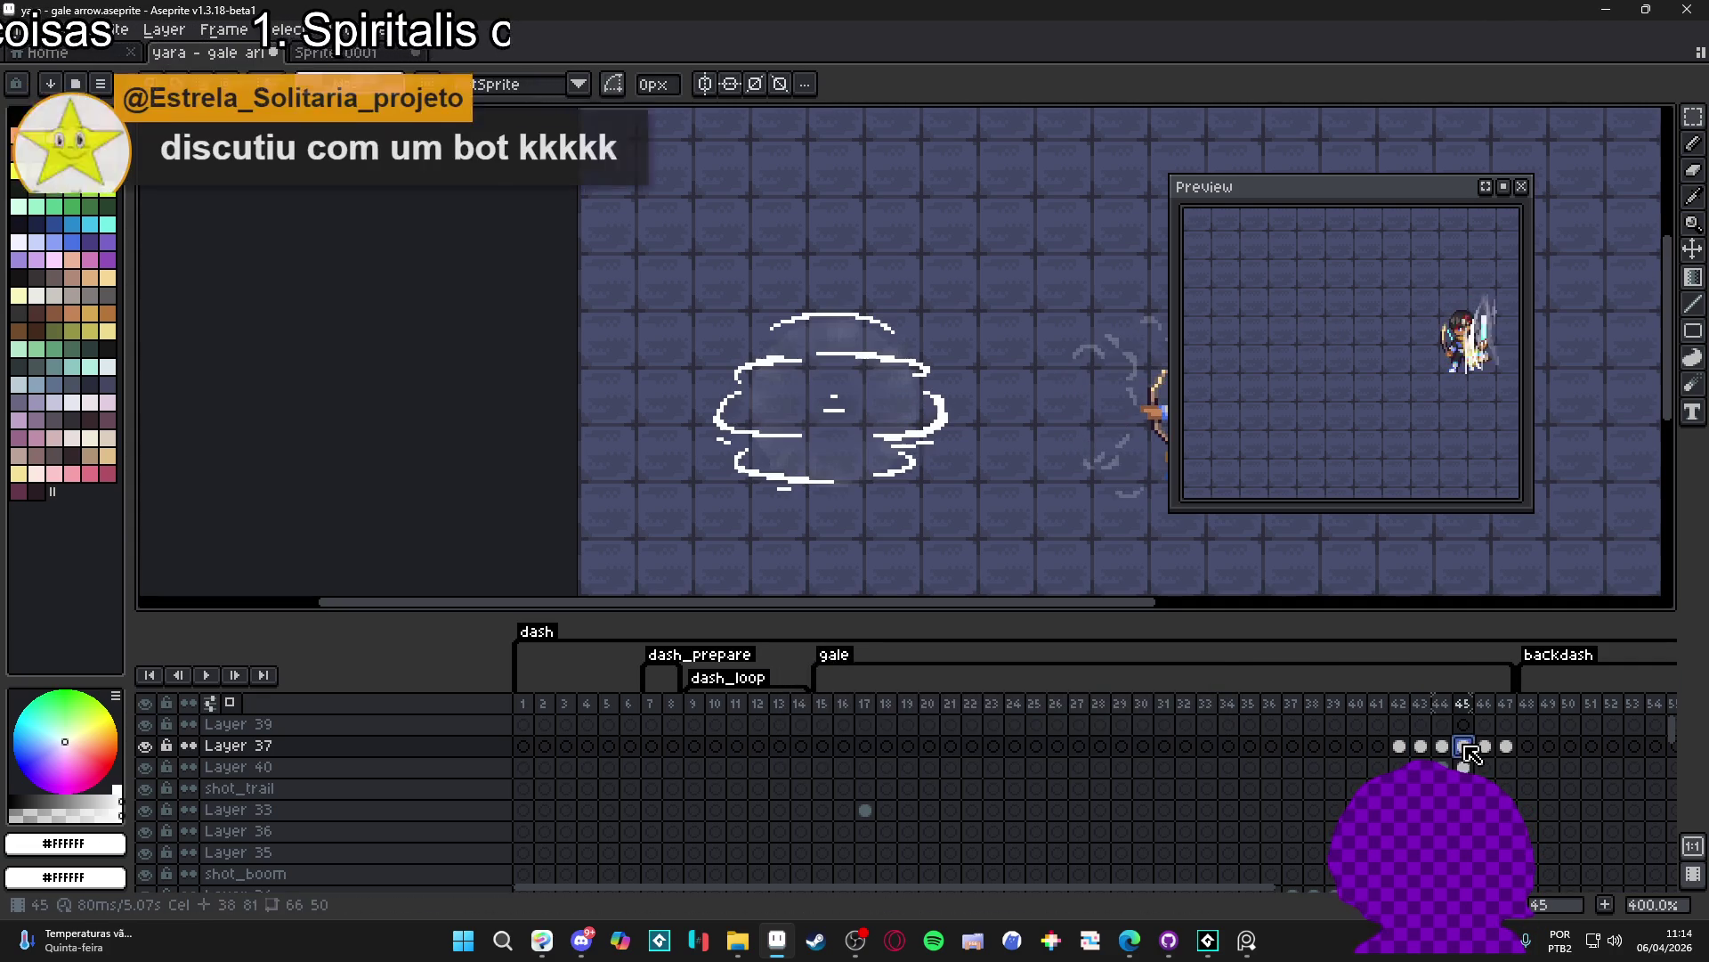
left_click(1012, 703)
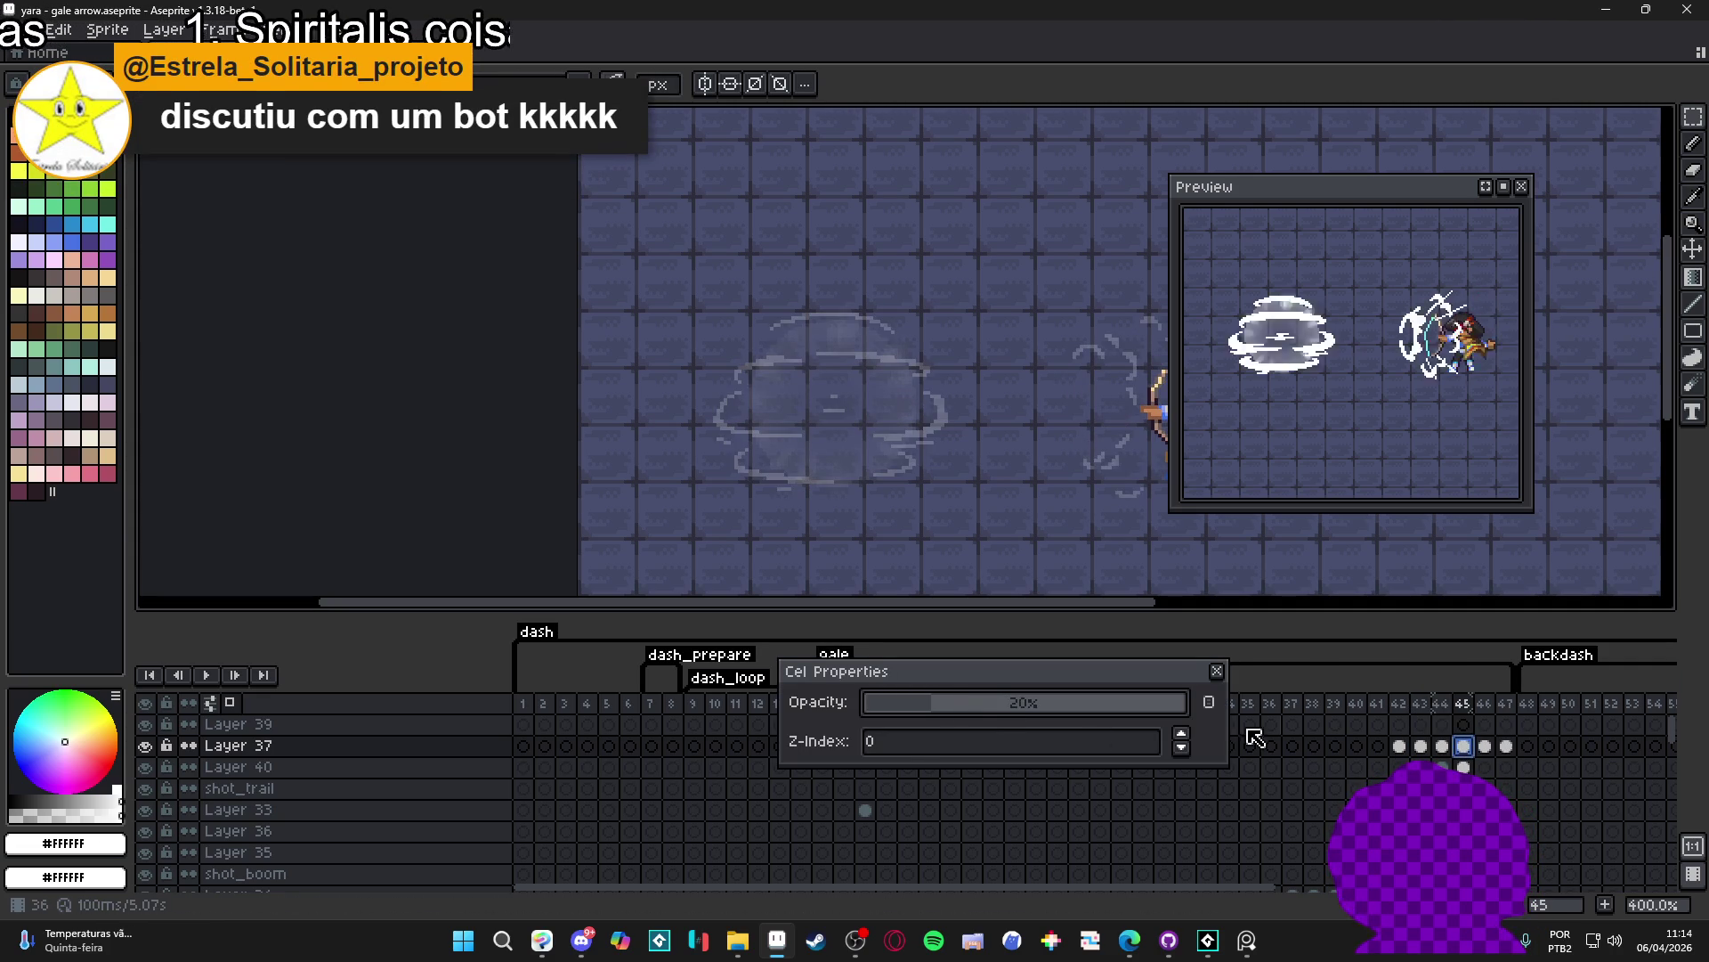
left_click(1217, 670)
double_click(1487, 745)
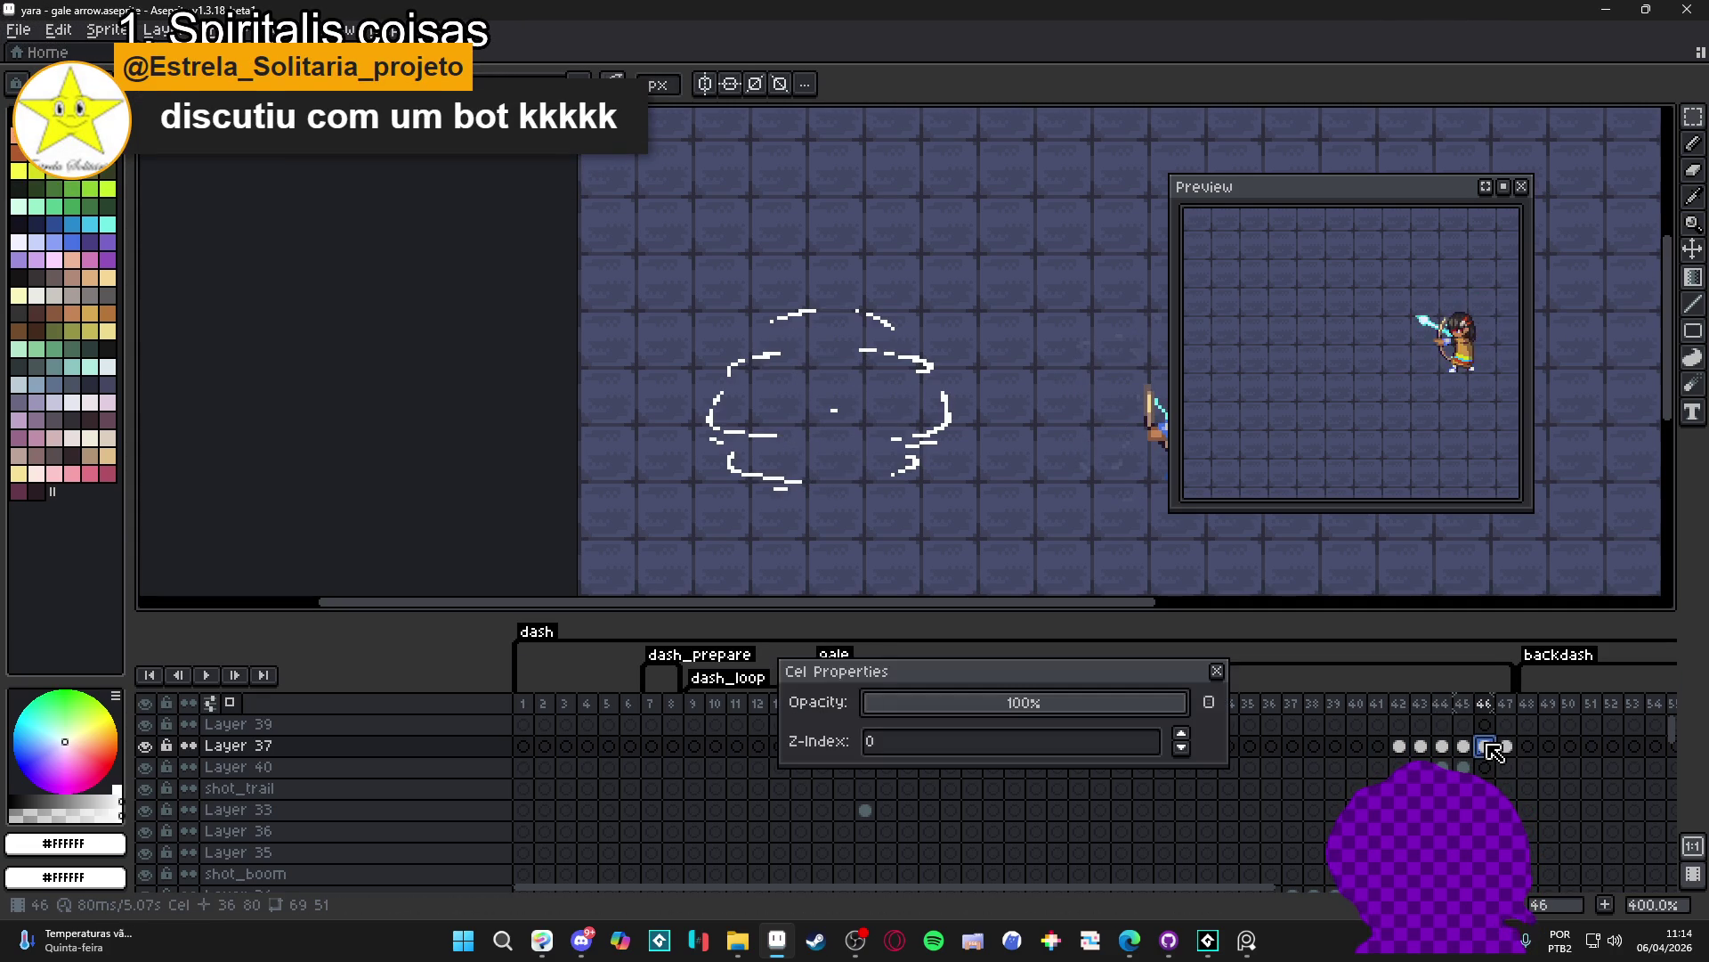
left_click(899, 704)
left_click(1216, 671)
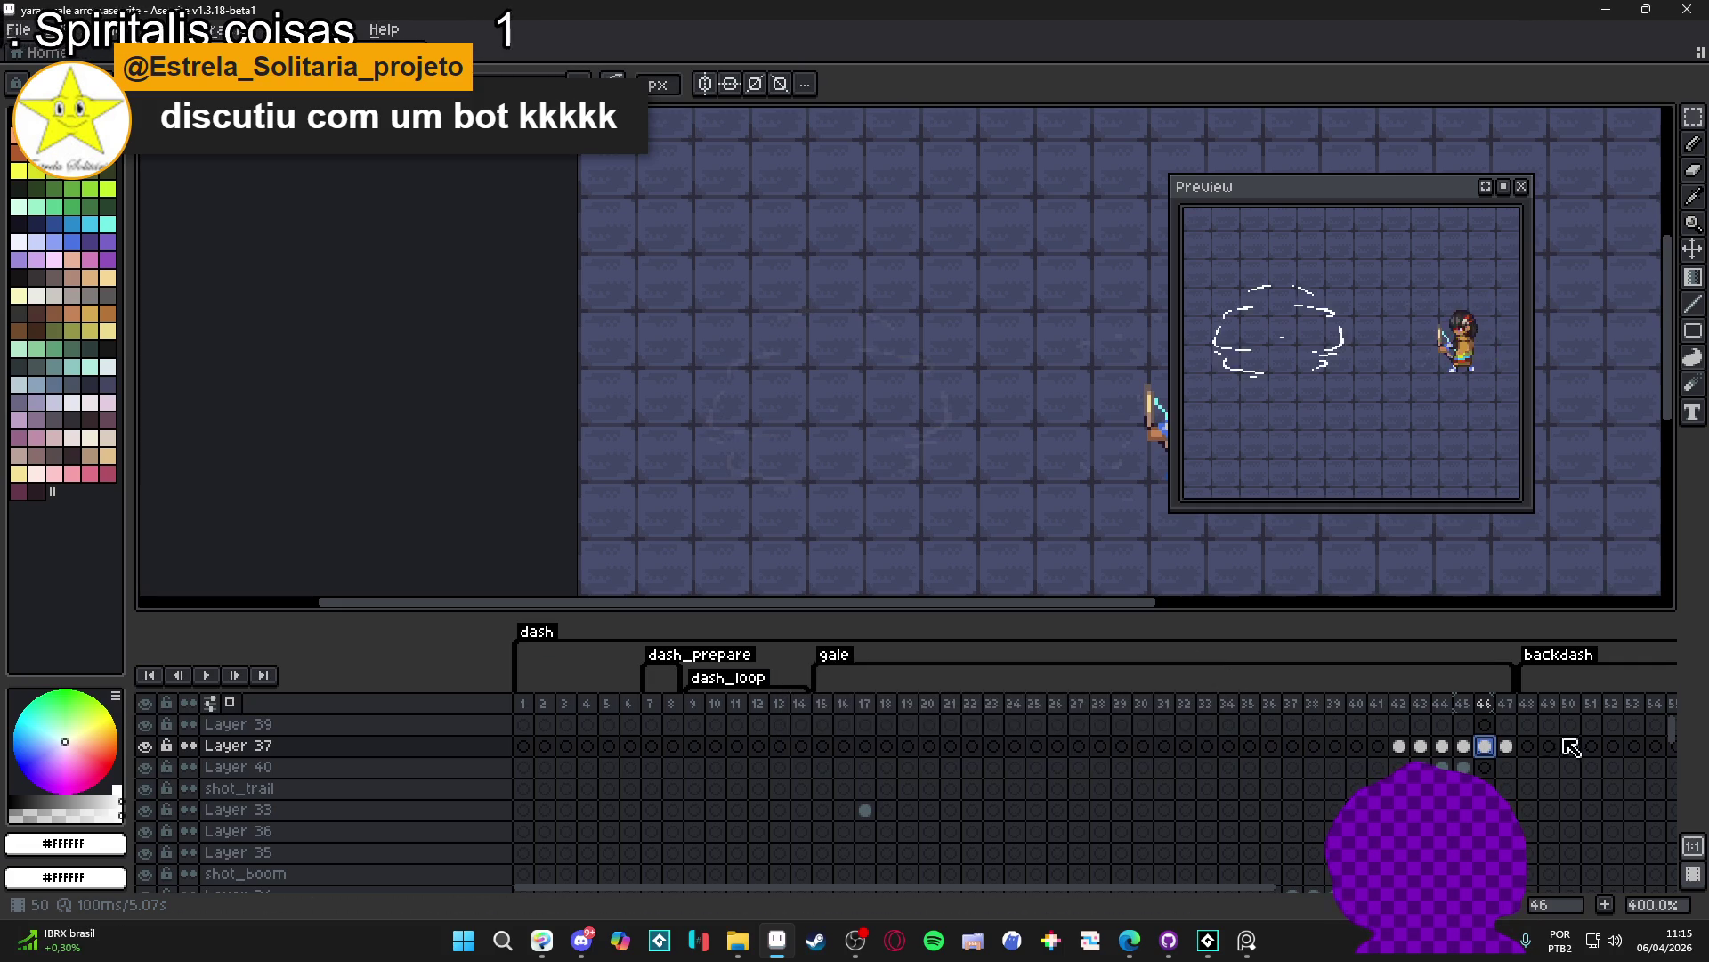
- Delete the cloud cel from frame 47
left_click(1508, 746)
key("Delete")
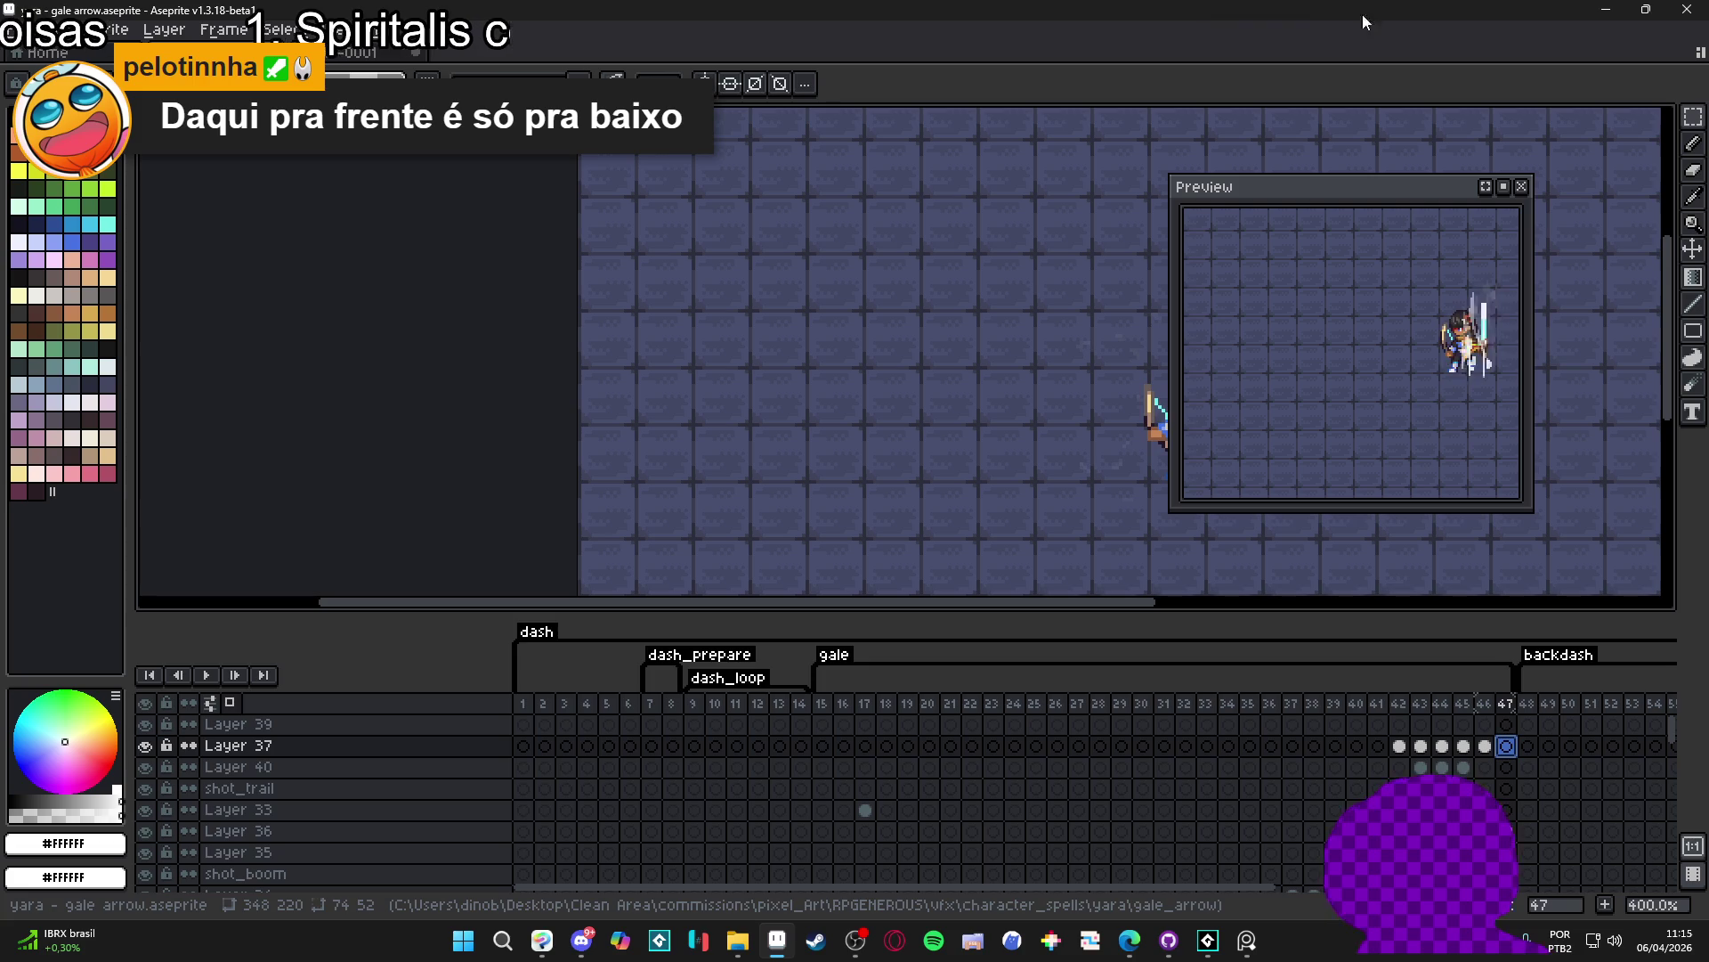
- Step through frames 42–46 of the gale effect and switch from Eraser back to Pencil
left_click(1399, 747)
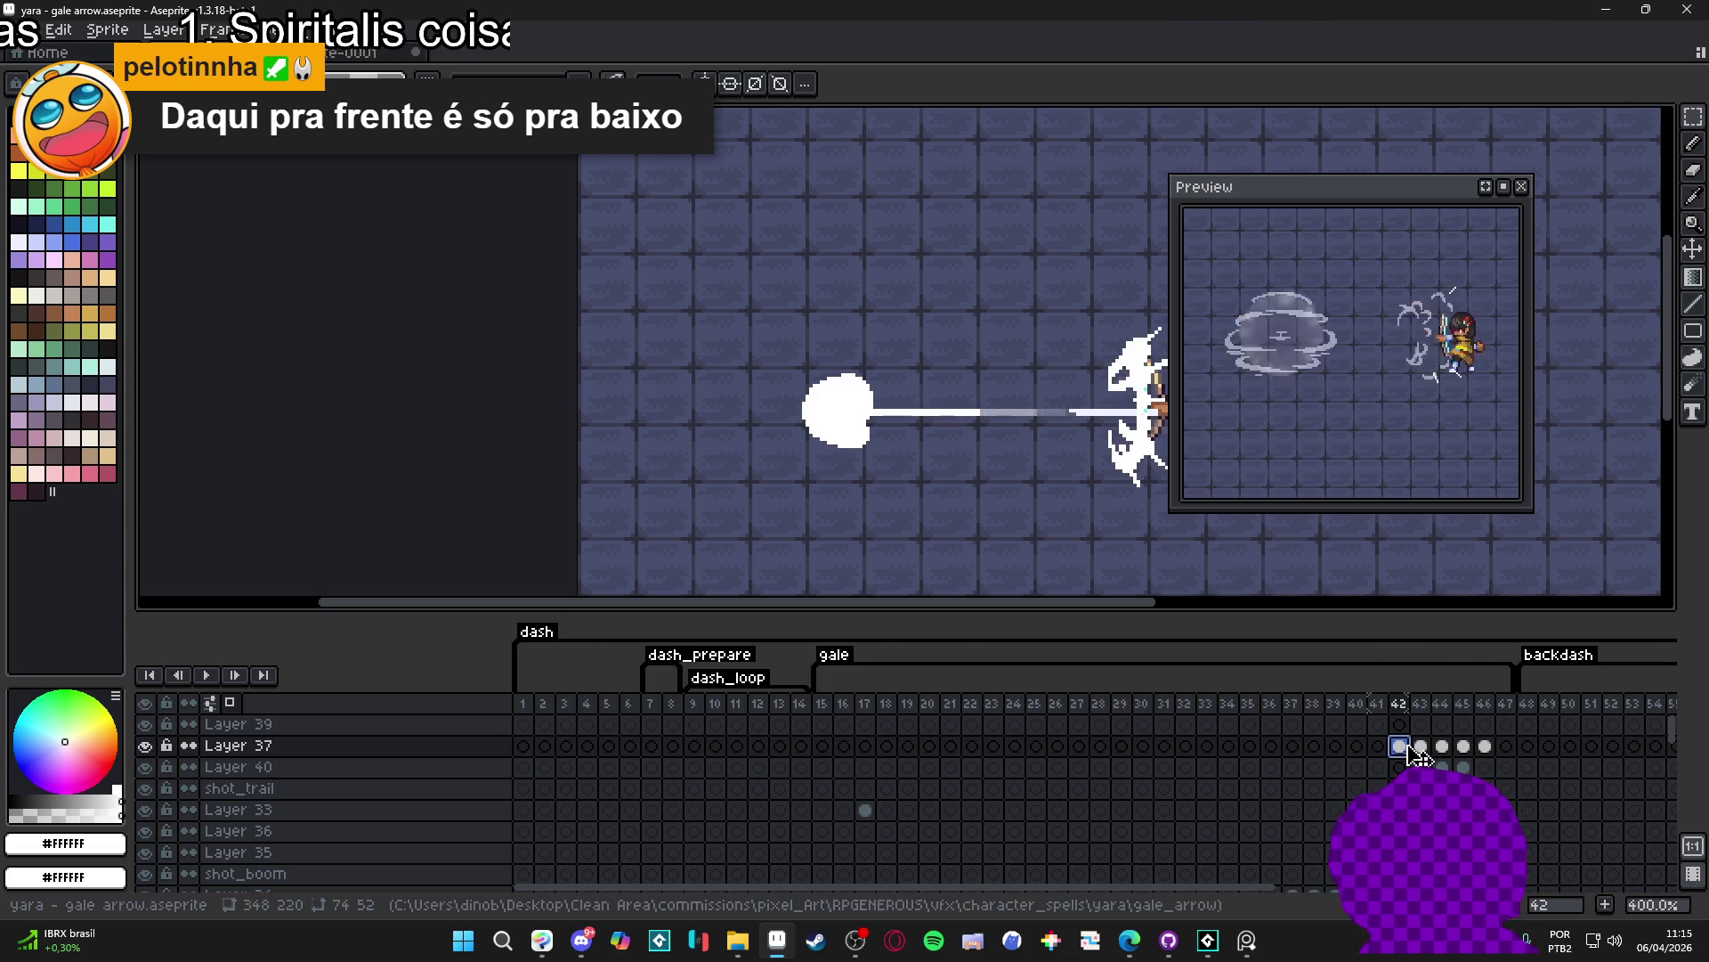
left_click(1419, 746)
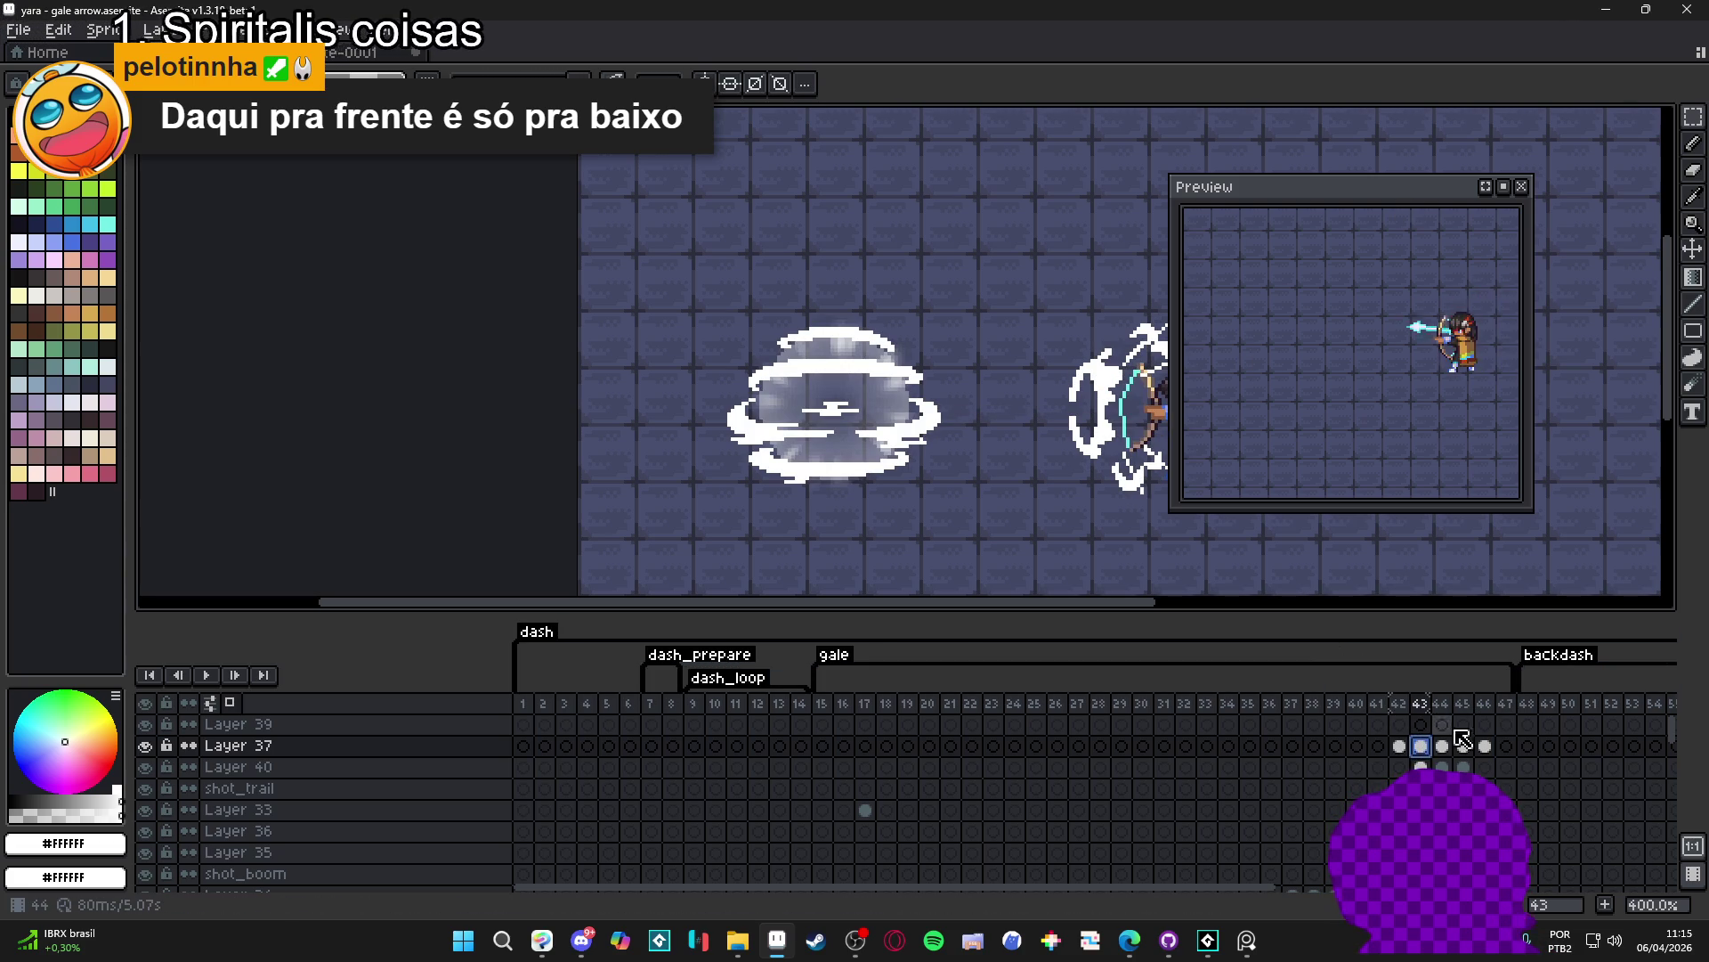
left_click(1442, 746)
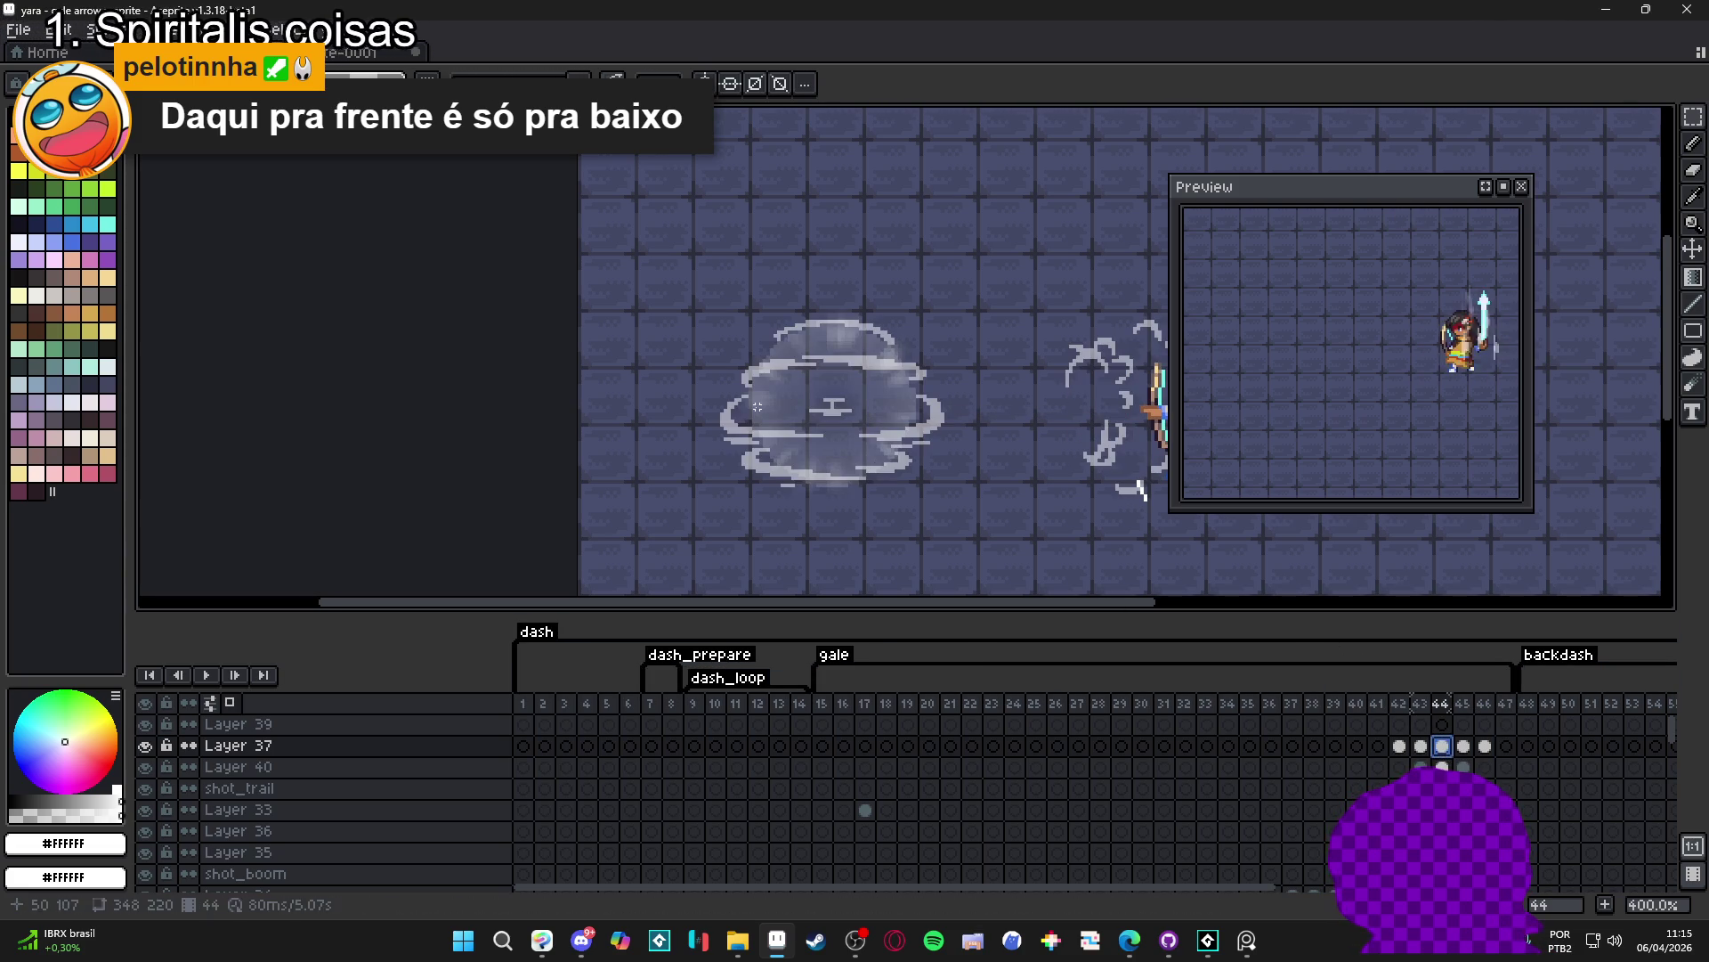
scroll(721, 468, "up", 2)
scroll(709, 468, "up", 4)
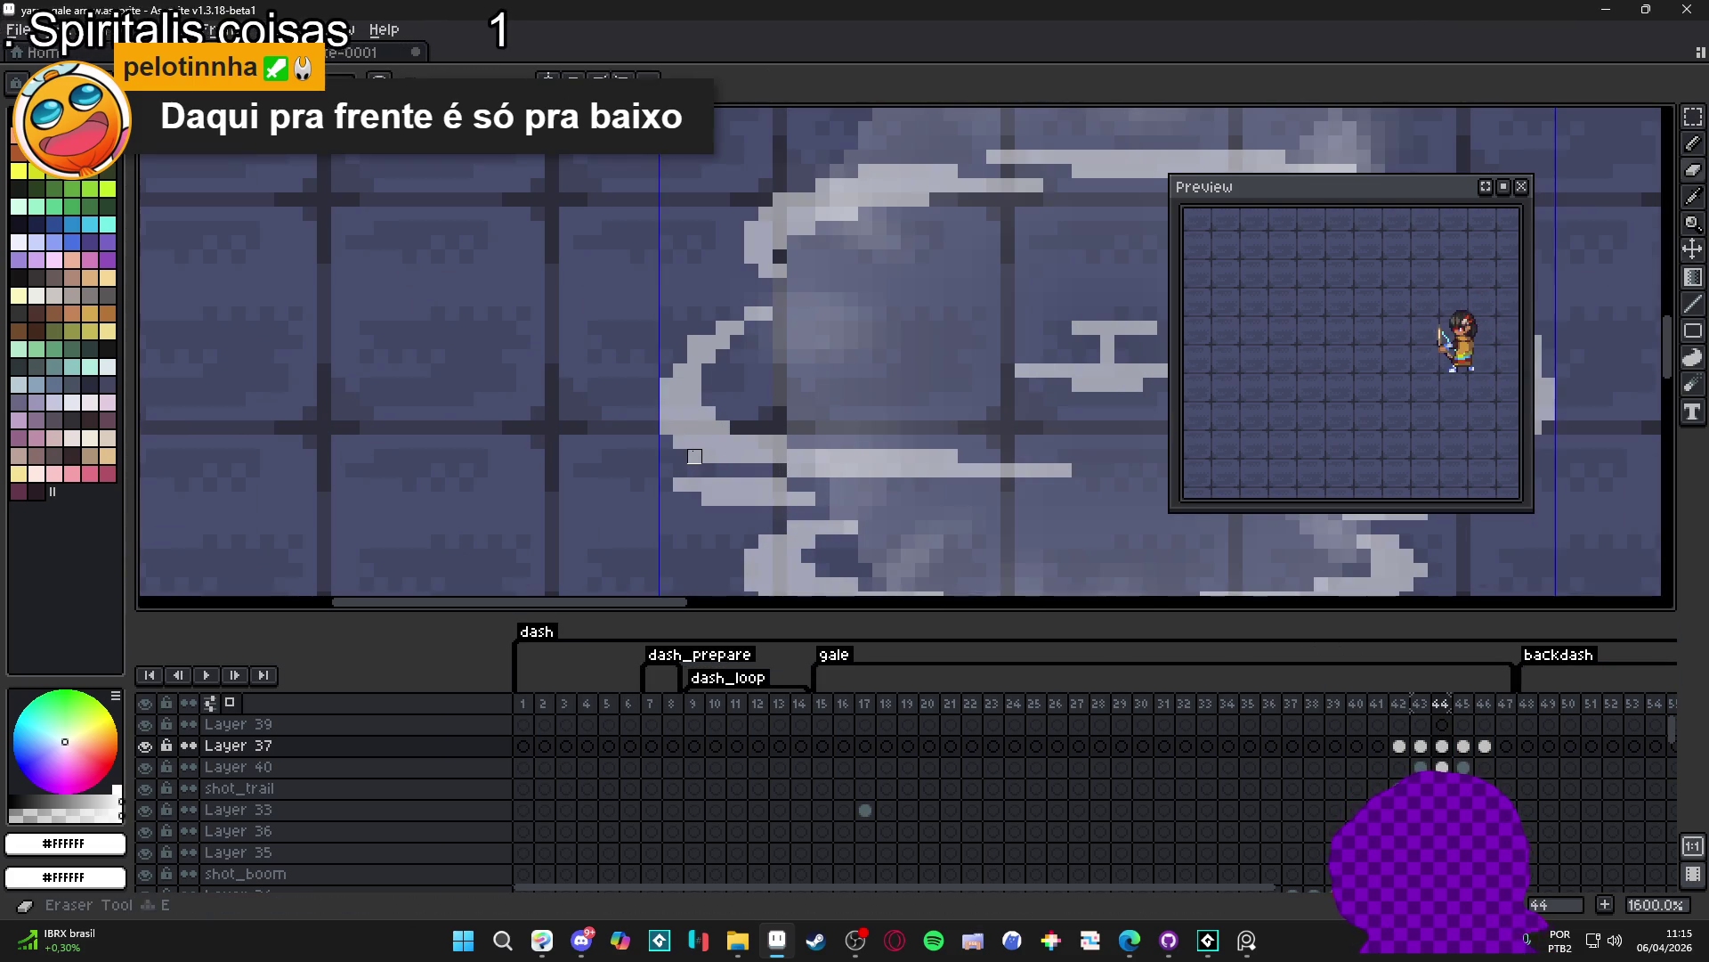
scroll(707, 468, "down", 4)
scroll(708, 468, "down", 2)
key("e")
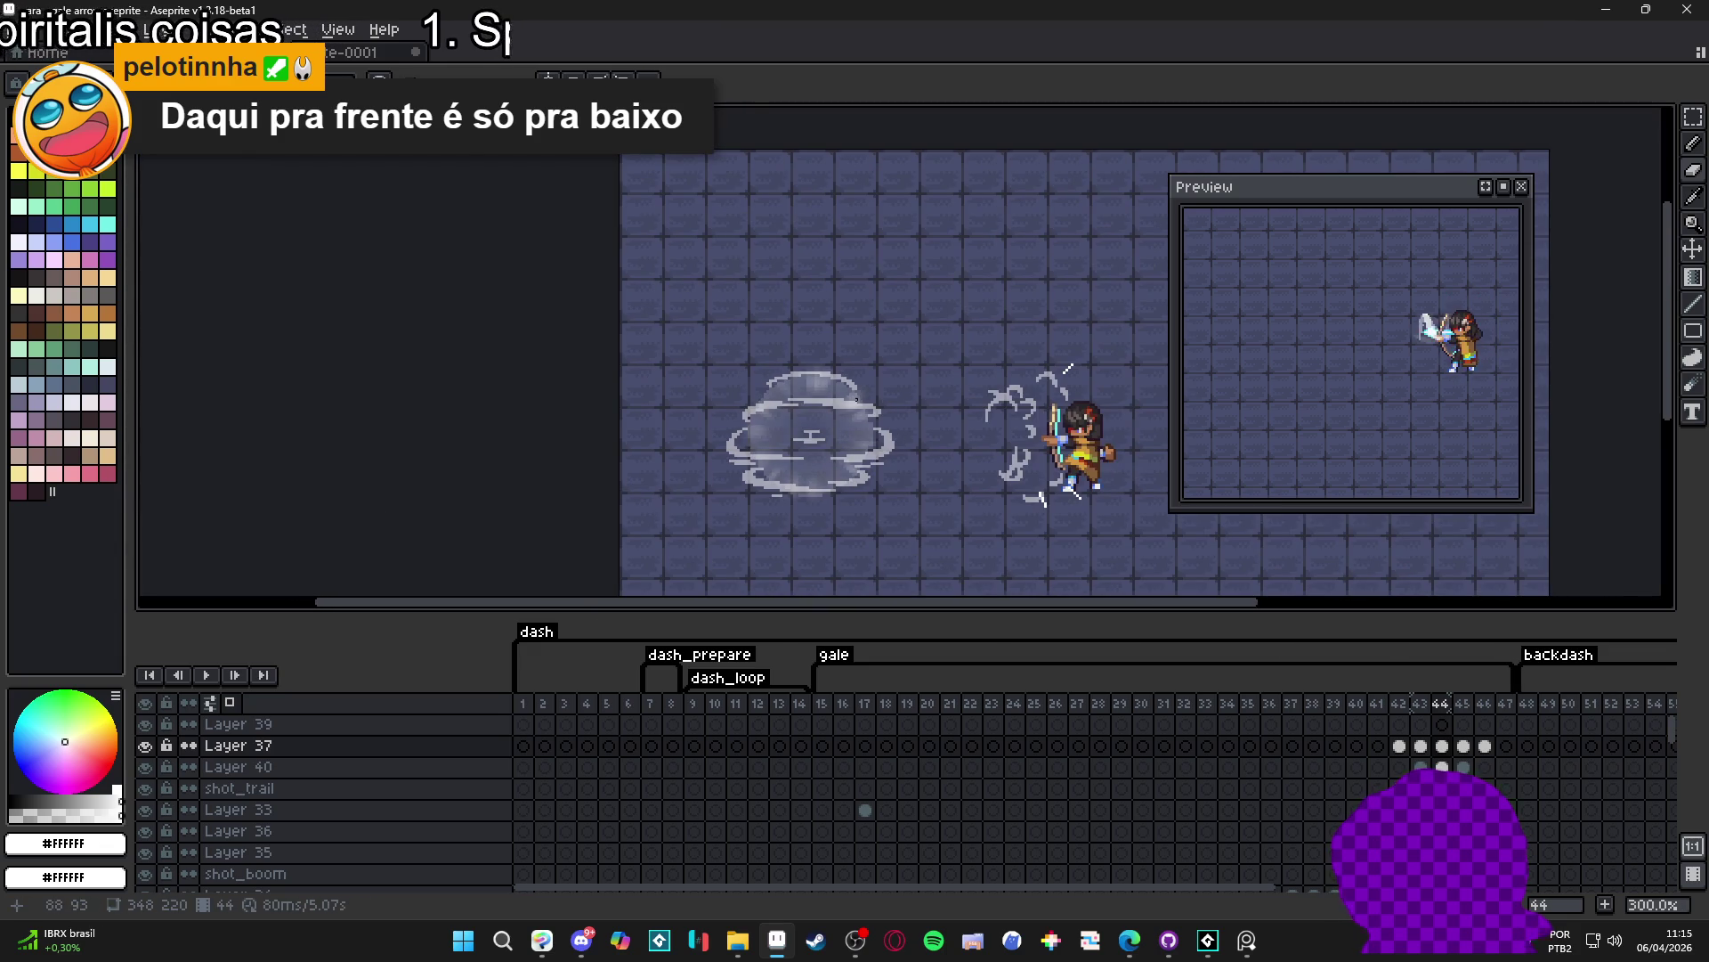
scroll(639, 378, "up", 4)
scroll(638, 378, "up", 3)
key("b")
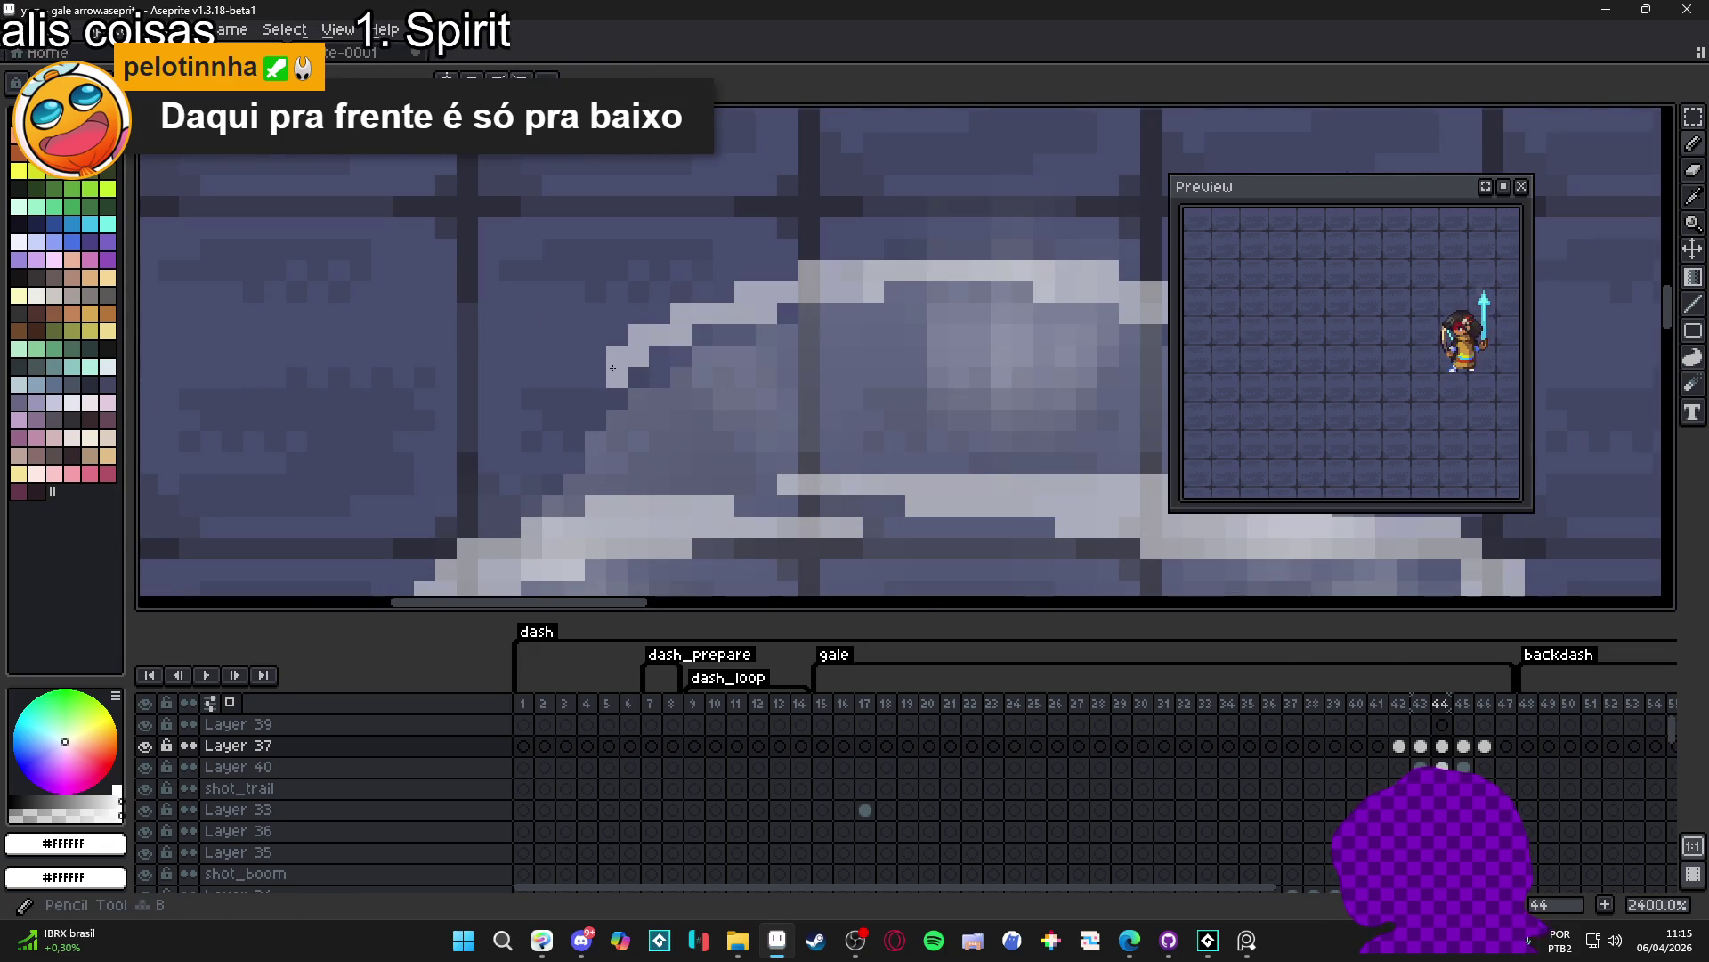
scroll(611, 368, "down", 4)
scroll(760, 428, "up", 2)
scroll(760, 428, "down", 2)
scroll(759, 428, "down", 1)
left_click(1463, 746)
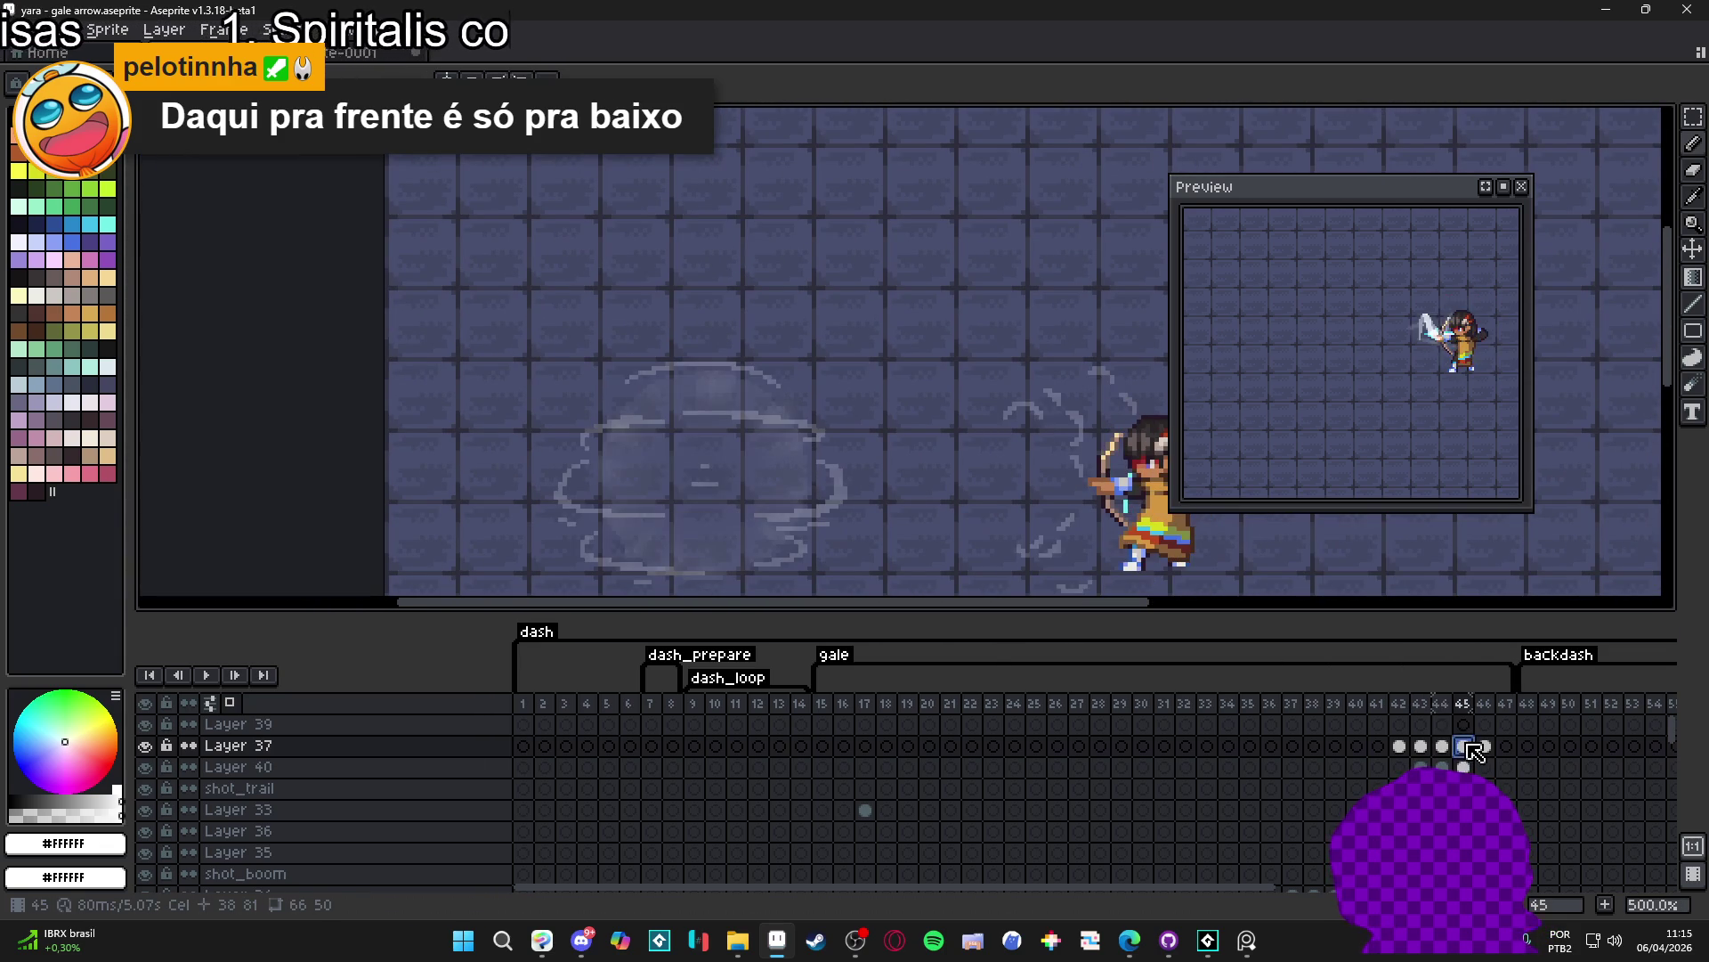
left_click(1486, 748)
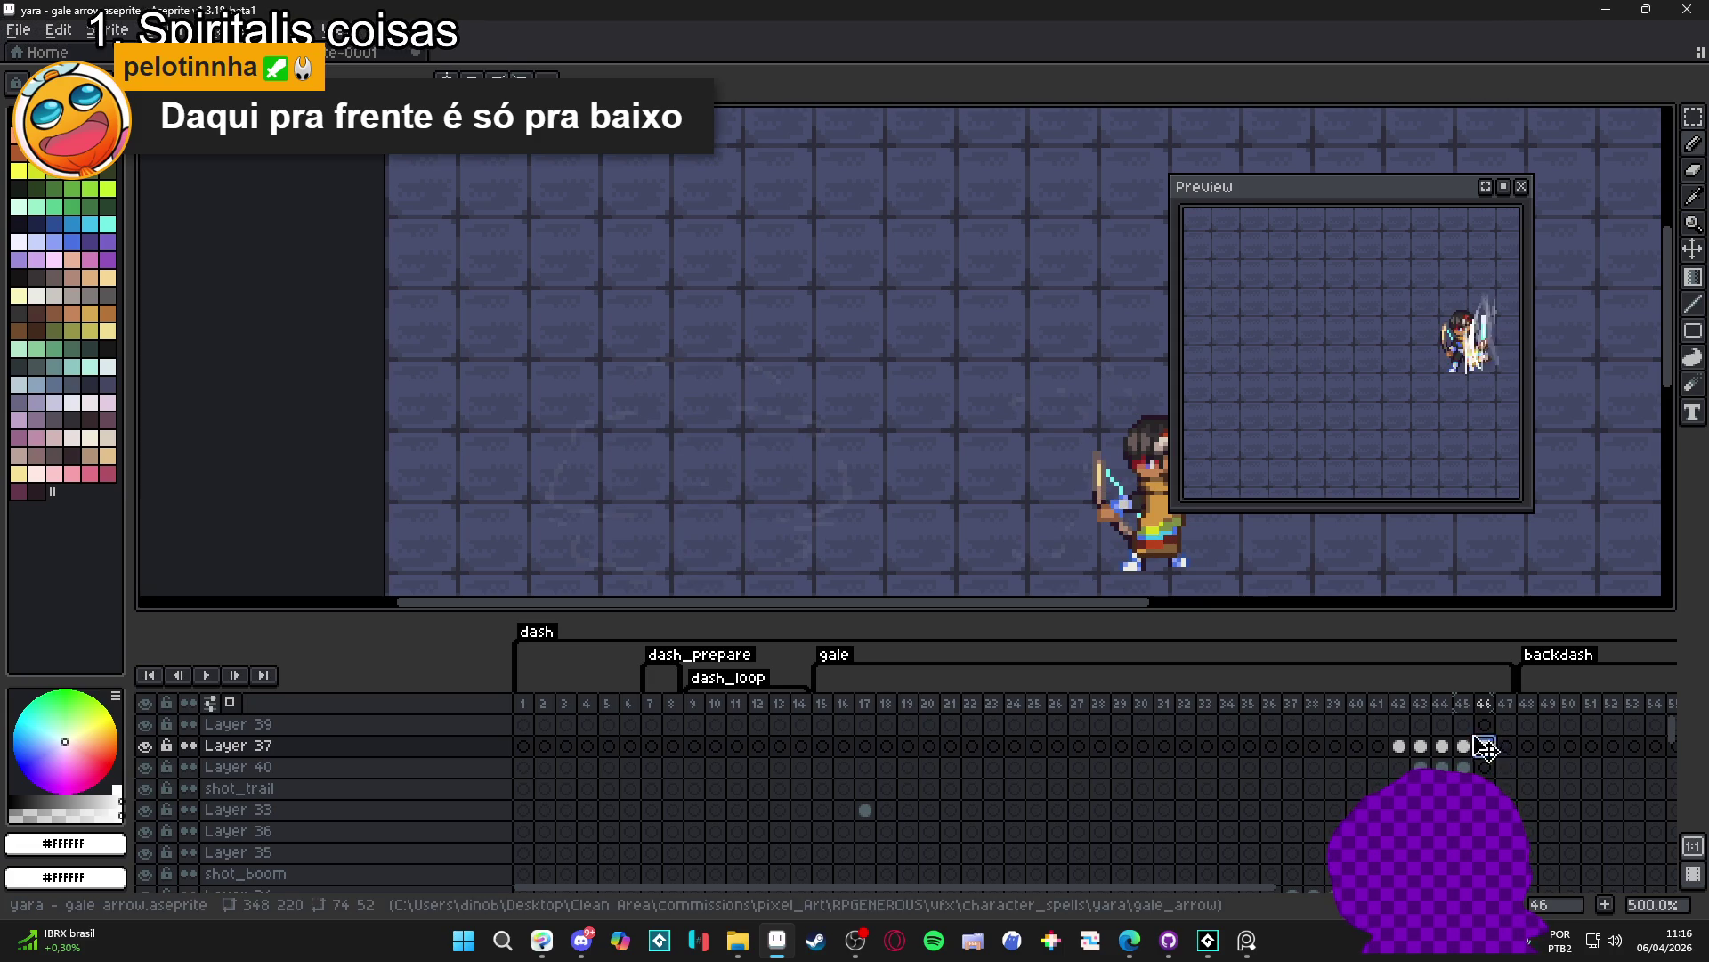
left_click(1420, 745)
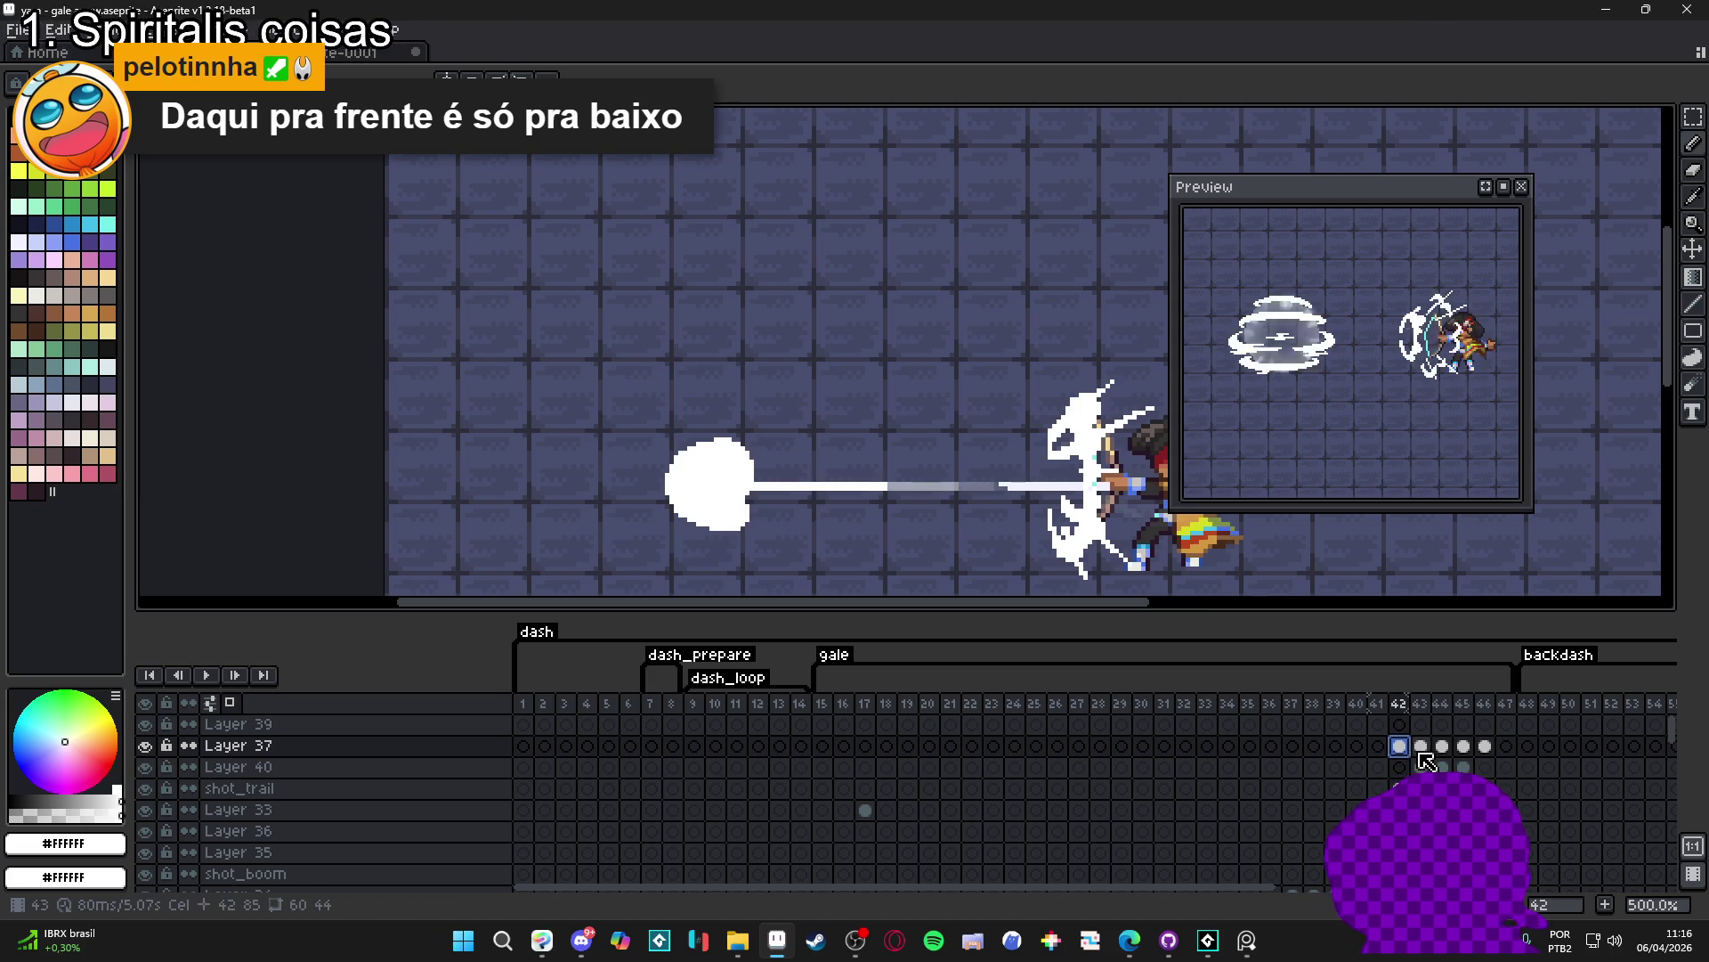
scroll(927, 479, "down", 1)
scroll(929, 479, "down", 1)
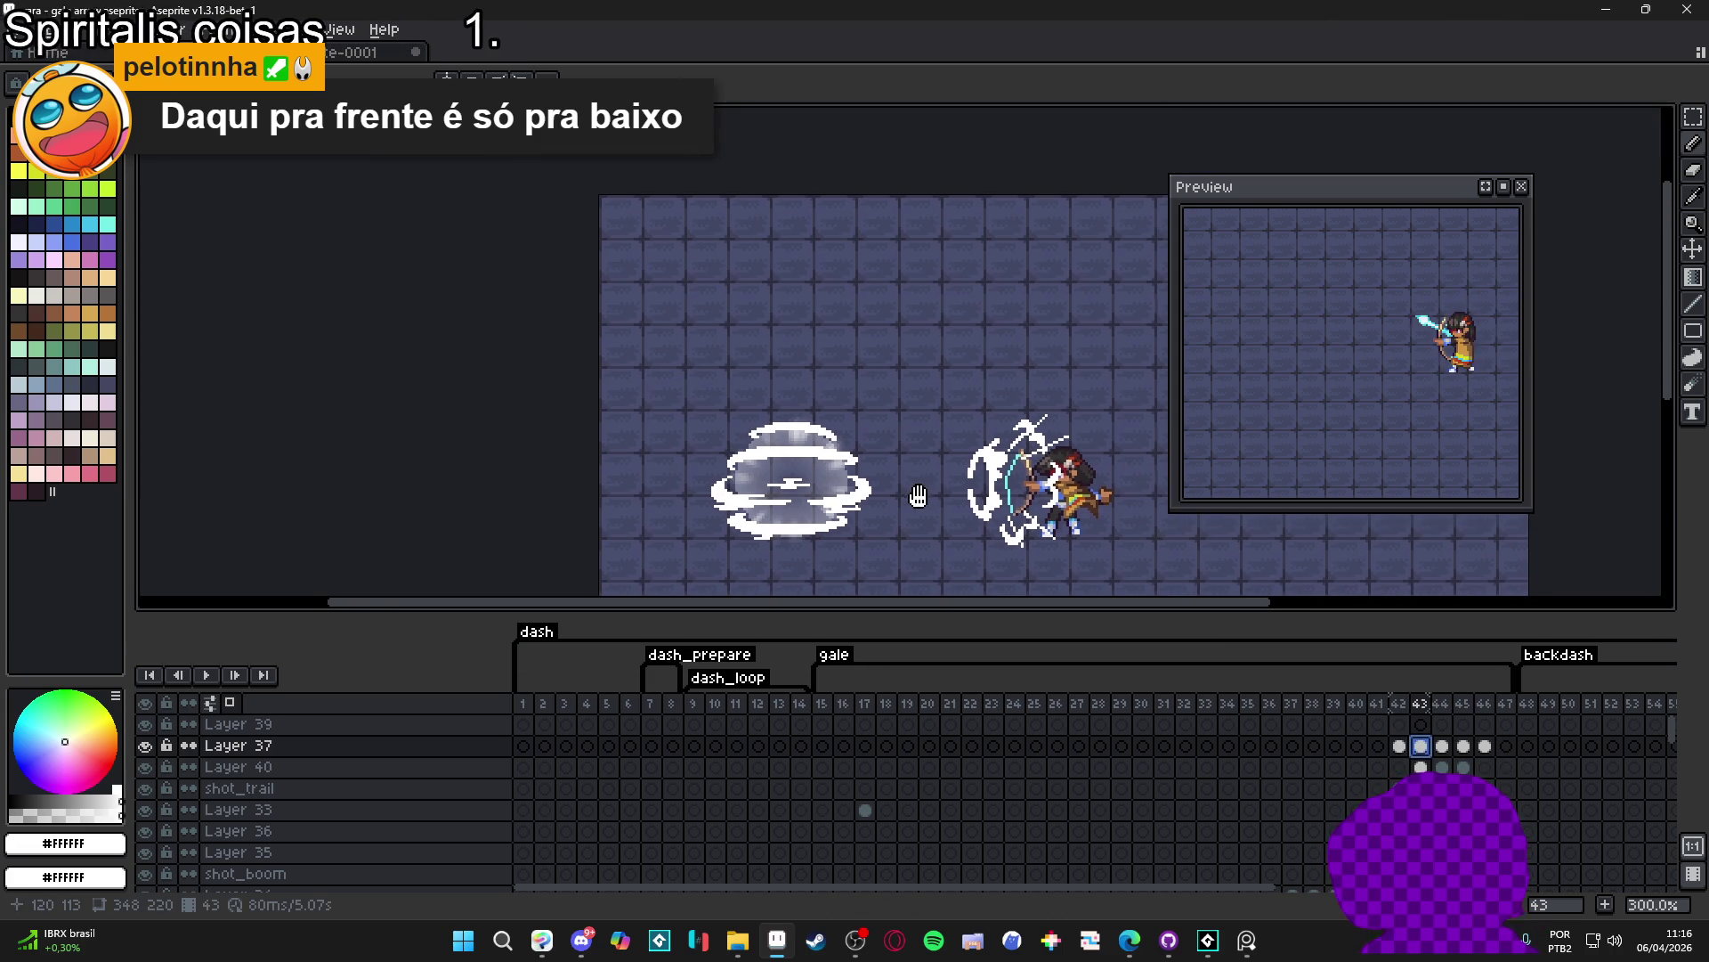
- Scrub frames 42–47 on Layer 37 repeatedly to check the cloud fading out
left_click(1444, 746)
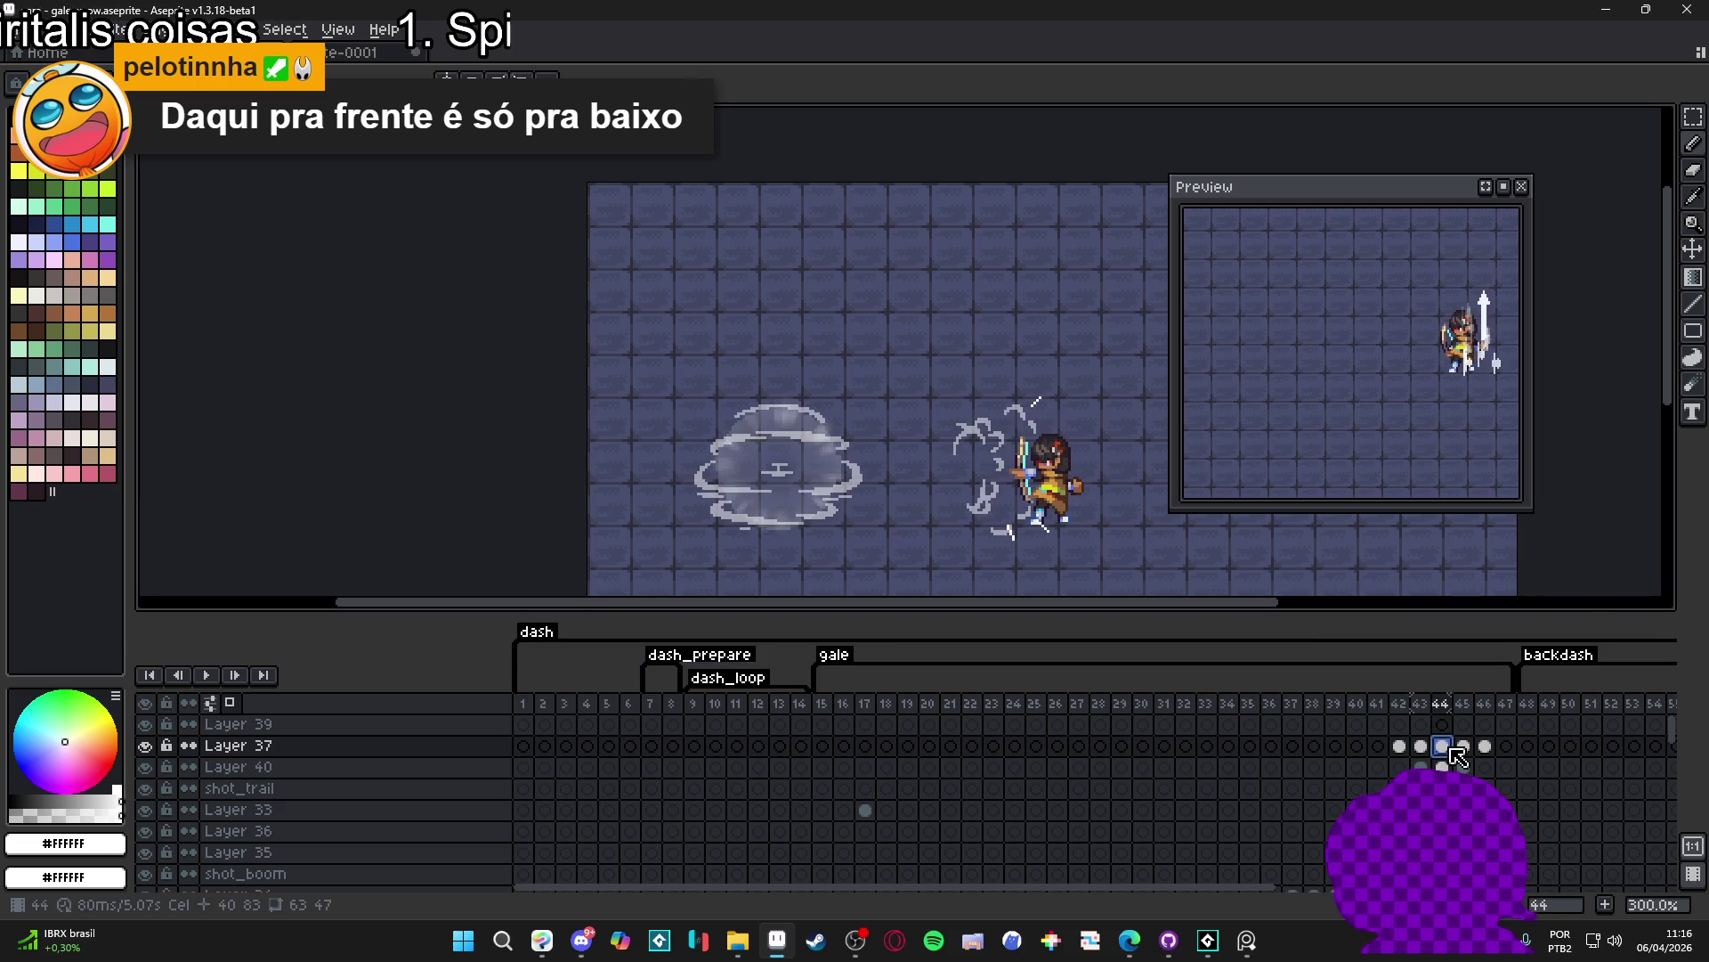
left_click(1464, 747)
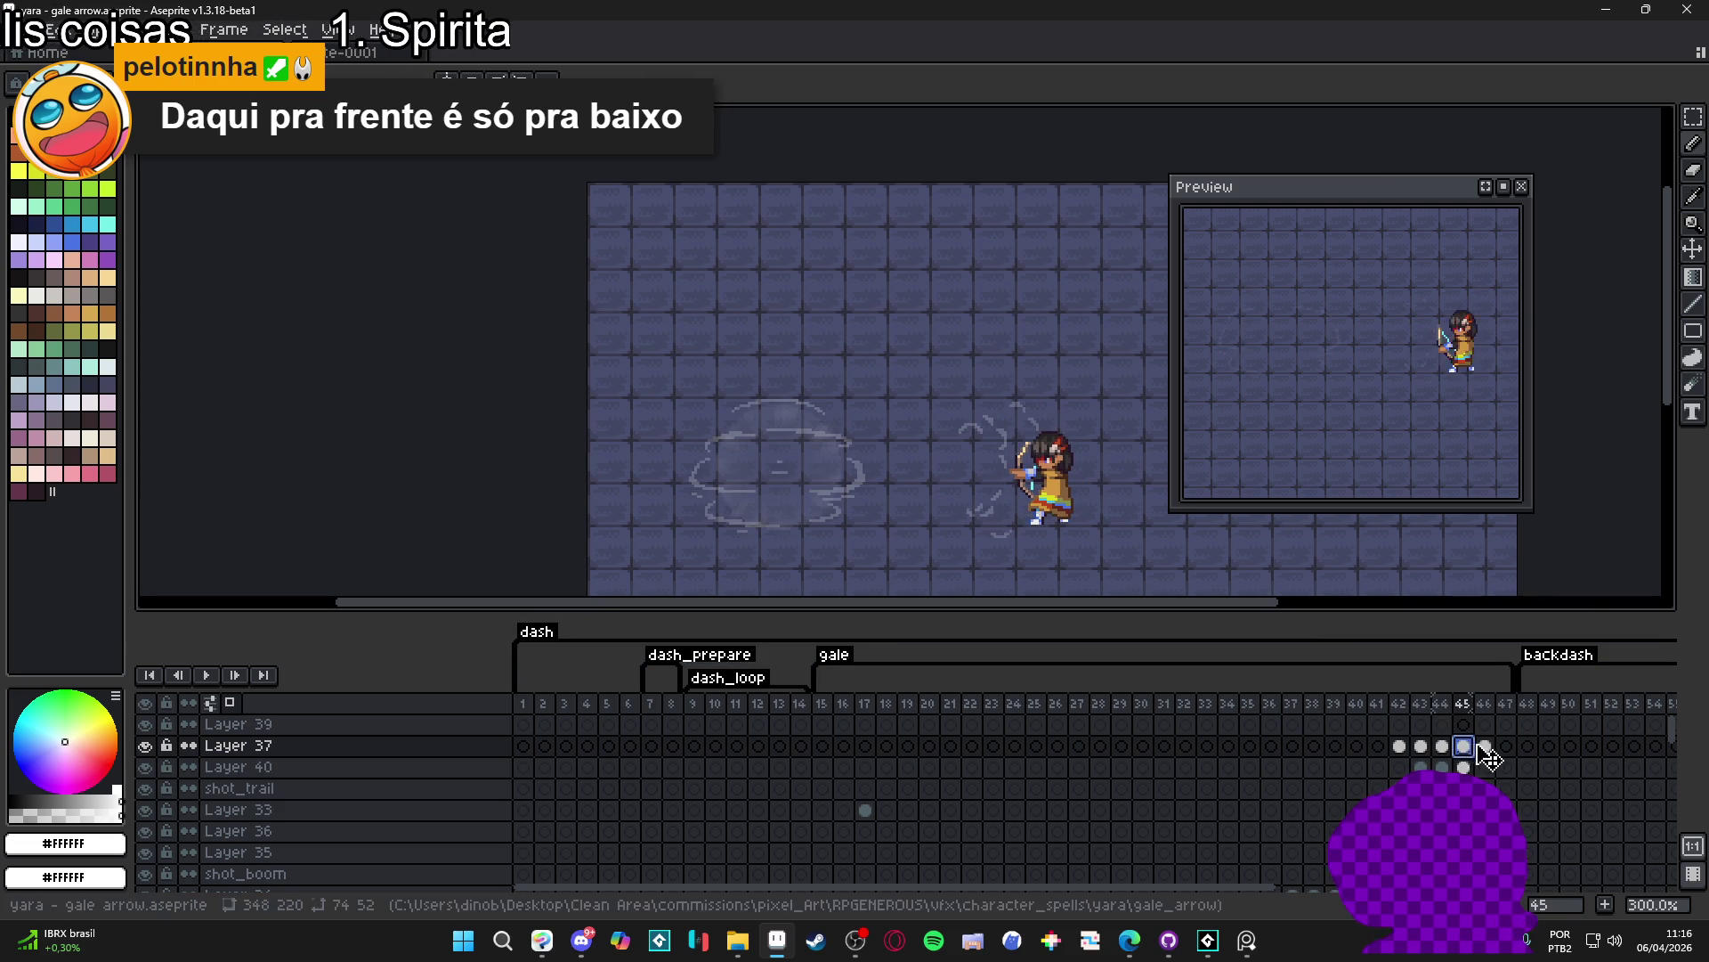
left_click(1485, 747)
left_click(1505, 746)
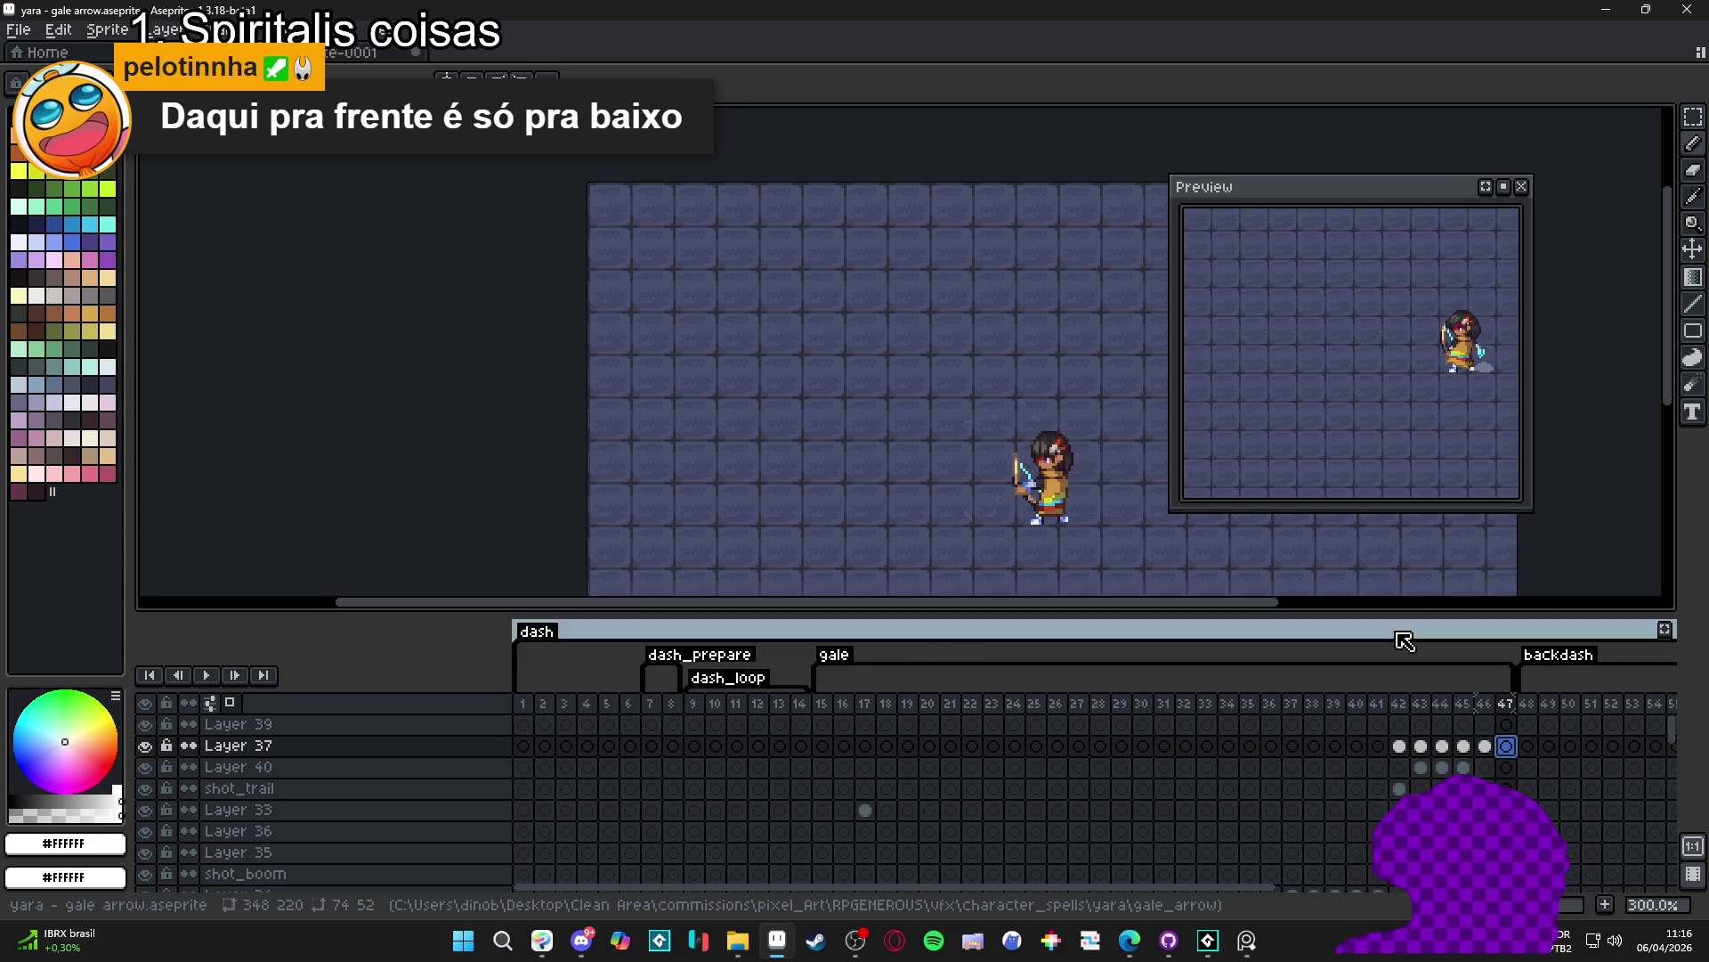
left_click(1400, 746)
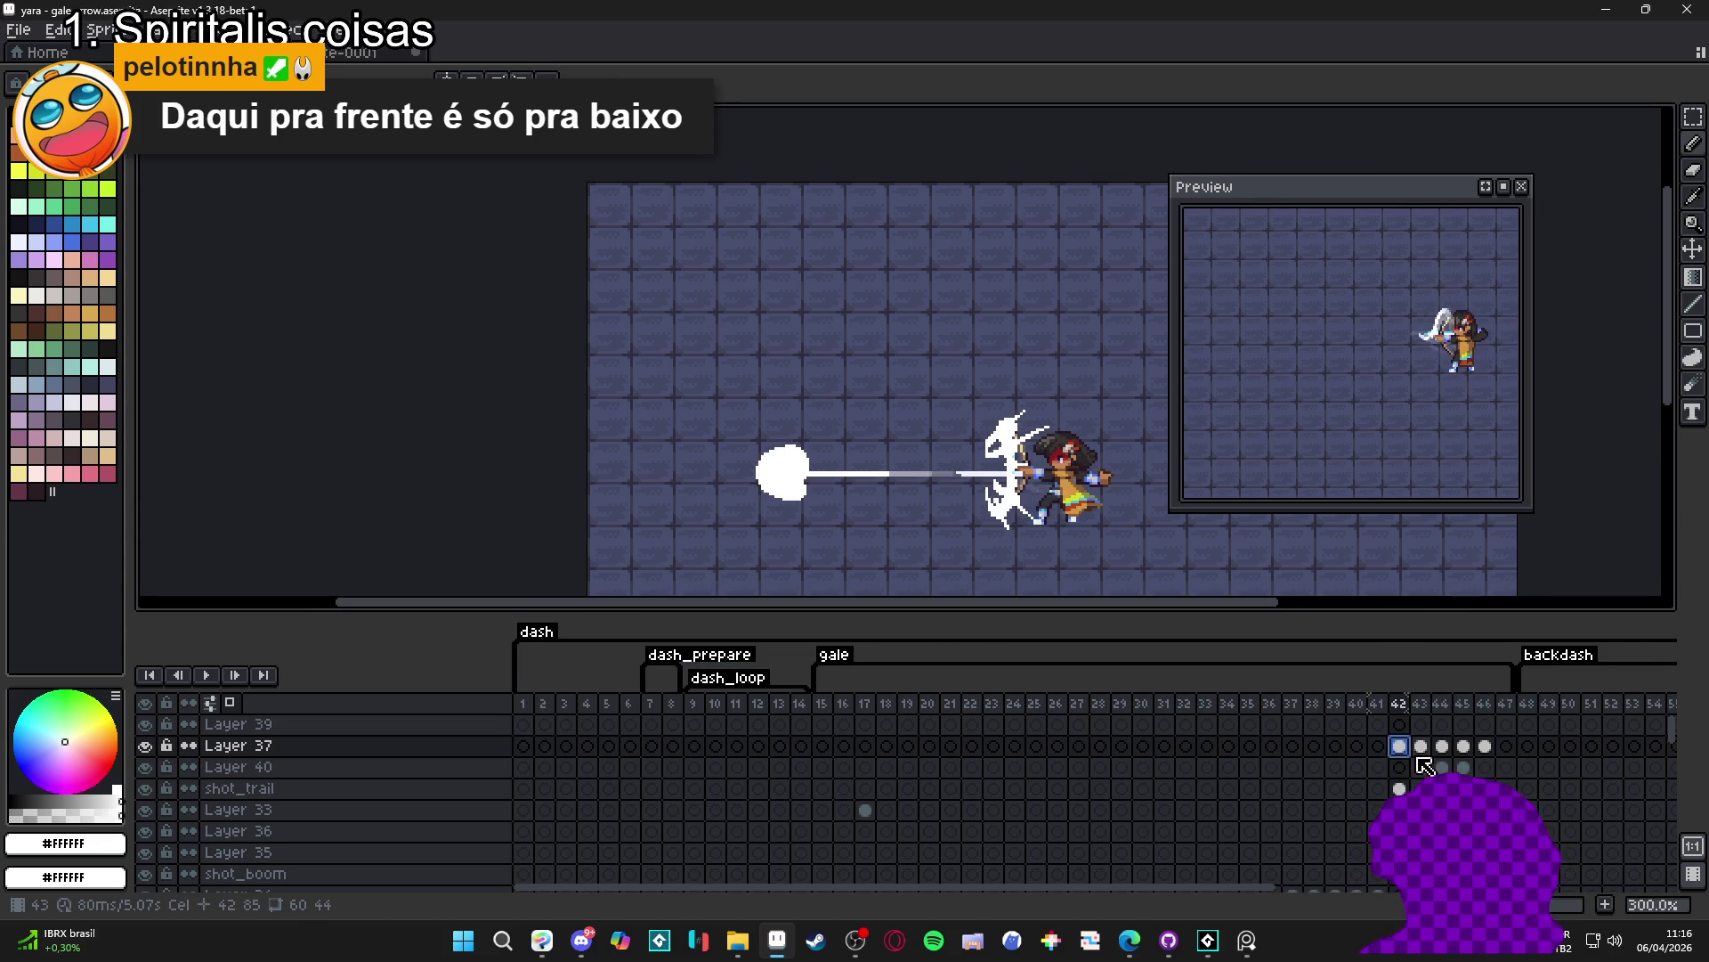
left_click(1421, 748)
left_click(1443, 748)
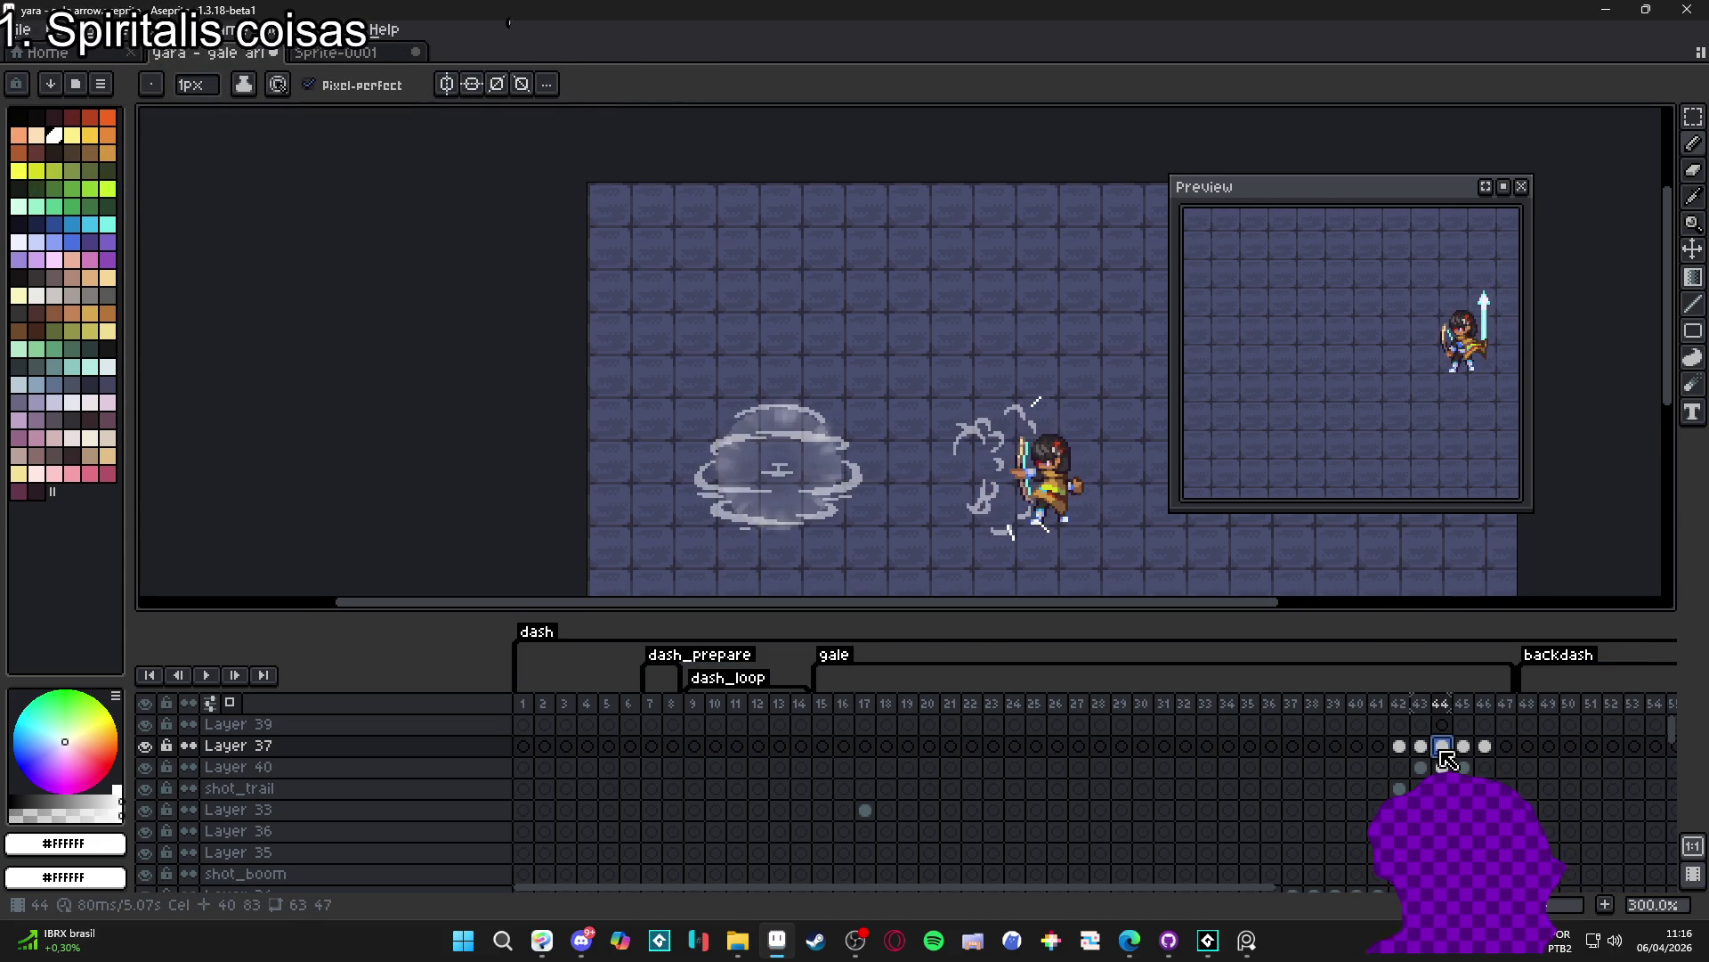
left_click(1464, 748)
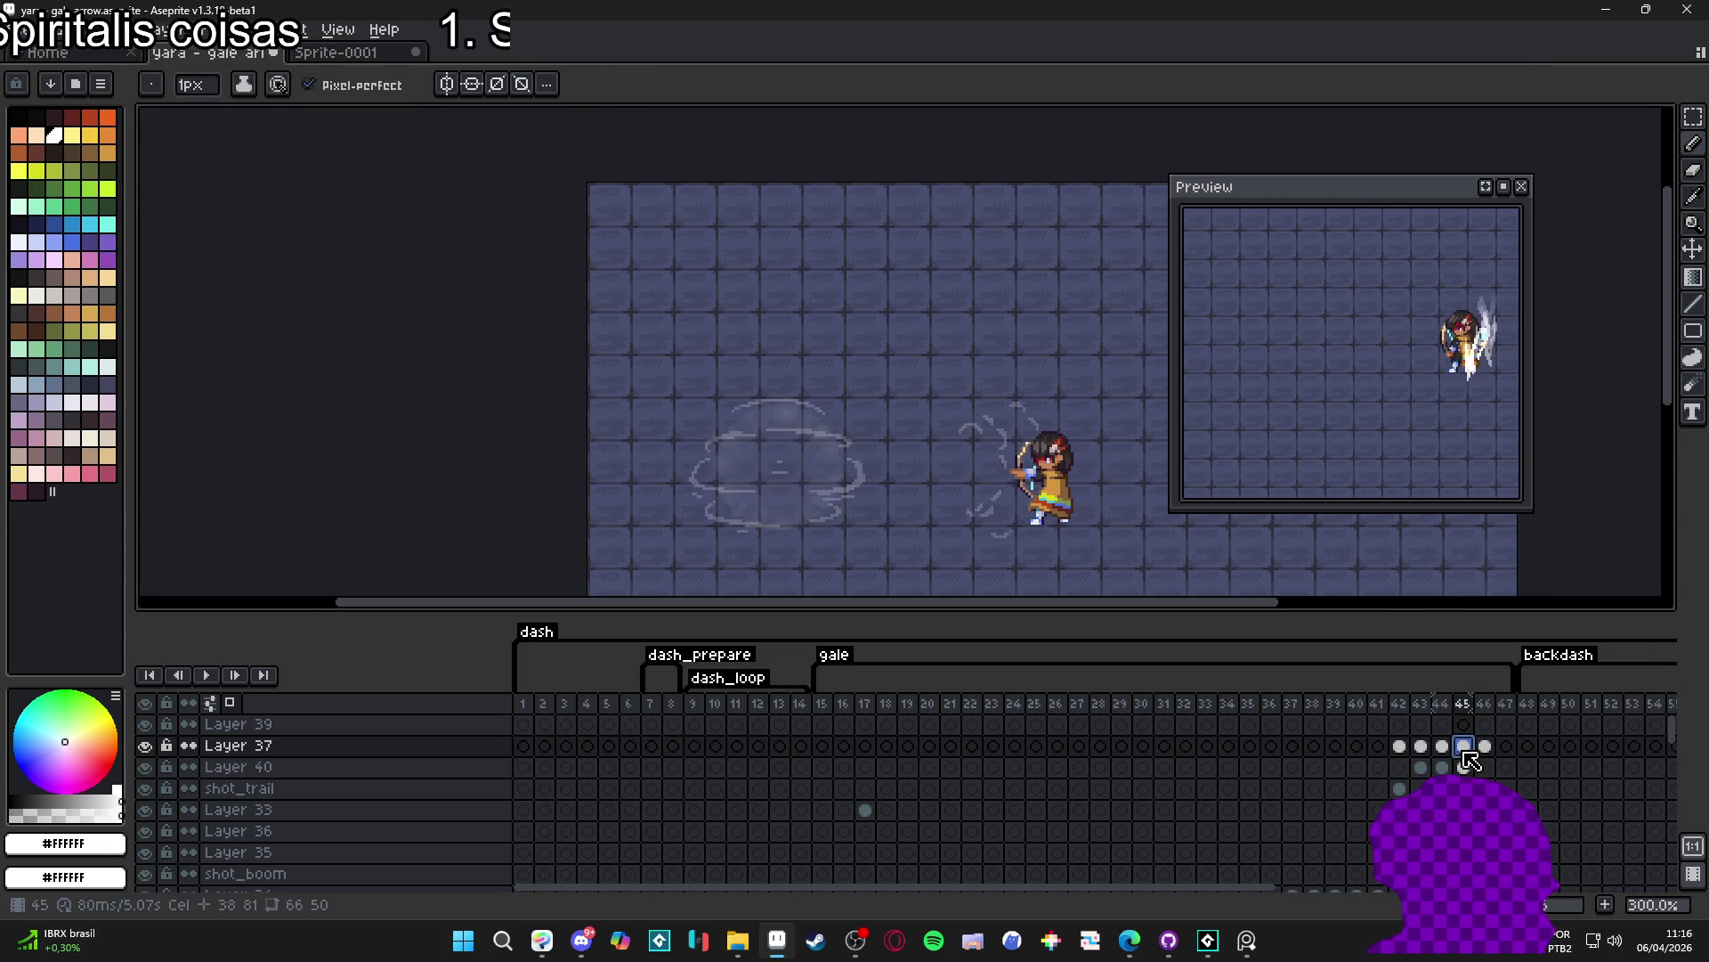
left_click(1485, 748)
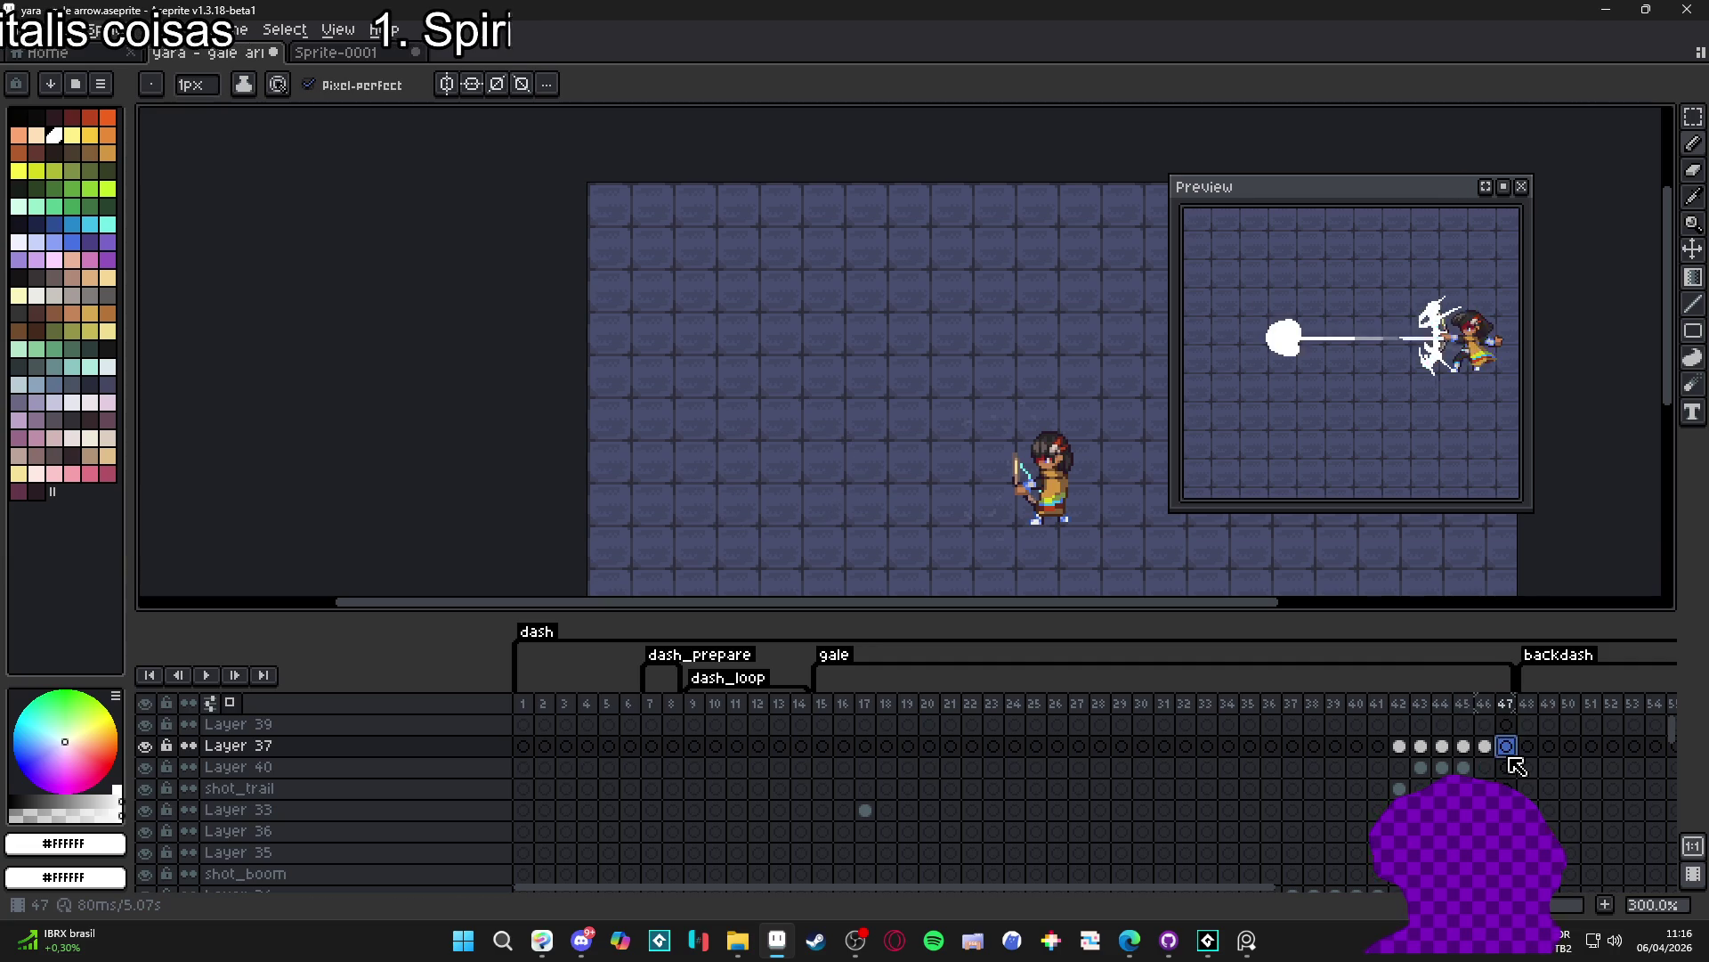
left_click(1463, 748)
left_click(1506, 747)
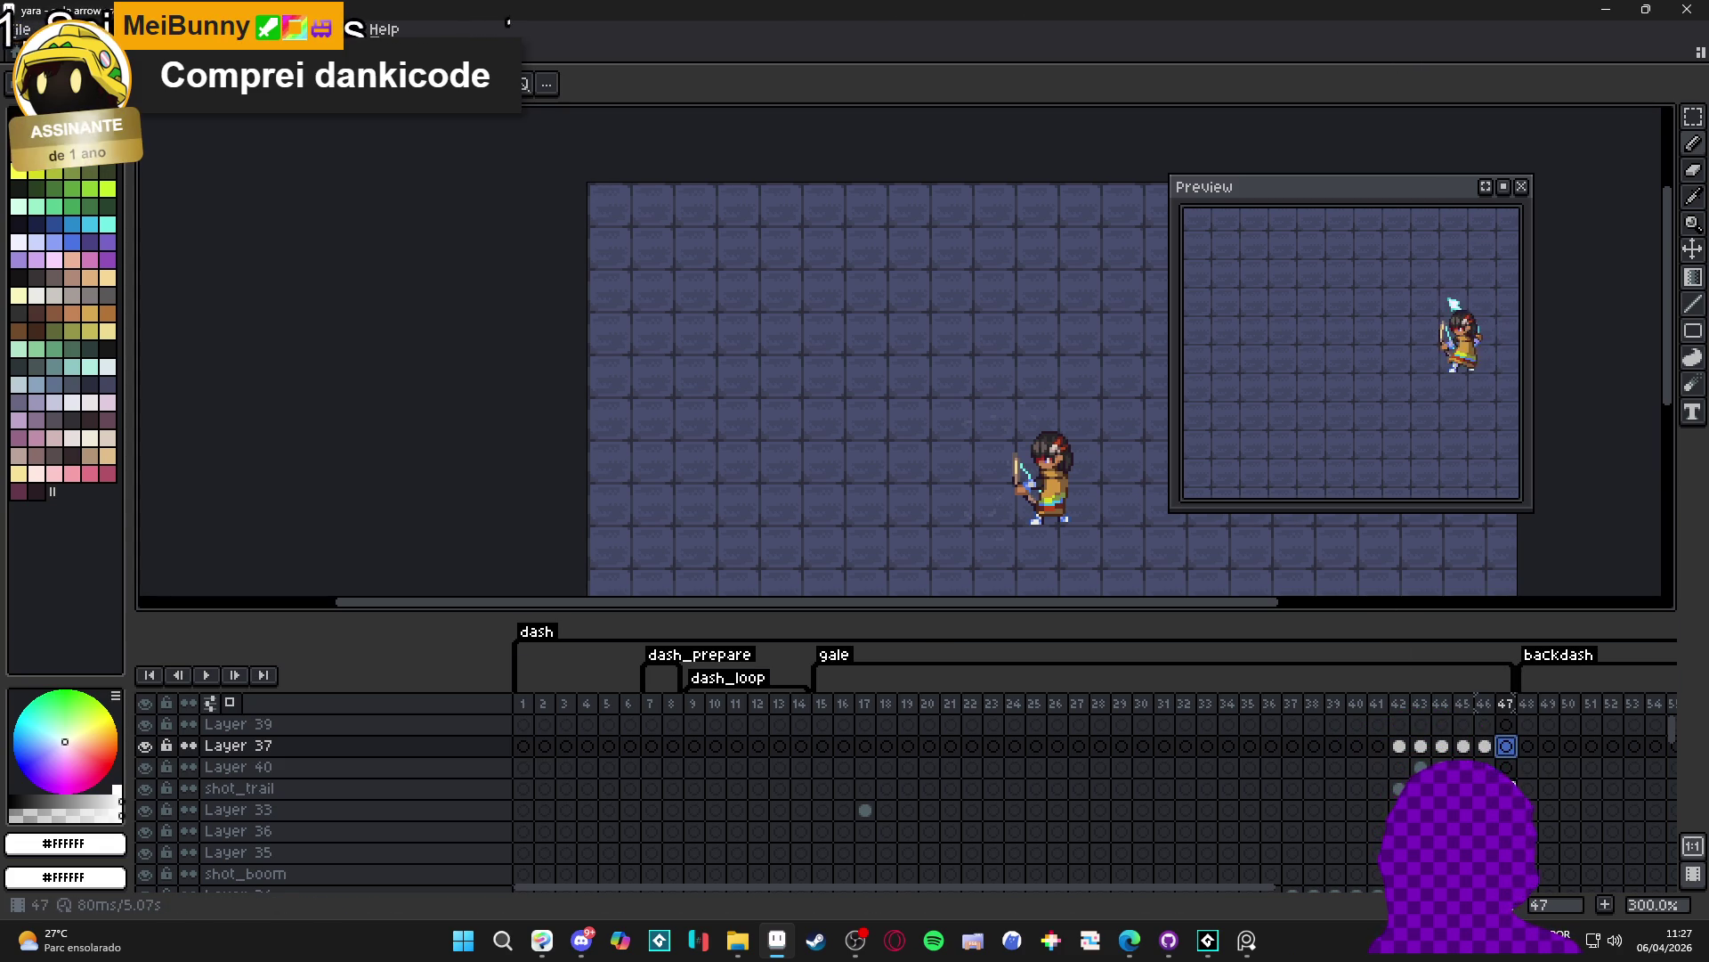
- Step back one frame to review the wind-cloud animation
key("Left")
left_click(1465, 748)
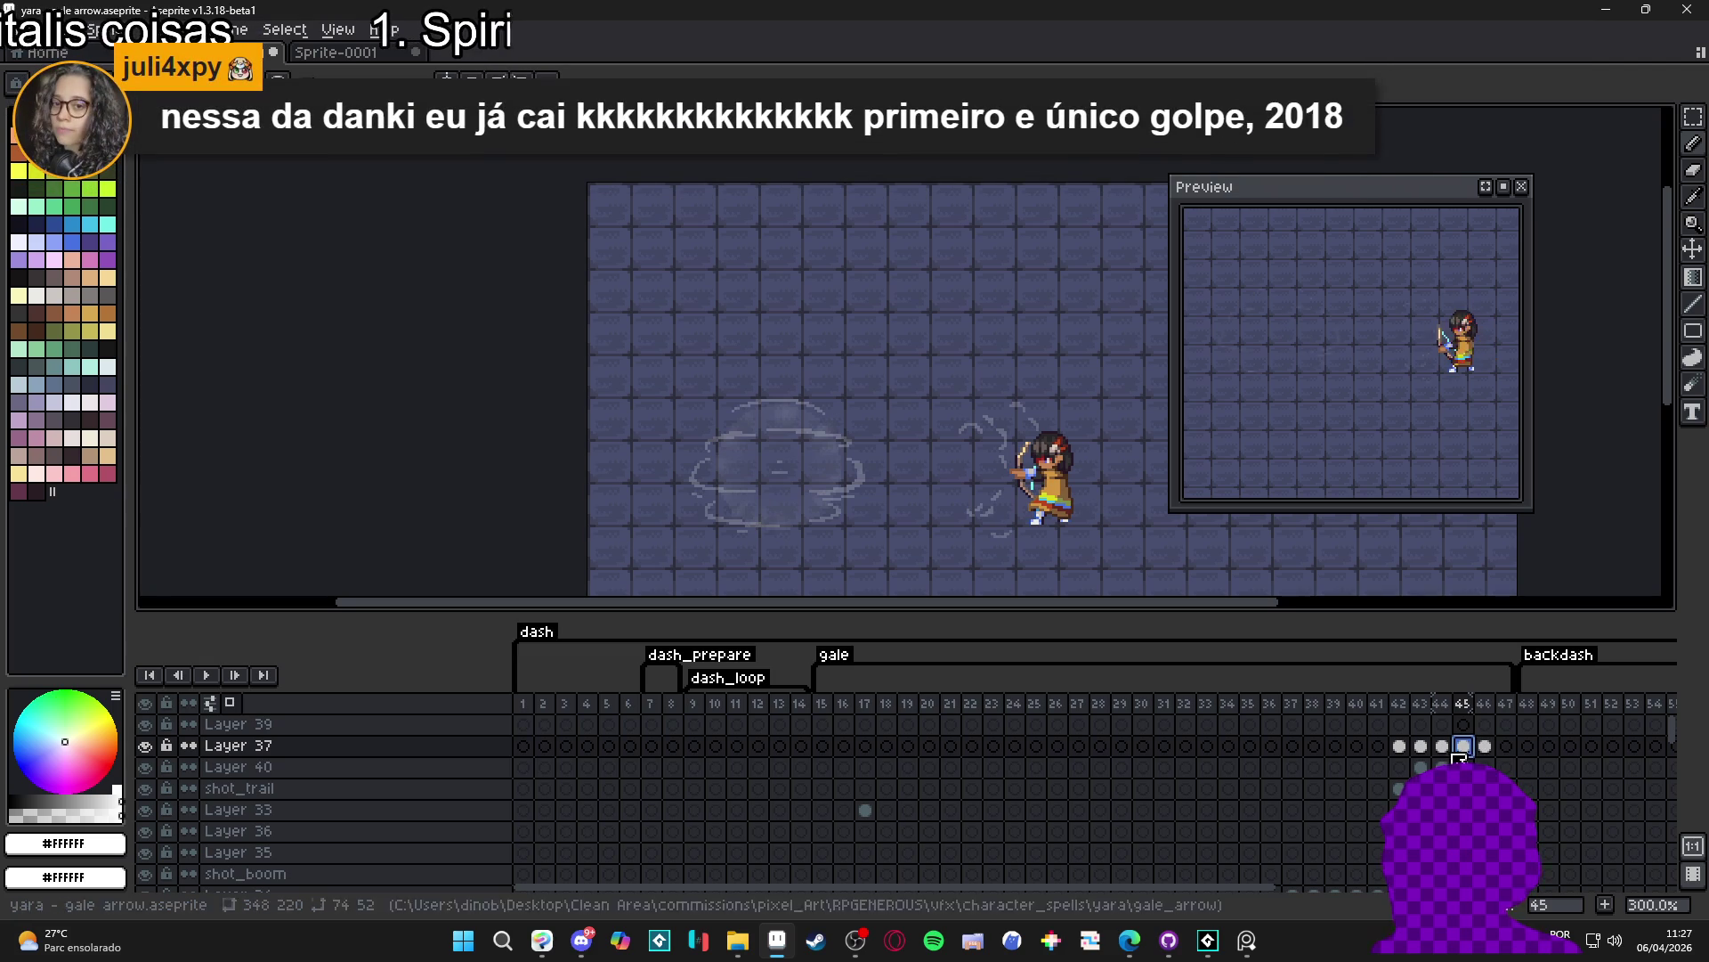
left_click(1445, 749)
key("Right")
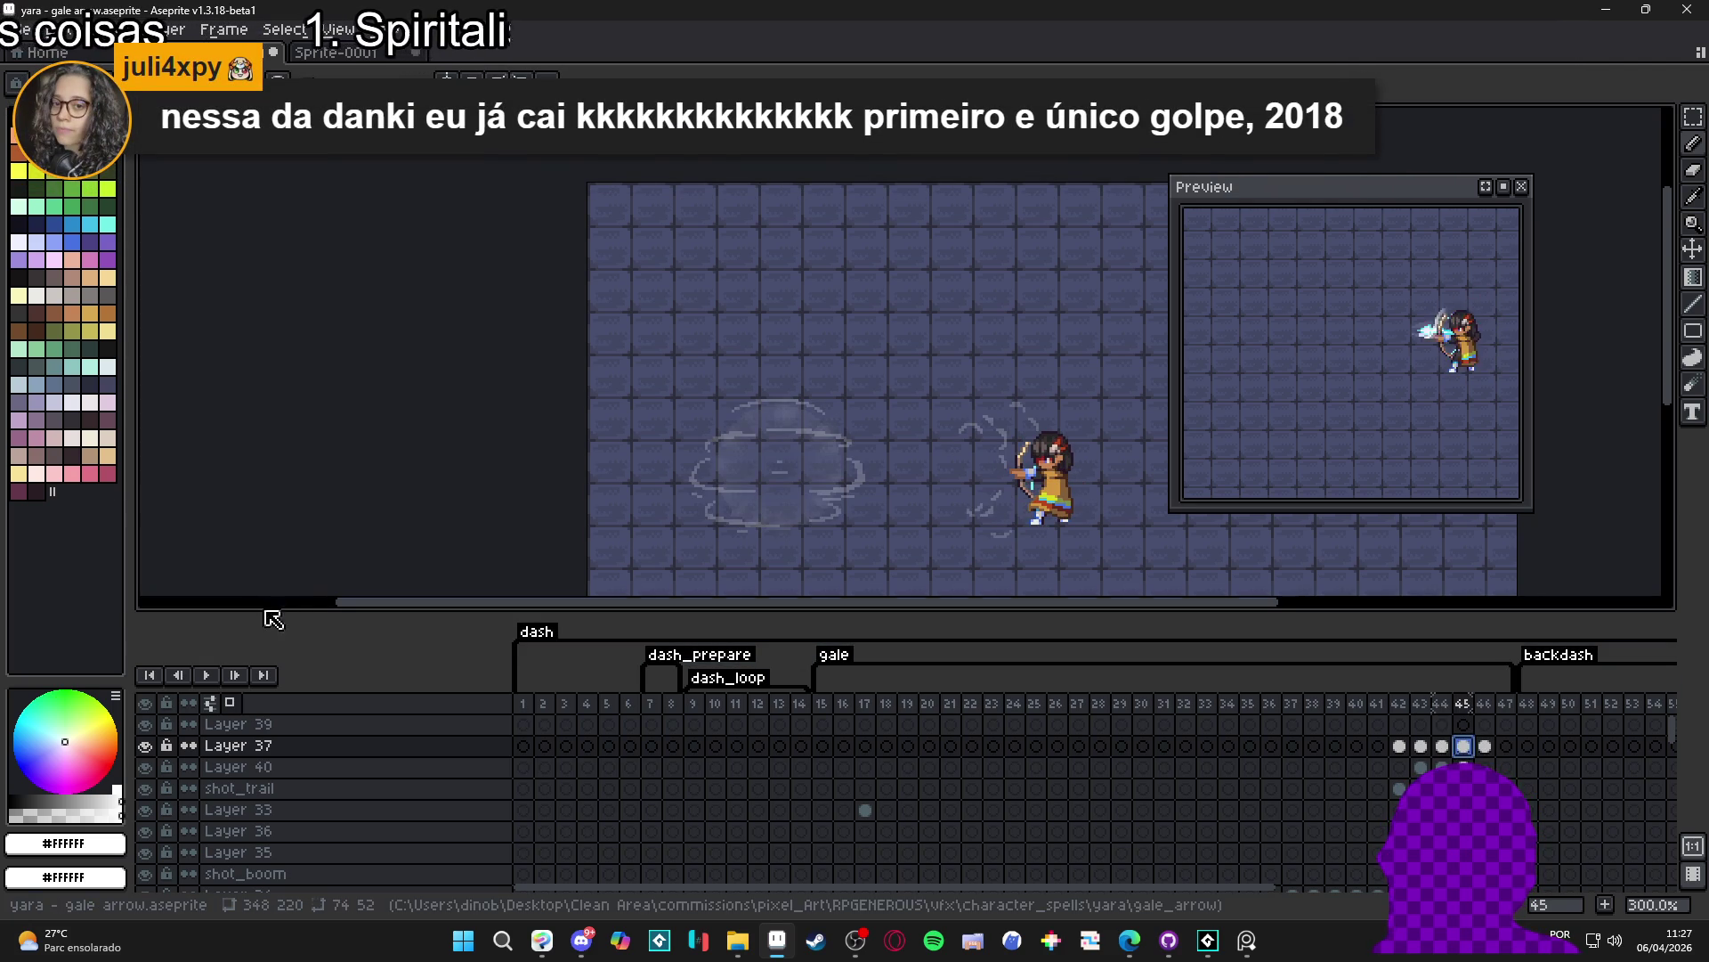
scroll(832, 510, "up", 4)
scroll(653, 474, "down", 4)
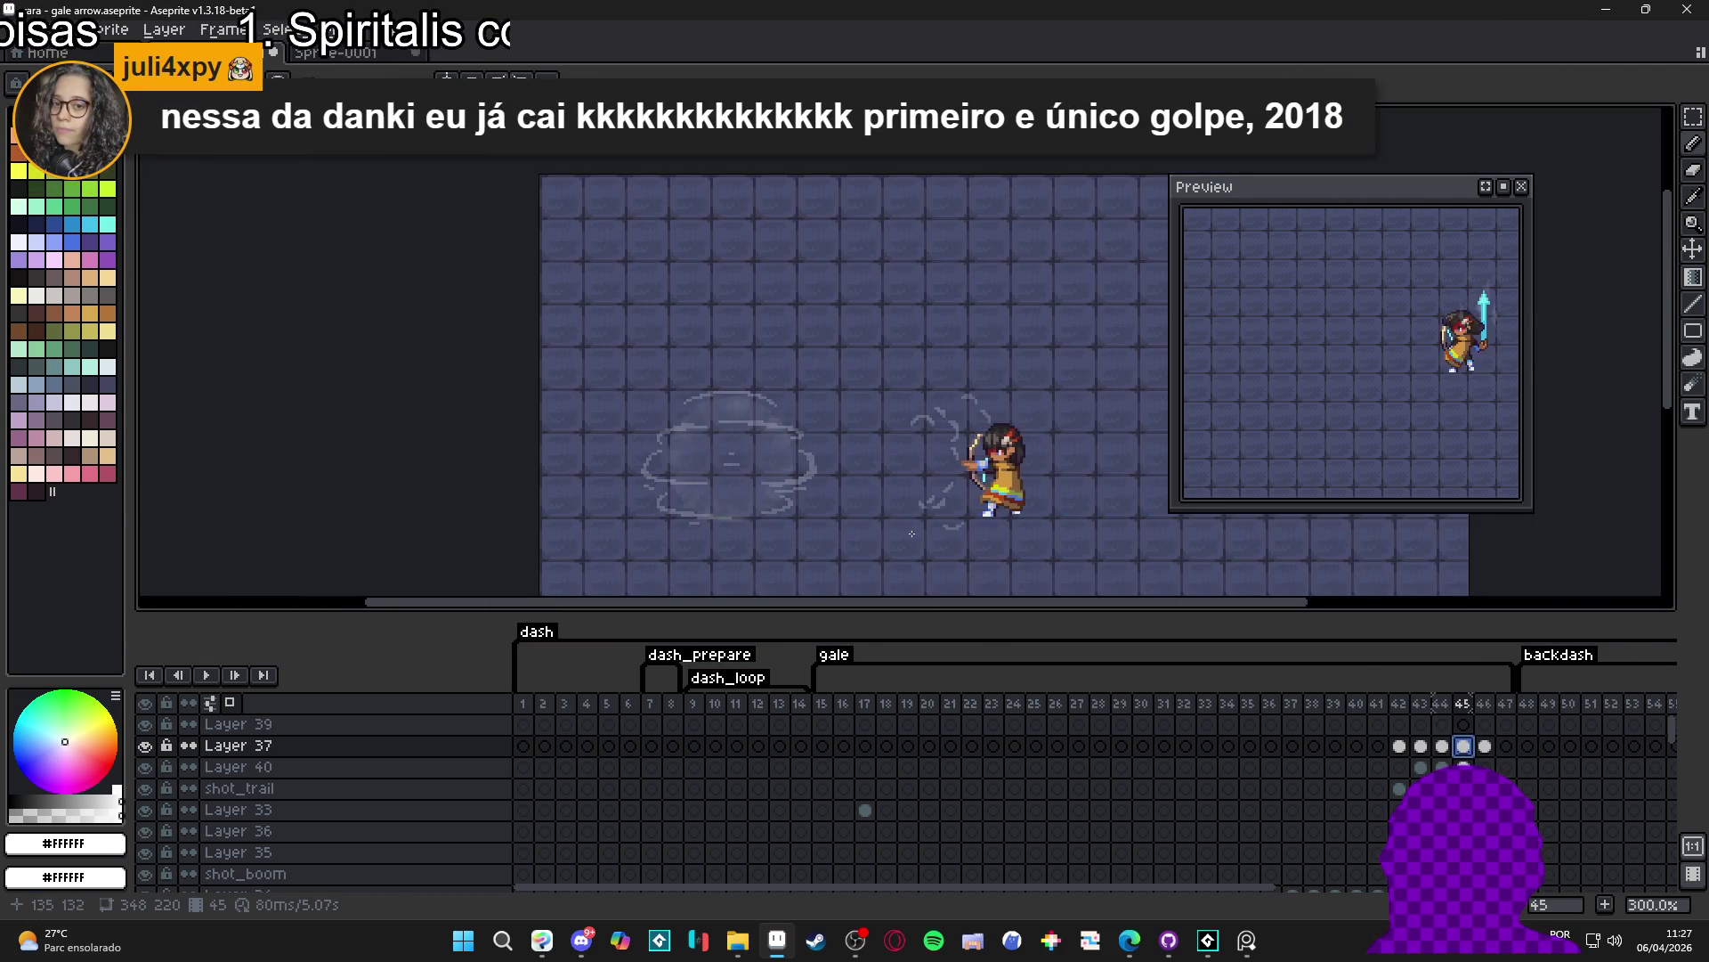
left_click(1485, 749)
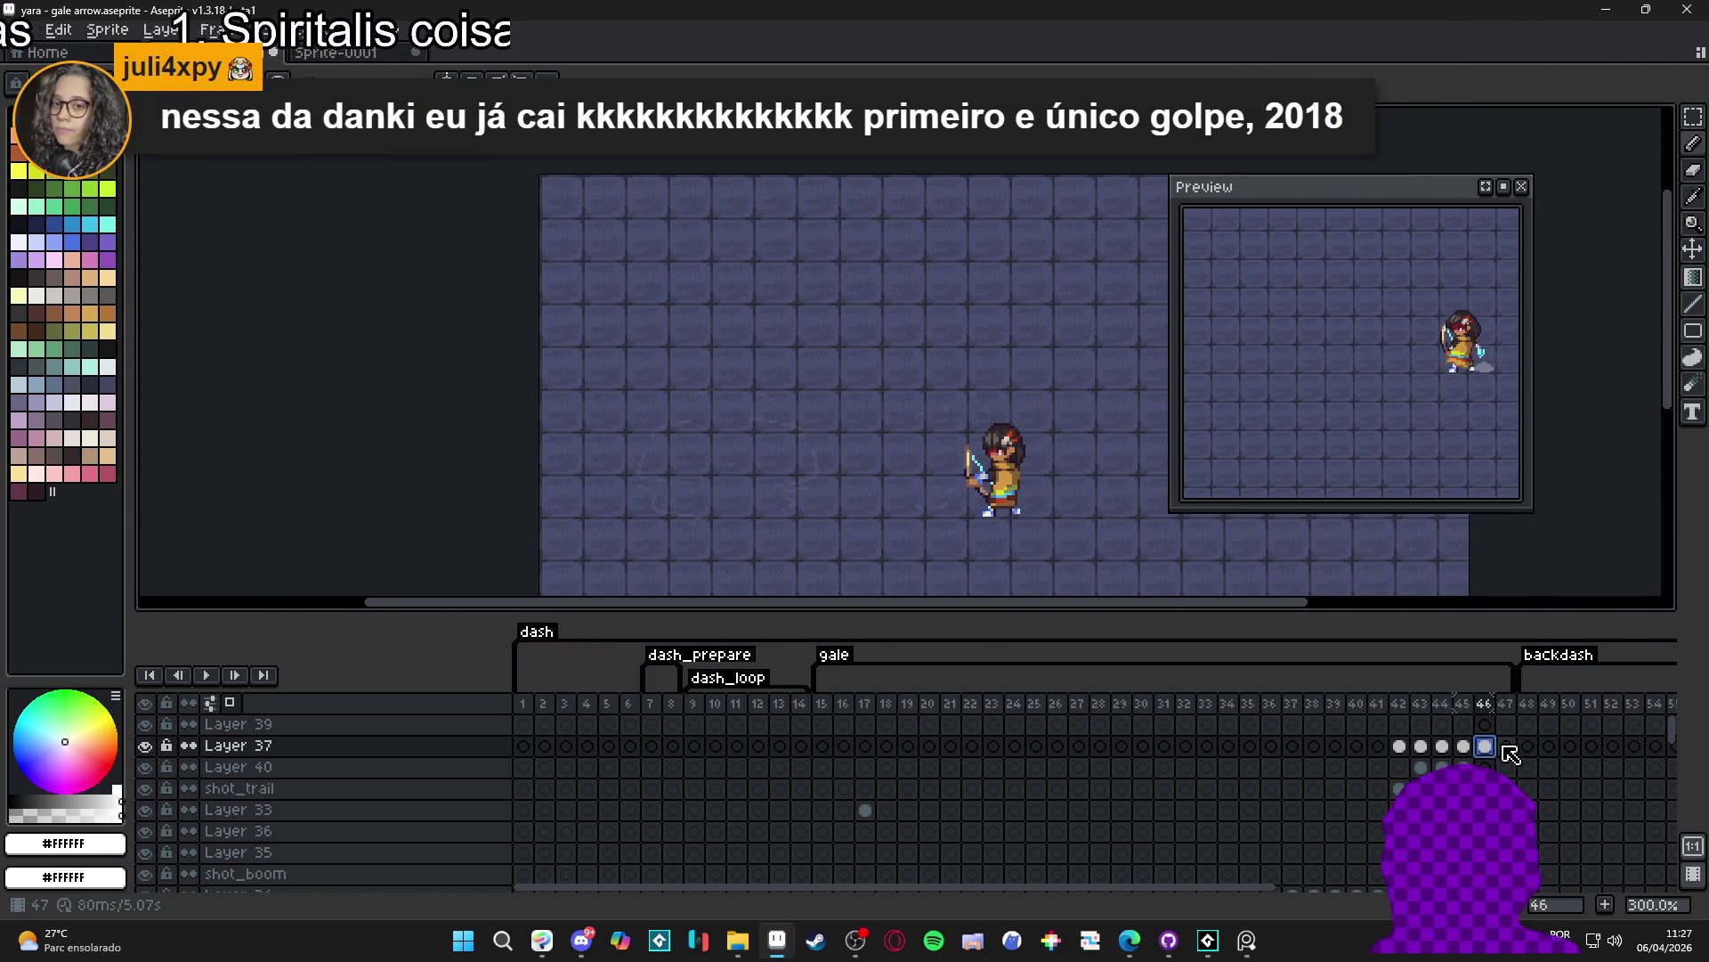
left_click(1486, 747)
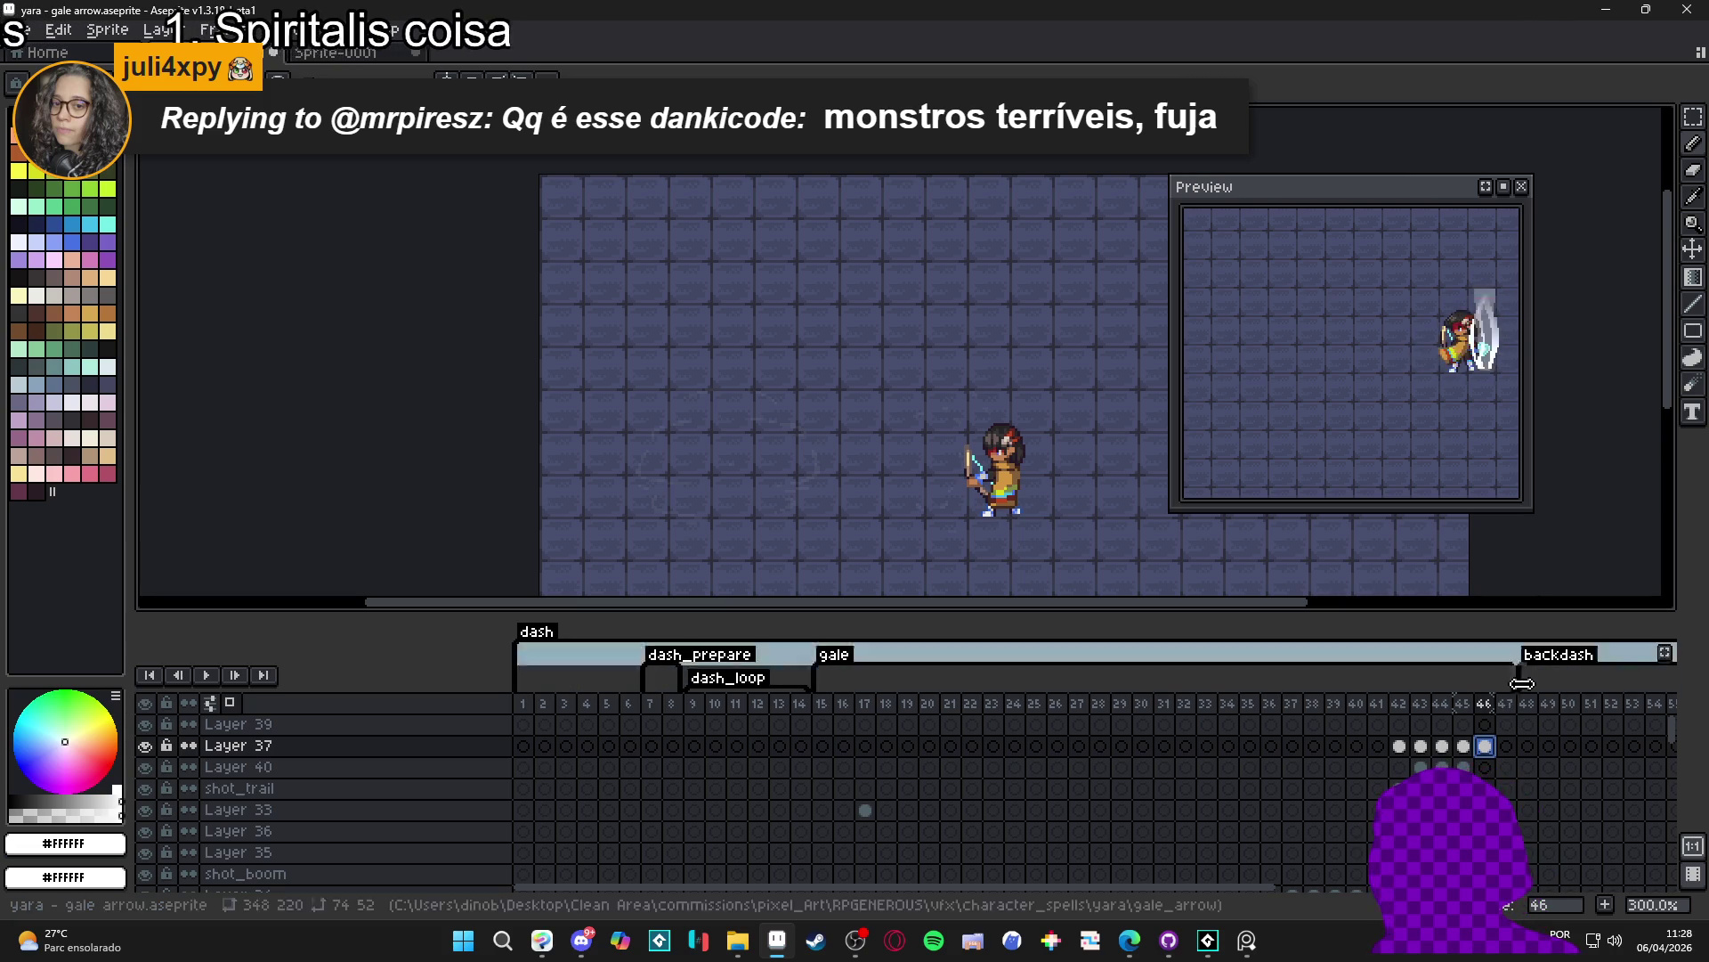
left_click(1465, 747)
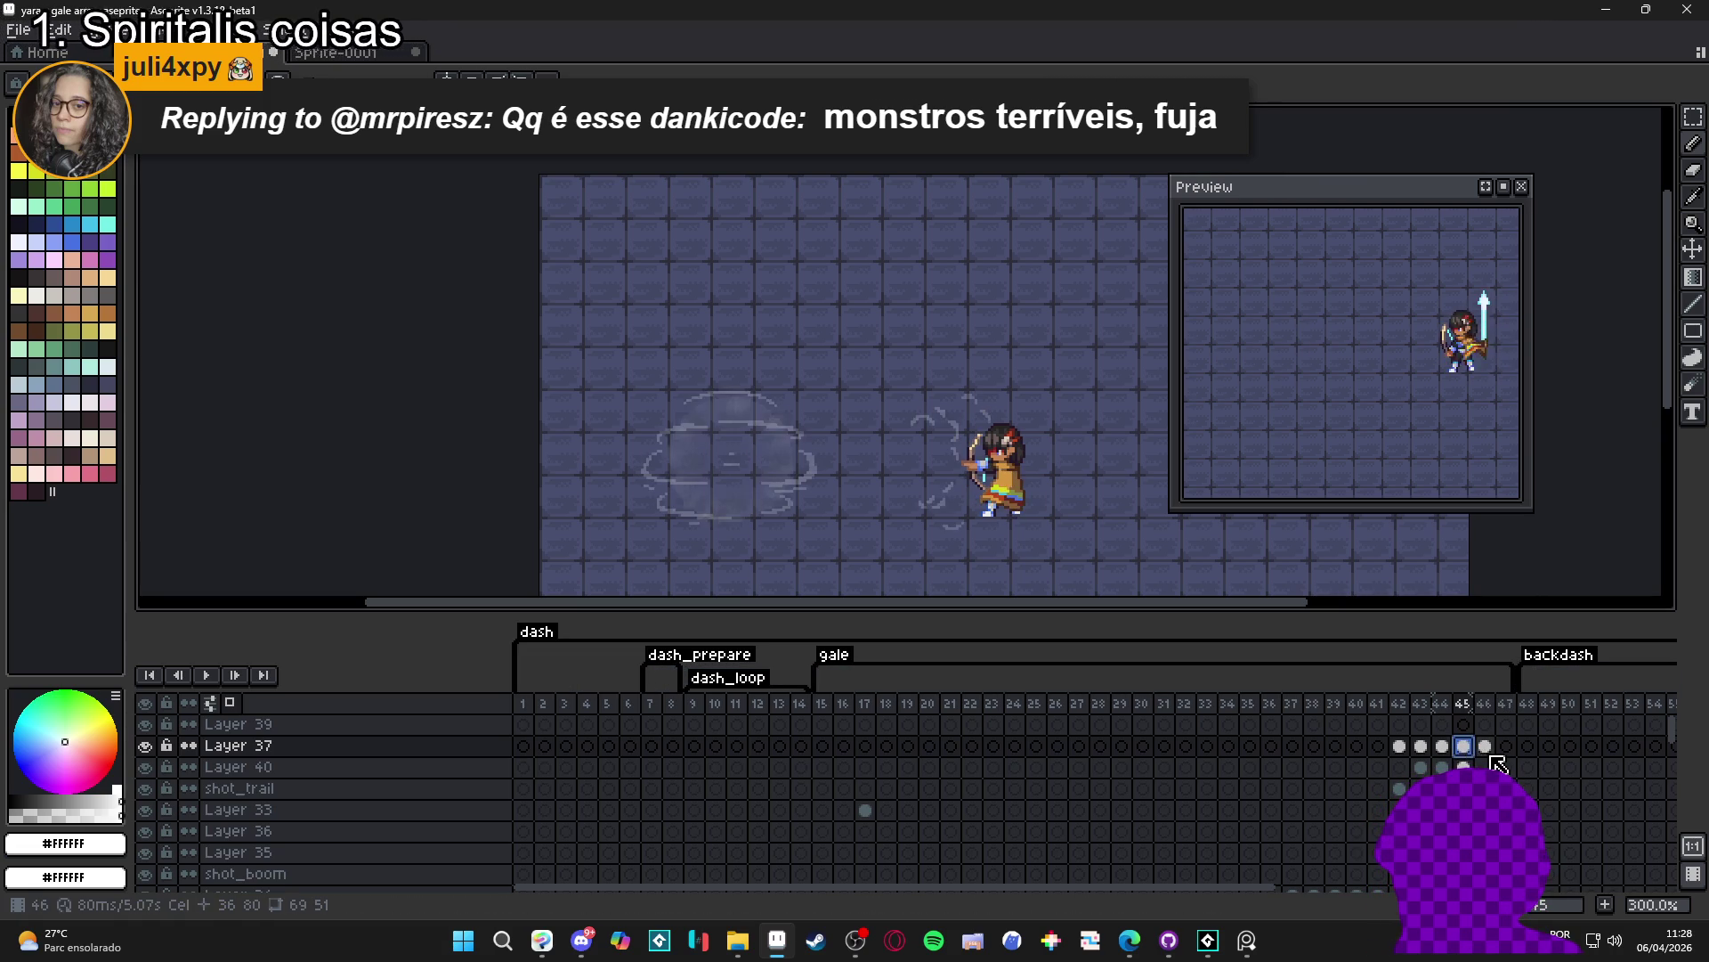
left_click(1487, 748)
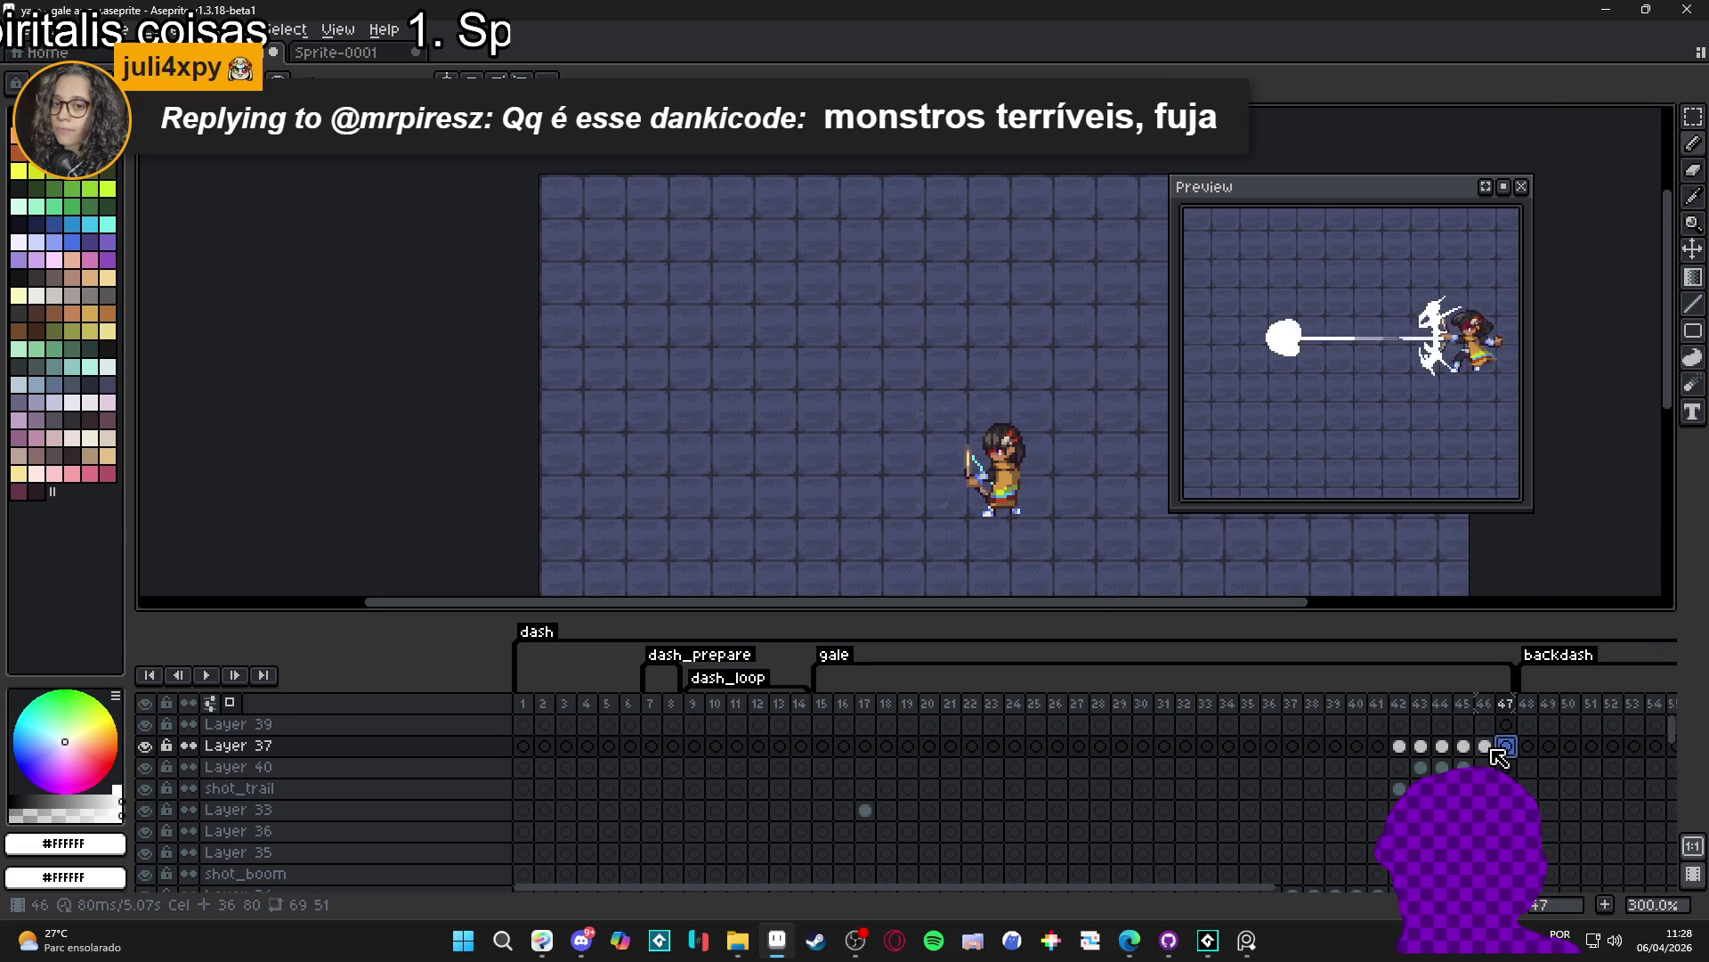
left_click(1467, 748)
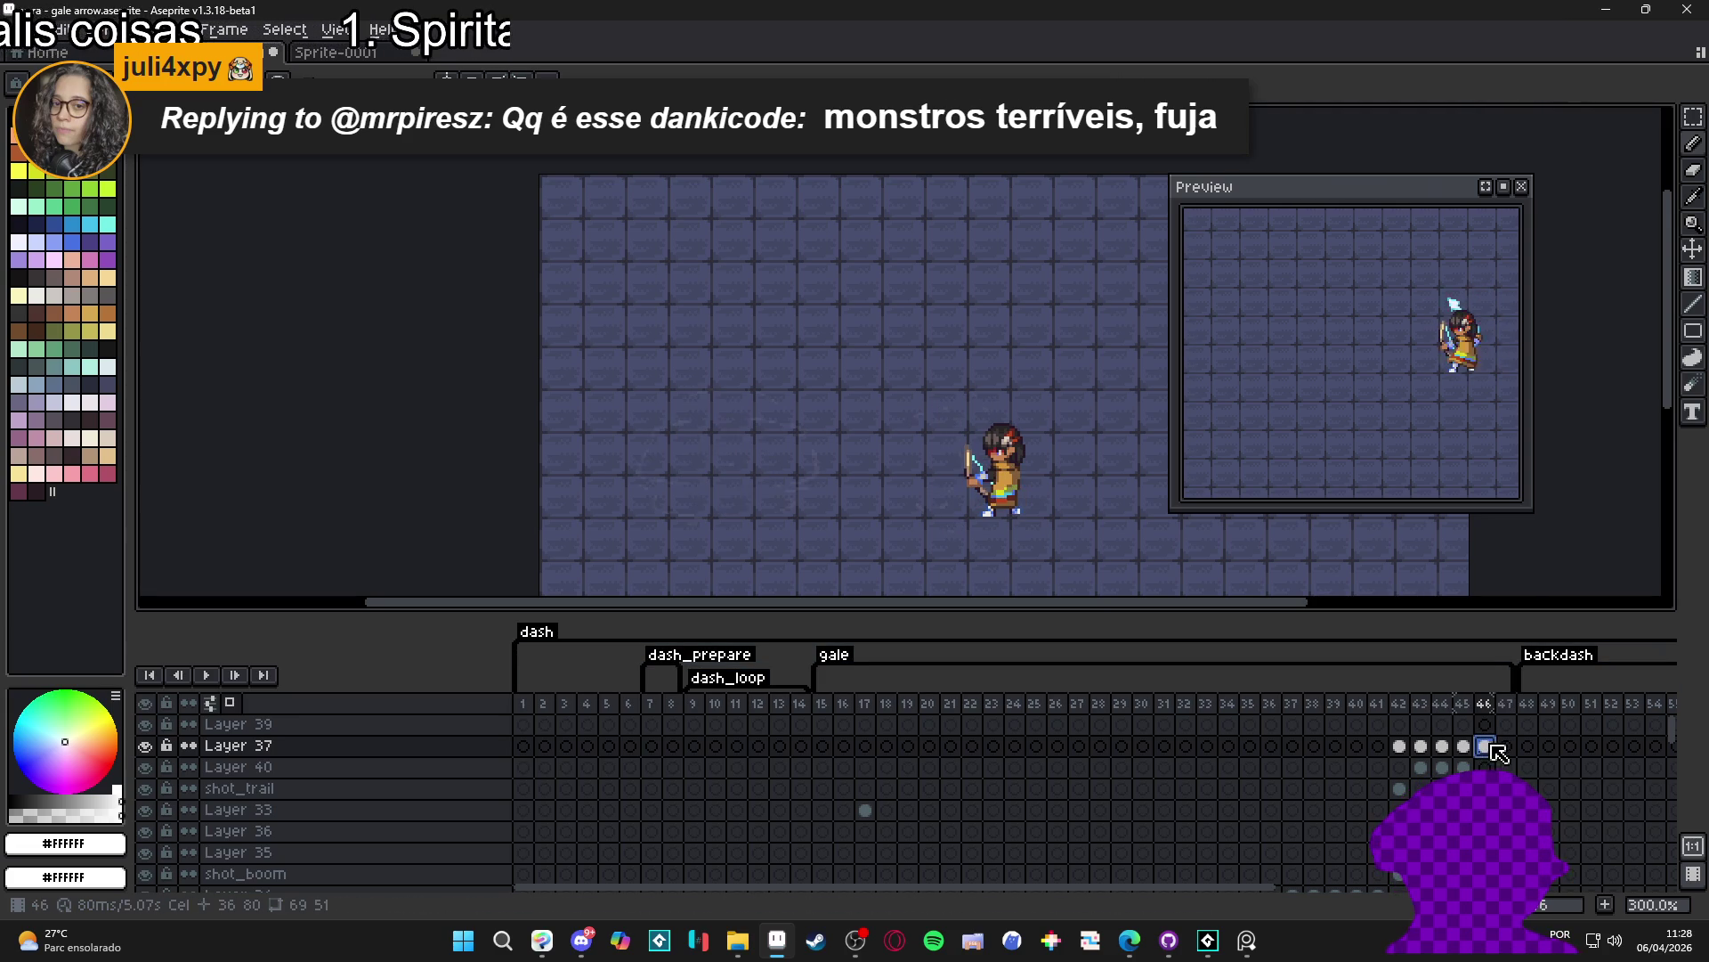
left_click(1491, 748)
left_click(1506, 746)
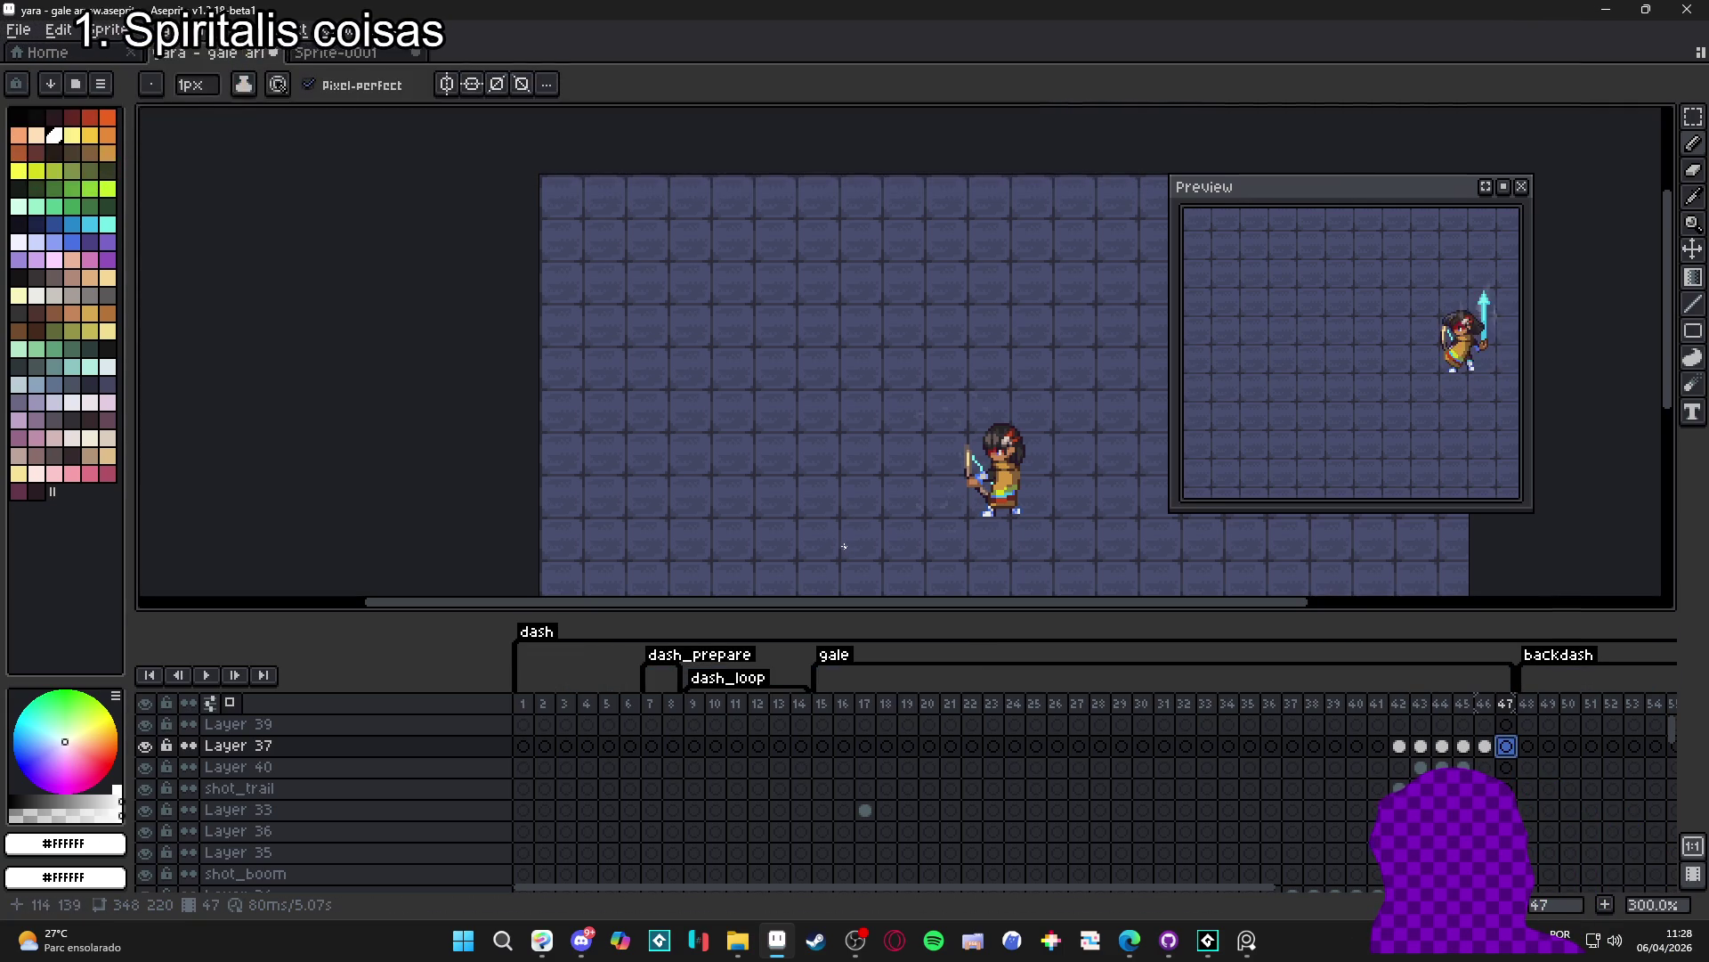
left_click(1484, 746)
left_click(1506, 746)
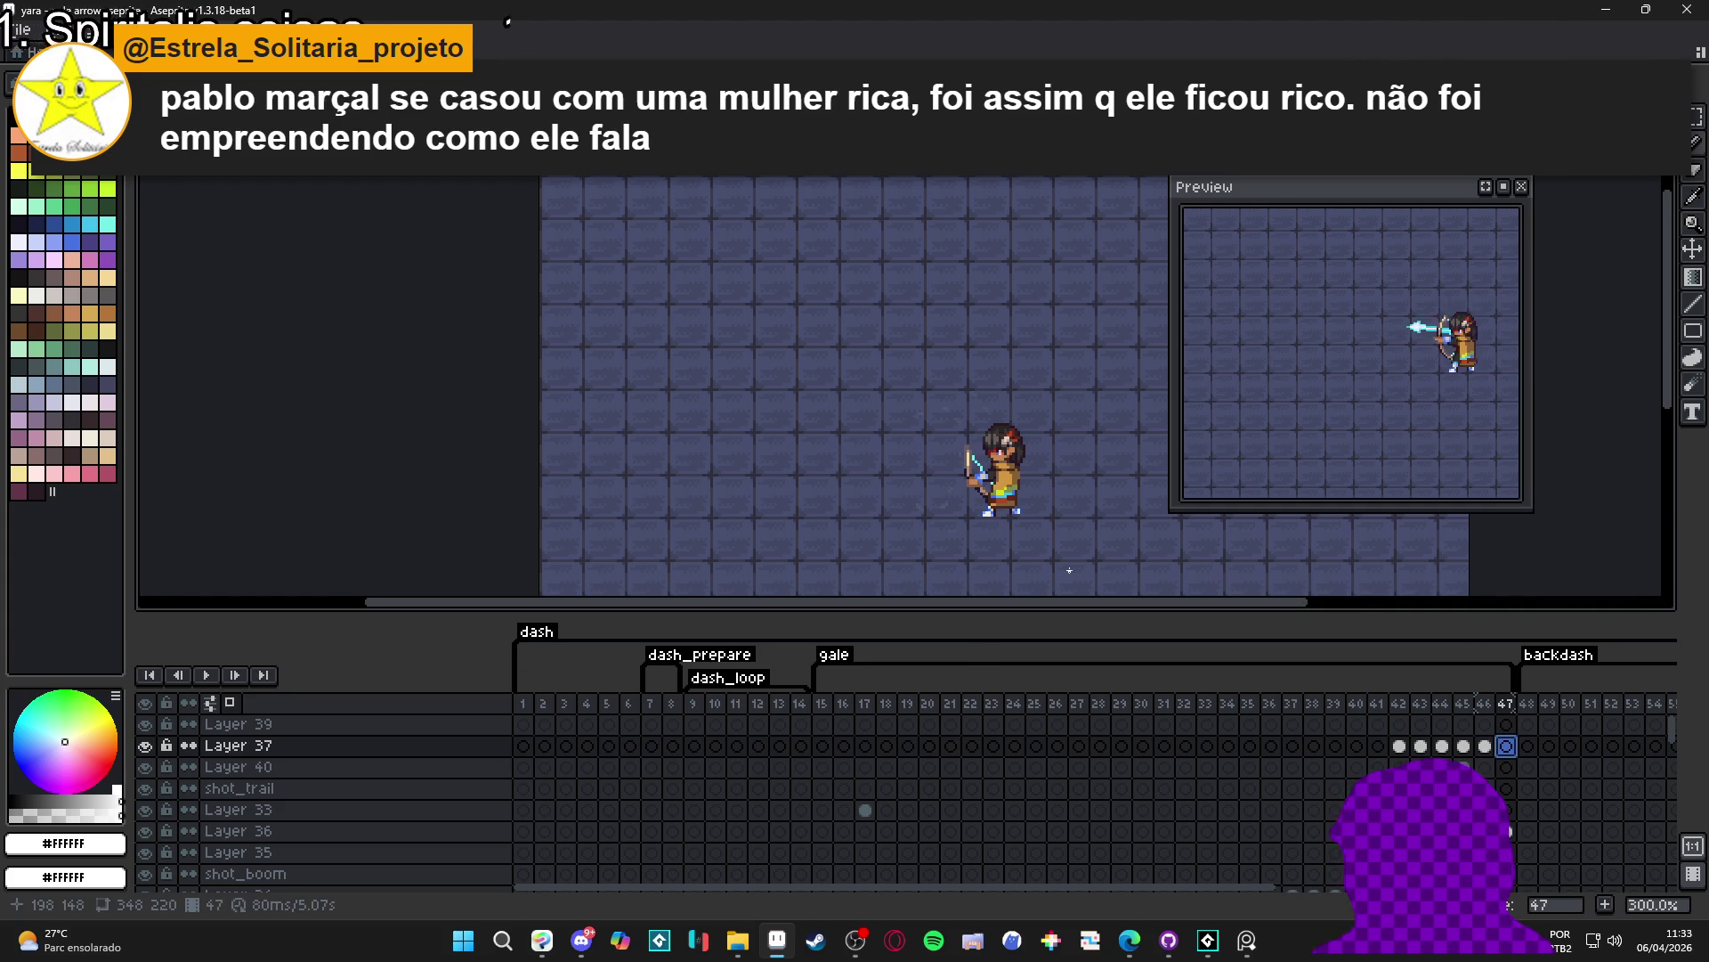
- Review frames 45–47, return to frame 42 and select frames 42 through 46 together
left_click(1486, 745)
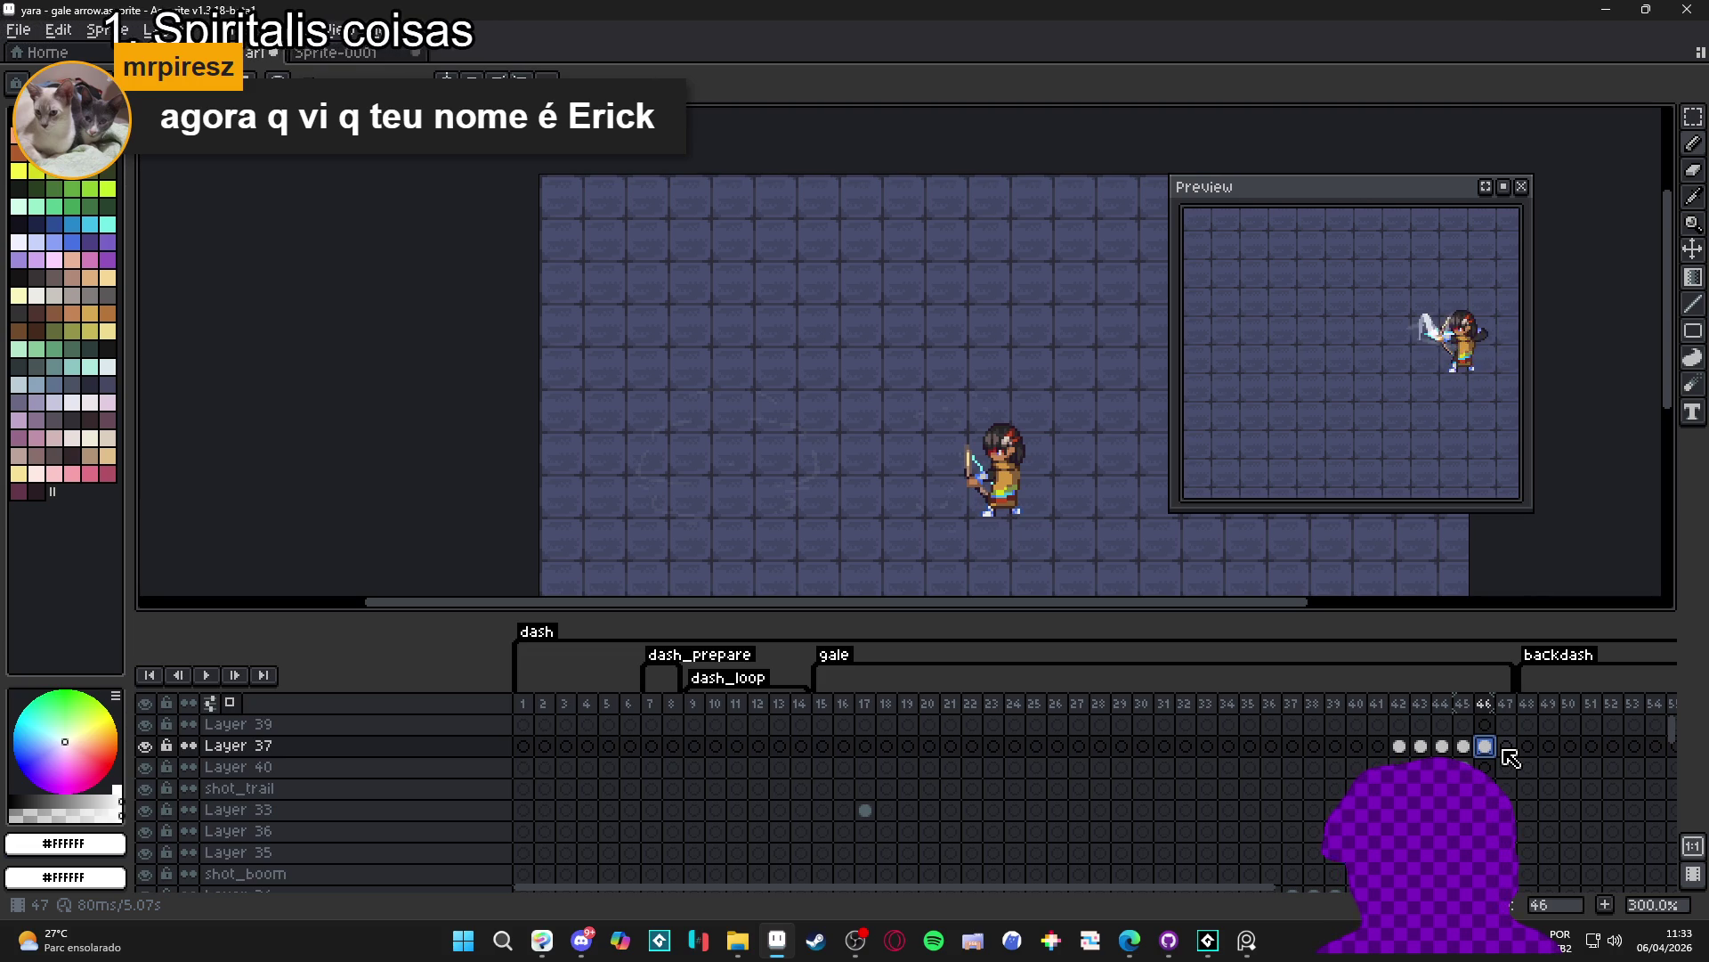
key("Left")
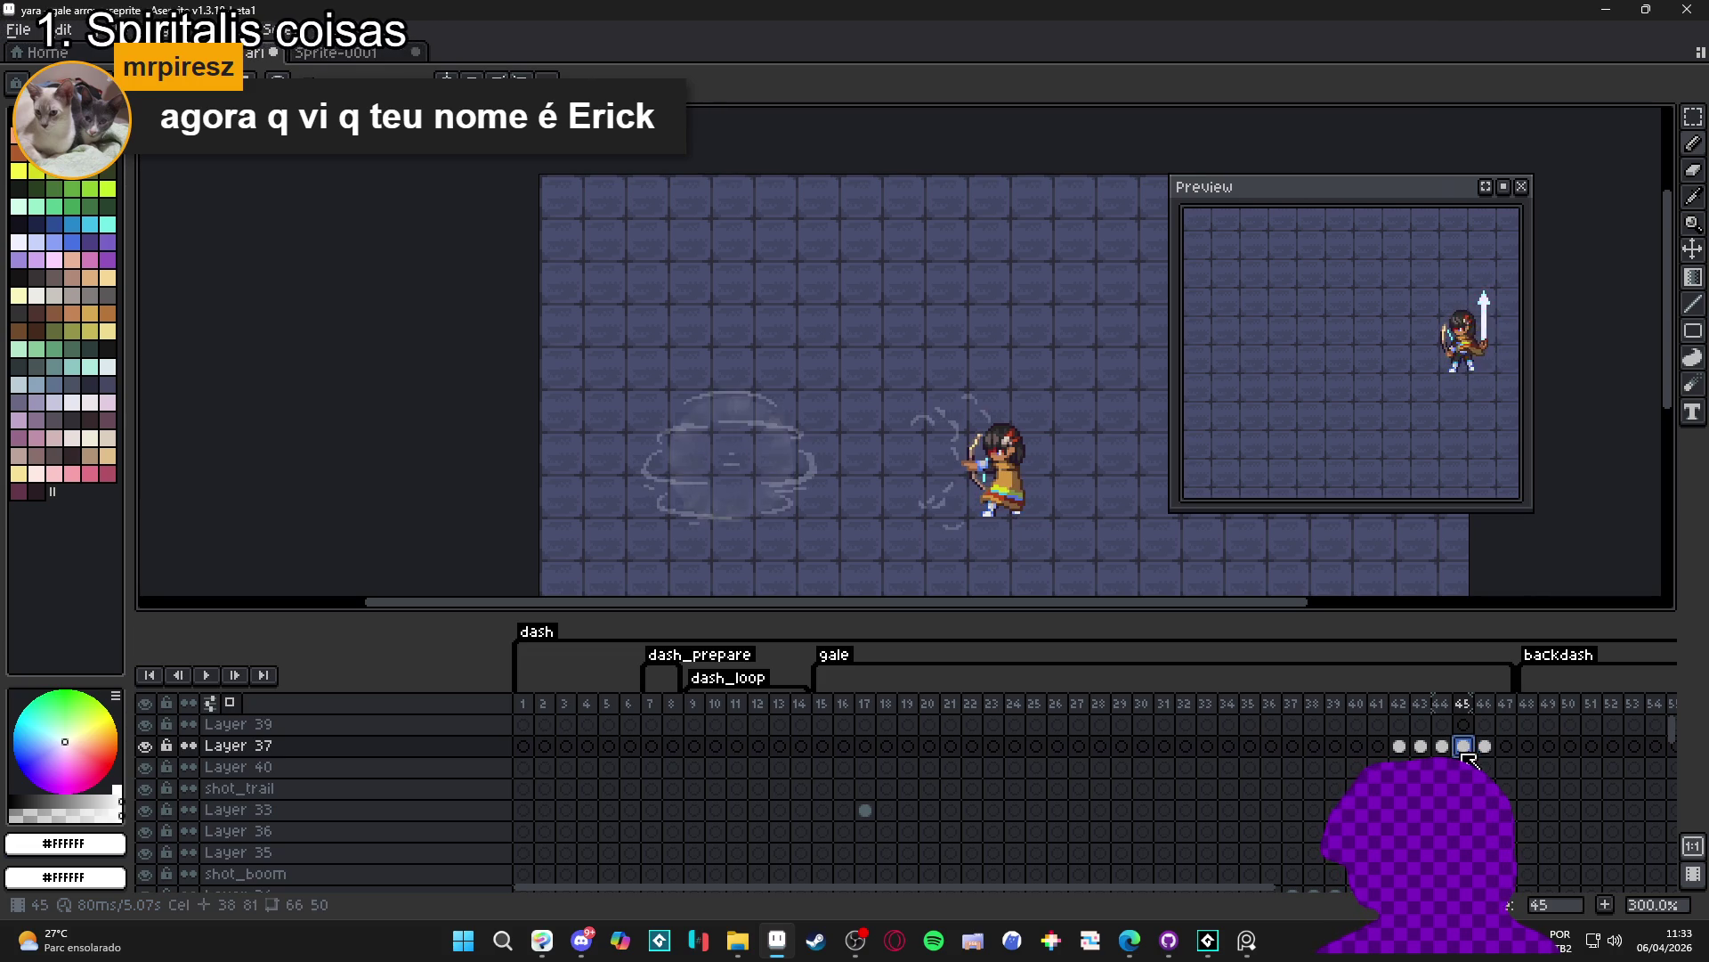
left_click(1485, 748)
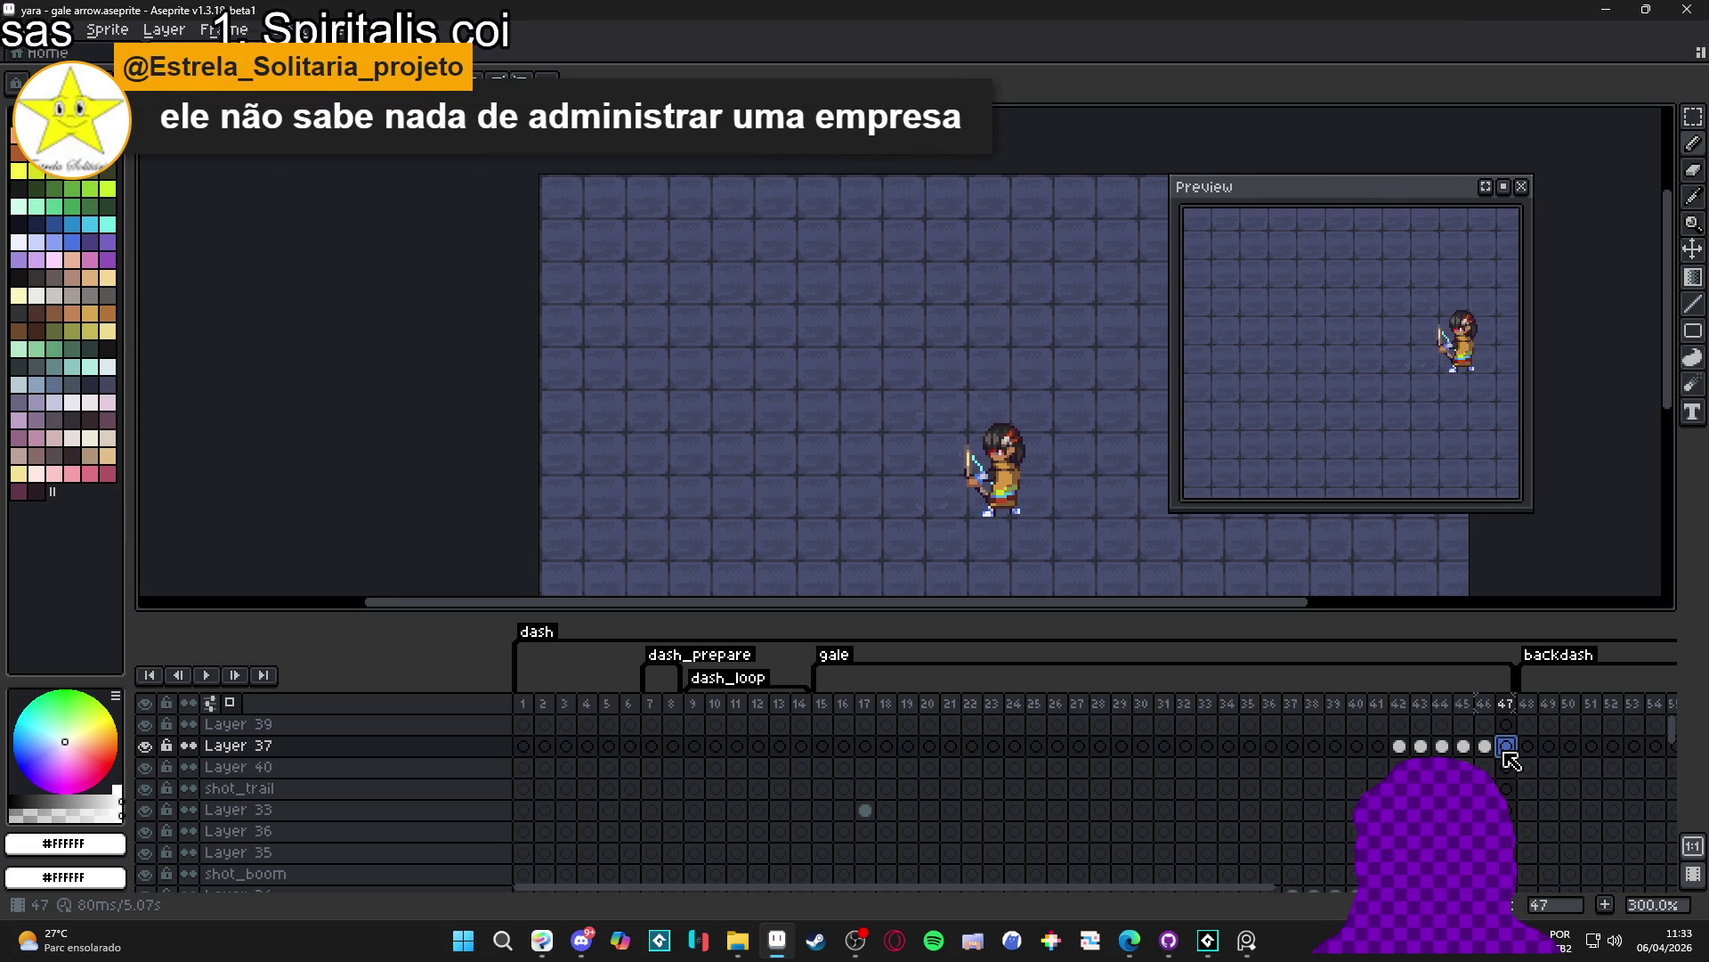
left_click(1399, 747)
left_click_drag(1399, 749, 1501, 756)
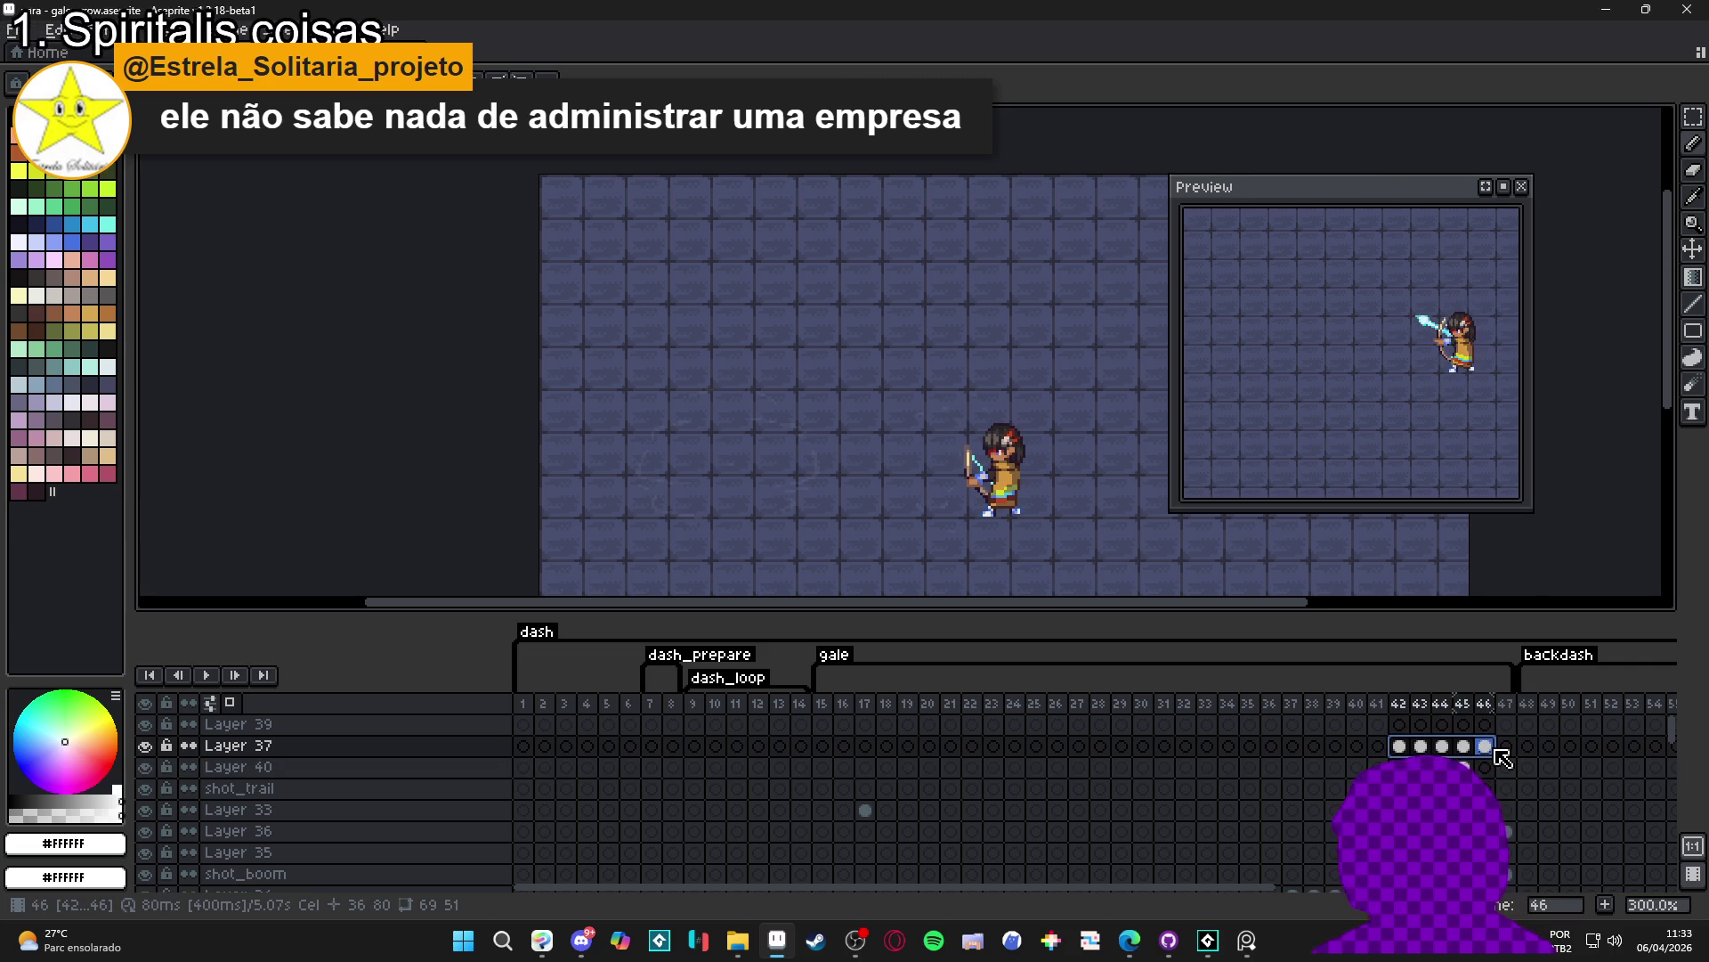
- Set frames 42–46 to an 80 ms duration through the frame properties dialog
key("p")
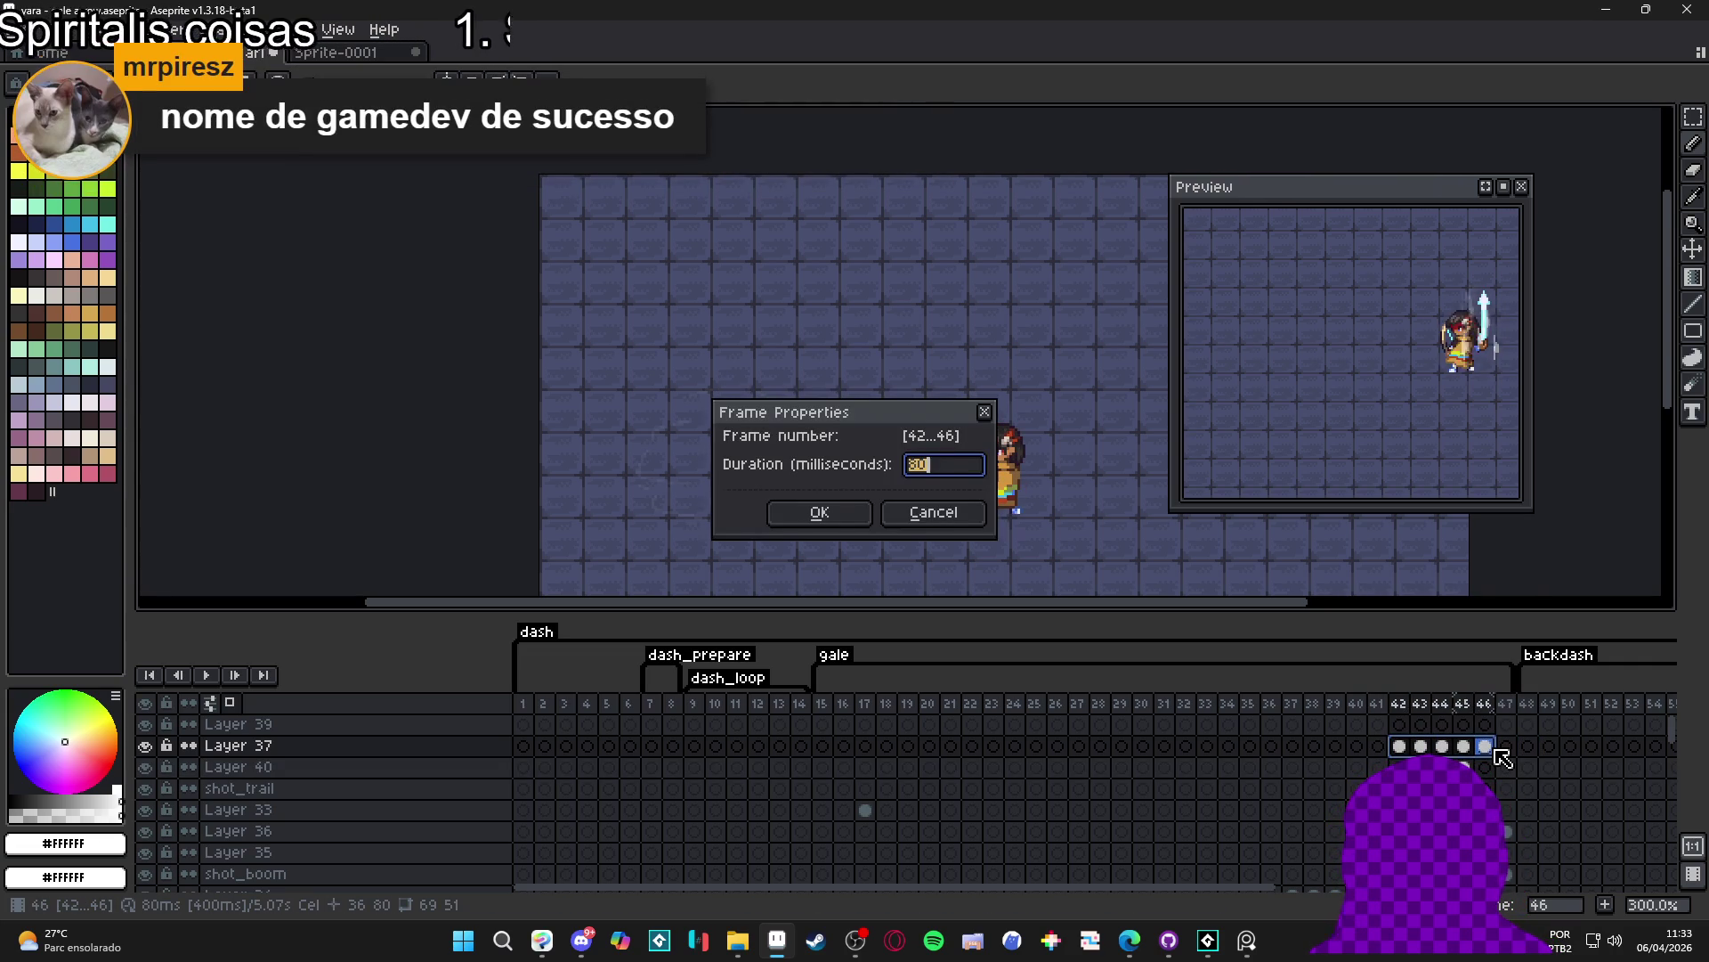
key("Escape")
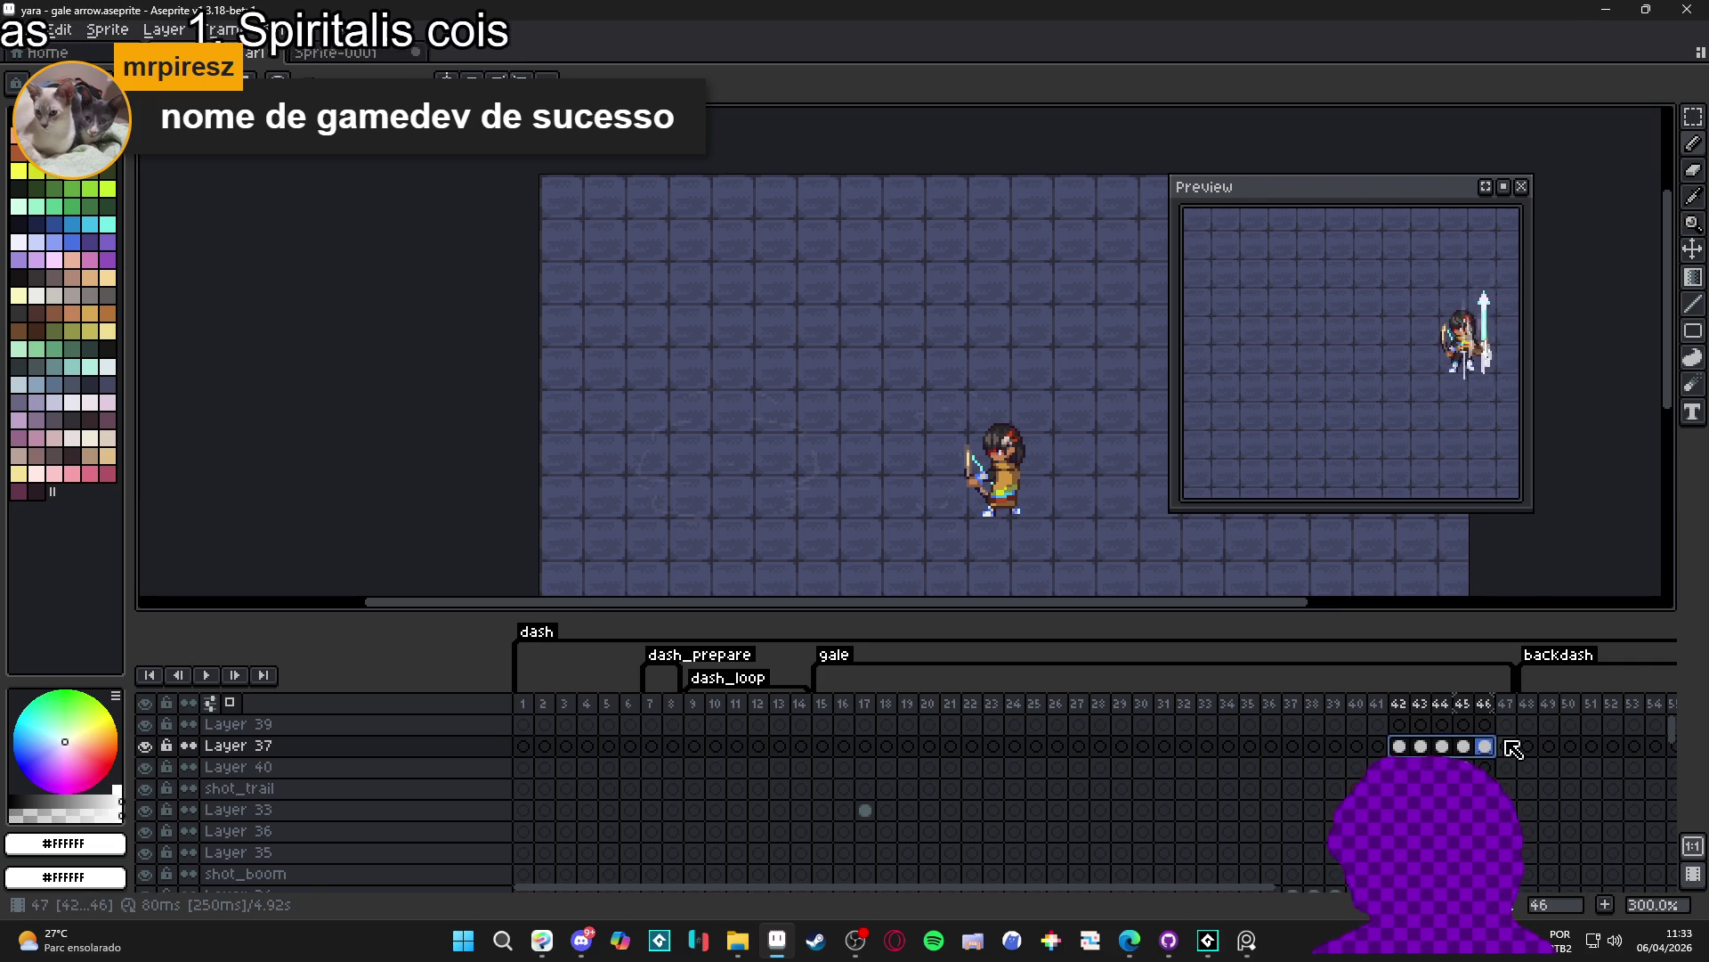
key("ctrl+p")
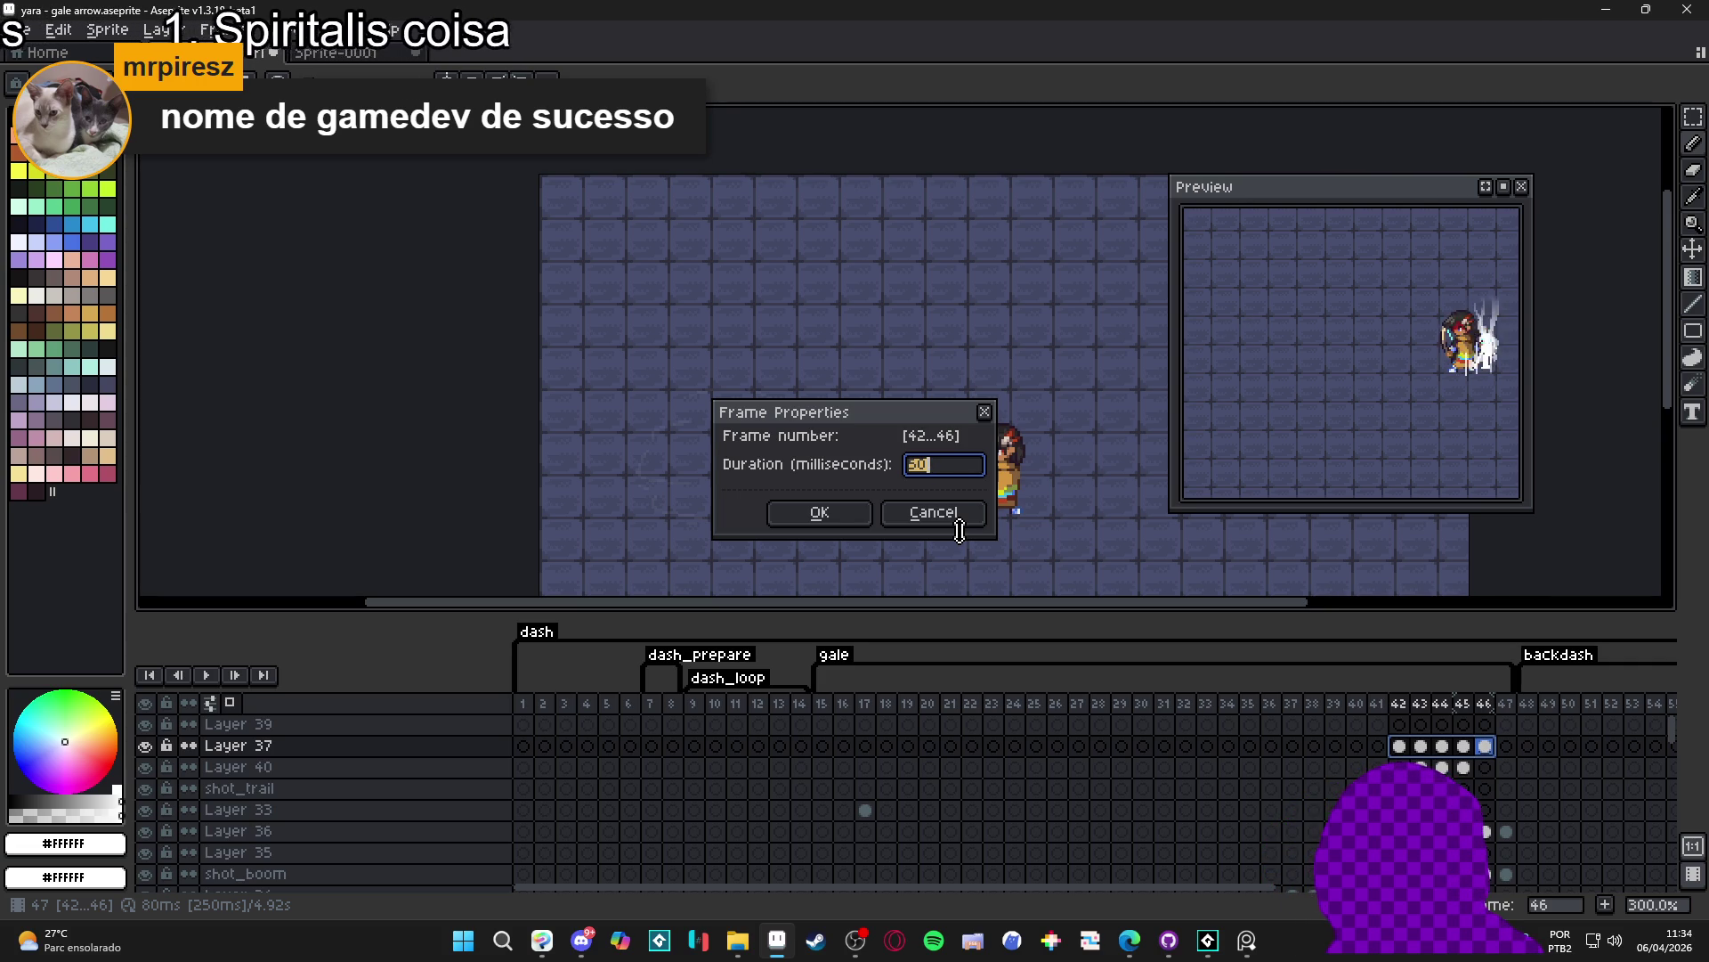
type("80")
key("Return")
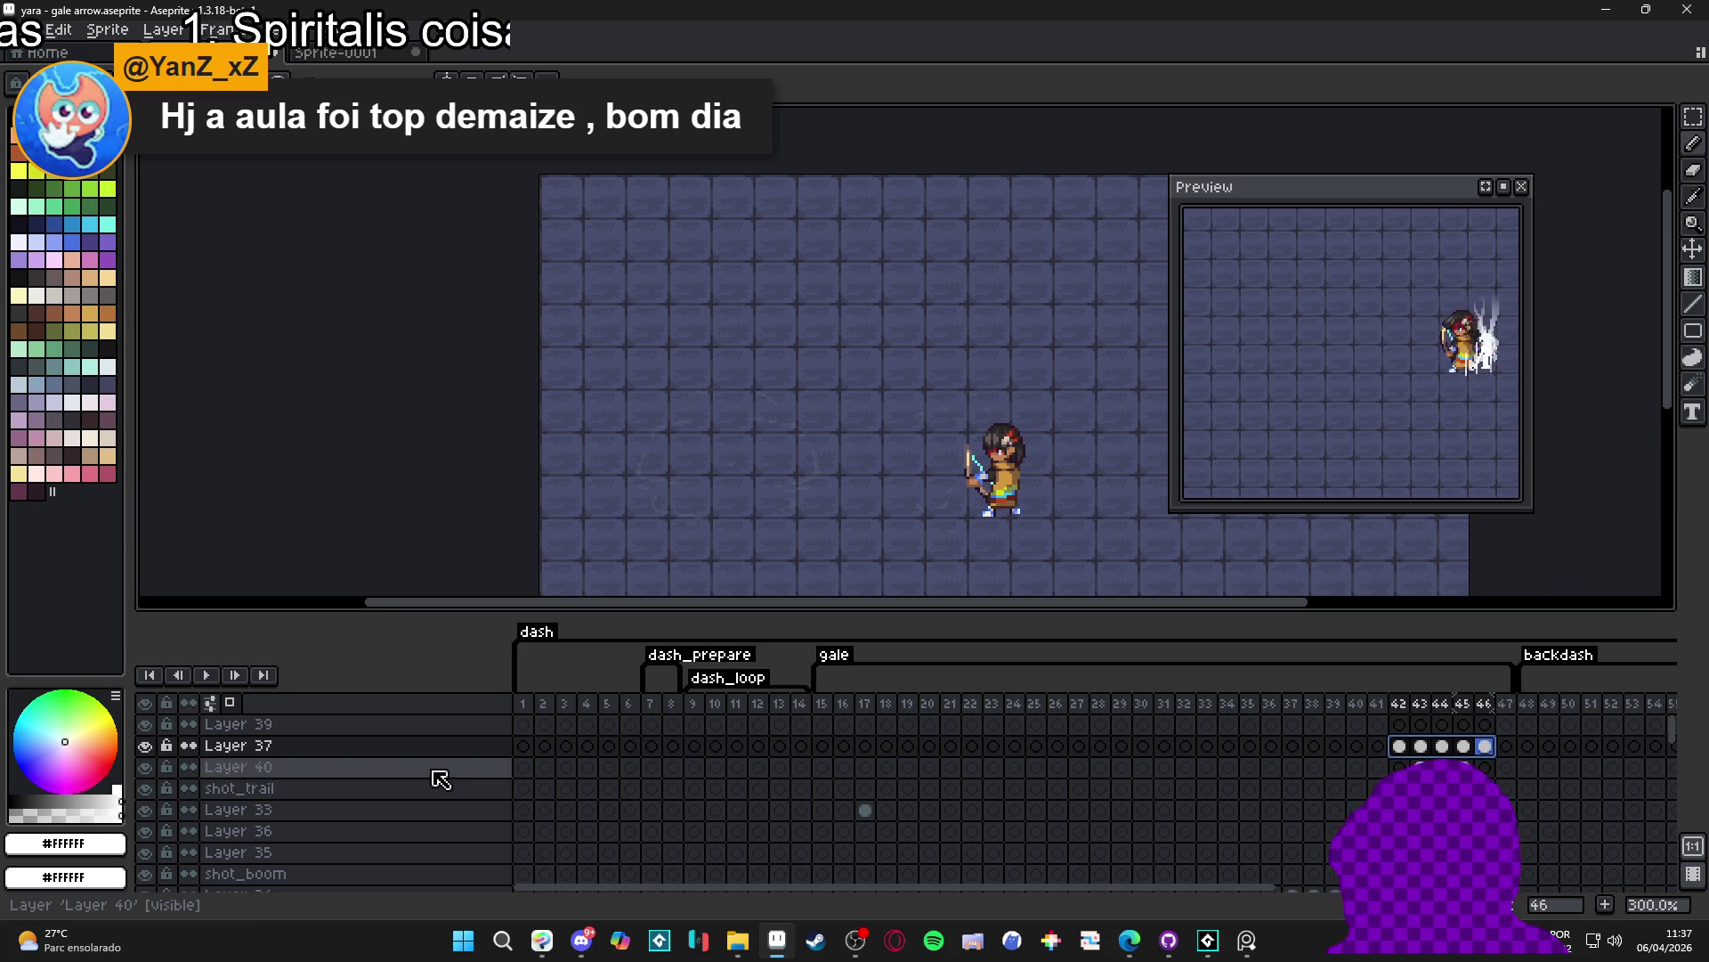
- Step through gale frames 43–45 and hide Layer 39 and the layer below it
left_click(1403, 751)
left_click(1425, 752)
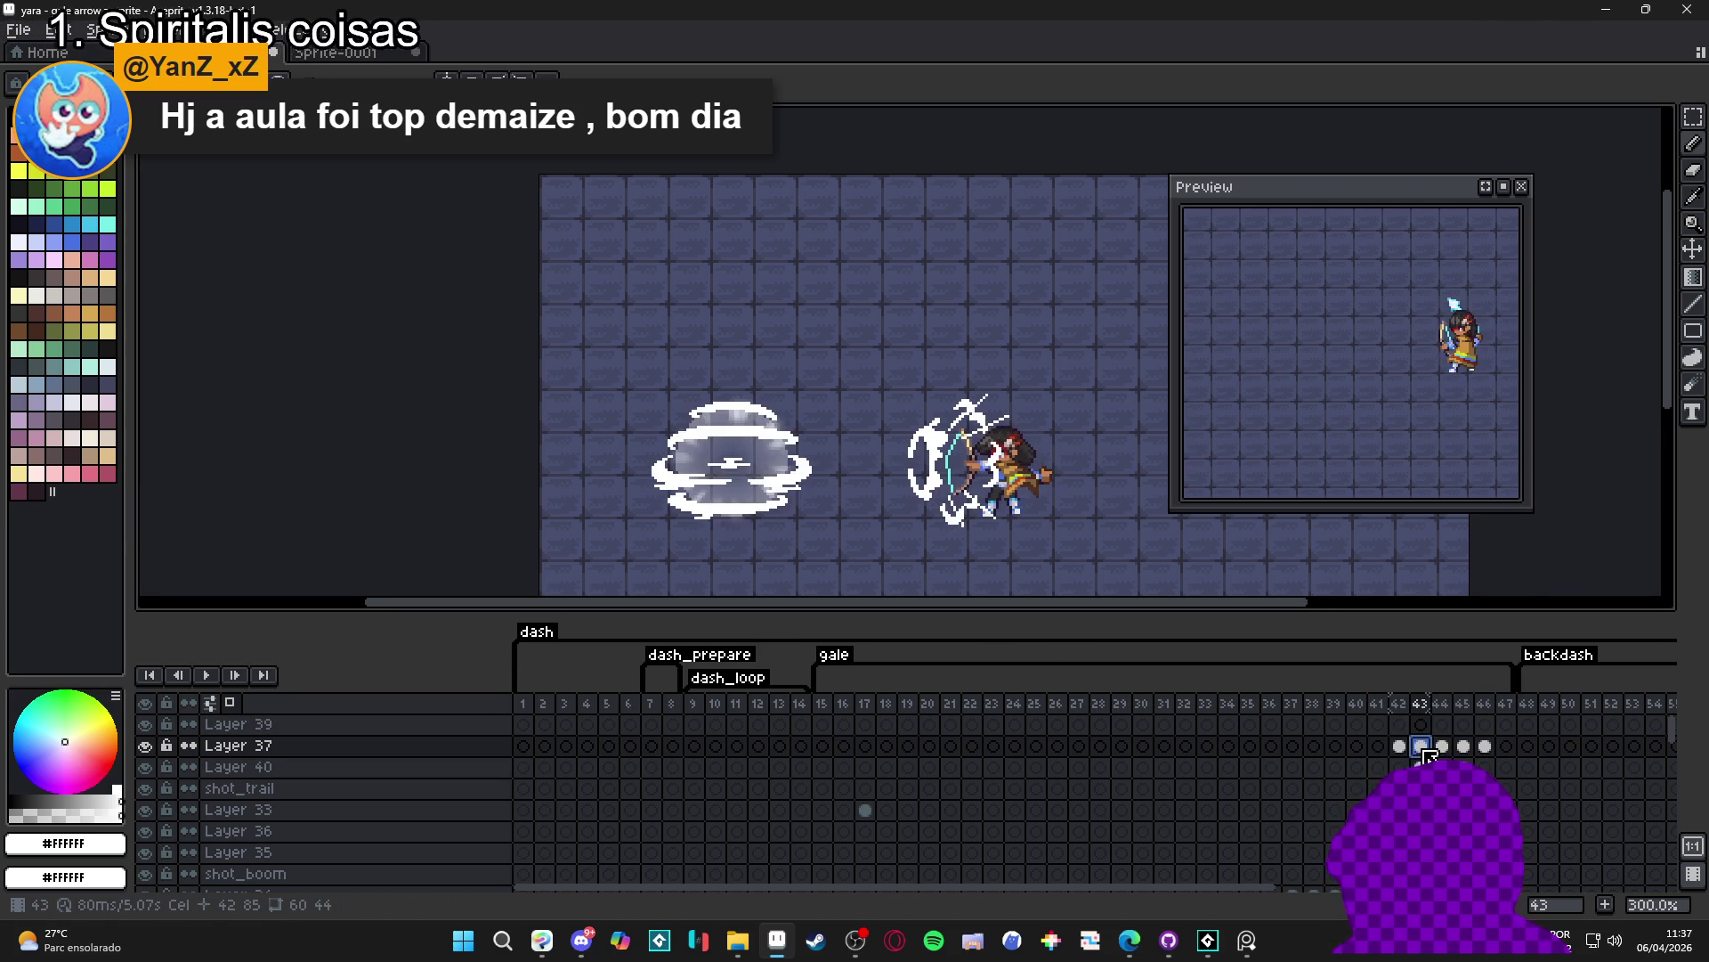
left_click(1464, 748)
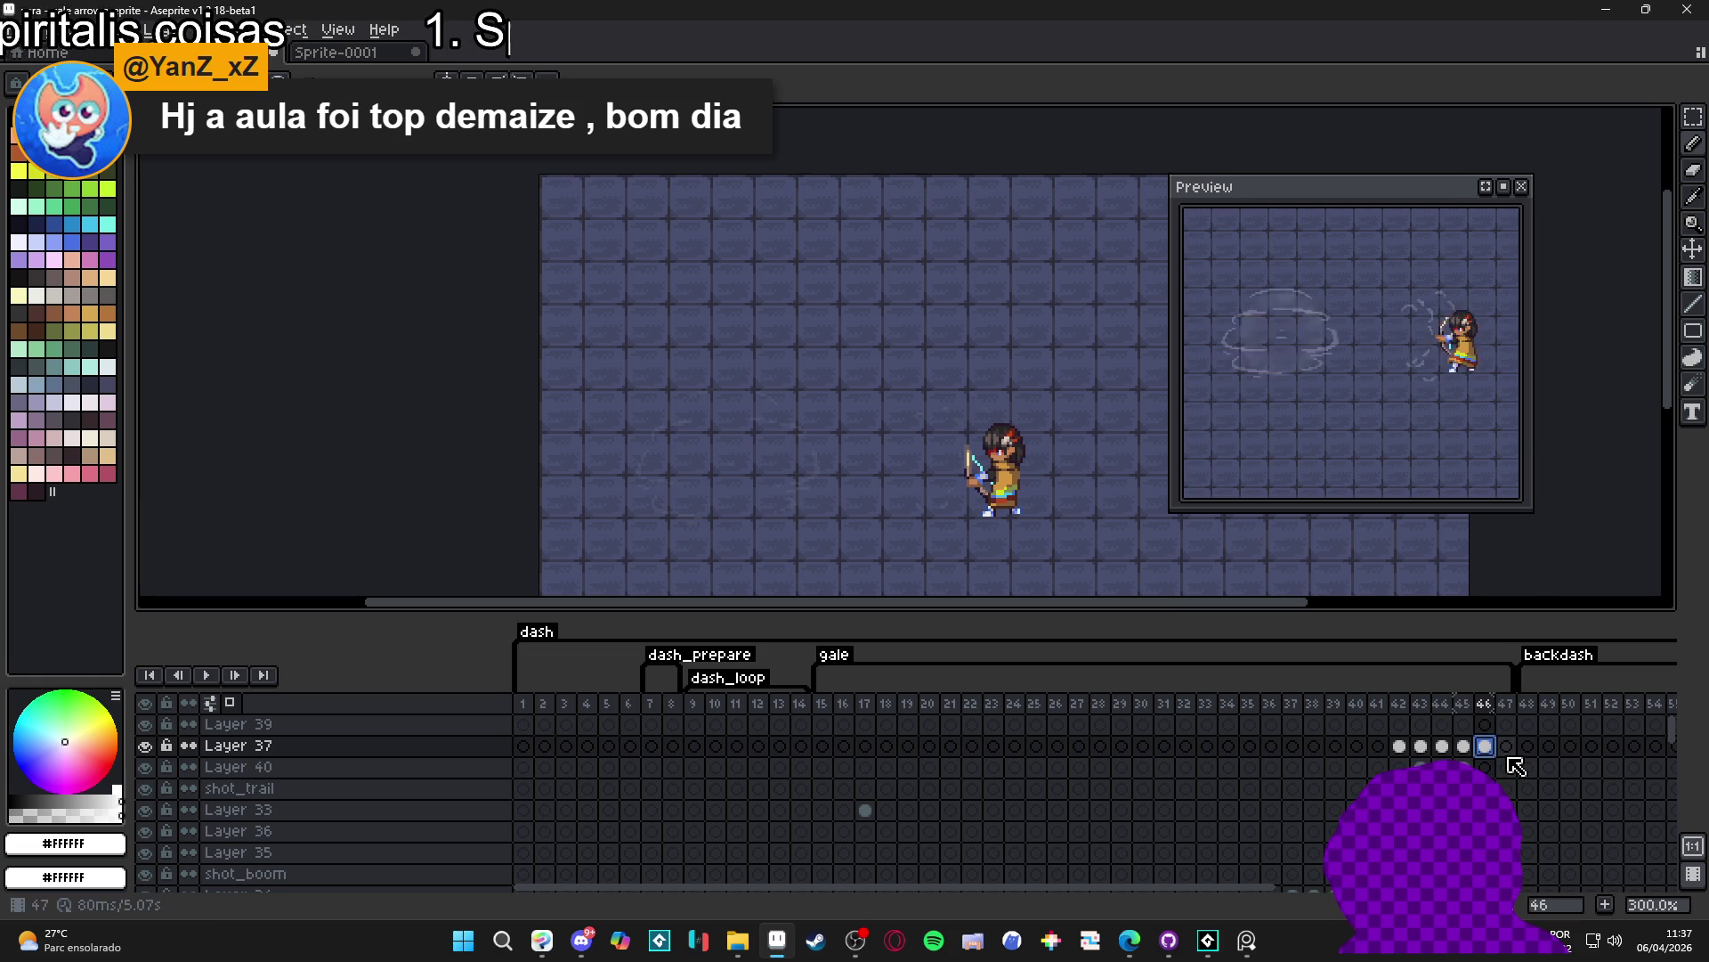
left_click(150, 727)
left_click(151, 748)
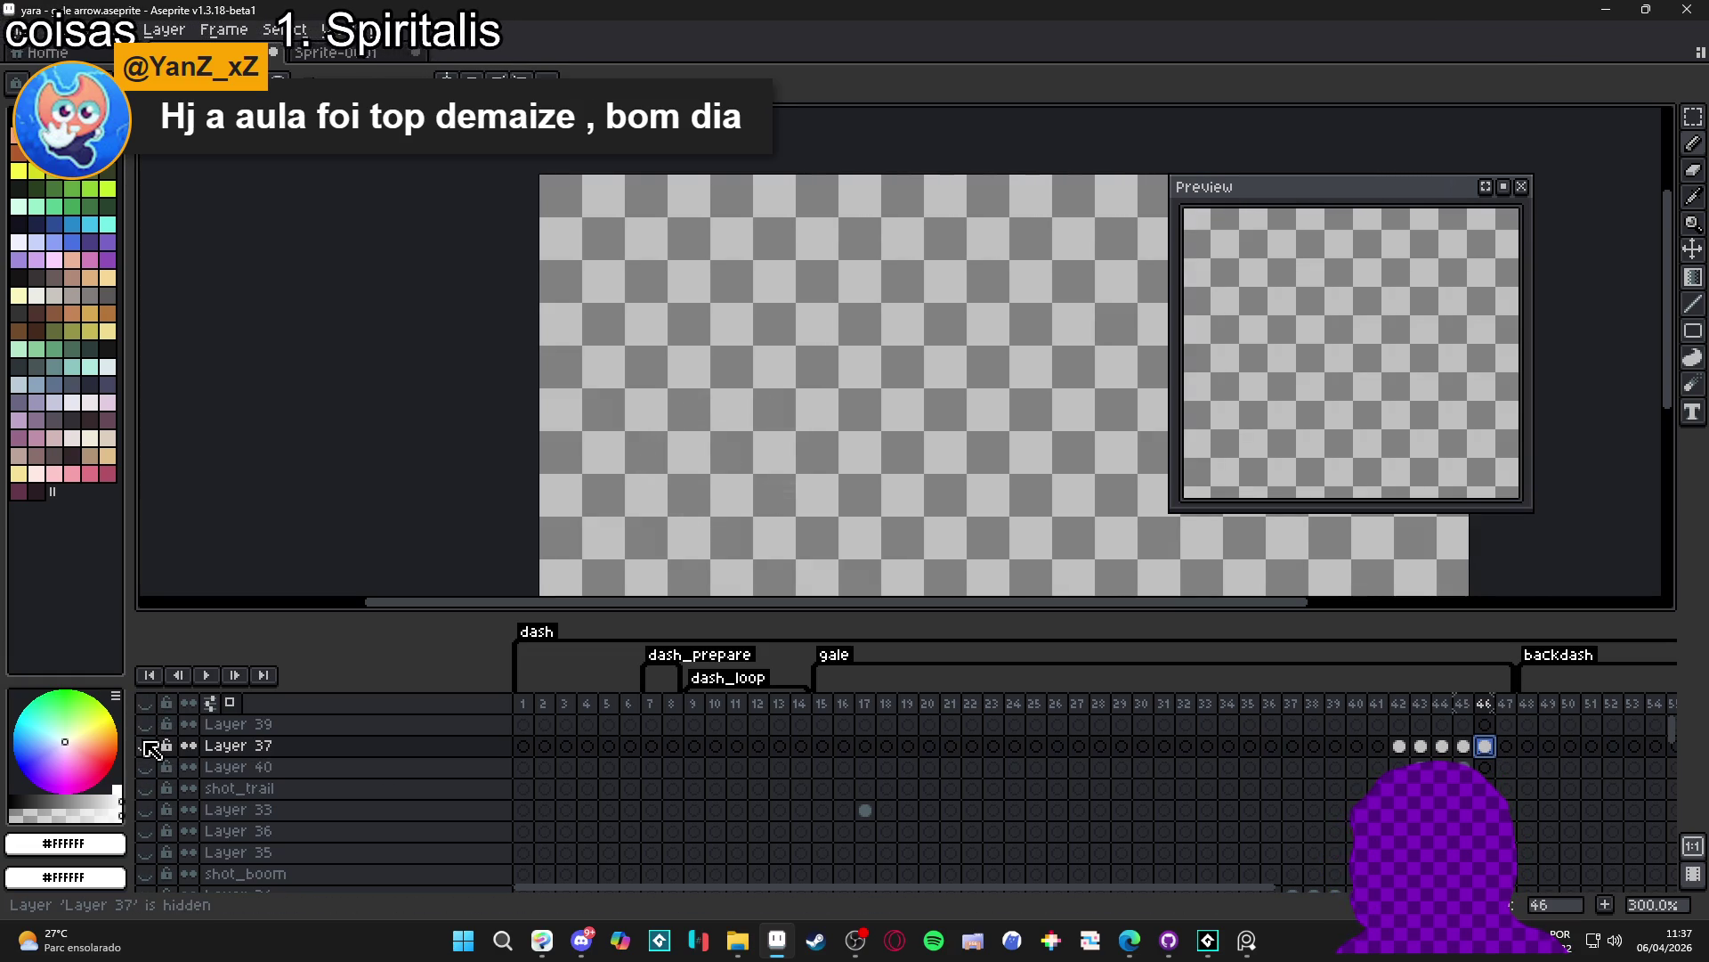
- Show the grey fill and shot_trail layers, then select frames 42–47 on Layer 37
left_click(1399, 745)
left_click(1422, 745)
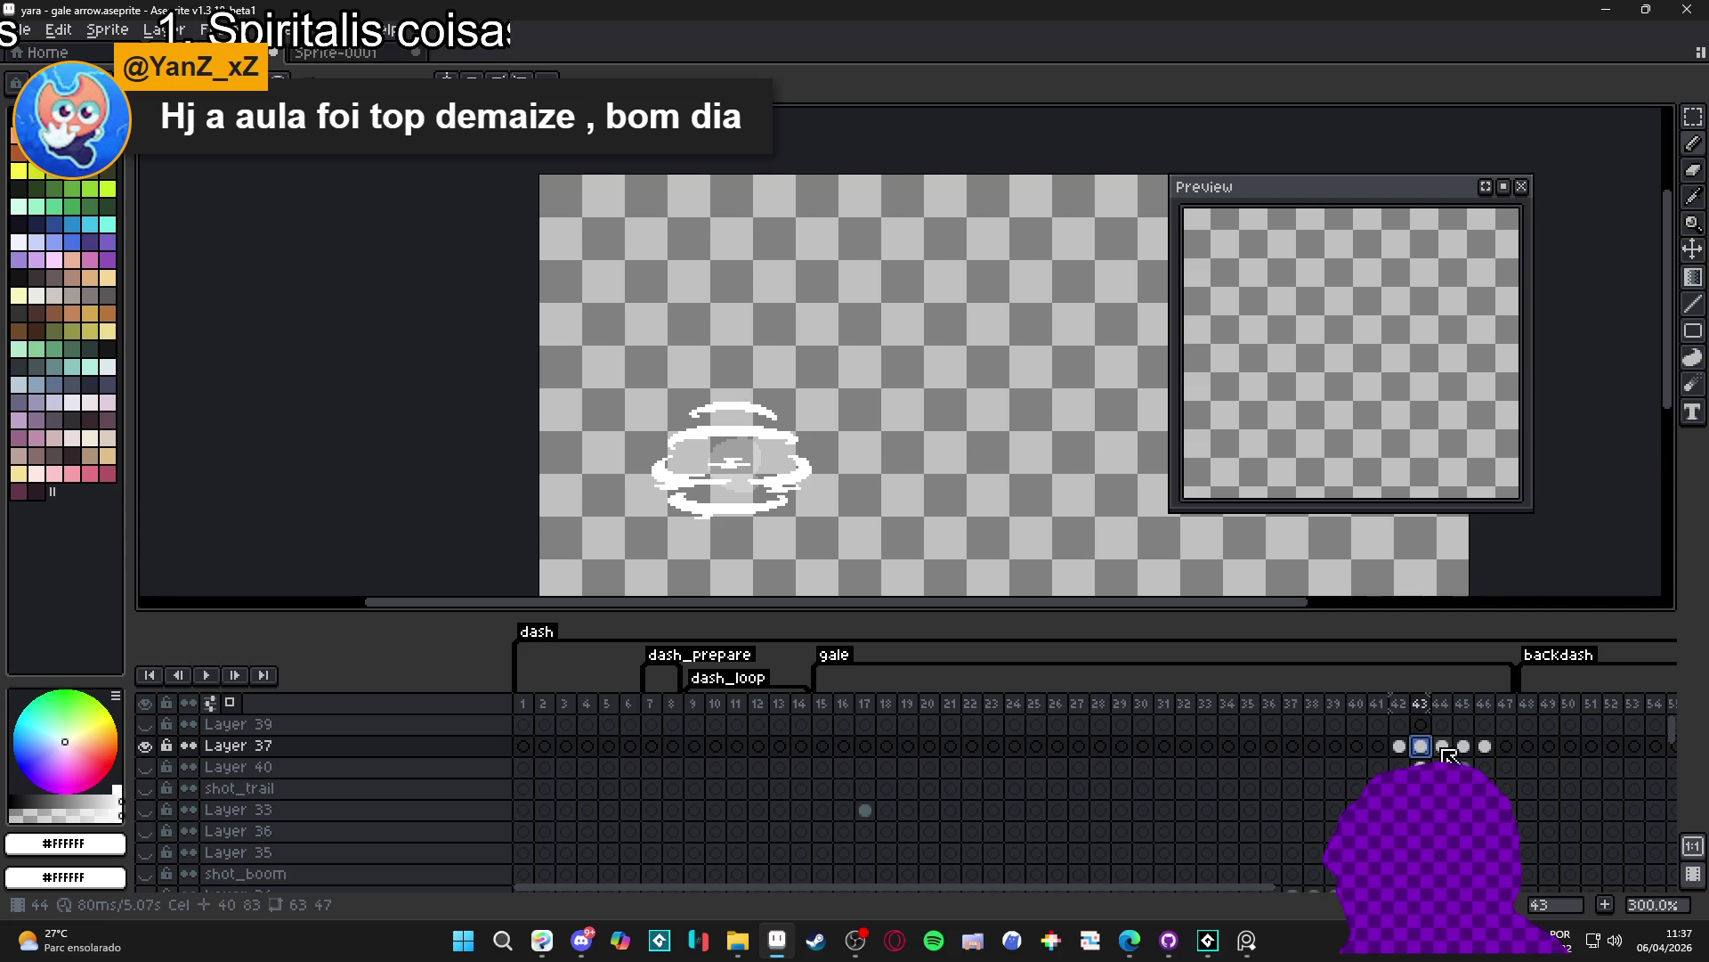
left_click(144, 768)
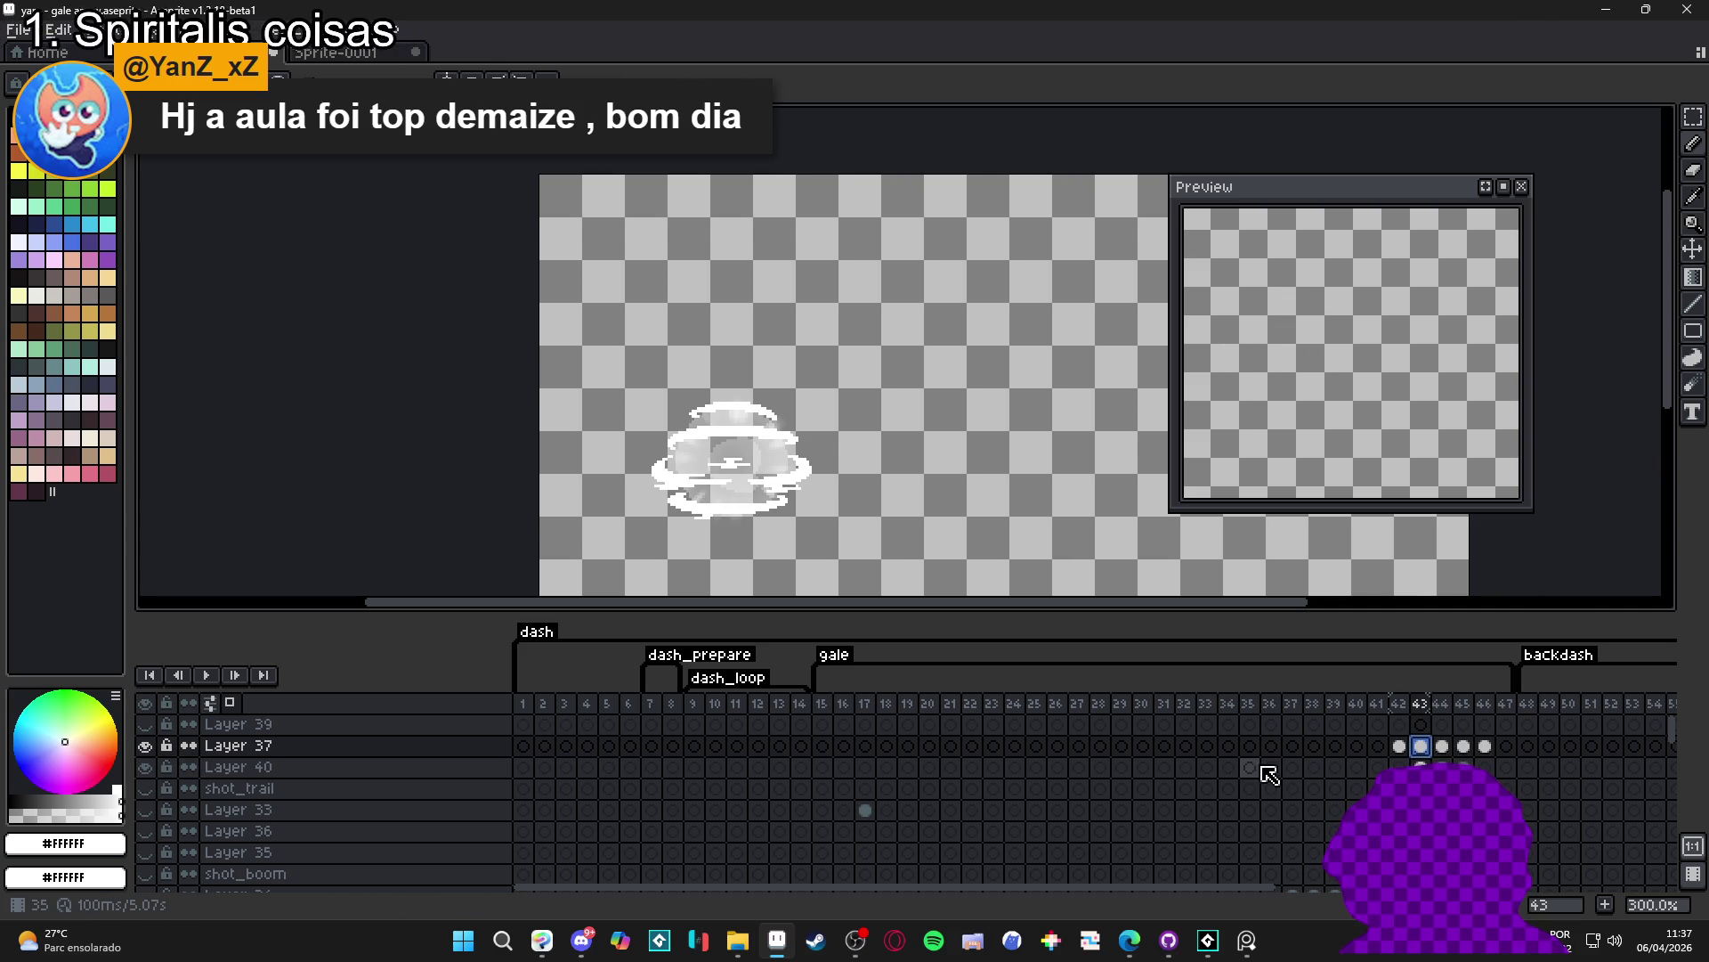
left_click(145, 788)
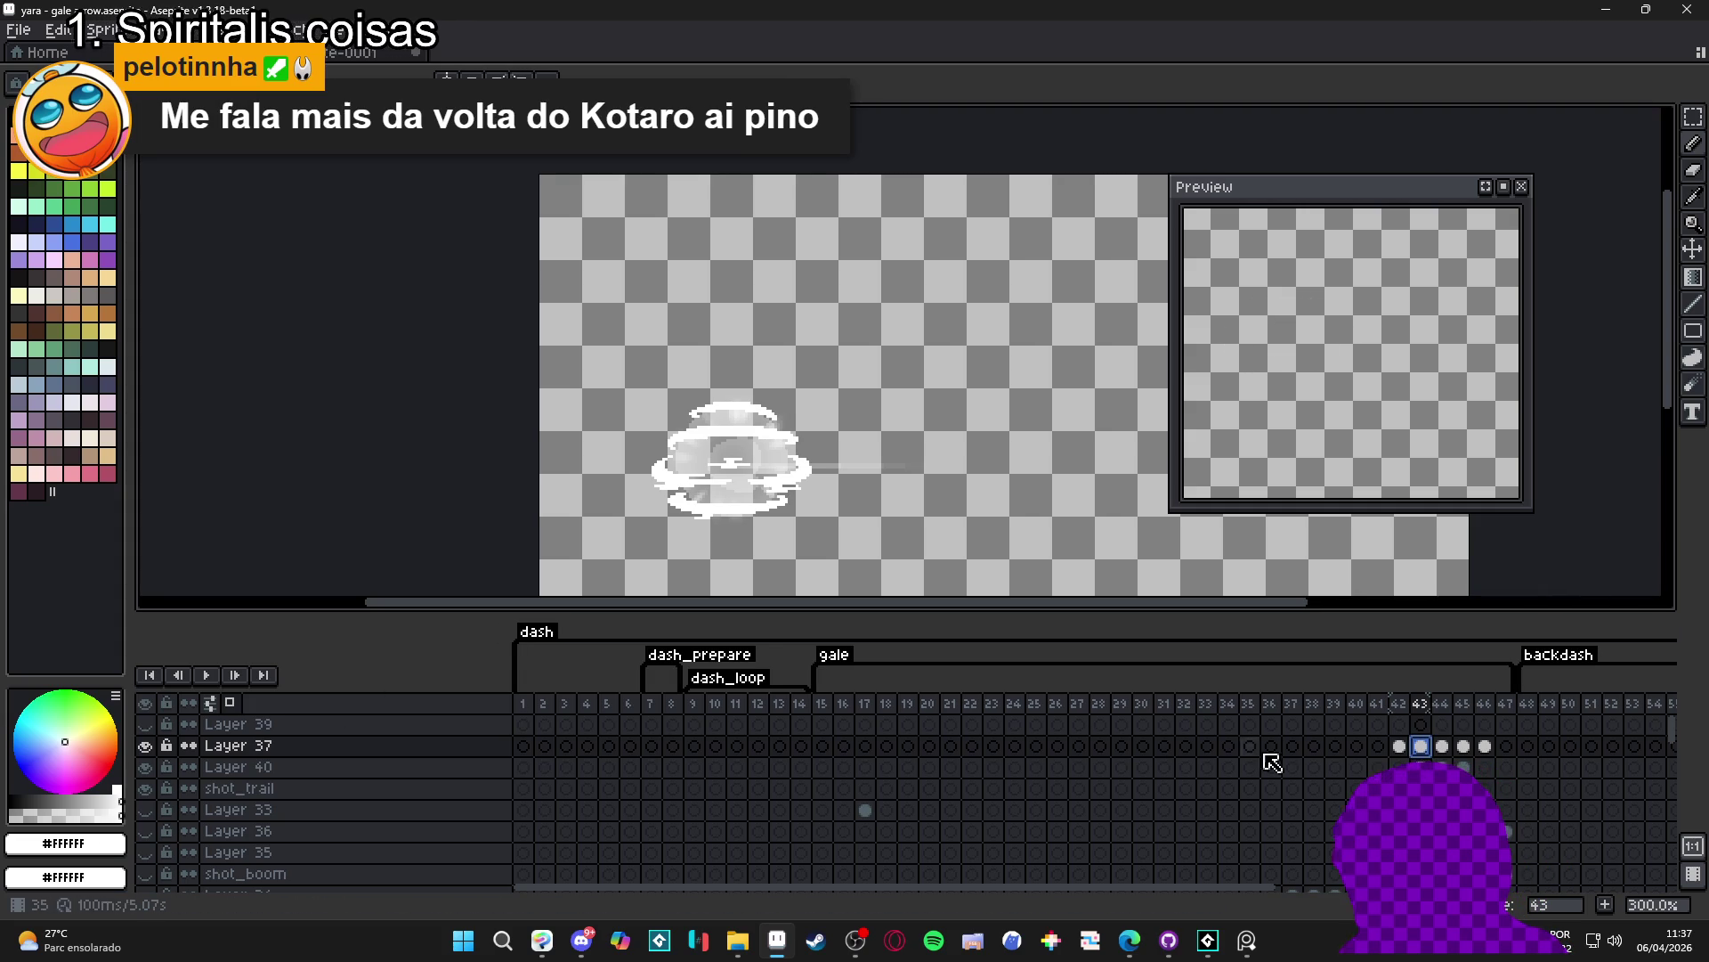
left_click_drag(1398, 745, 1509, 737)
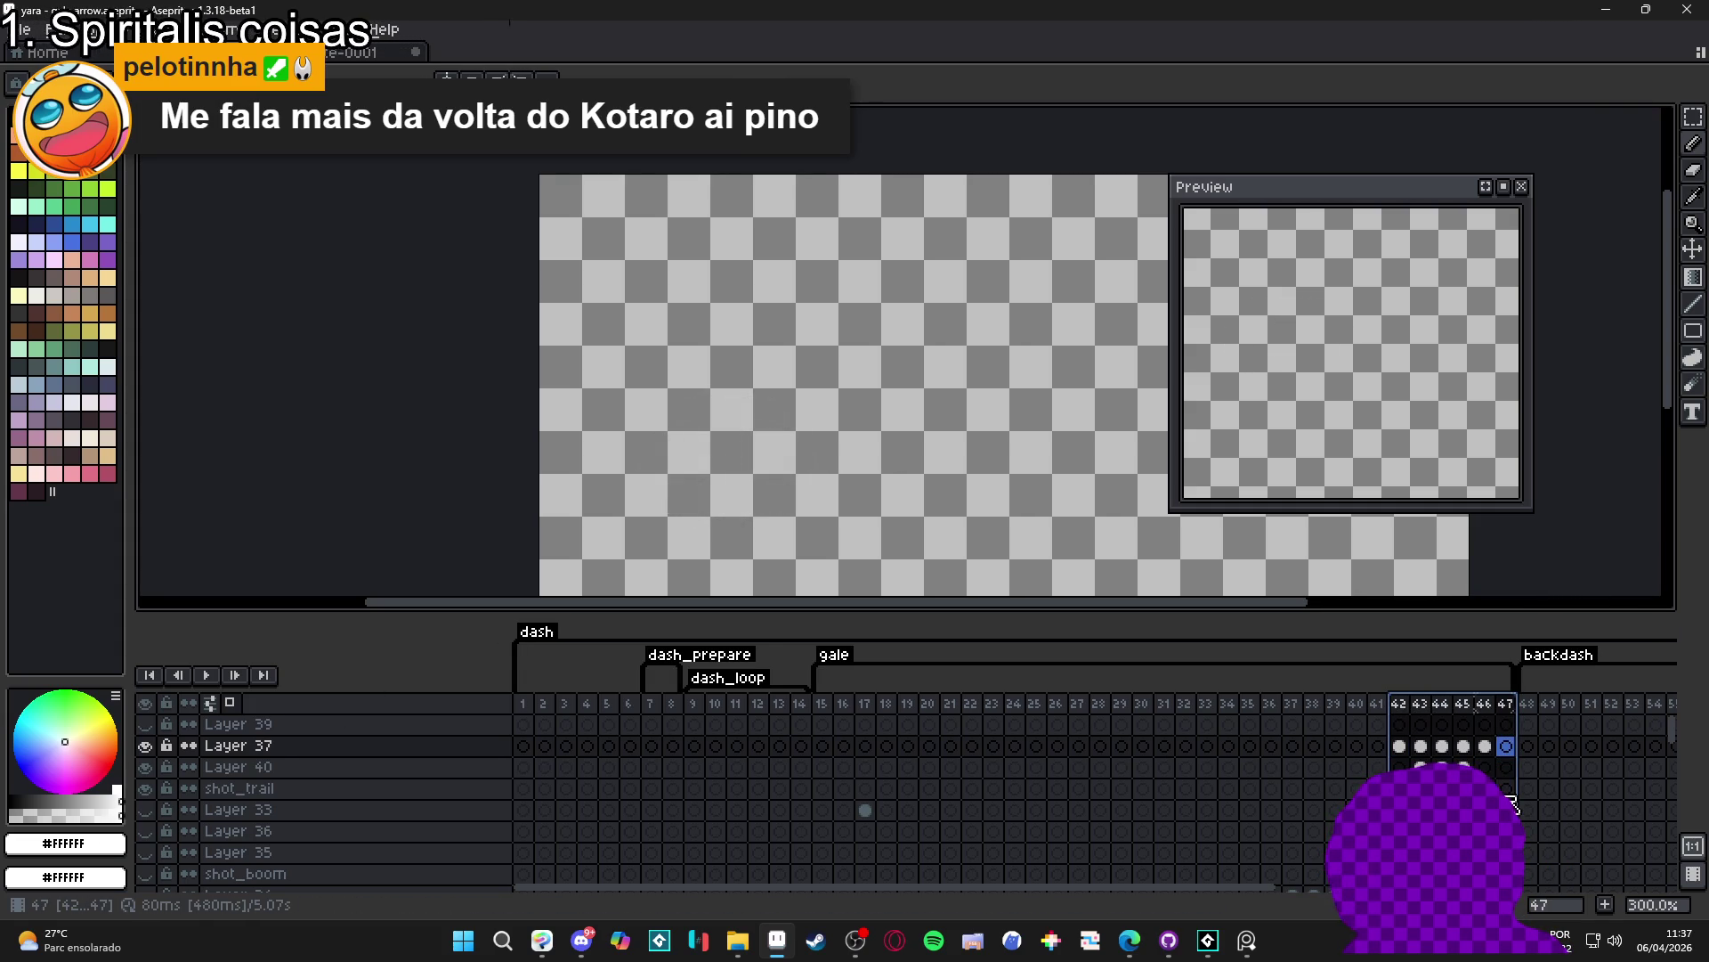
- Tag frames 42–47 as 'impact' and return to frame 42
right_click(1509, 738)
left_click(1540, 798)
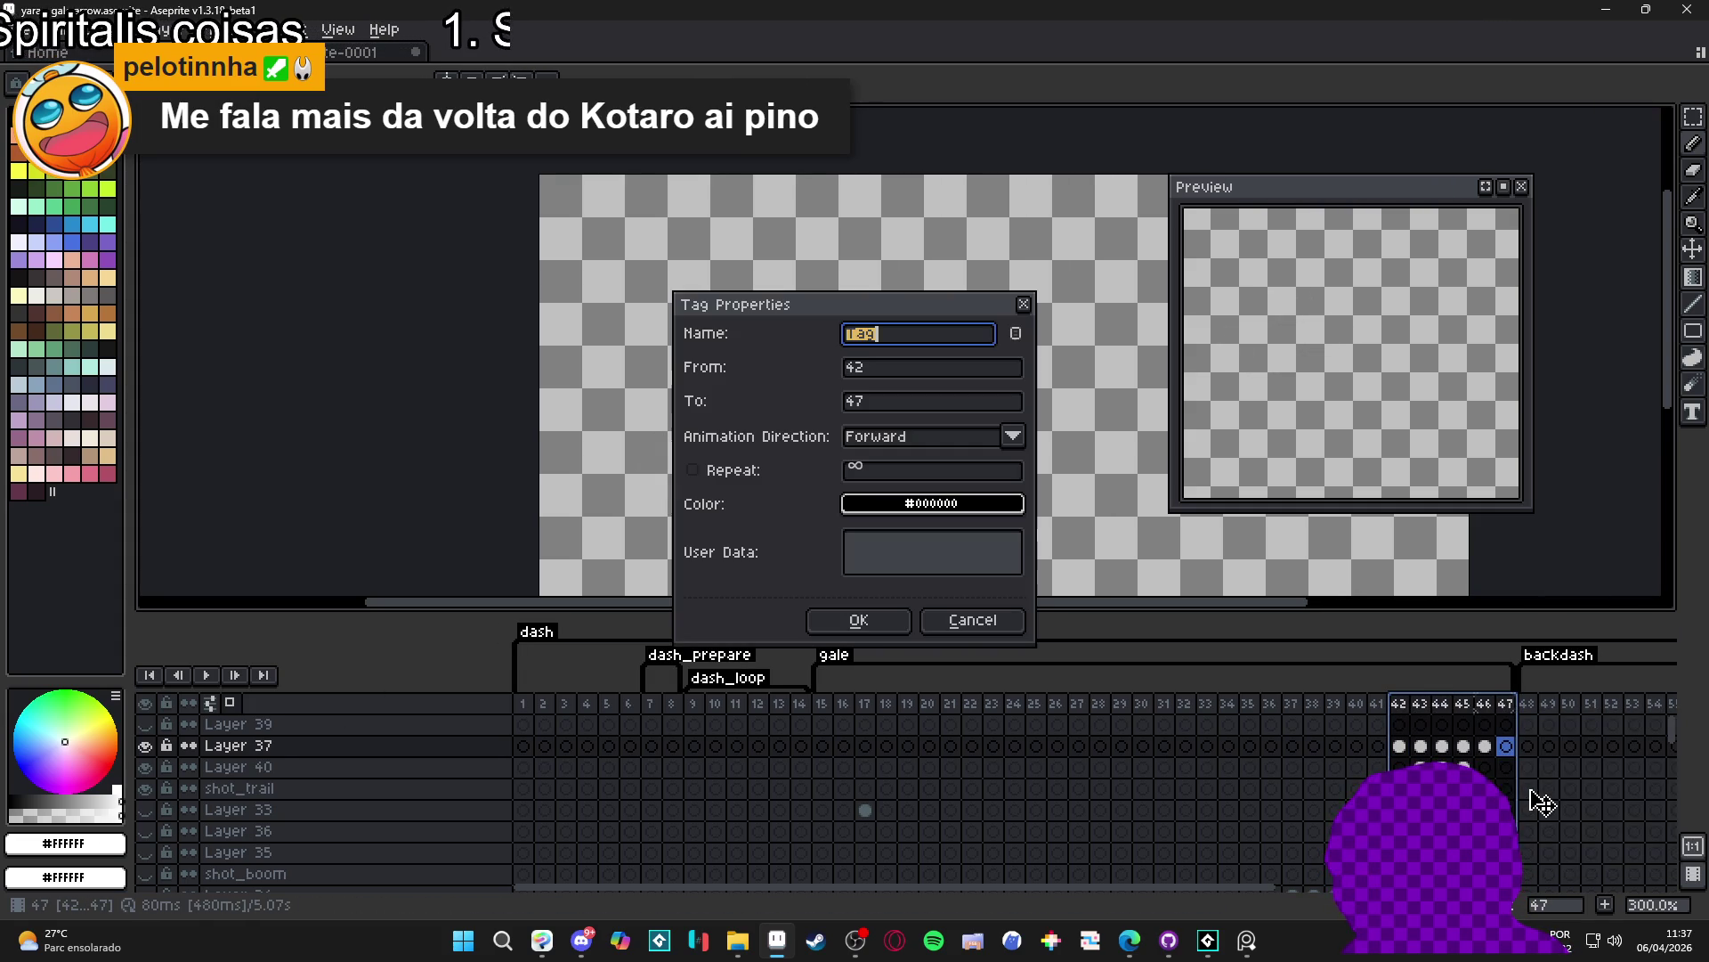
type("impact")
key("Return")
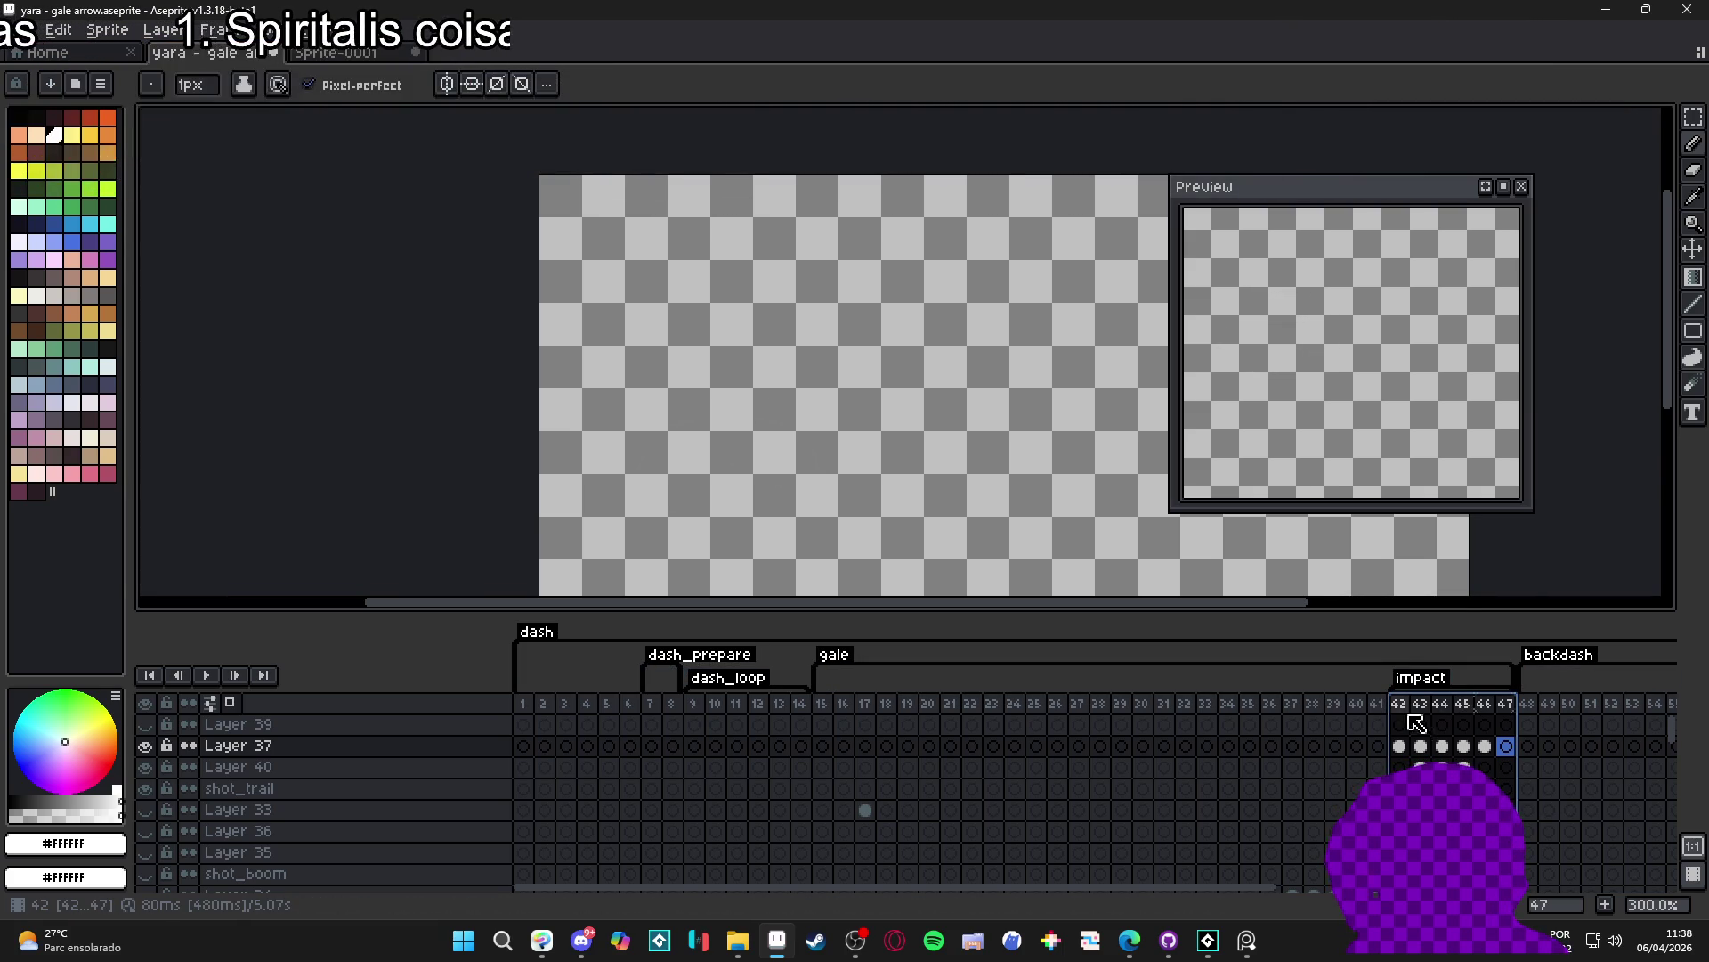
left_click(1402, 708)
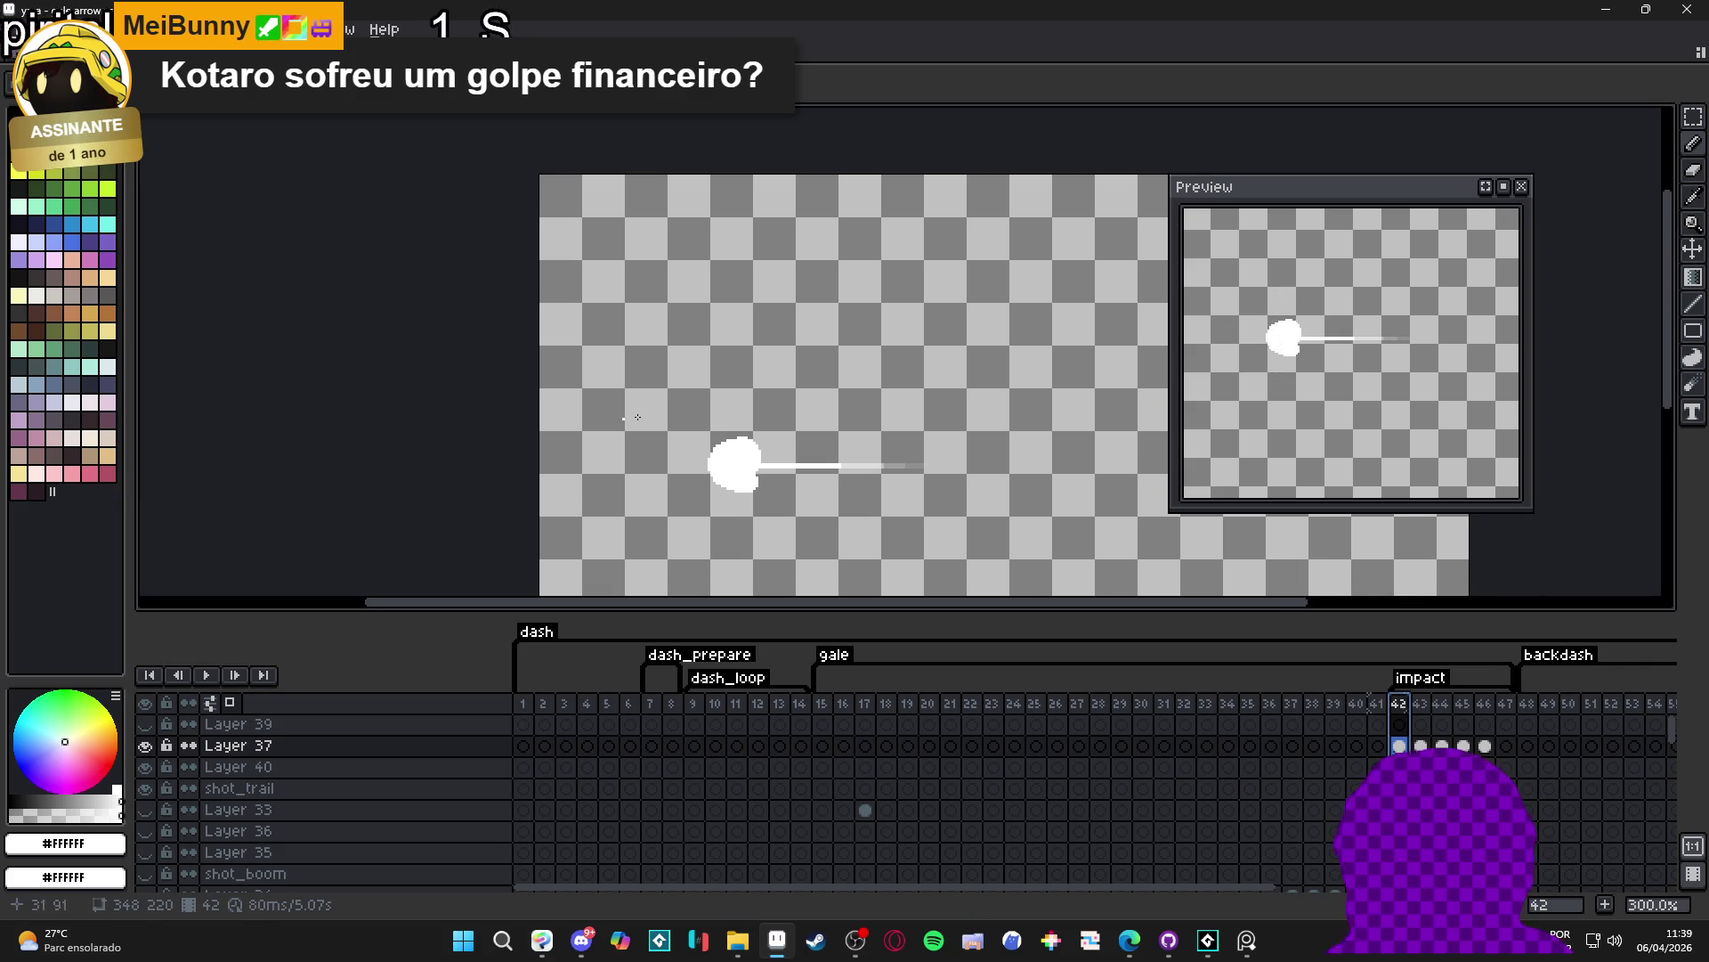
scroll(1033, 564, "down", 1)
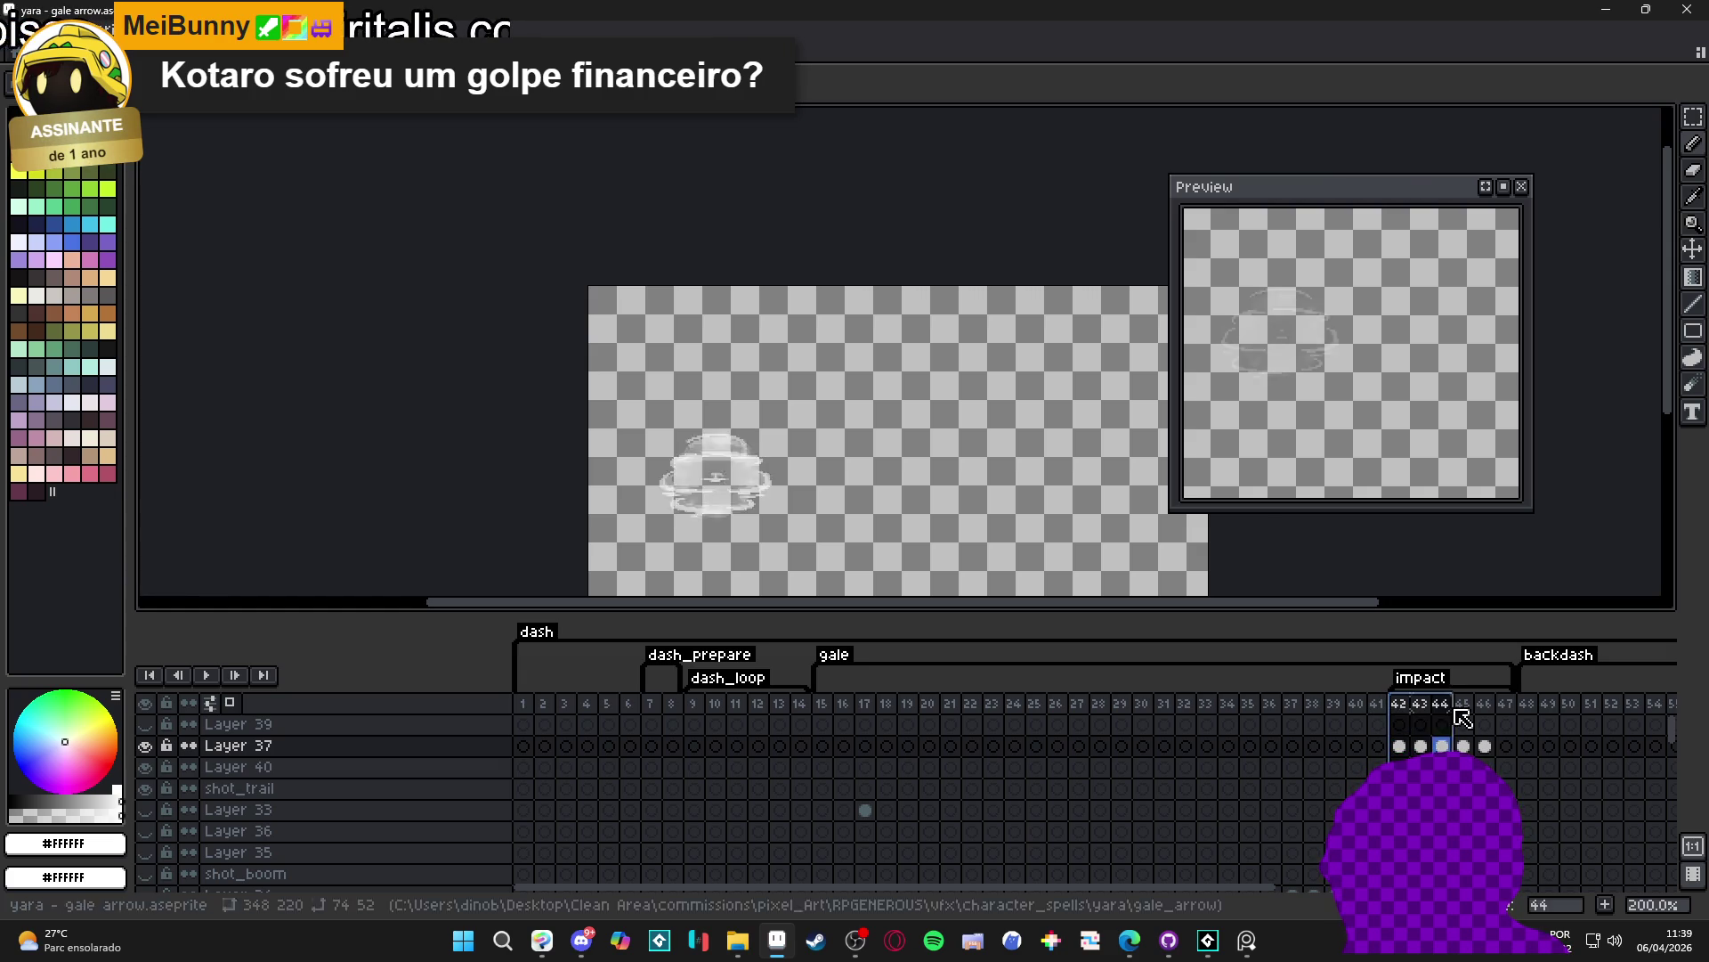
- Play impact frames 42–46 from frame 41, ending on frame 47
left_click(1386, 705)
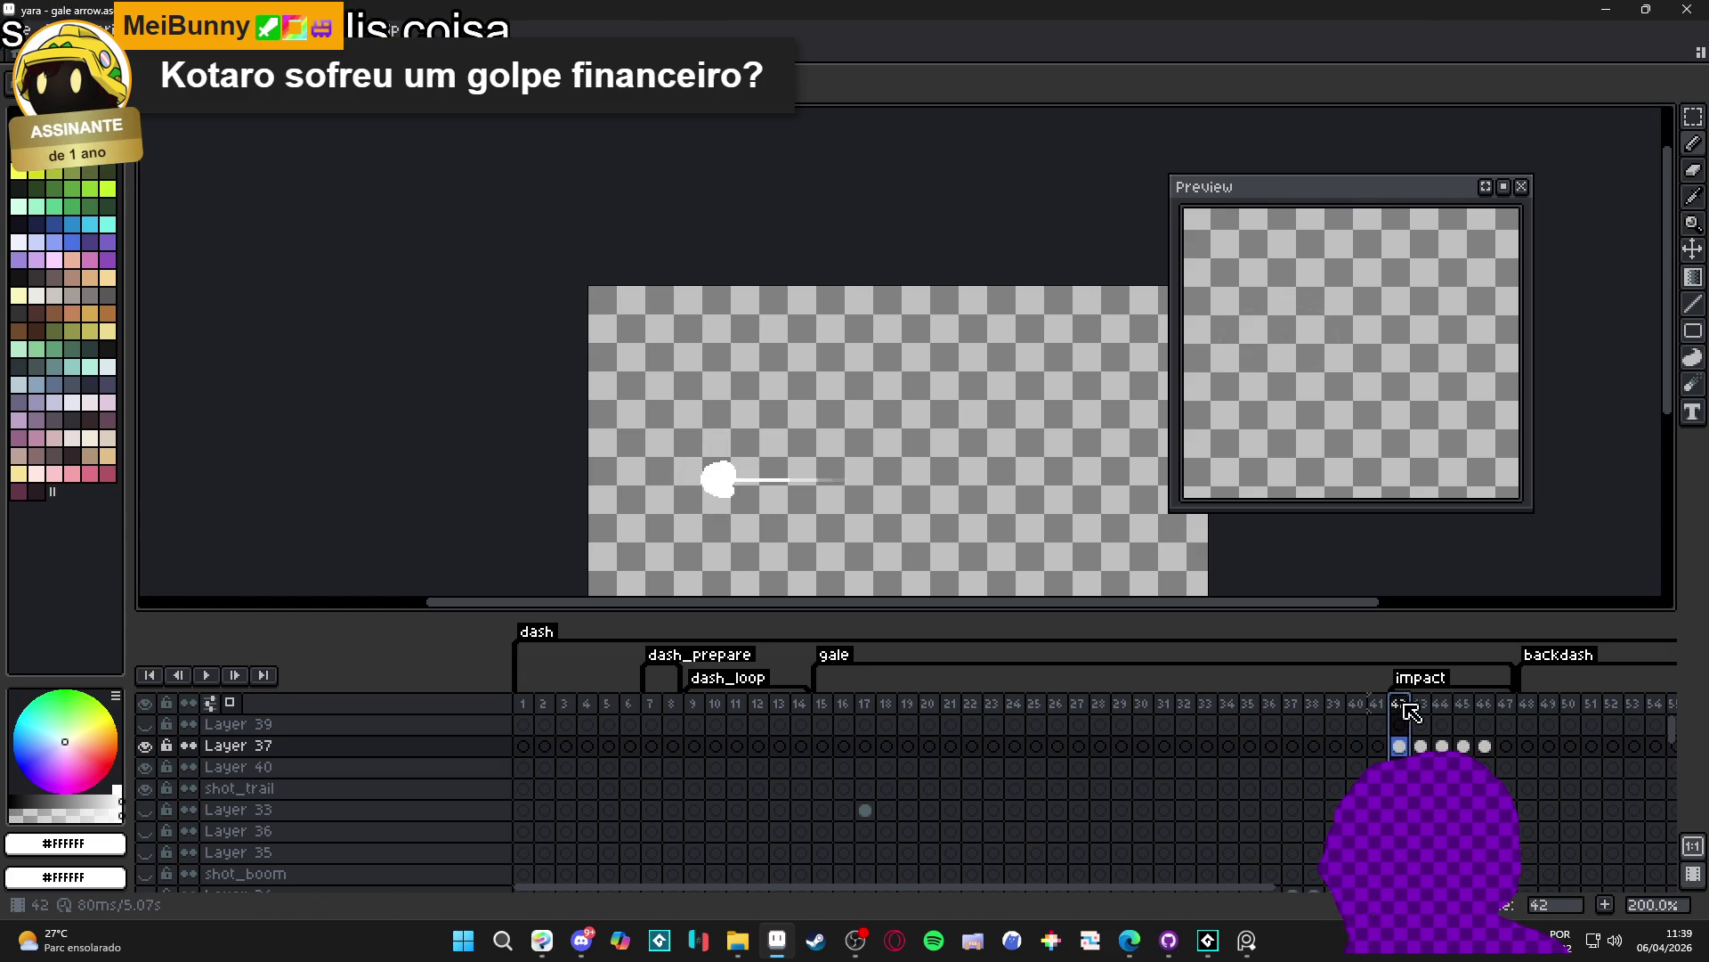
left_click_drag(1410, 710, 1497, 716)
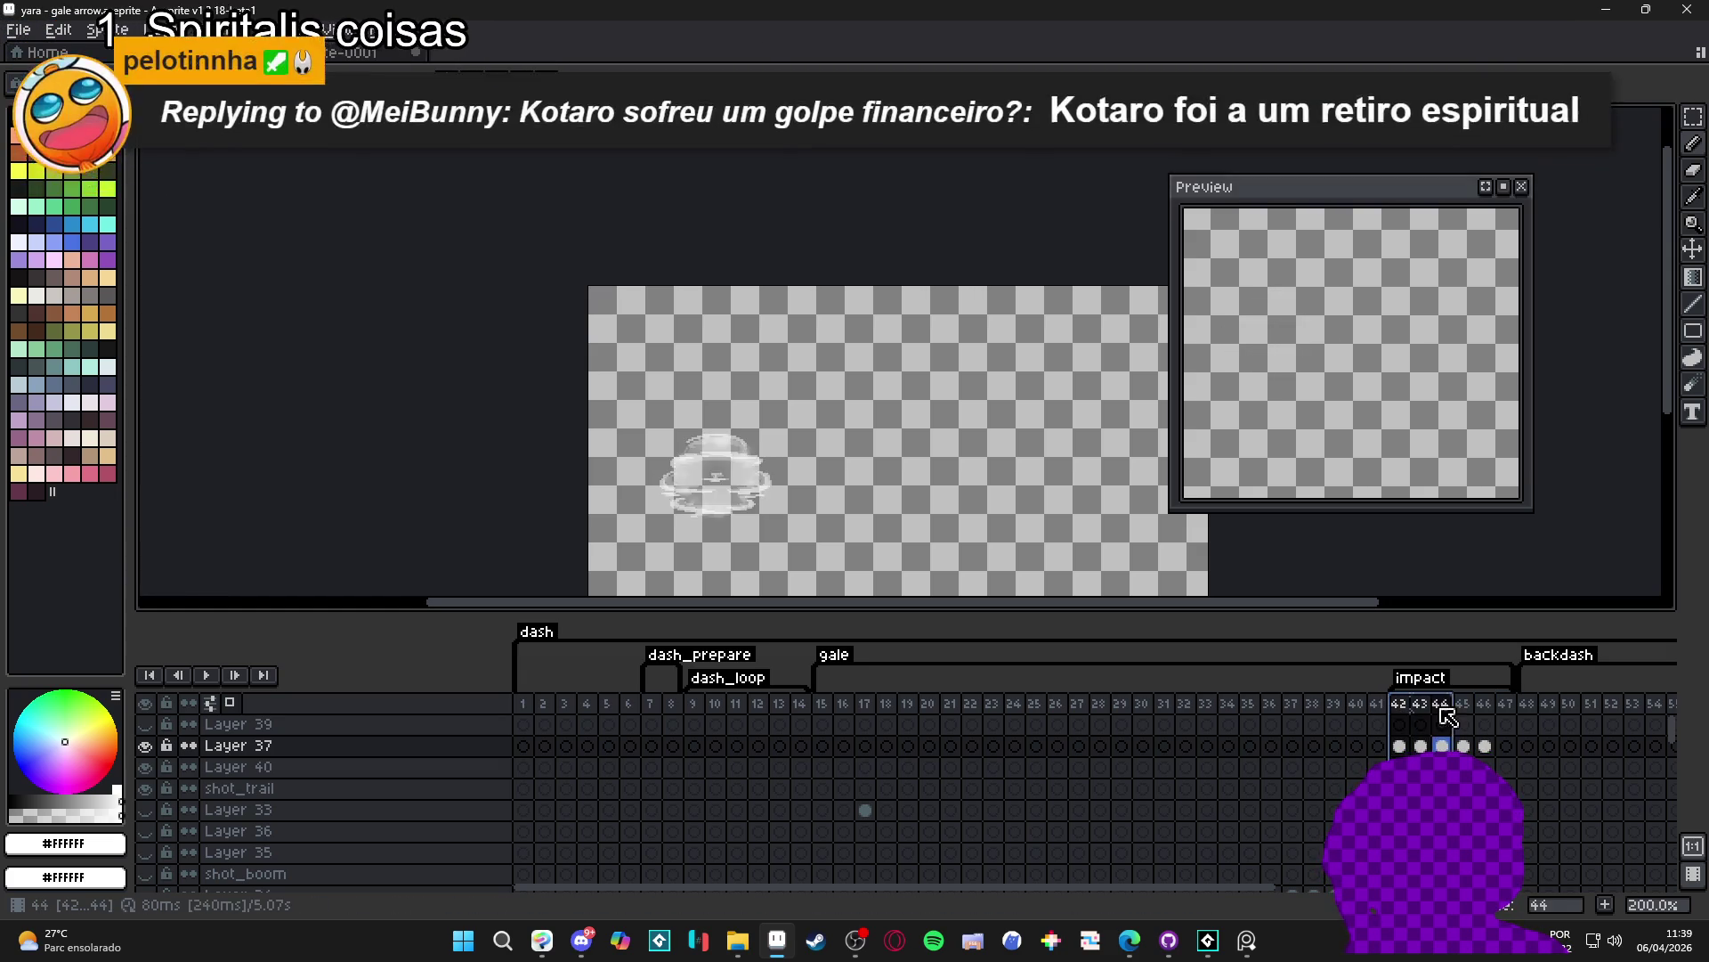
key("Return")
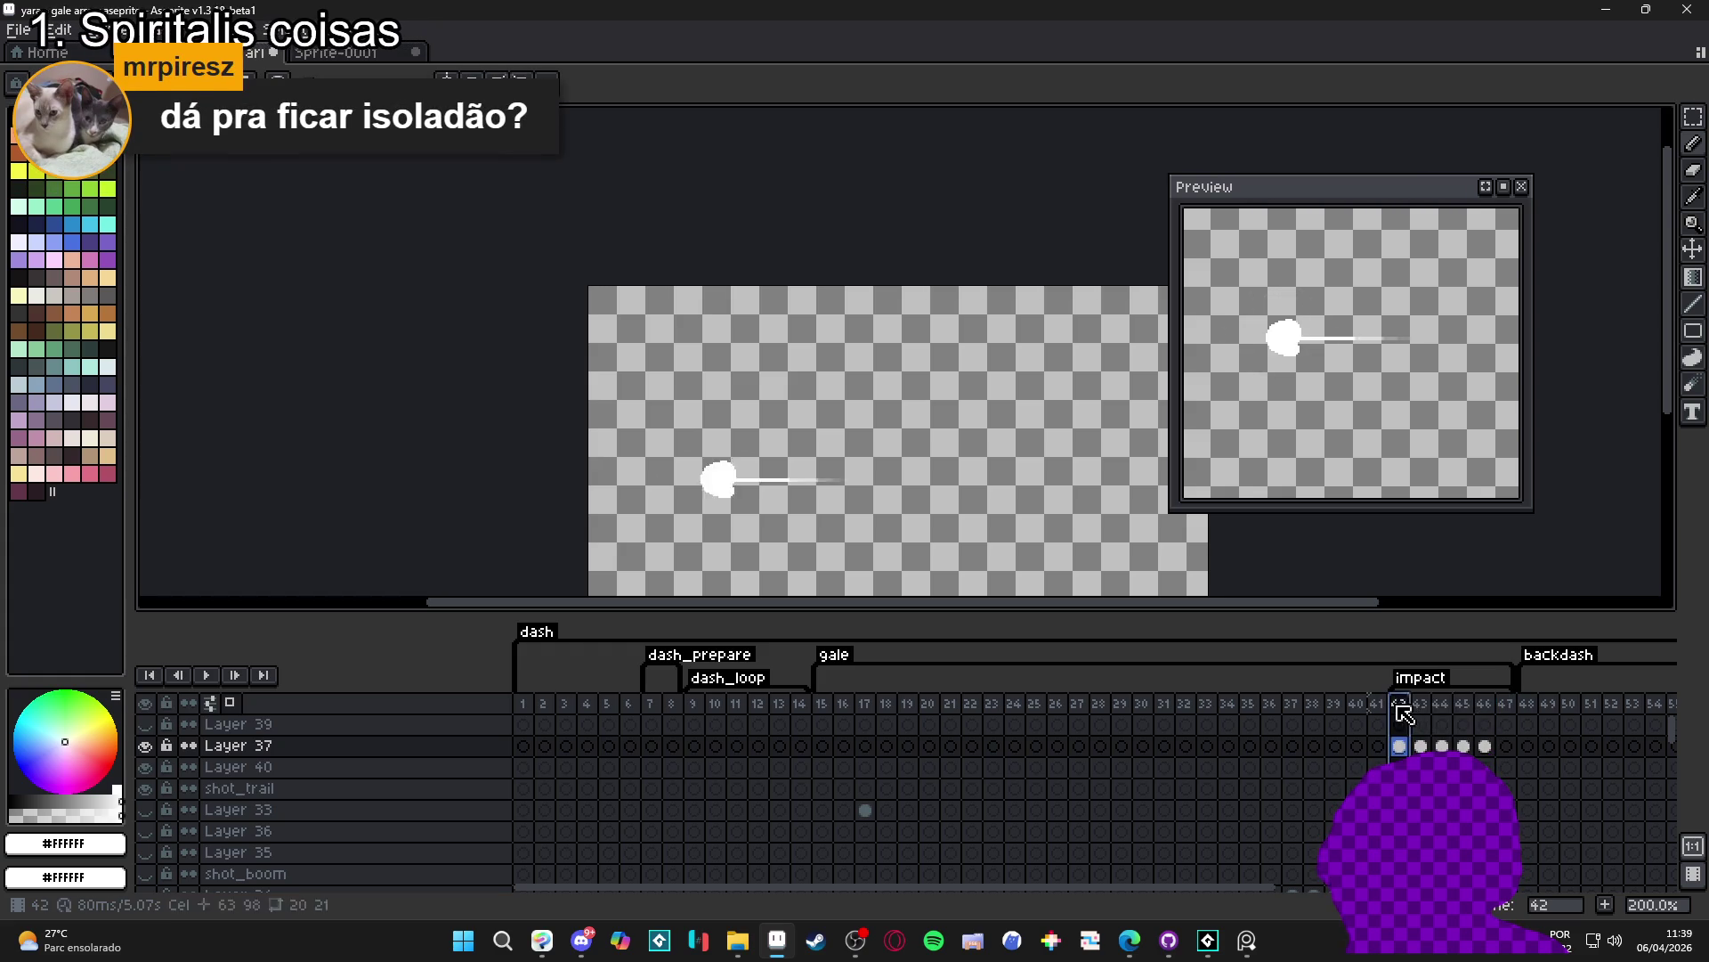
left_click(1513, 712, "shift")
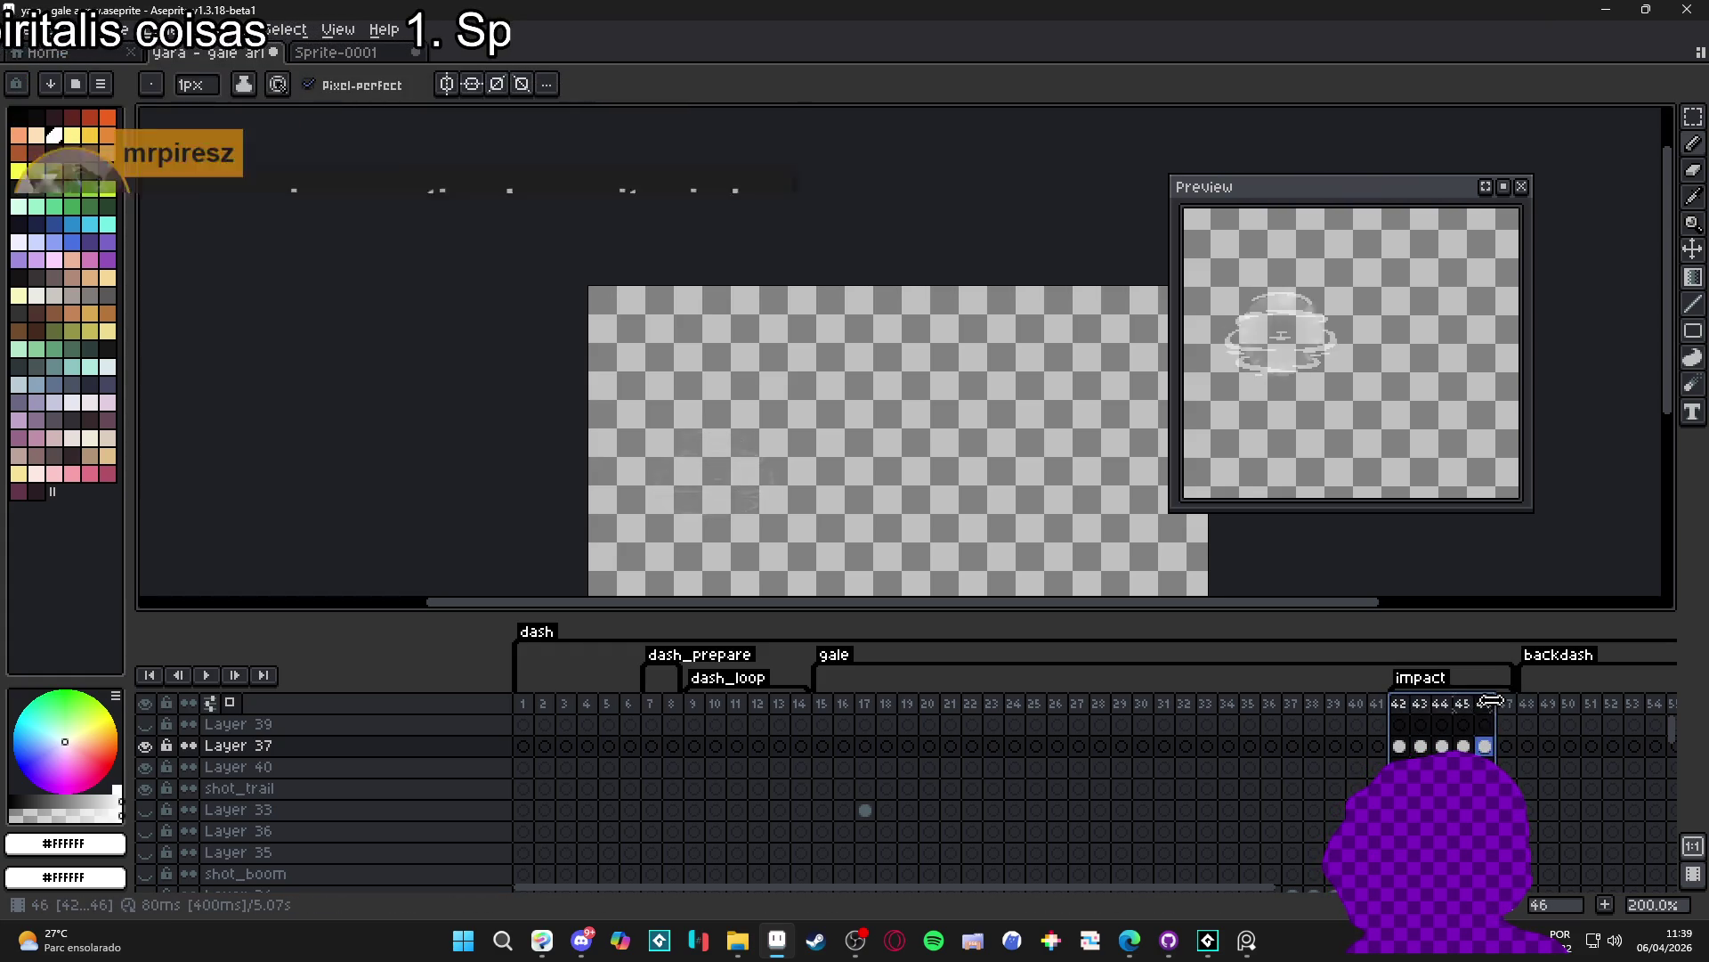
- Scrub between frames 42 and 47, finish on frame 42 and pan the canvas up-left
left_click(1401, 706)
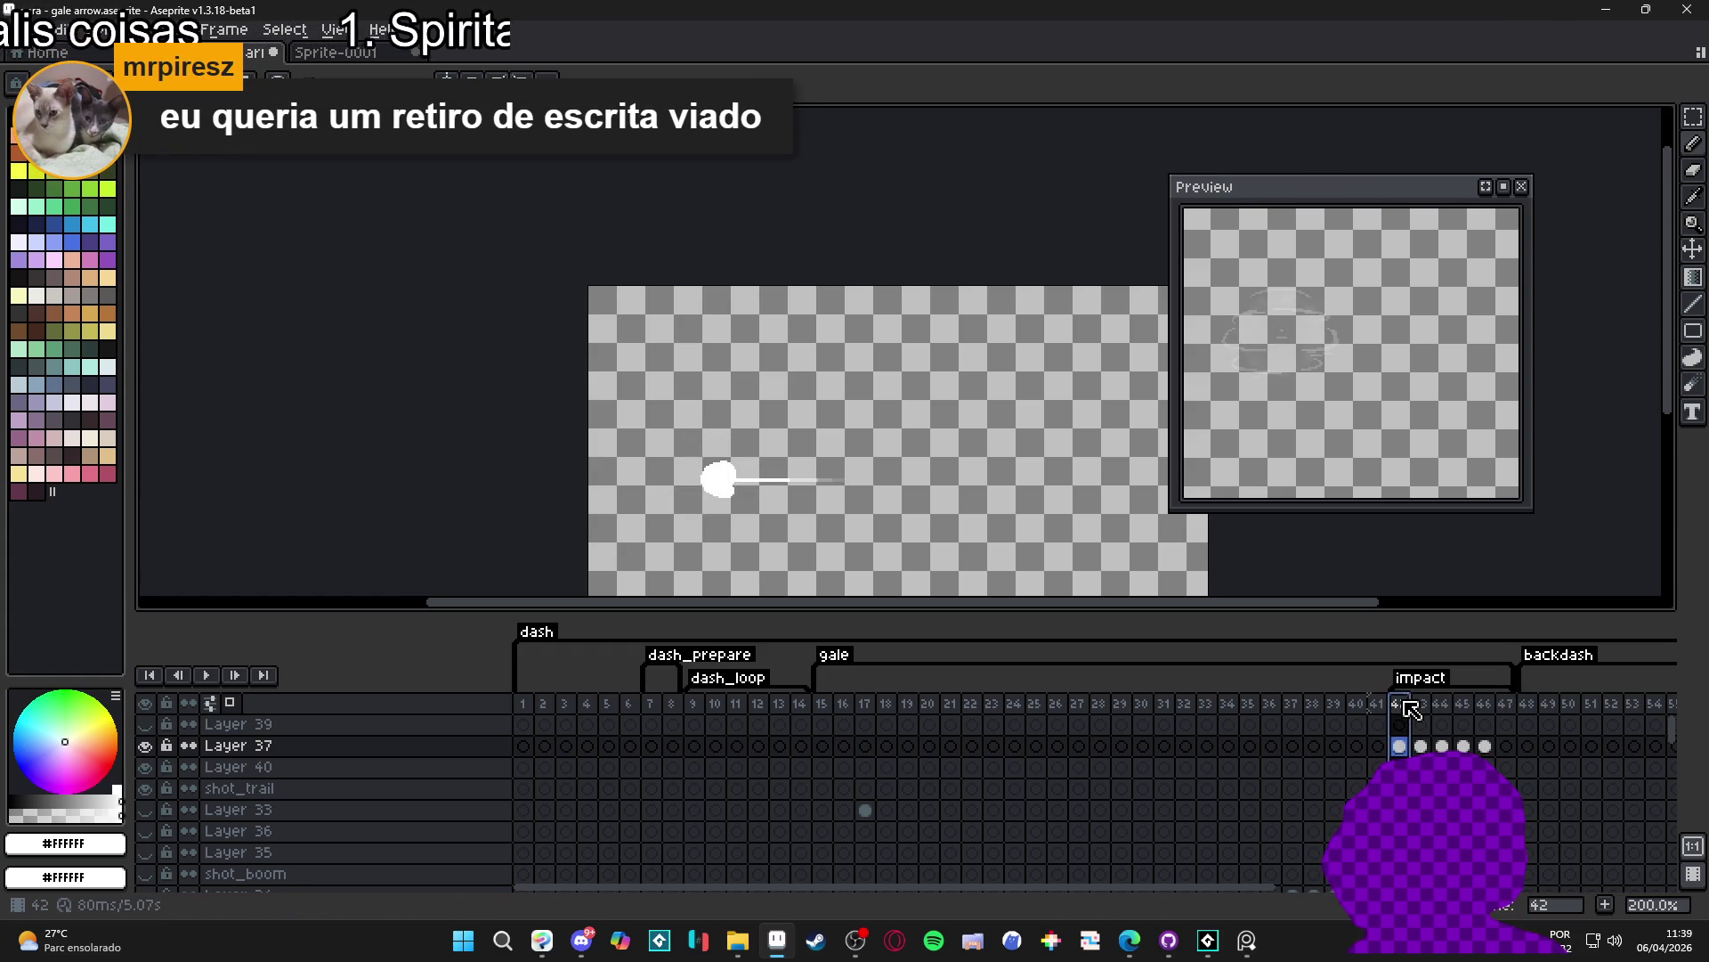
left_click(1510, 706)
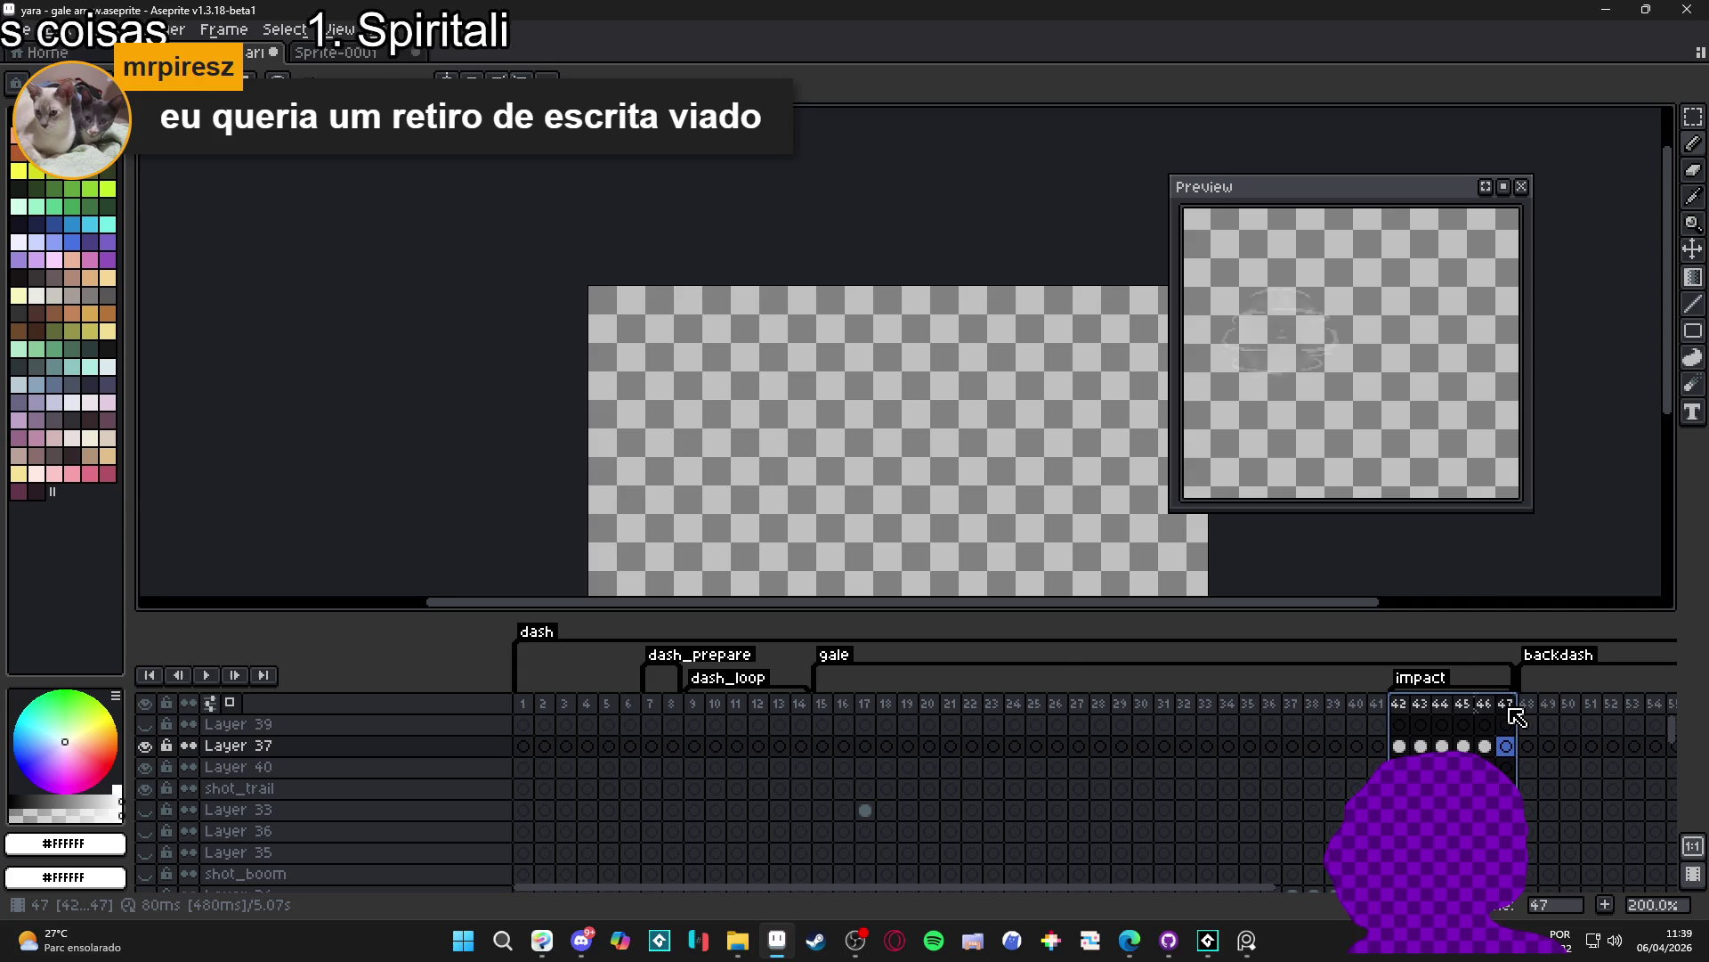
left_click_drag(1400, 717, 1519, 722)
left_click(1403, 712)
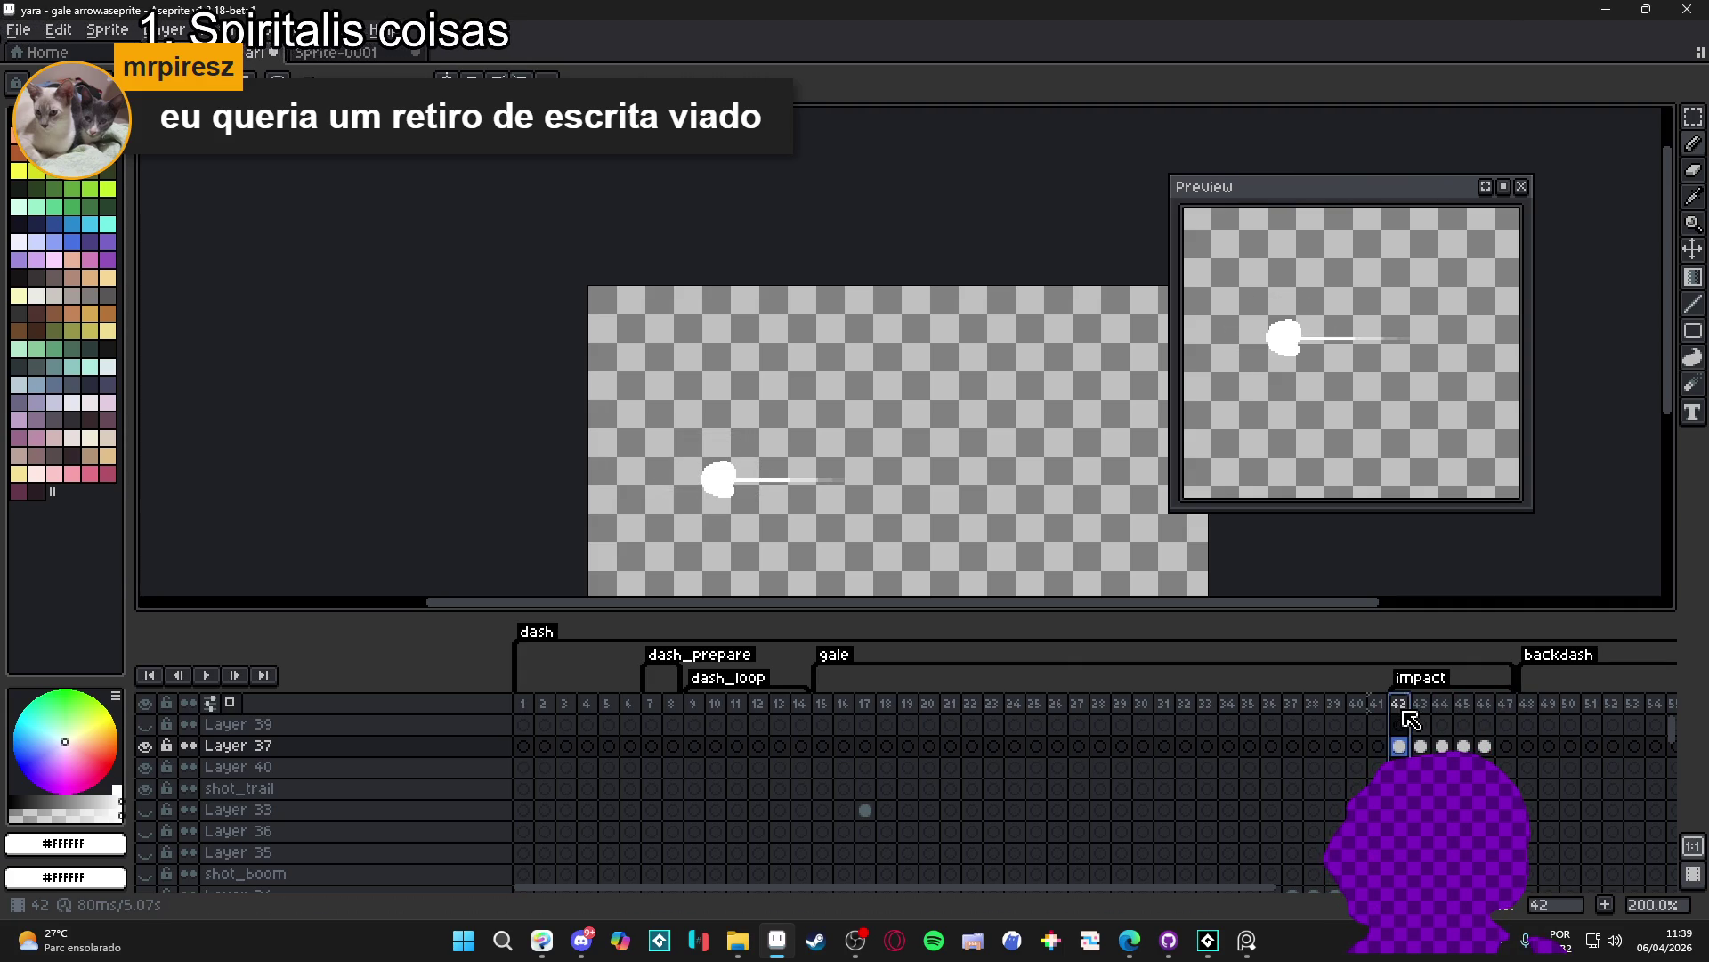
left_click_drag(831, 462, 732, 359)
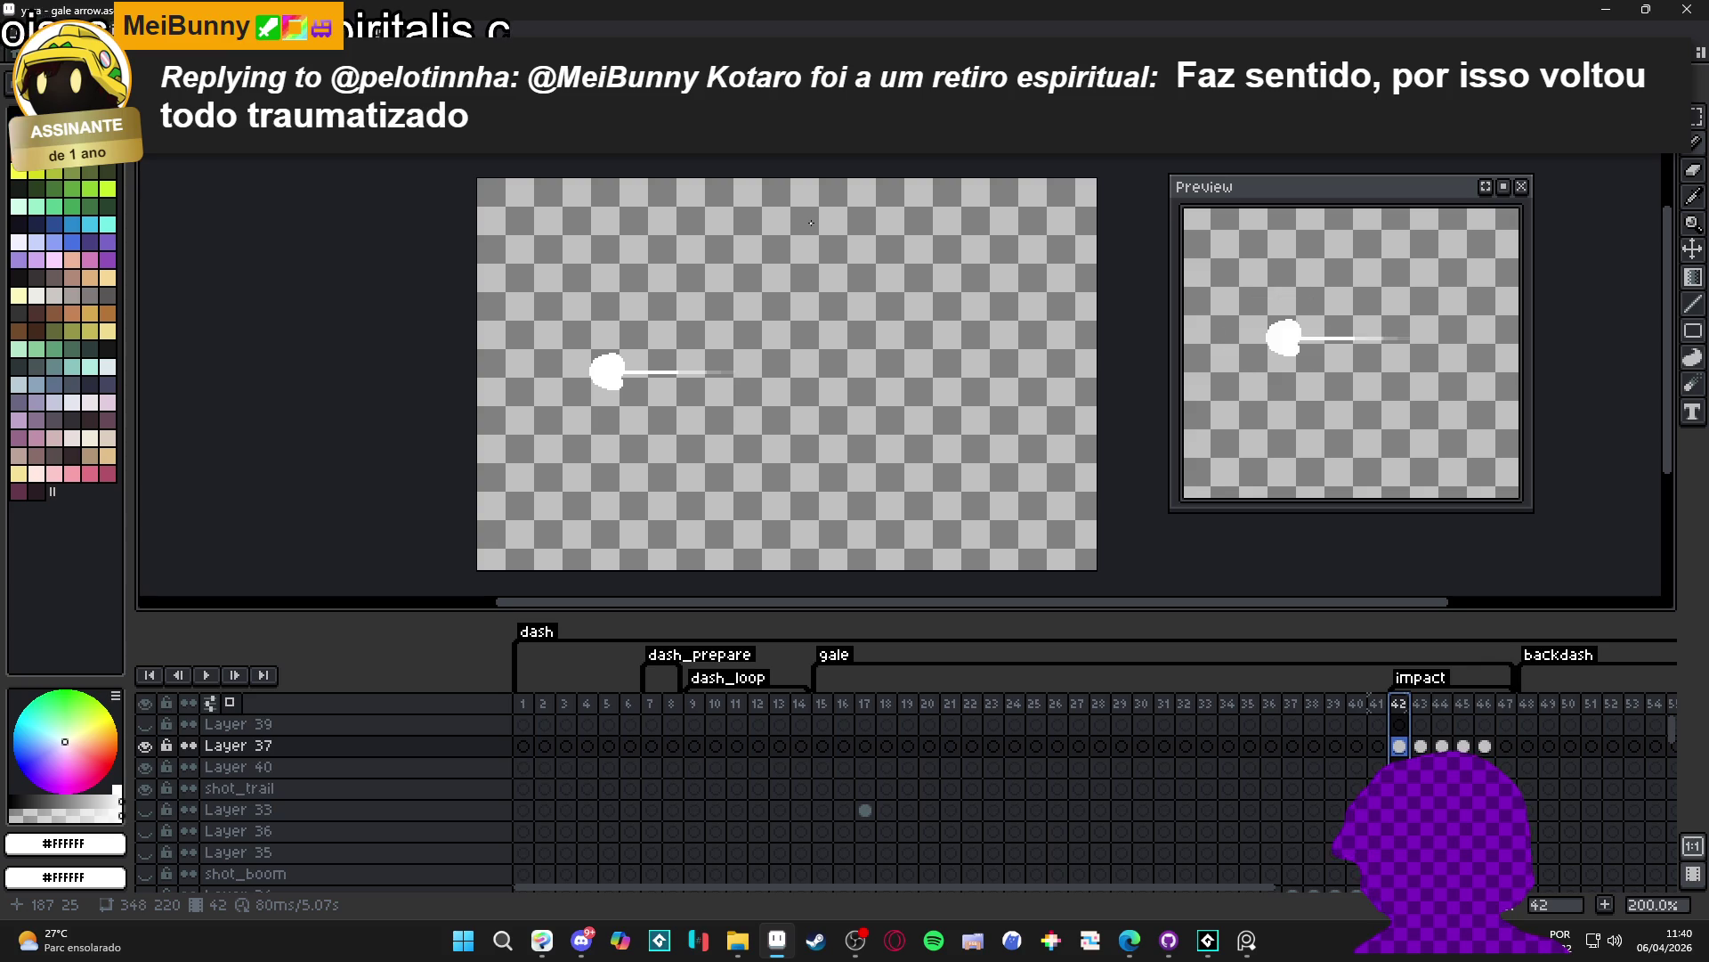
- Glance at frame 43 and the system calendar, then narrow the Preview panel
left_click(1422, 708)
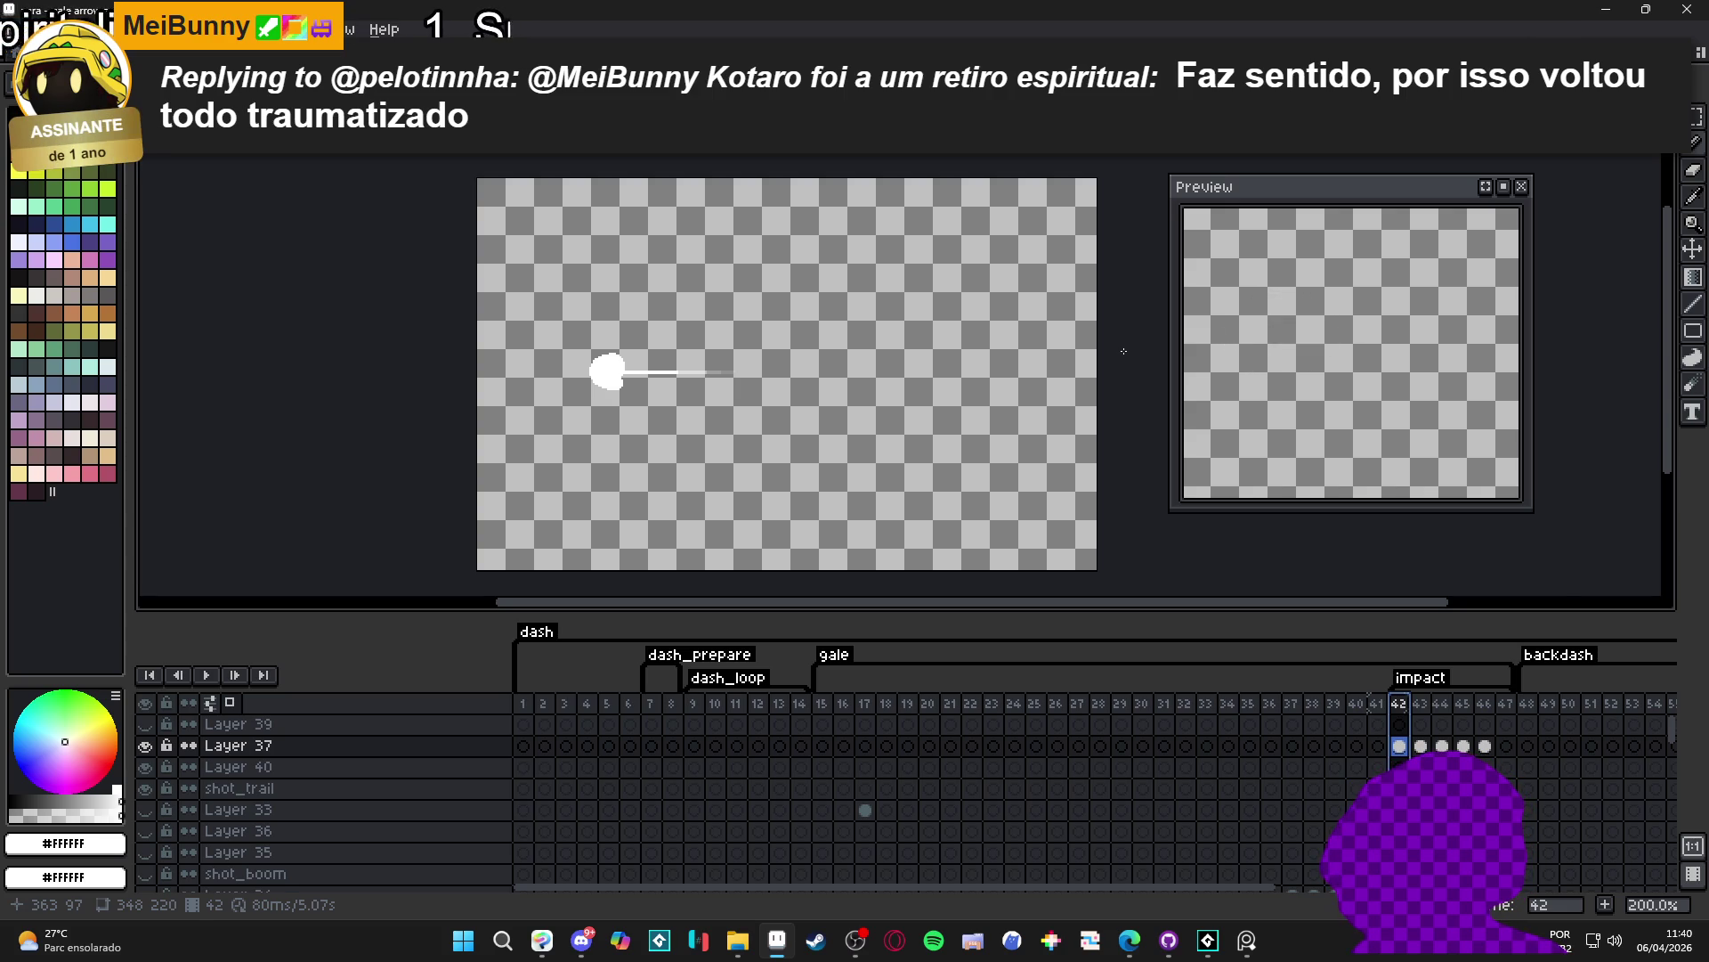
left_click(1677, 946)
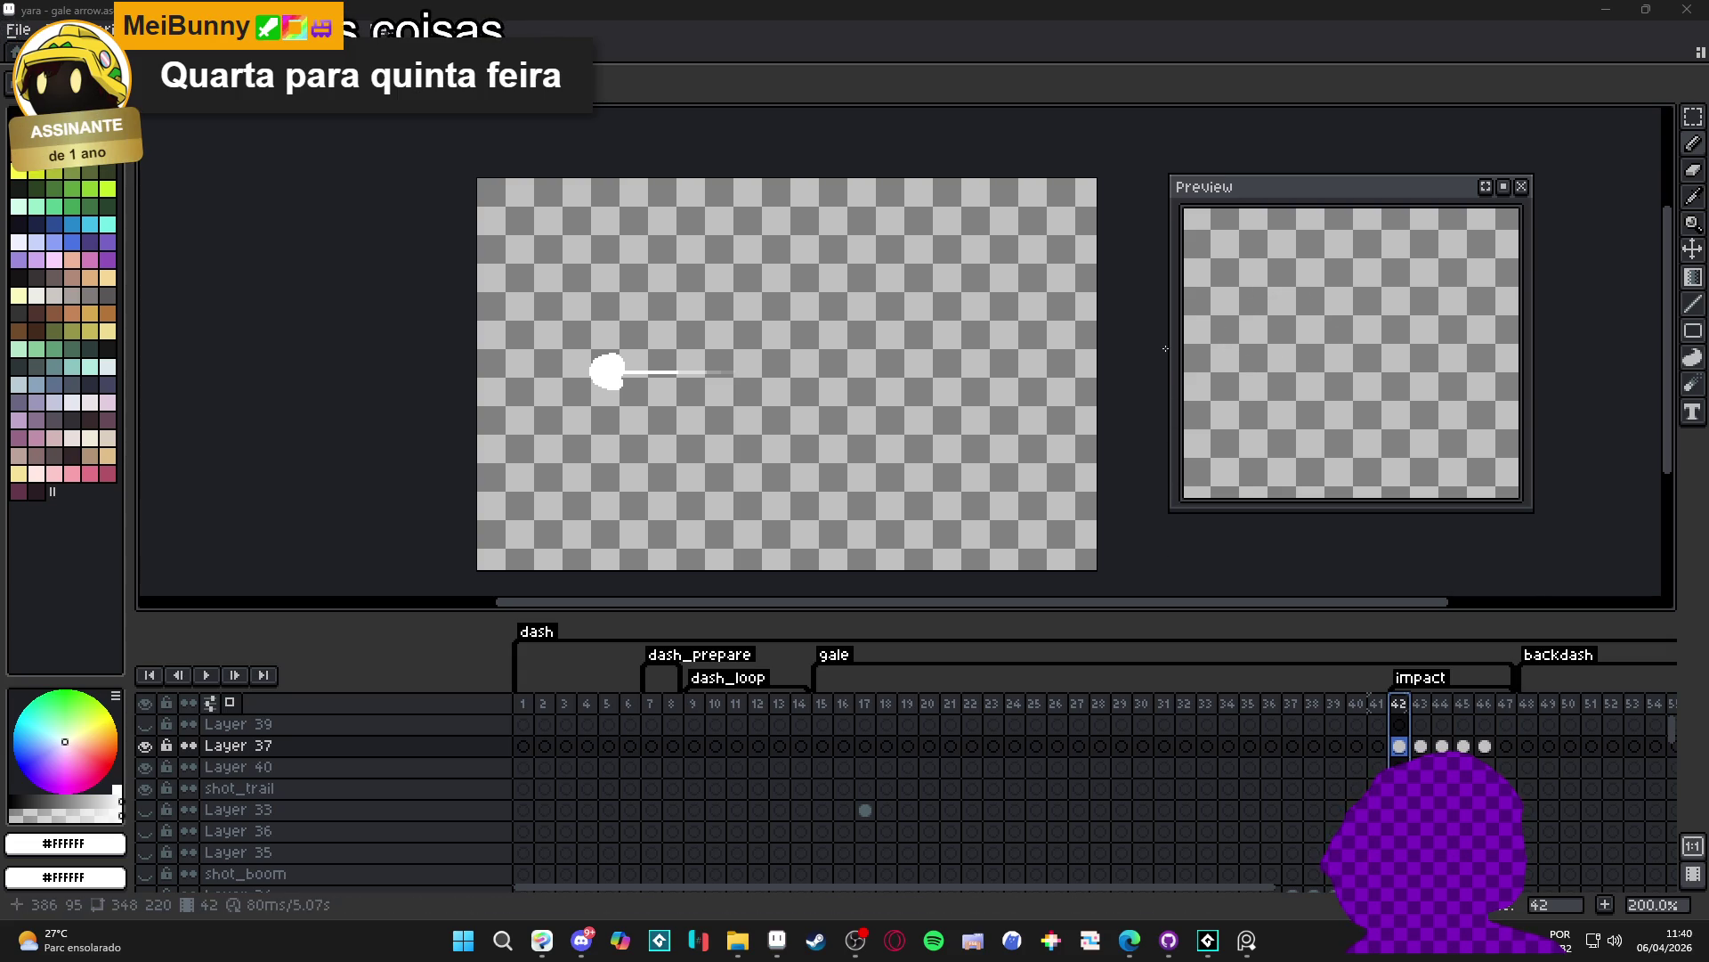
left_click_drag(1176, 345, 1195, 348)
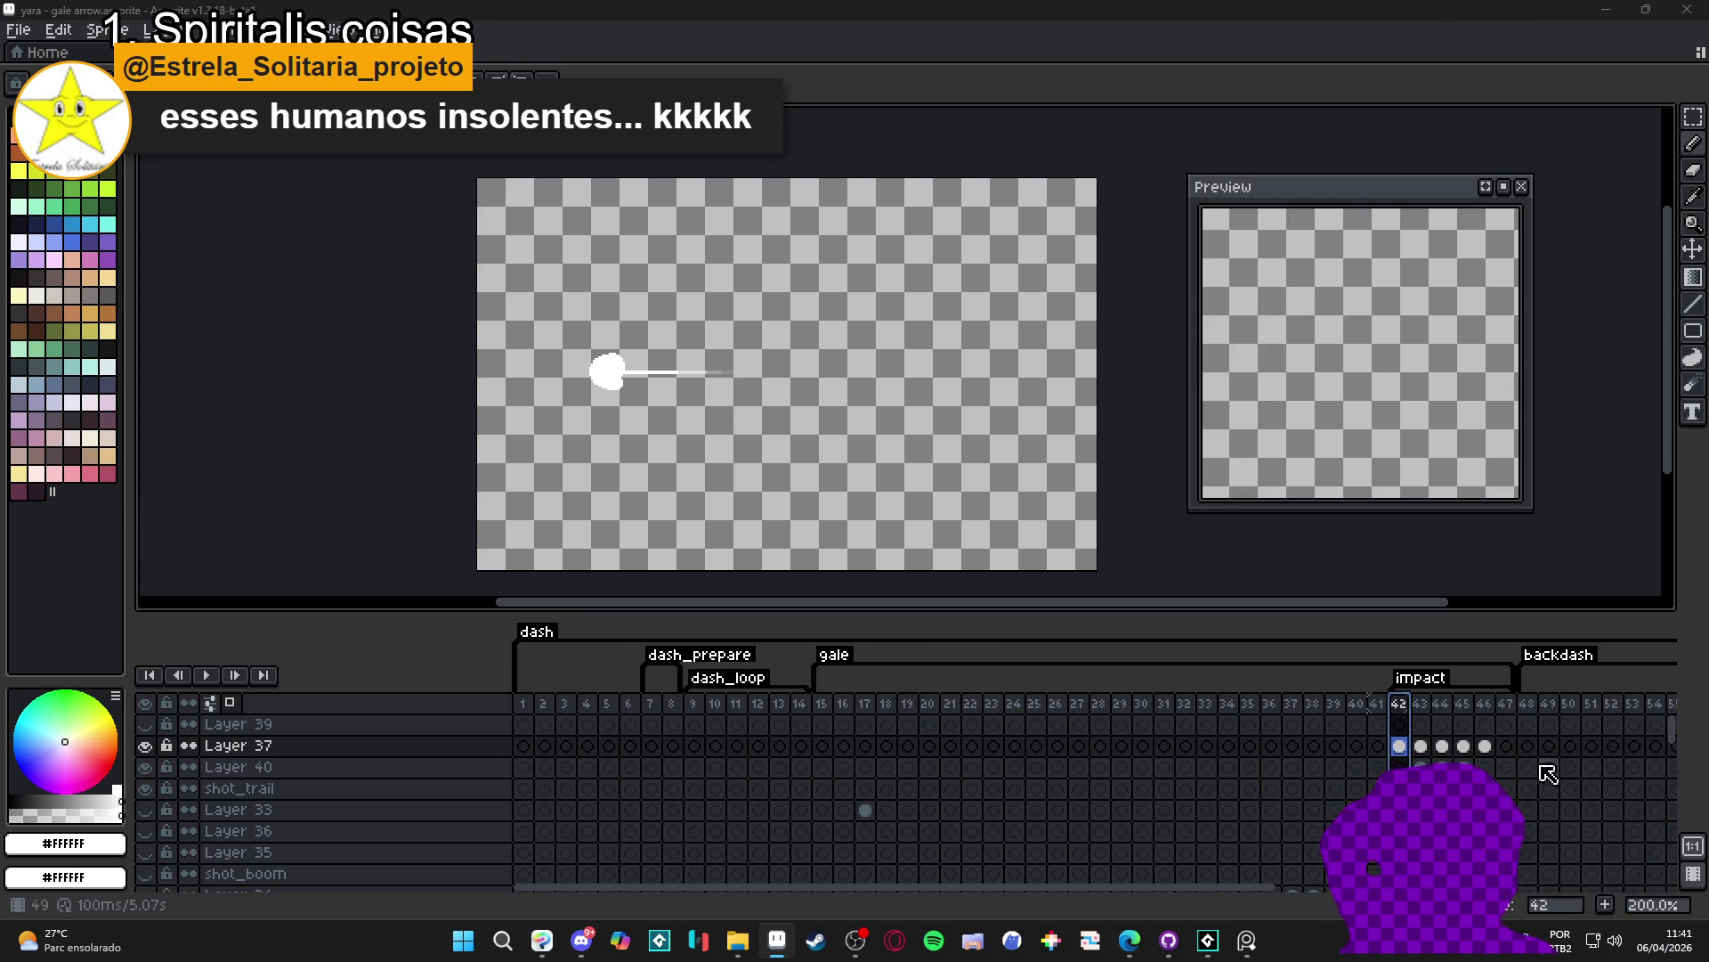
- Select frames 42–46 on Layers 37 and 40 and step from frame 42 toward 47
left_click(1491, 751)
left_click_drag(1400, 746, 1495, 760)
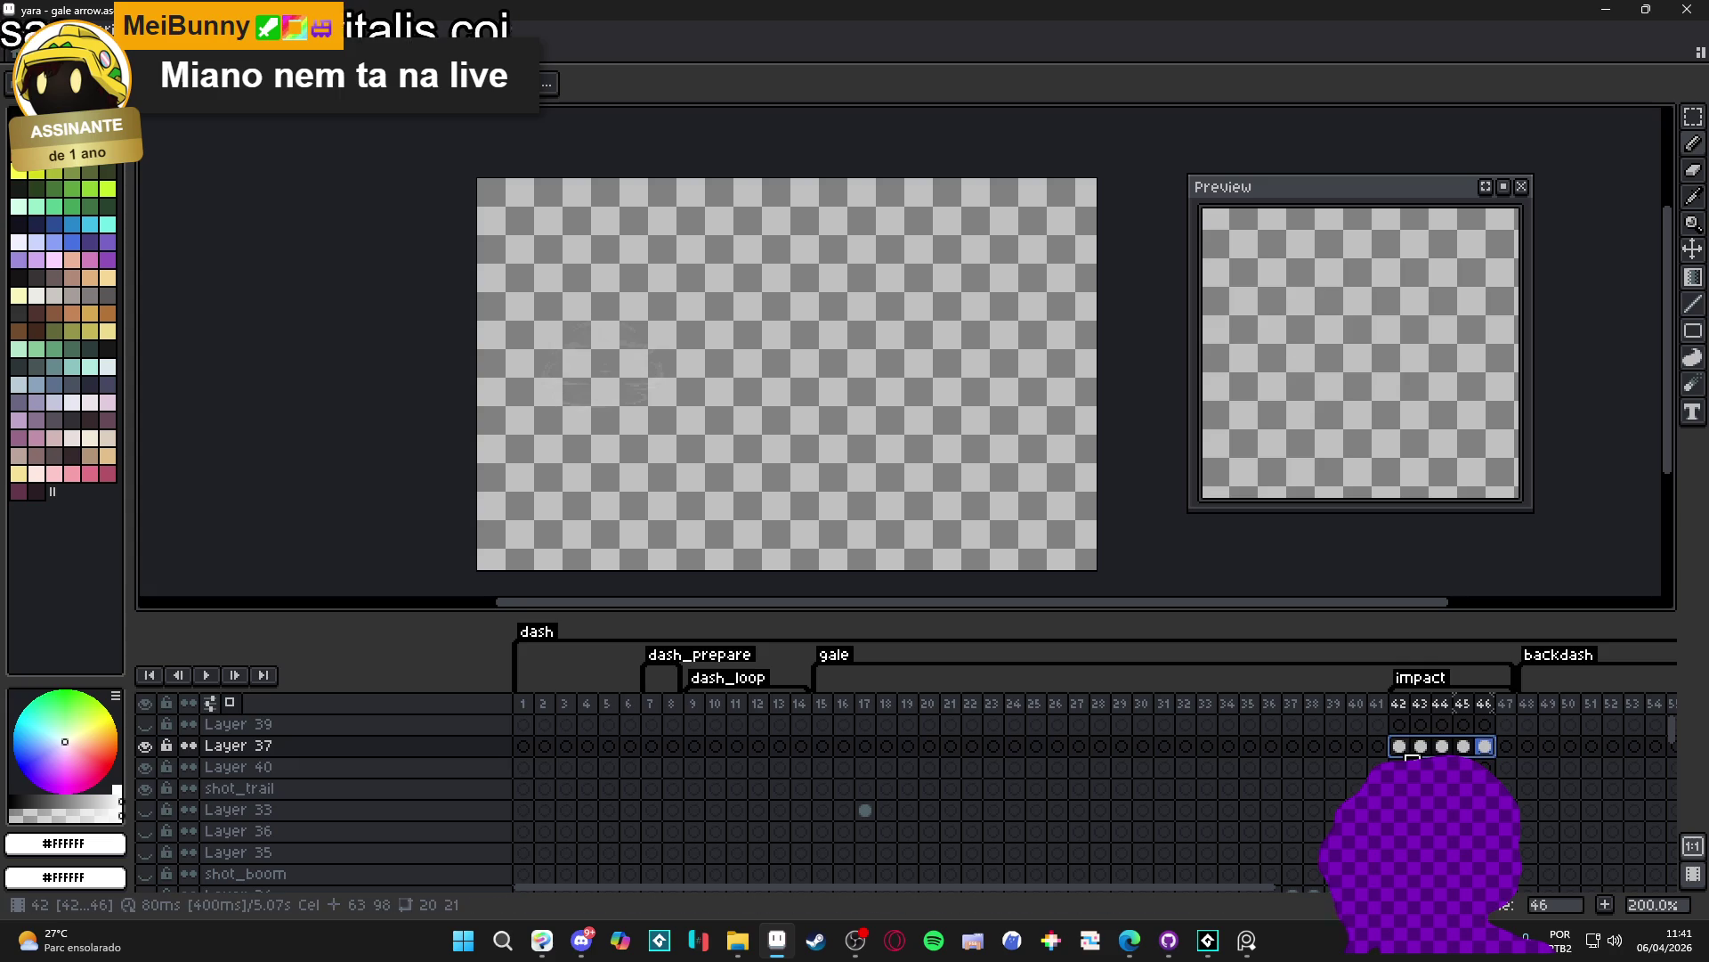
left_click(1403, 748)
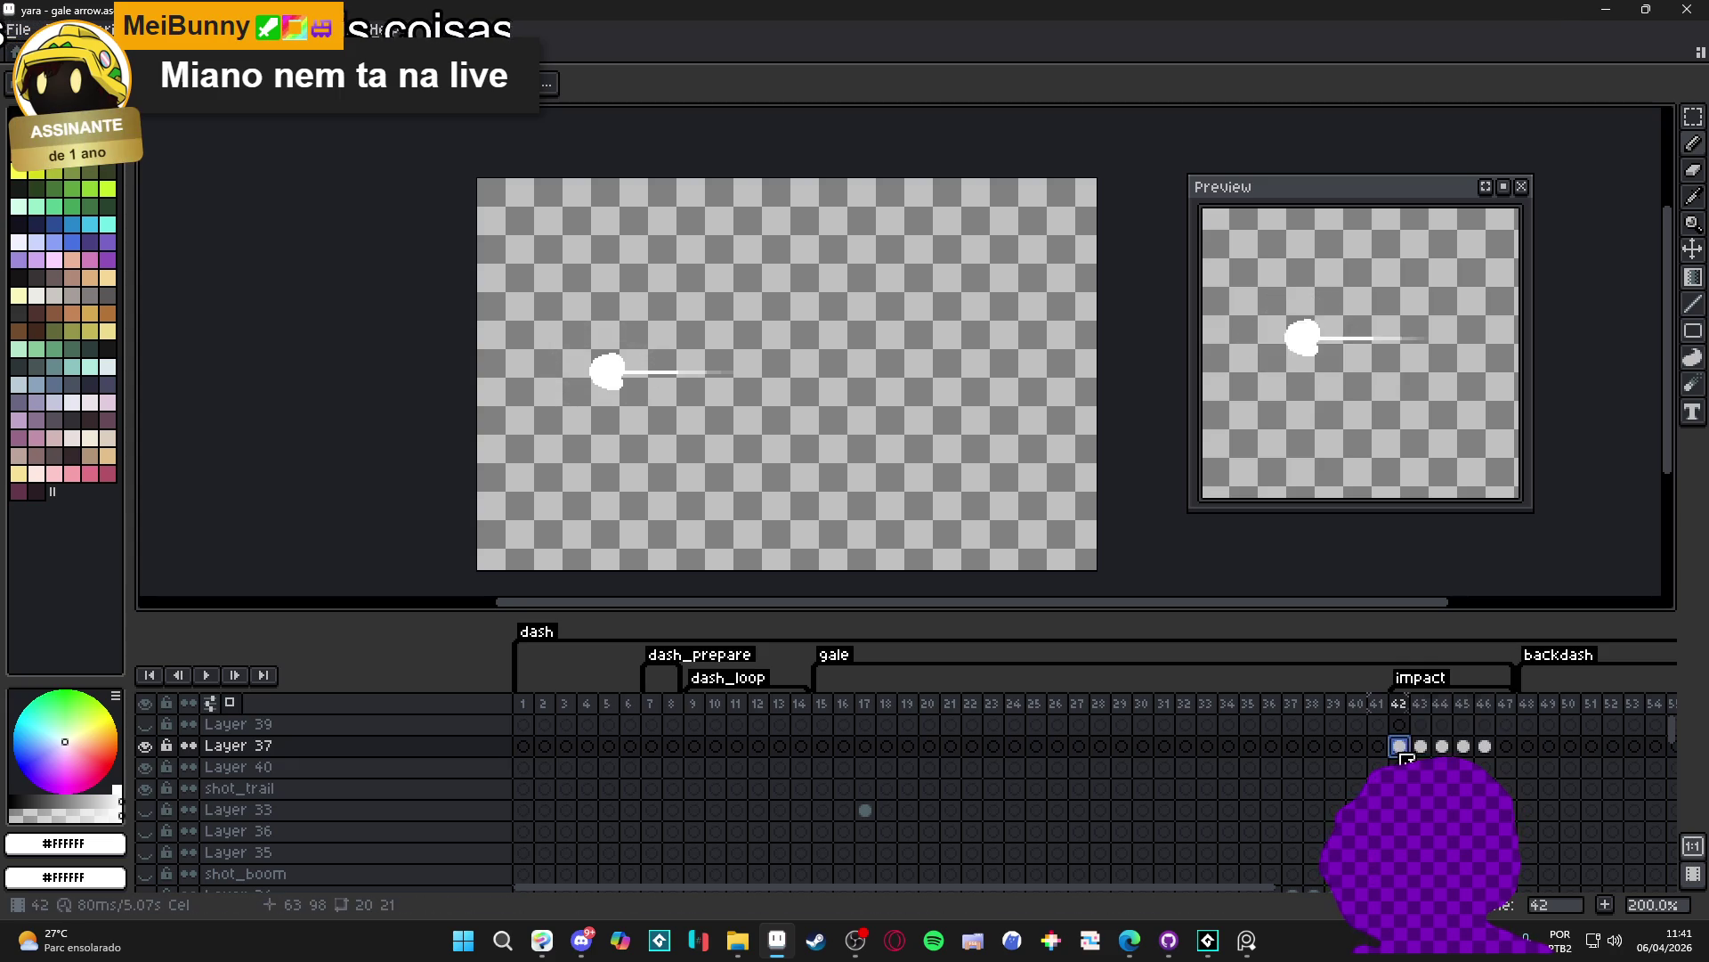
left_click(1420, 747)
left_click(1463, 747)
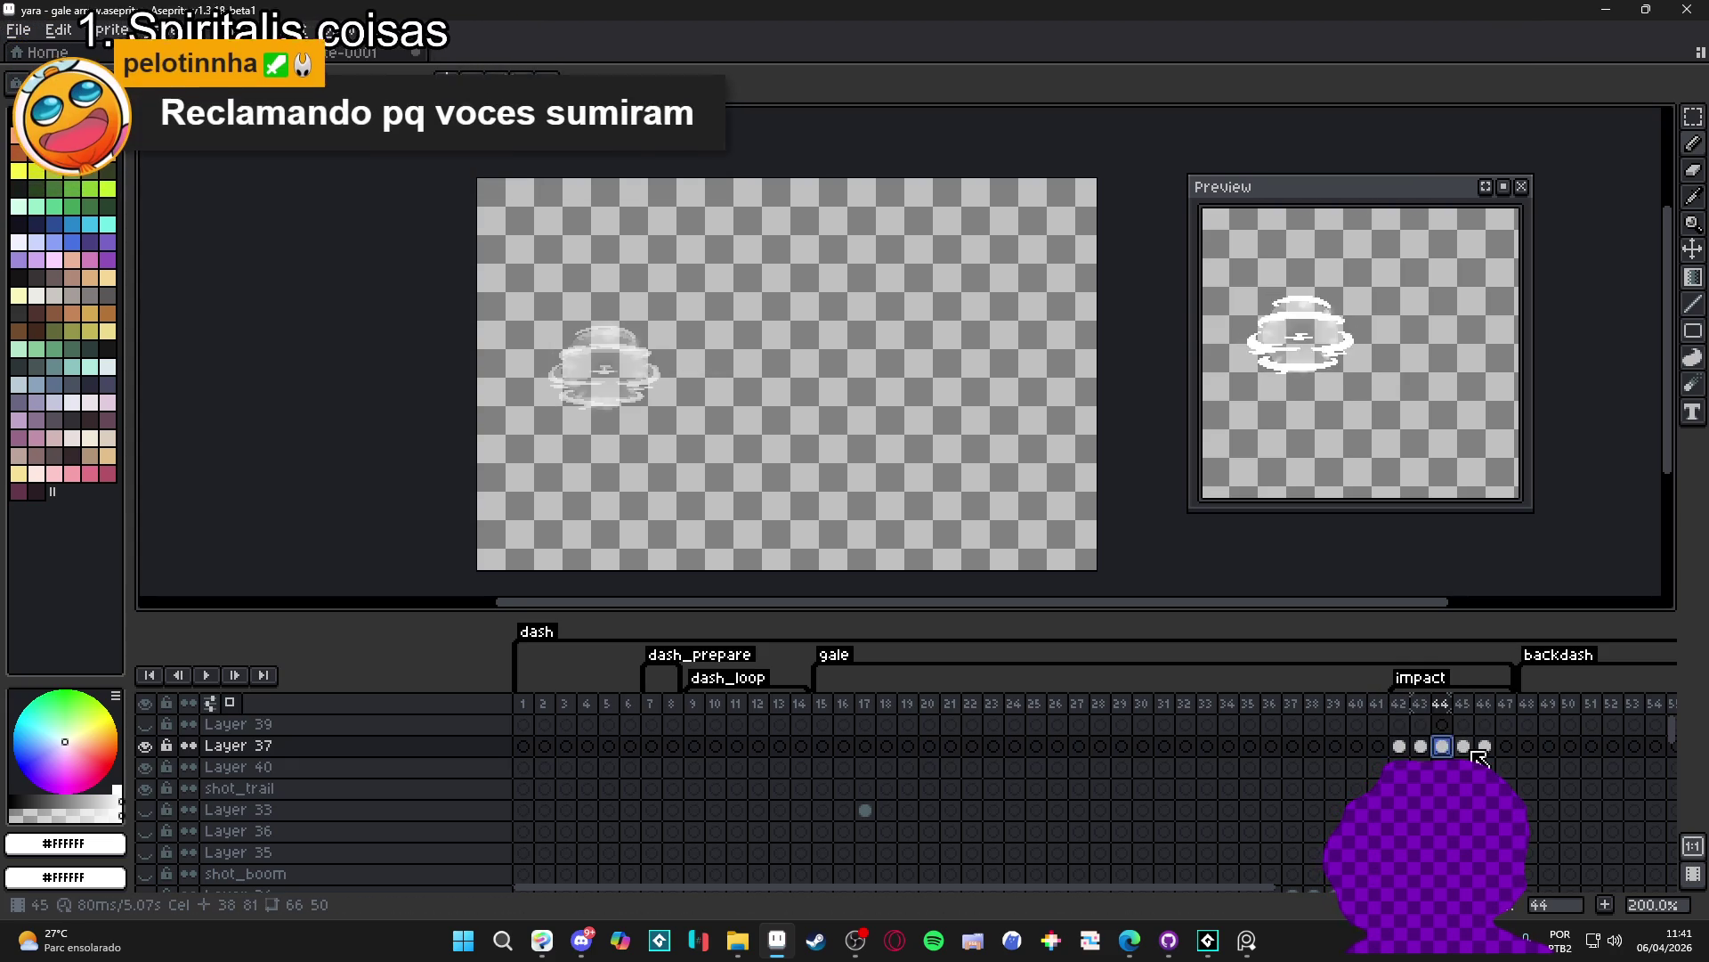
left_click(1484, 747)
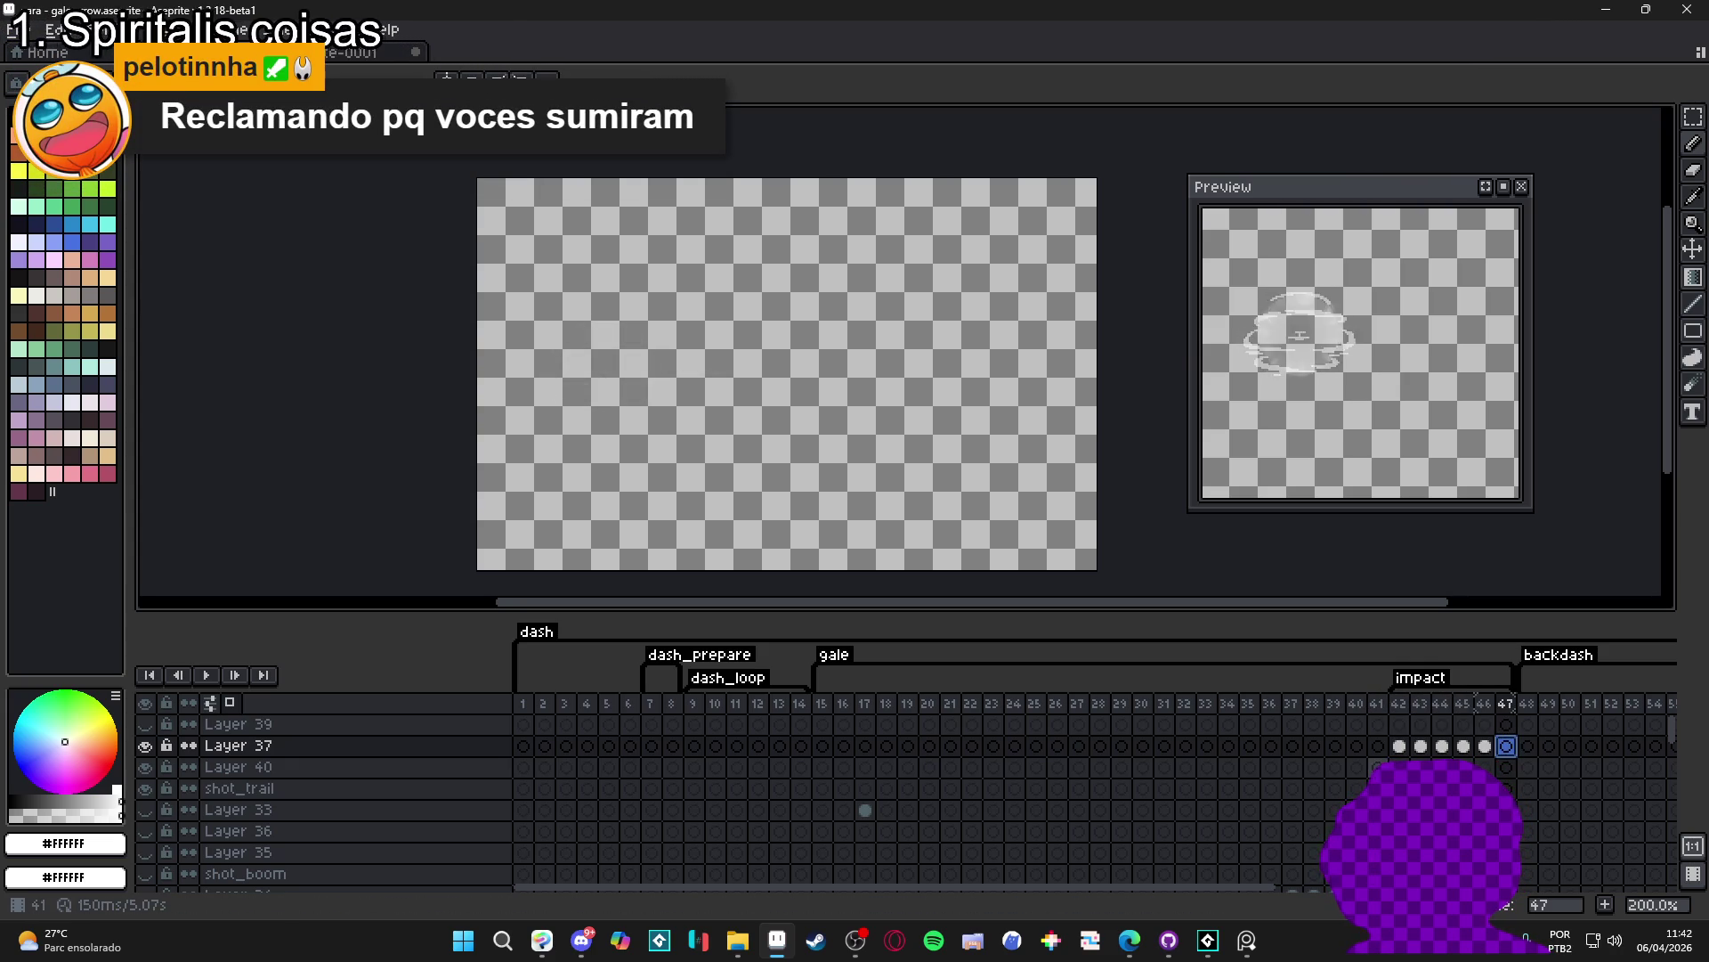
- Compare frame 42 with empty frame 47, reselect Layer 37 cels 42–45, end on frame 47
left_click(1400, 746)
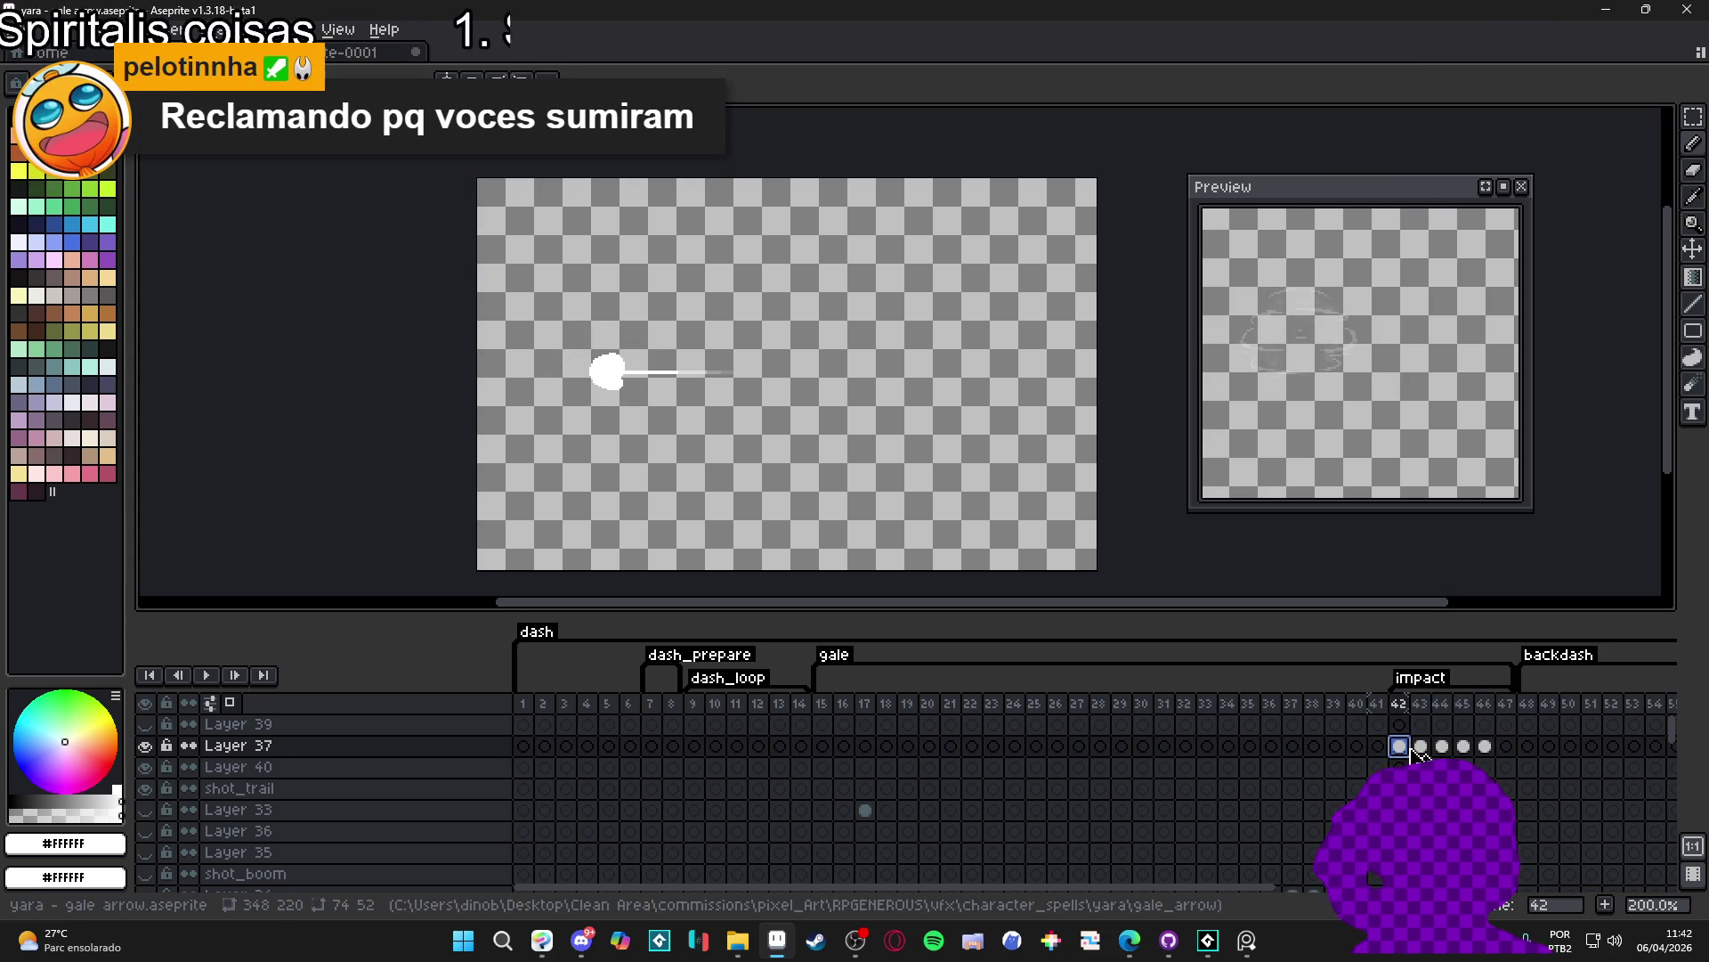
left_click(1507, 747)
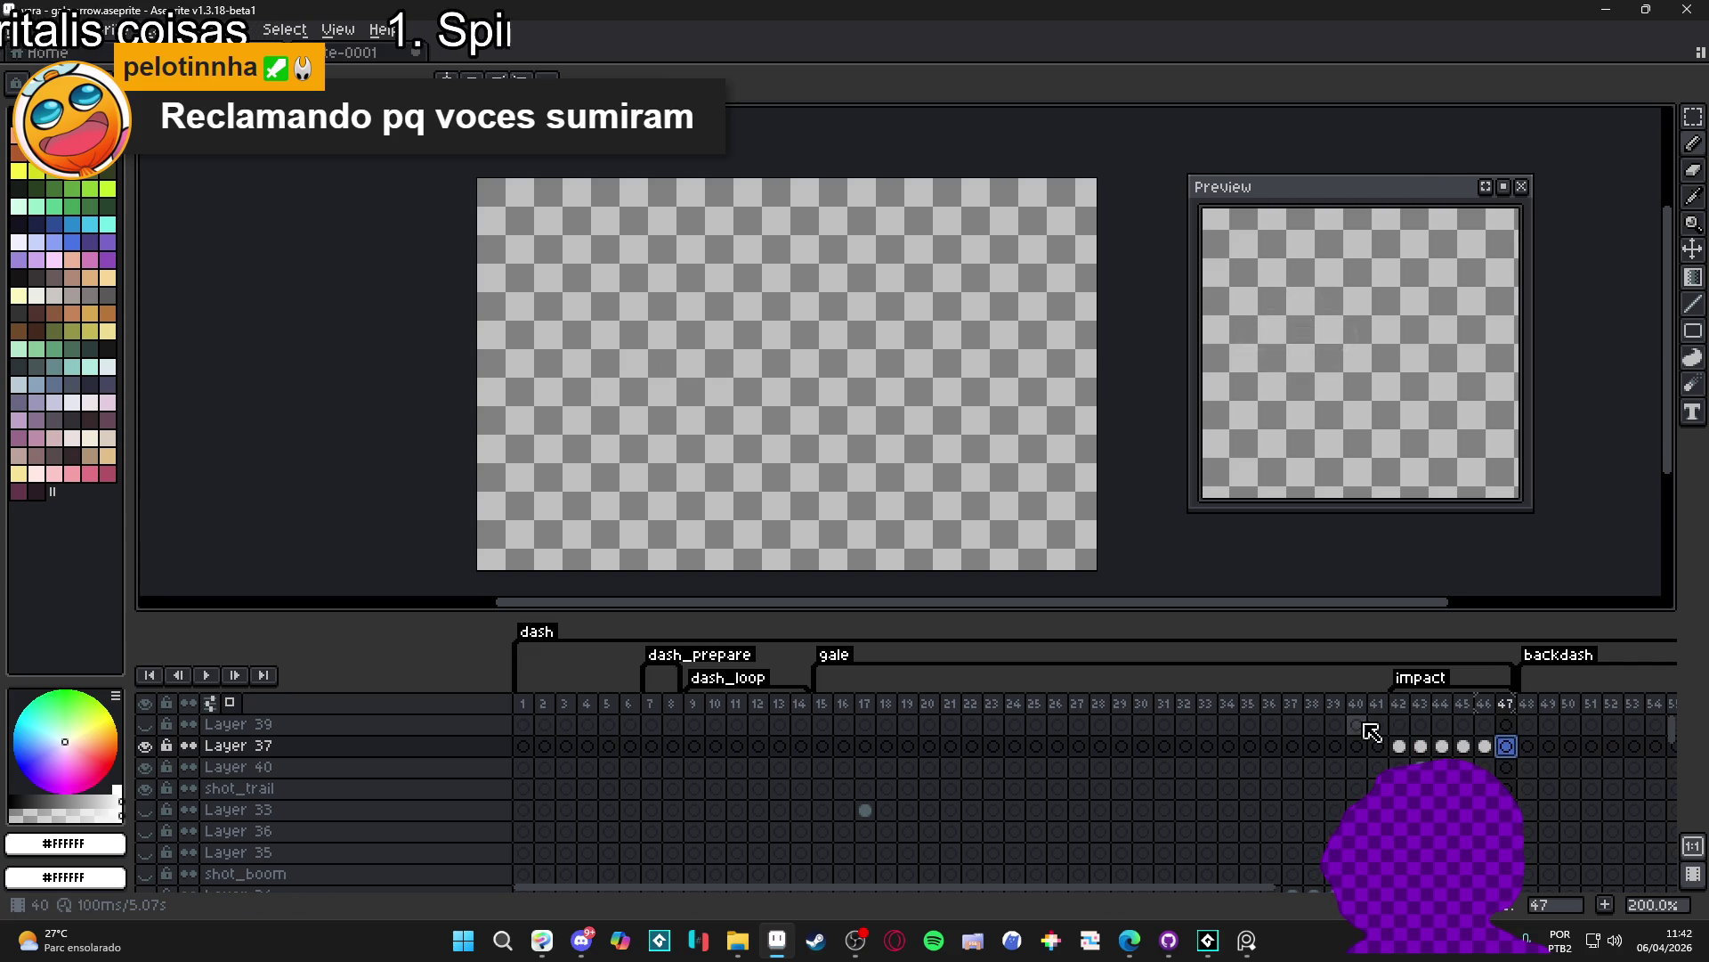
left_click(1403, 746)
left_click_drag(1413, 752, 1493, 764)
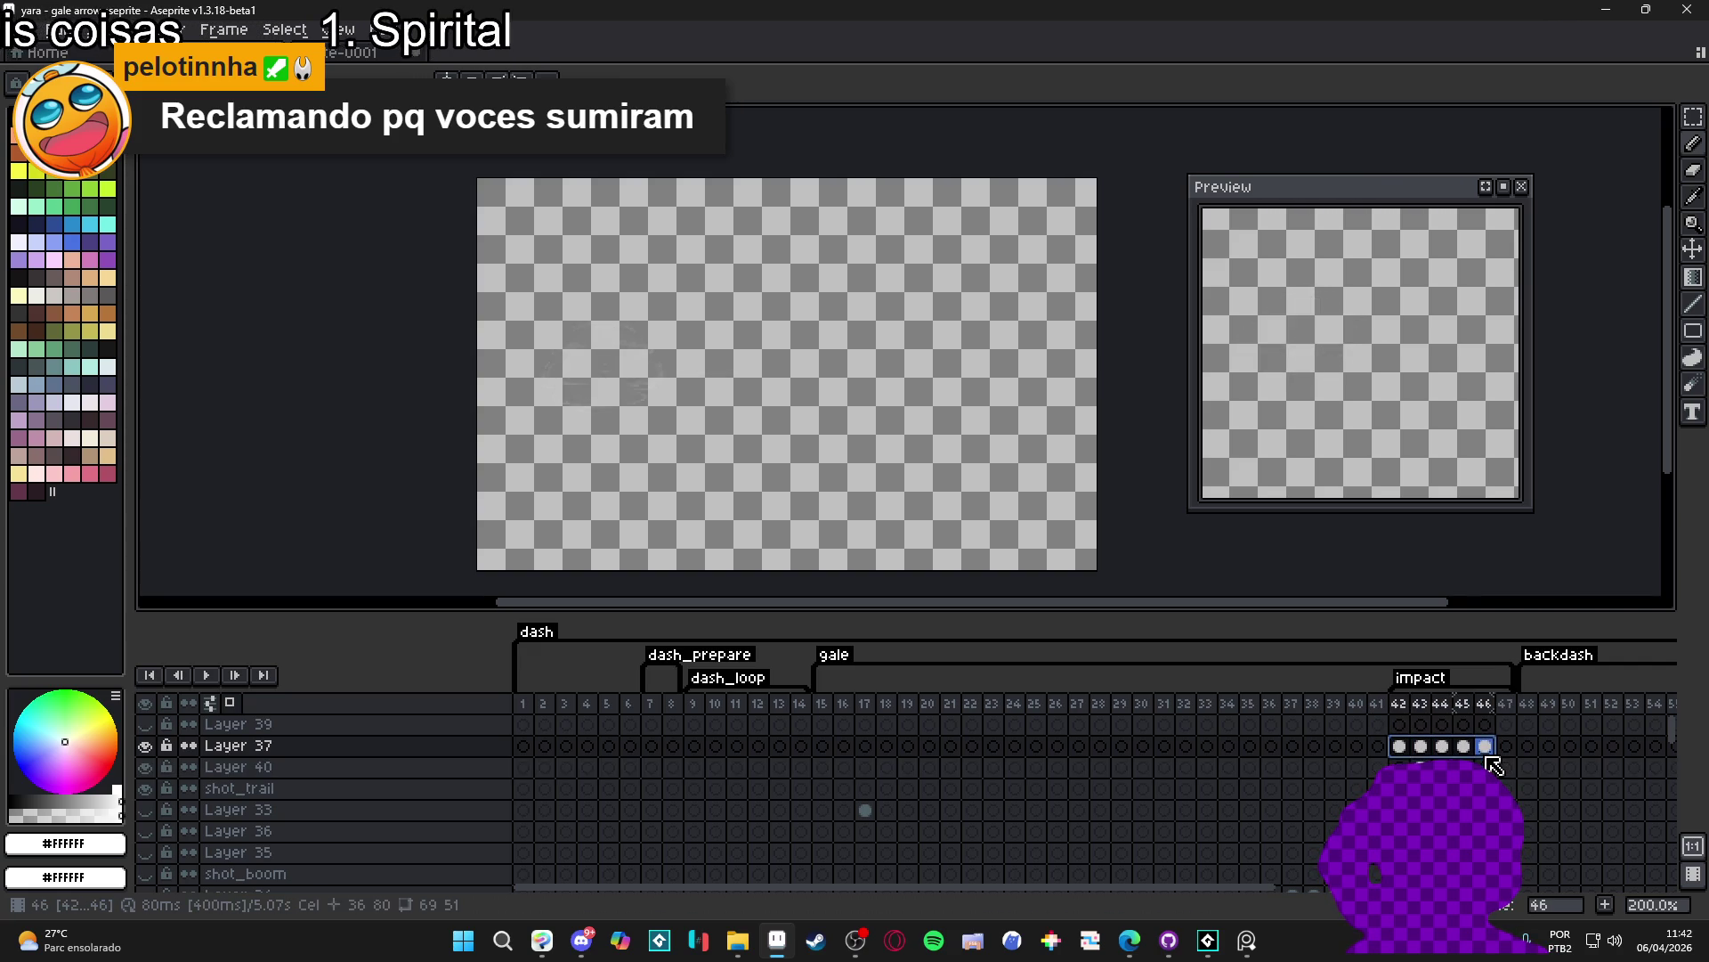
left_click_drag(1493, 763, 1501, 759)
left_click(1508, 750)
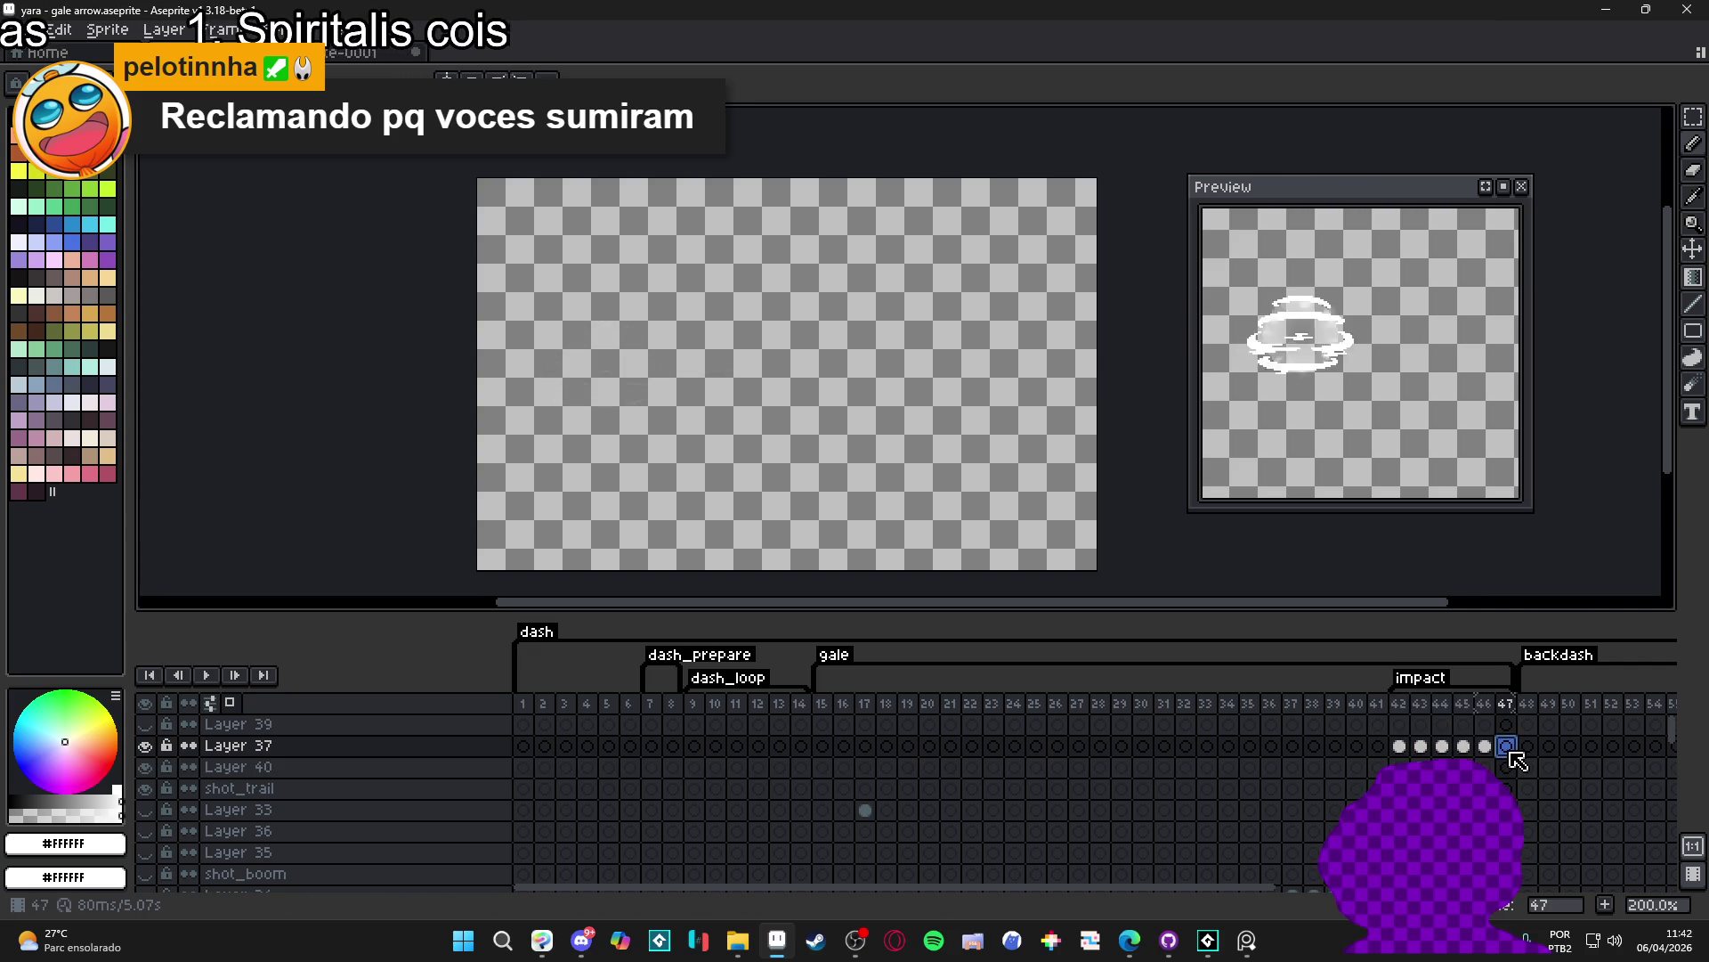
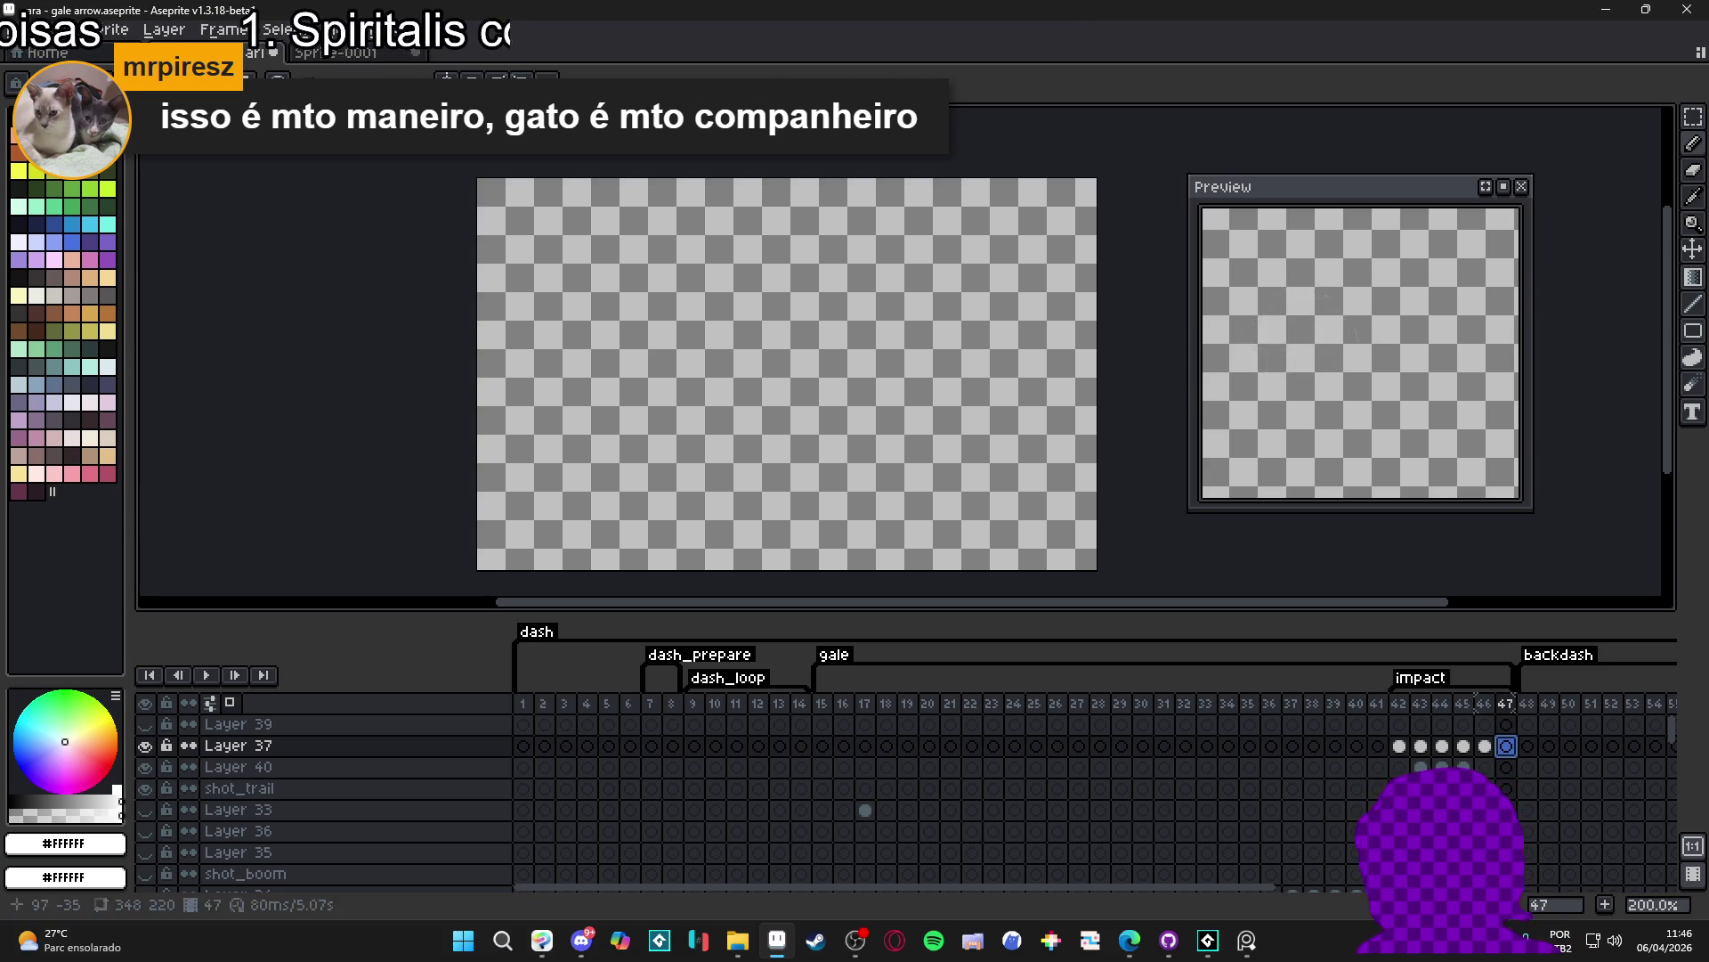
- Trim the gale arrow sprite to its drawn content via Sprite > Trim and recentre the preview
left_click(107, 28)
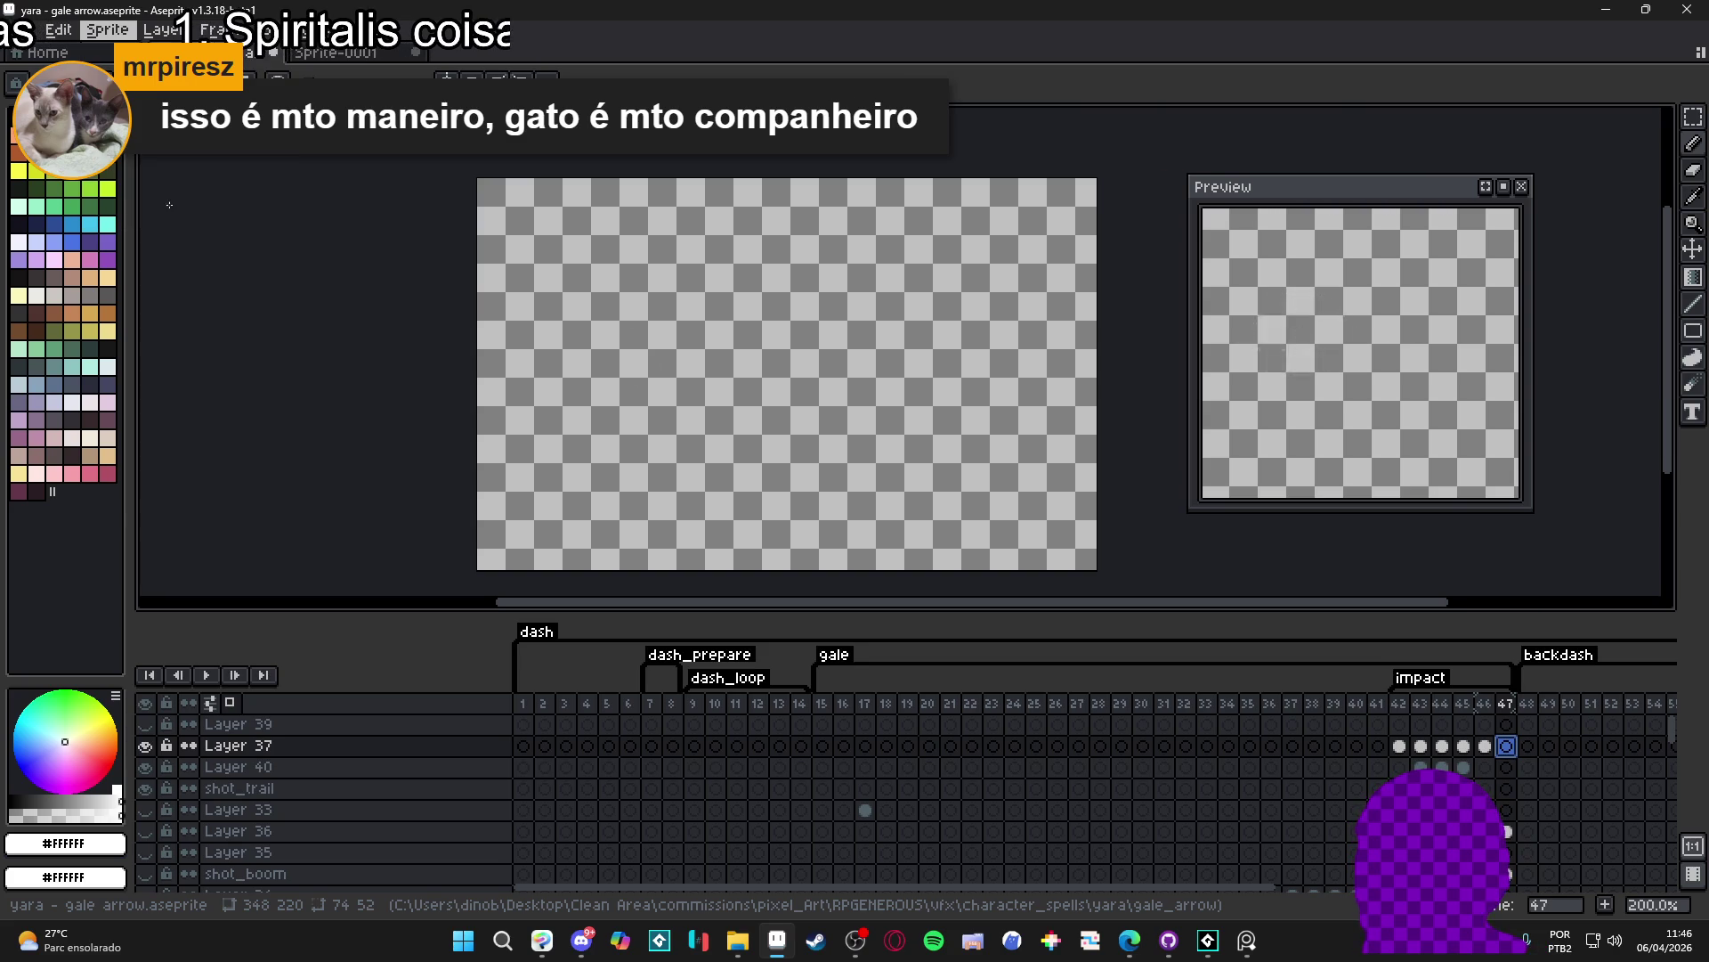
left_click(134, 210)
left_click_drag(1294, 321, 1378, 385)
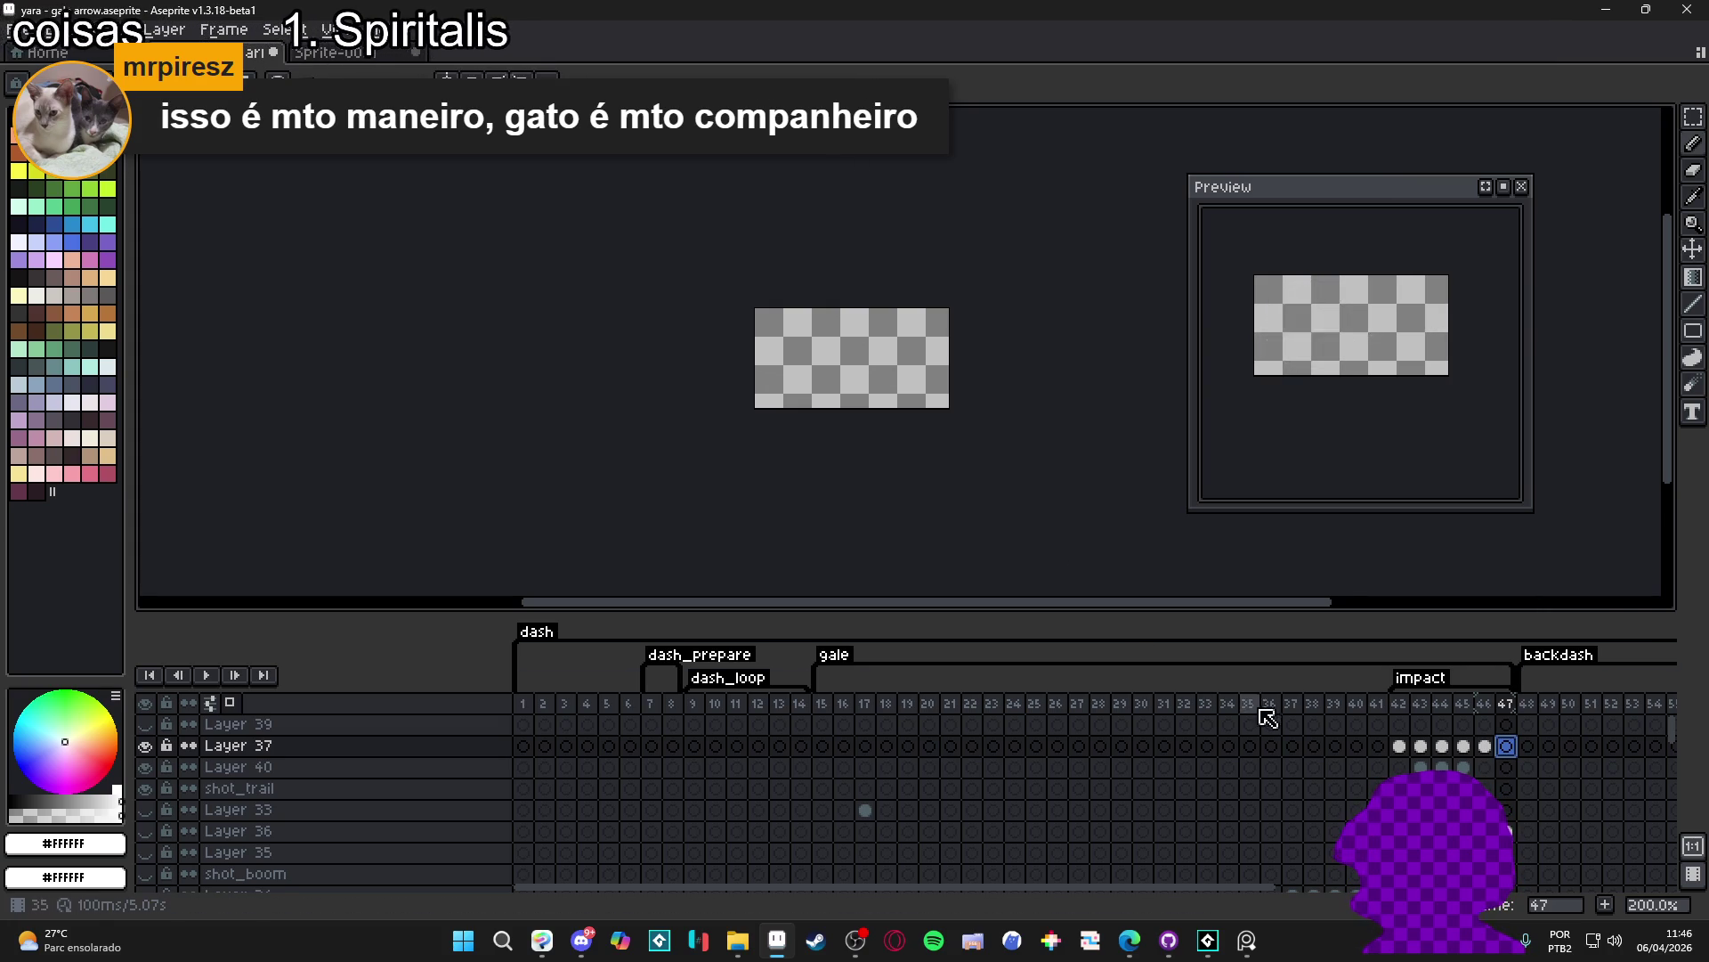
- Set the sprite sheet export to include only the impact tag frames
key("ctrl+e")
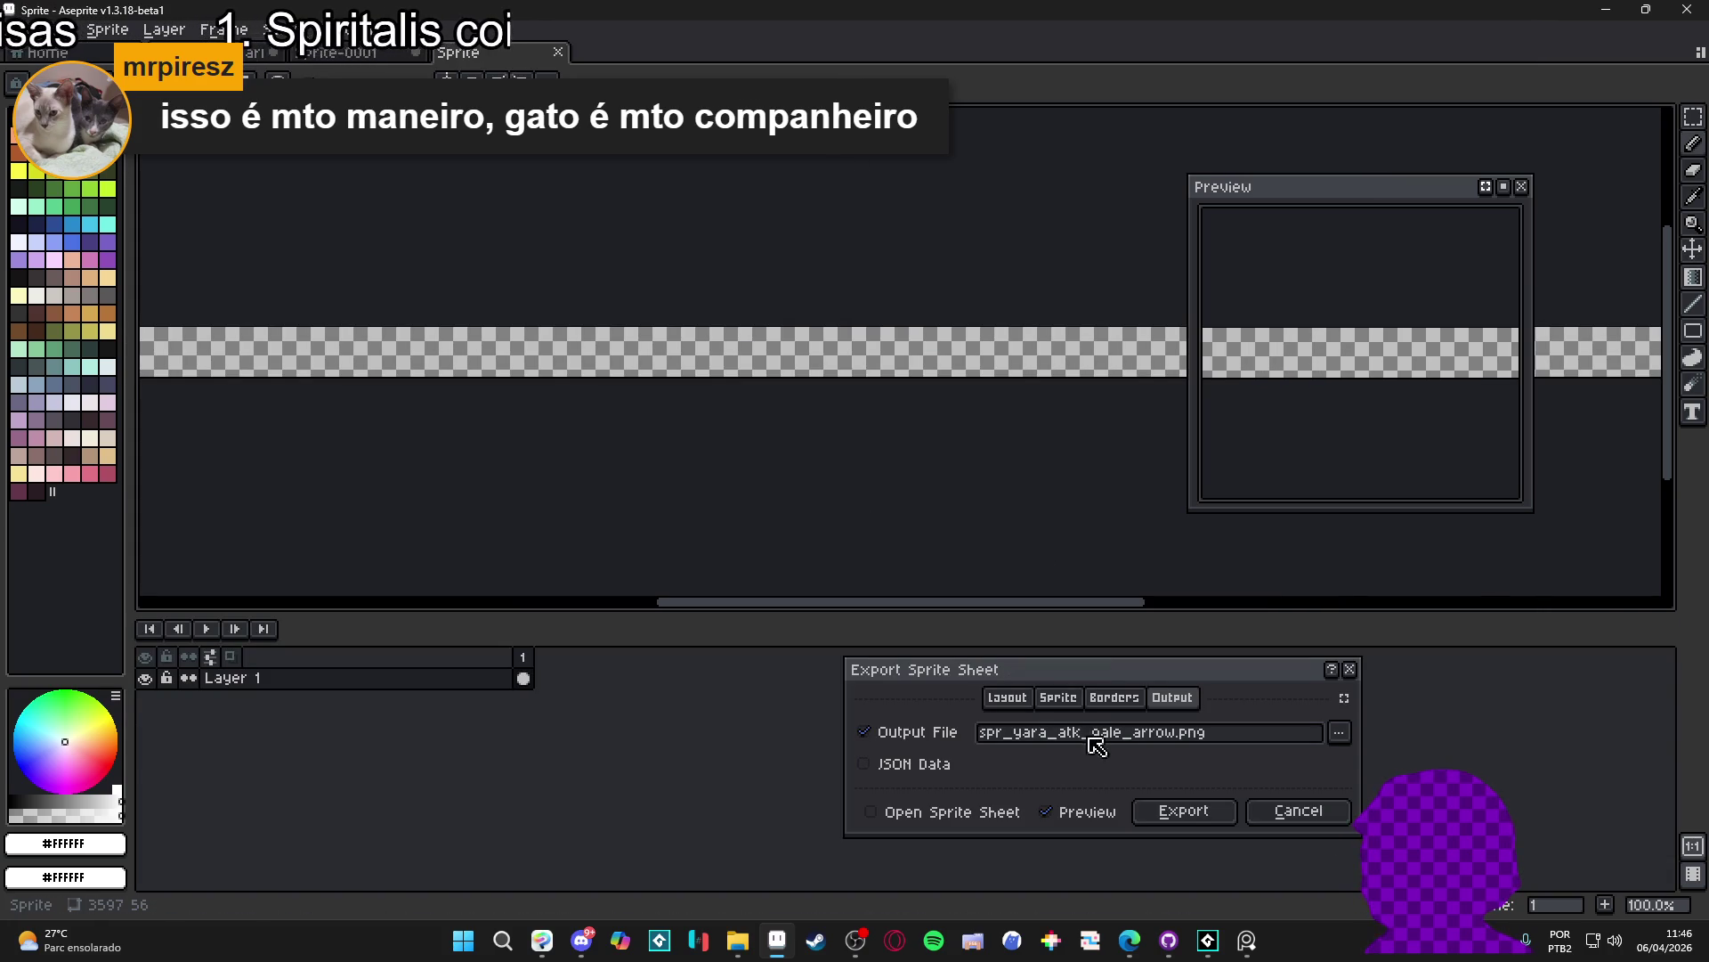
left_click(1008, 697)
left_click(1064, 771)
left_click(1050, 705)
left_click(1086, 781)
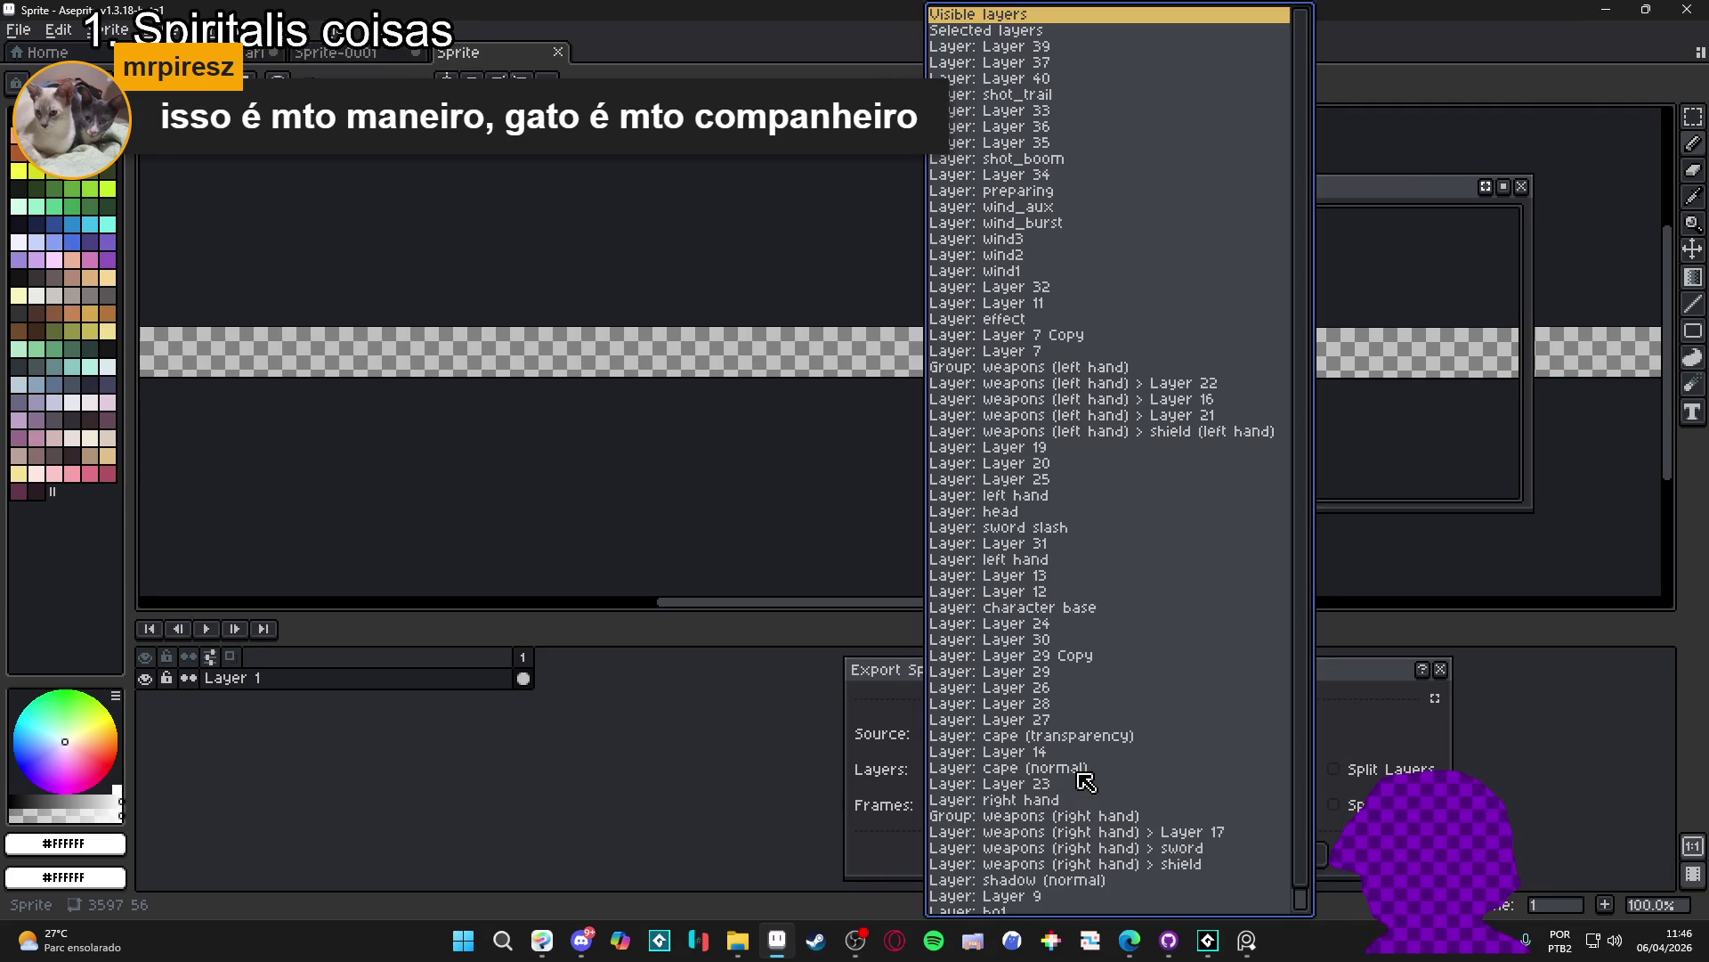
left_click(942, 737)
left_click(902, 763)
left_click(995, 806)
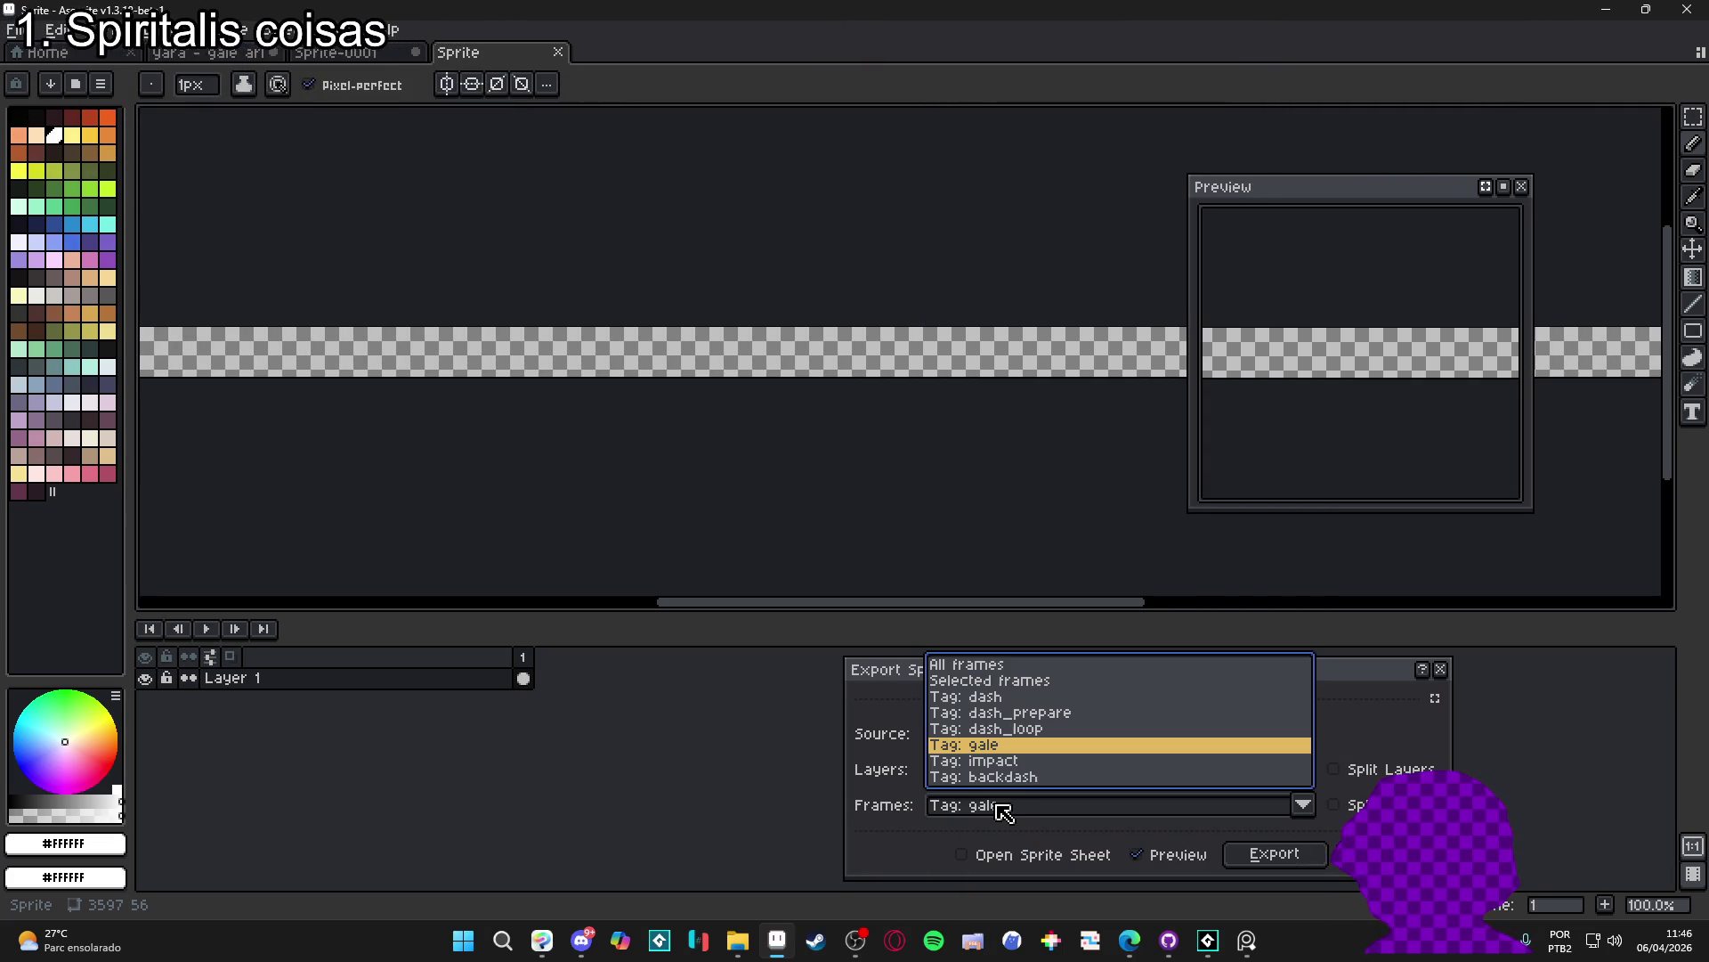
left_click(1030, 762)
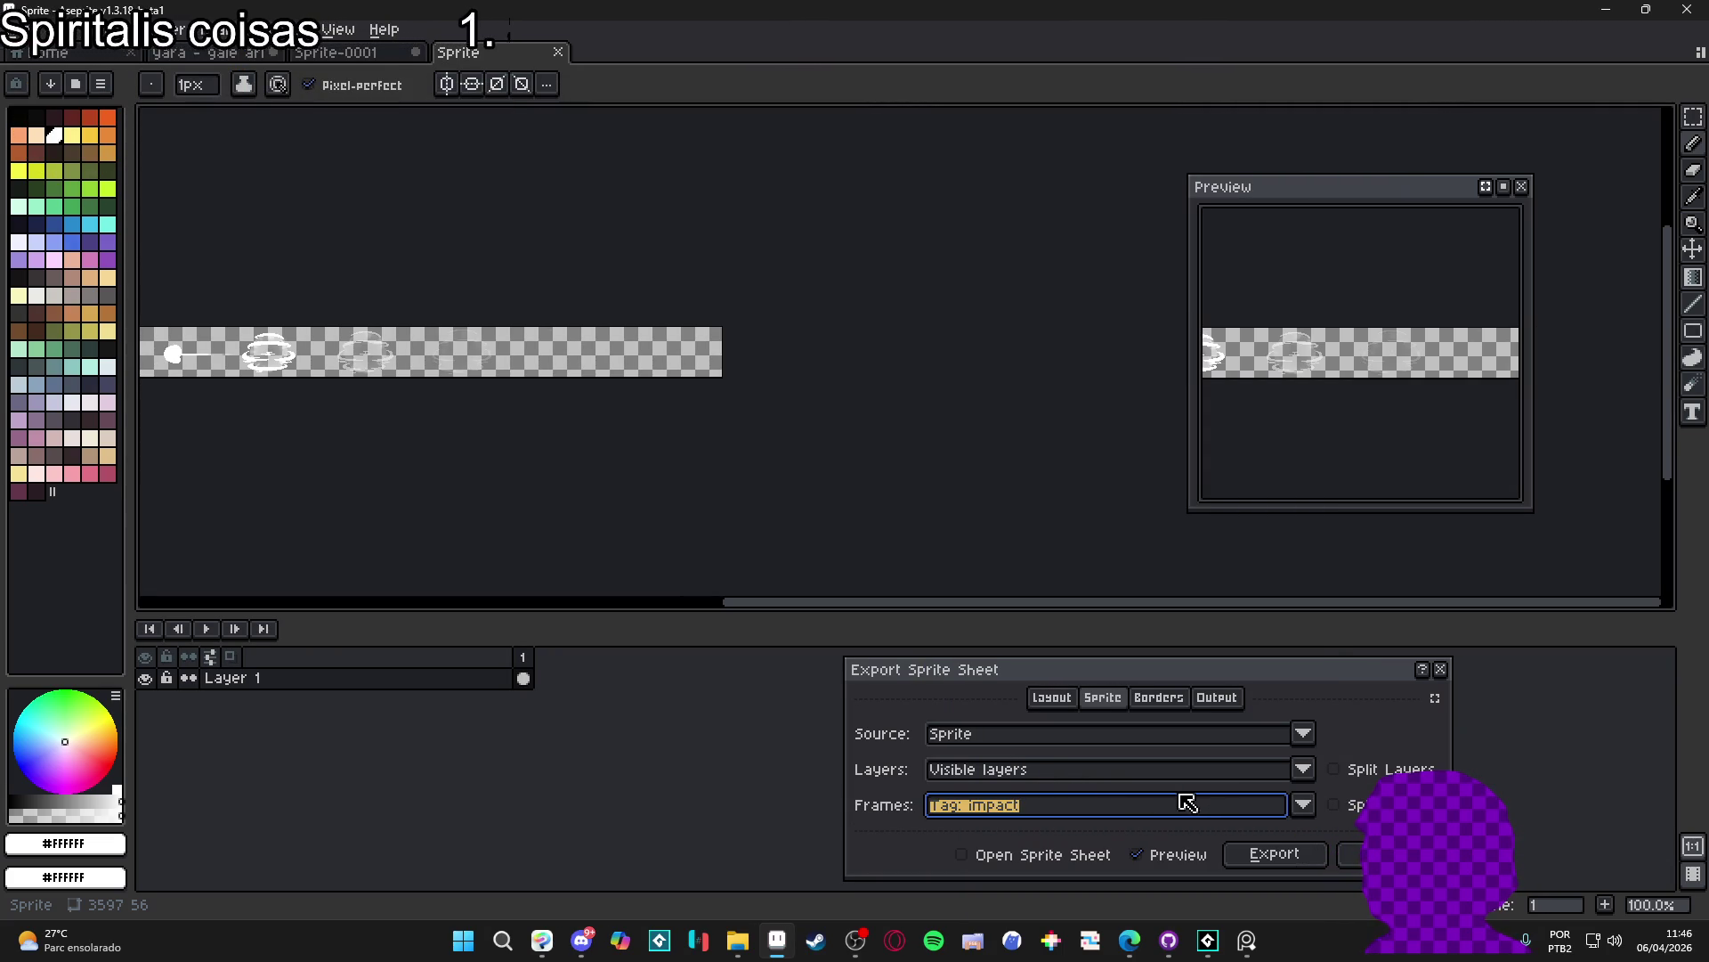
- View the whole impact strip and go to the Output options to choose the sheet's file
left_click_drag(664, 438, 843, 476)
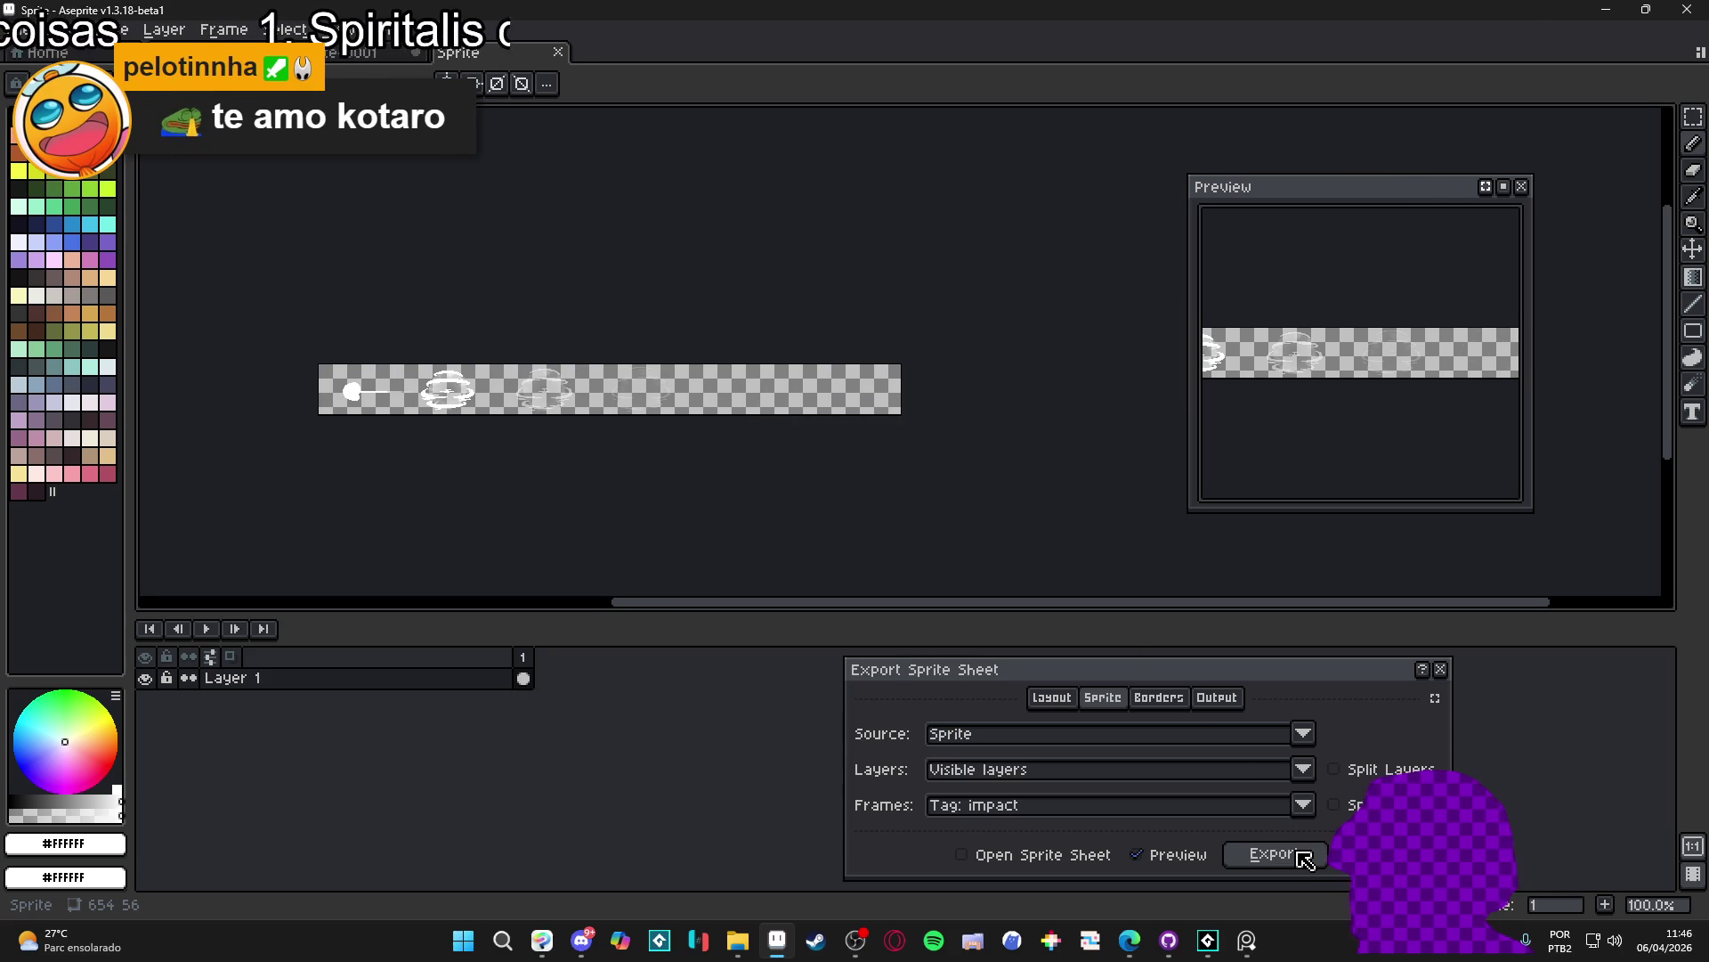
left_click(1210, 708)
left_click(1340, 734)
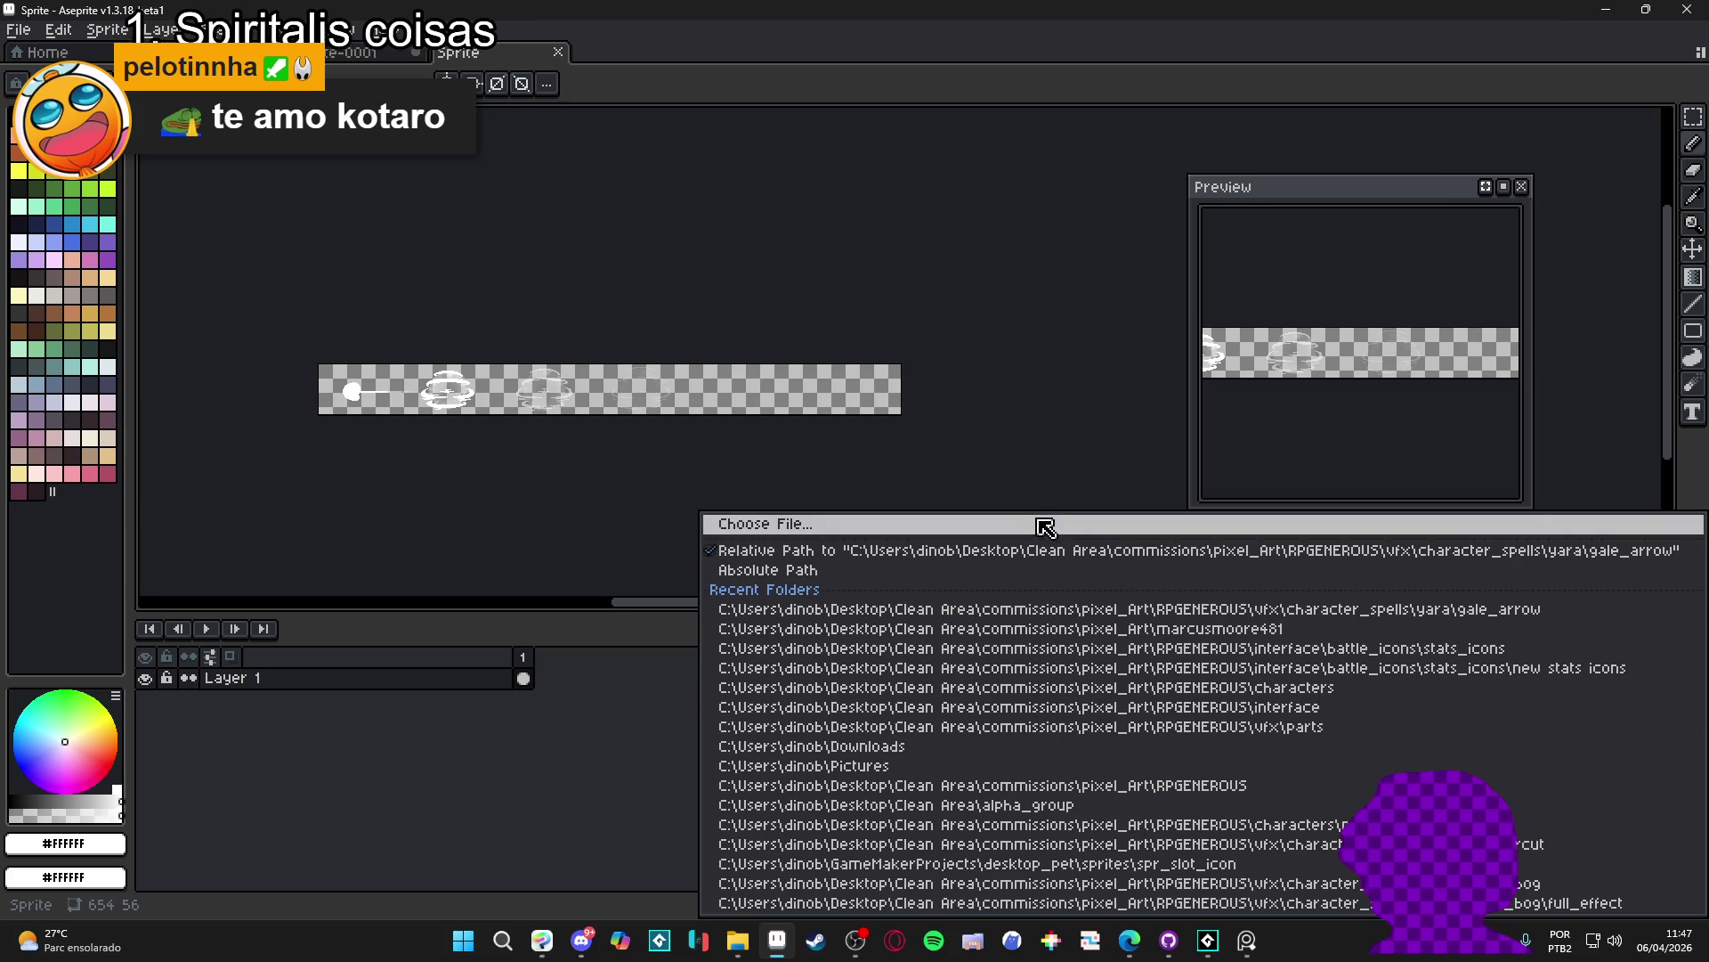
- Export the impact frames as spr_yara_atk_gale_arrow_impact.png in the gale_arrow folder, then switch to GameMaker
left_click(1037, 522)
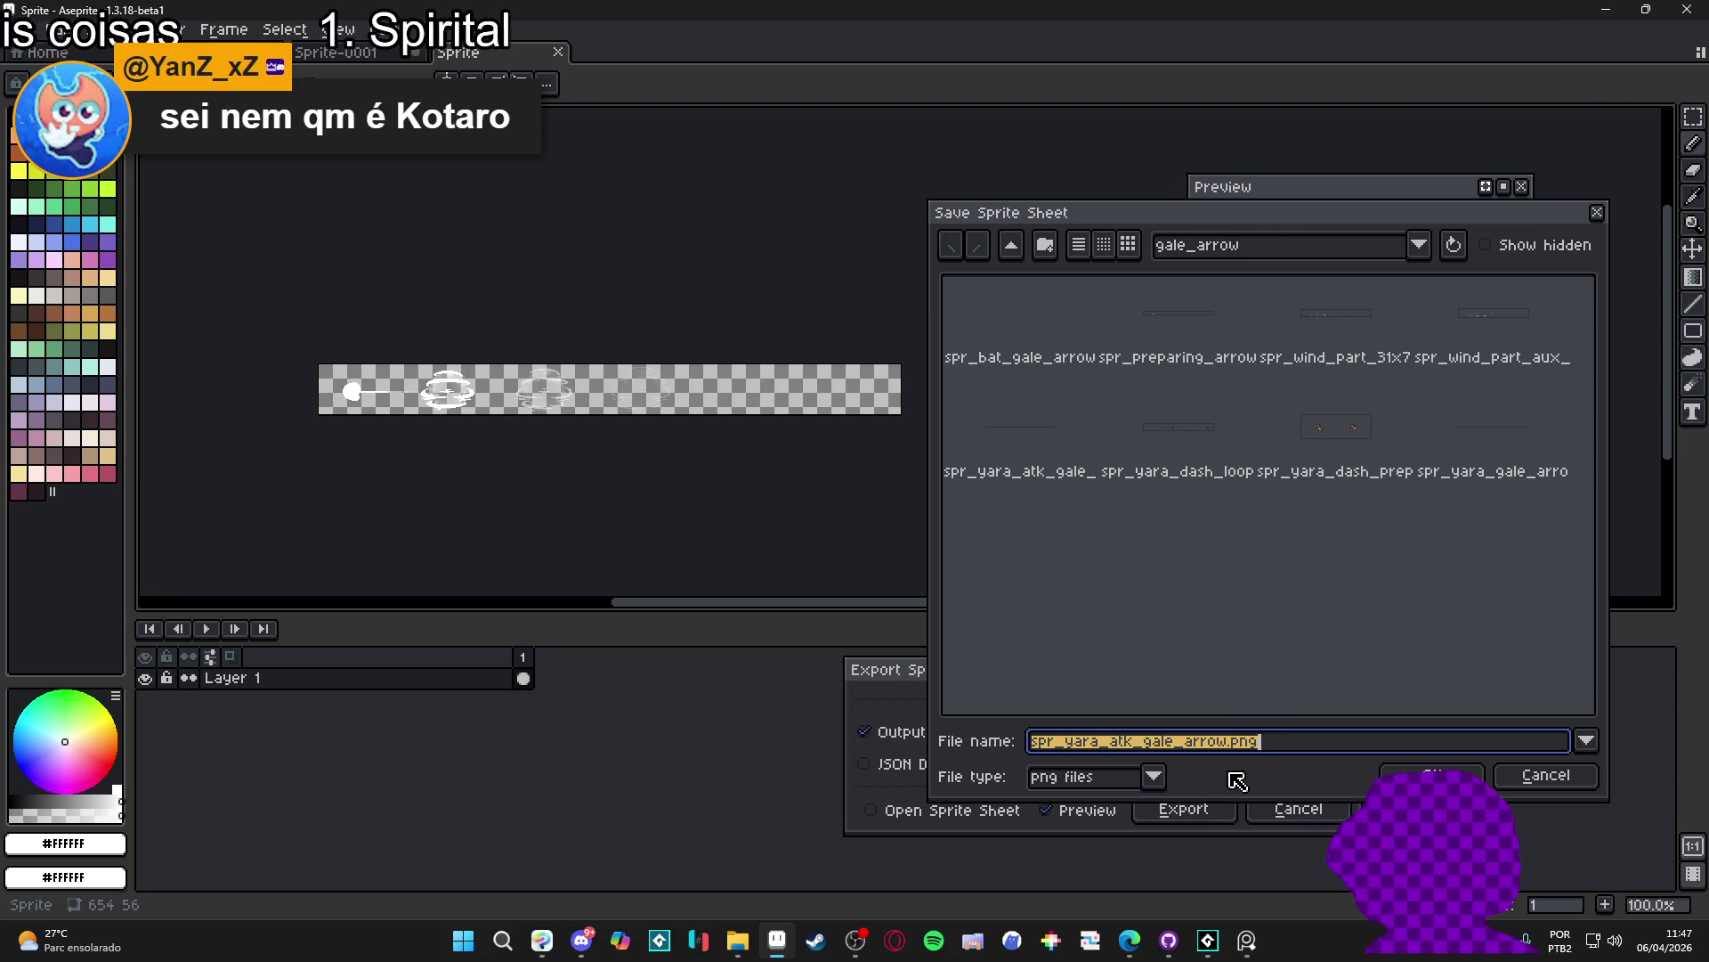
left_click(1224, 741)
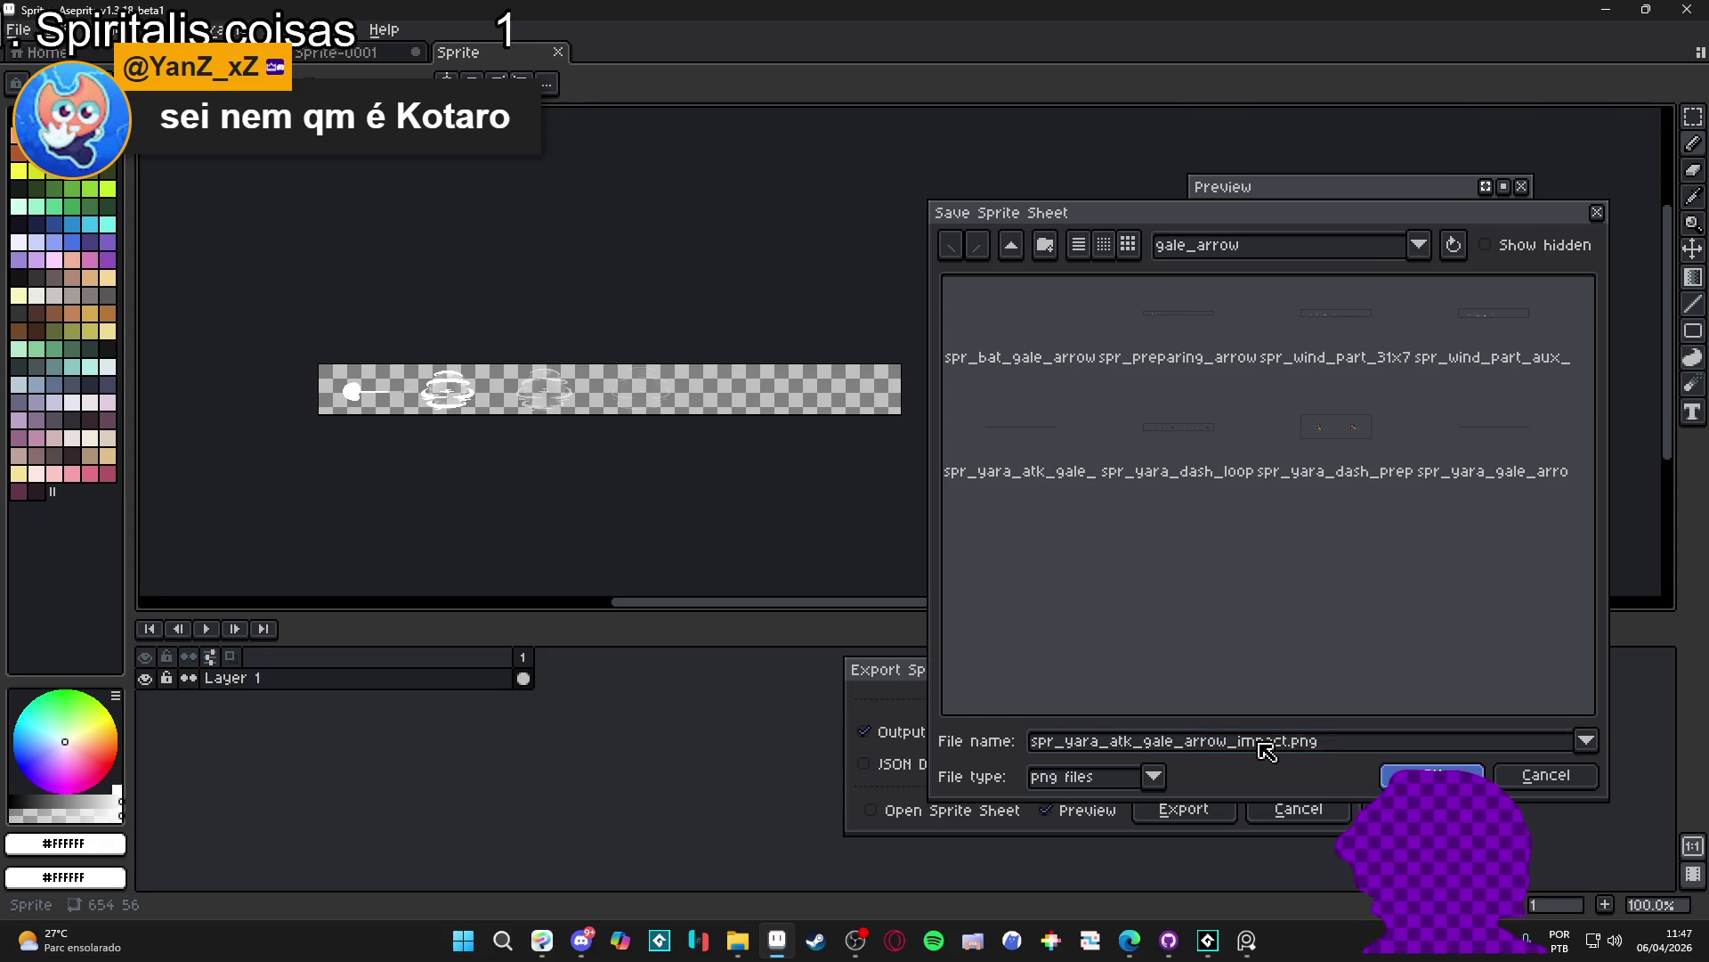
key("Return")
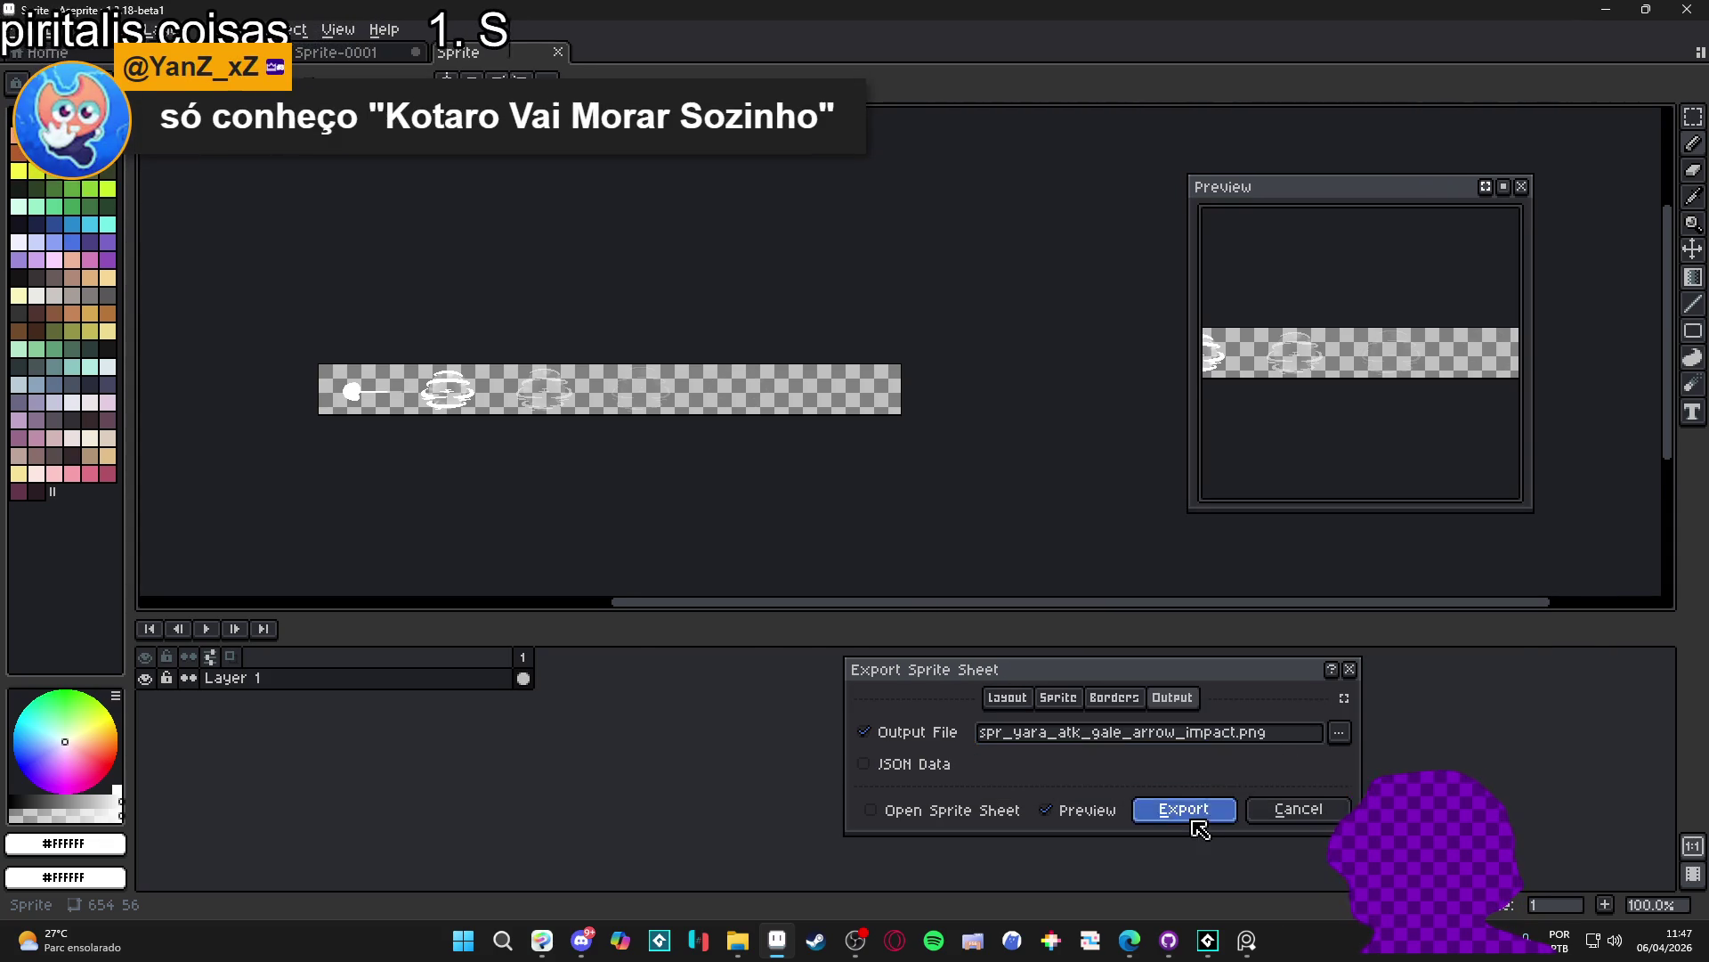
left_click(1183, 810)
left_click(1208, 940)
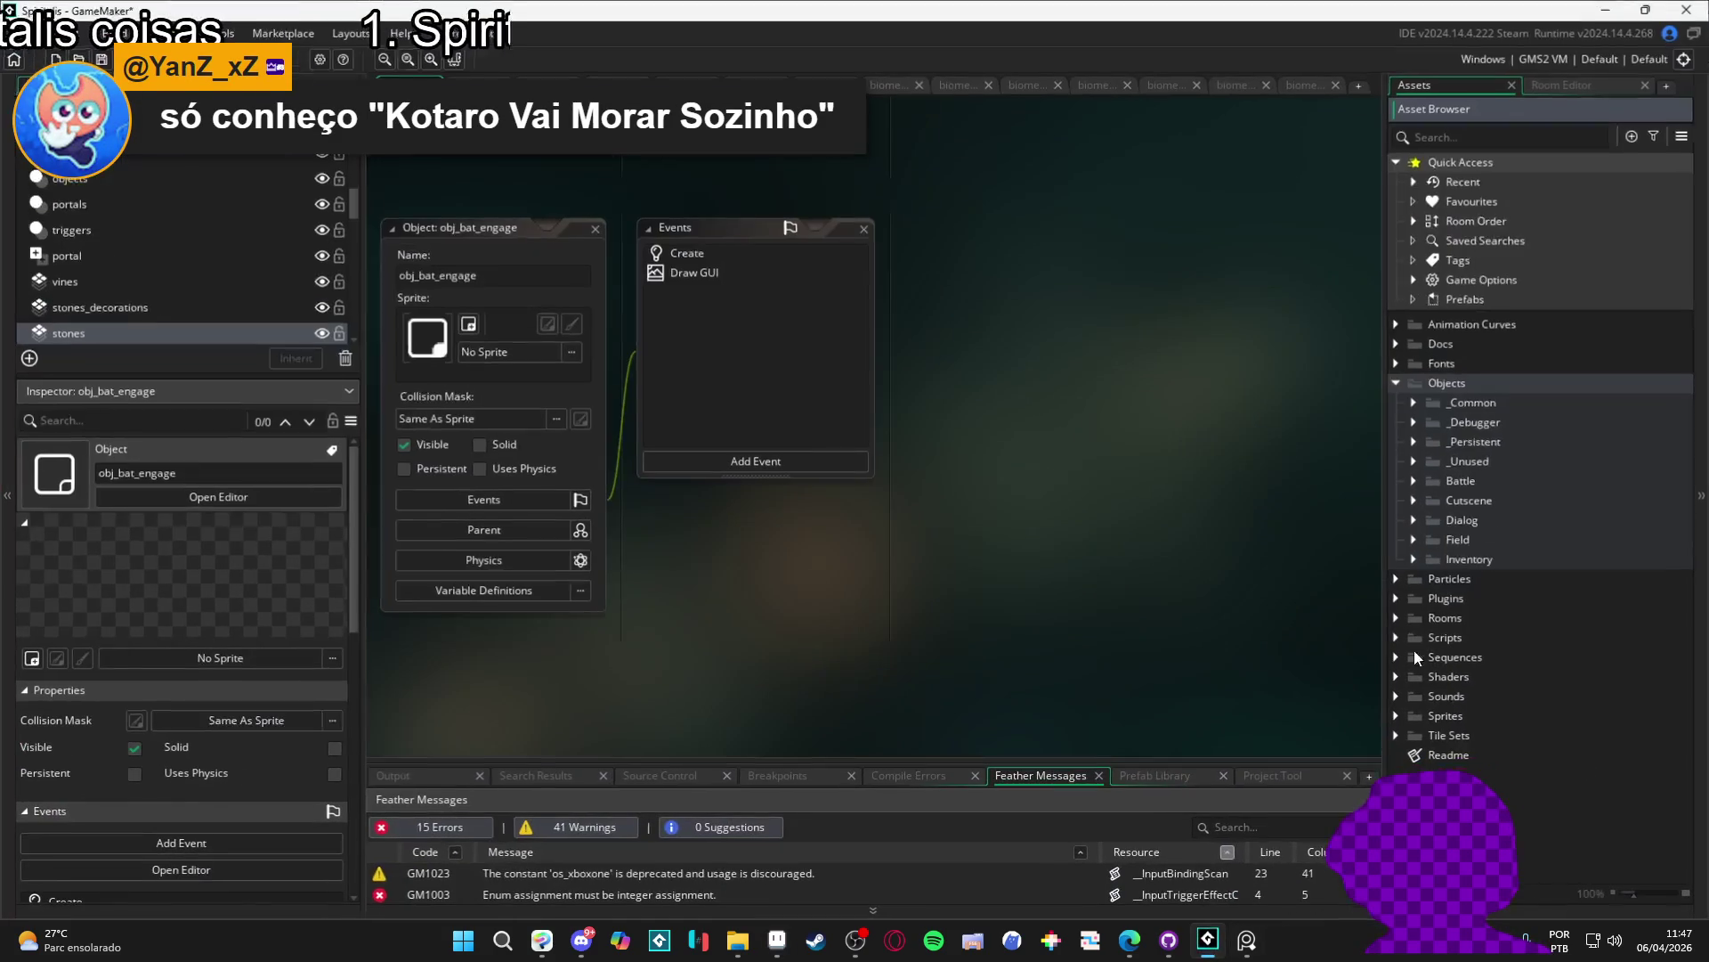
- Expand Sprites > Battle > Abilities > Char 1 > Gale Arrow in the Asset Browser and bring the gale_arrow folder window forward
left_click(1399, 715)
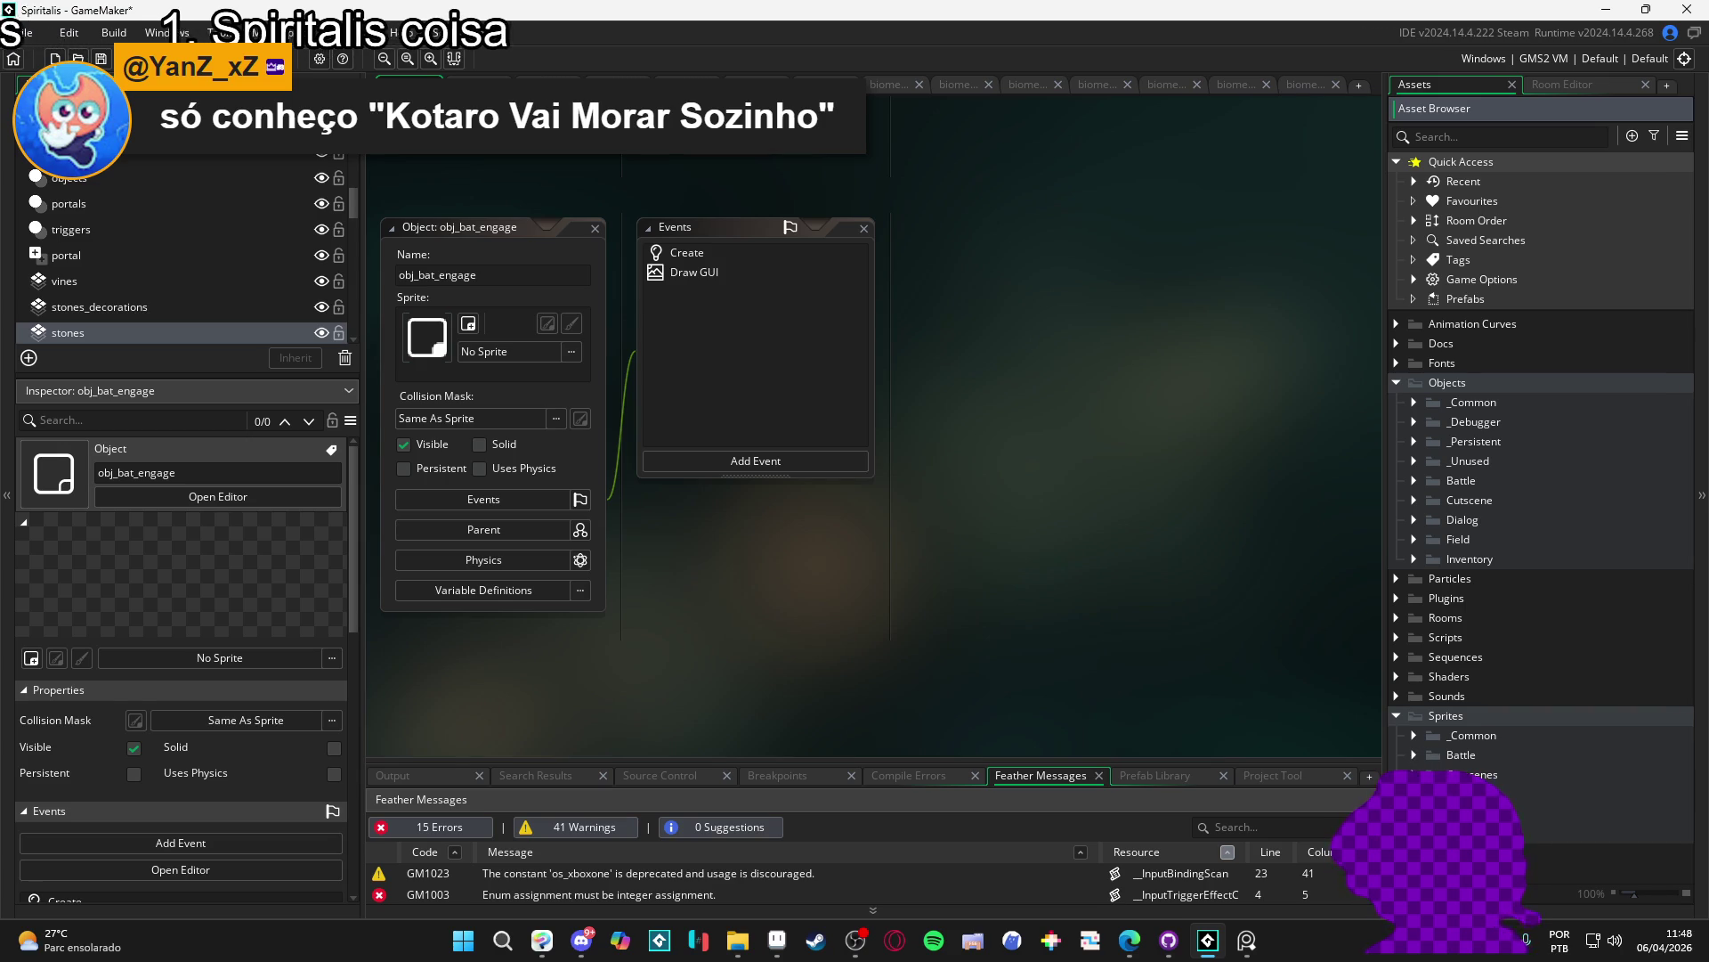
left_click(1414, 755)
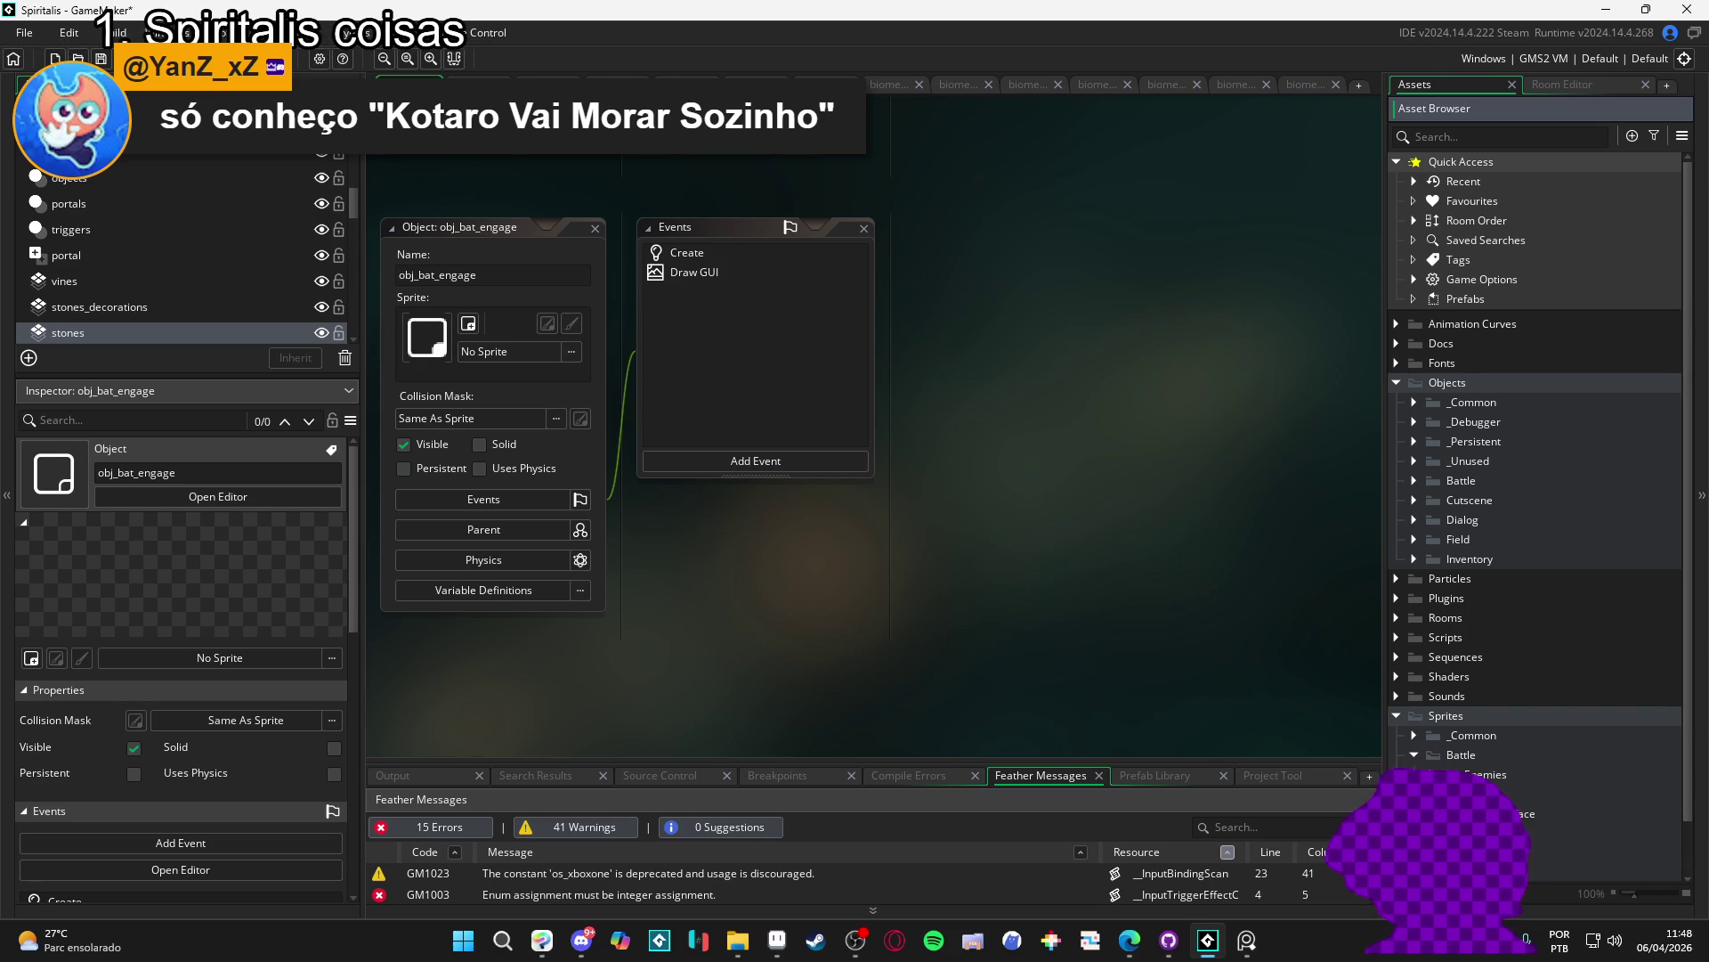
scroll(1537, 534, "down", 2)
left_click(1449, 706)
left_click(1467, 766)
scroll(1468, 760, "down", 2)
left_click(1484, 748)
left_click(748, 941)
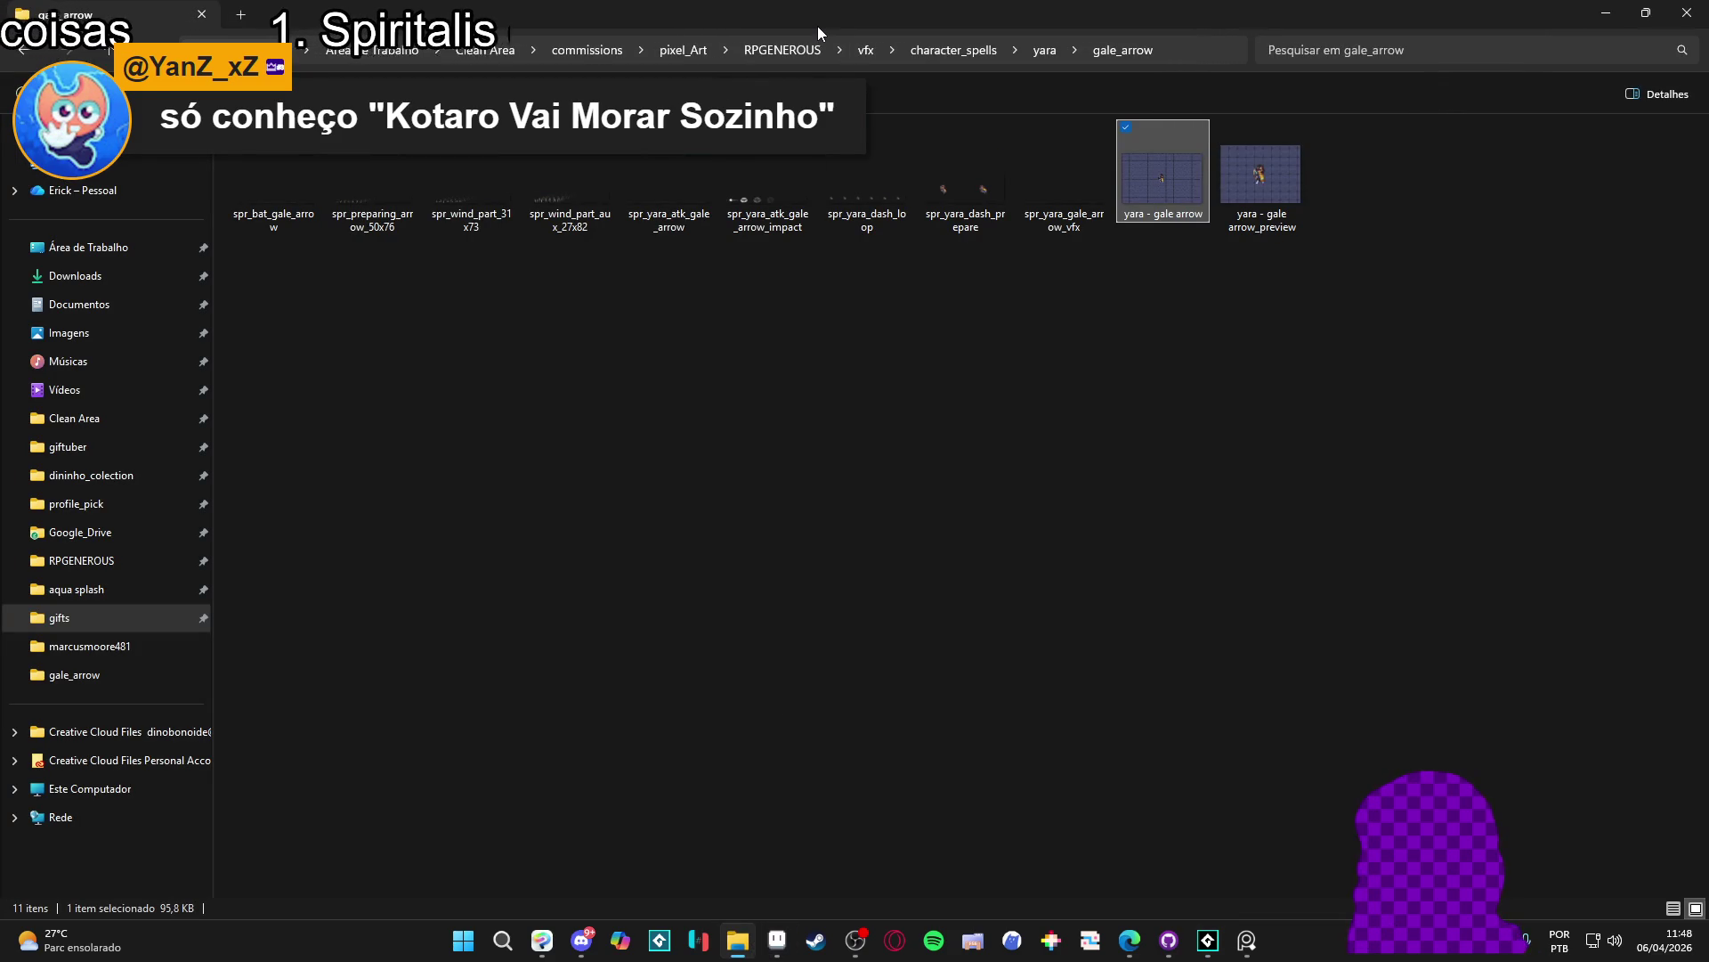
- Drag spr_yara_atk_gale_arrow_impact.png into the Gale Arrow folder as a new sprite and view it
double_click(1142, 8)
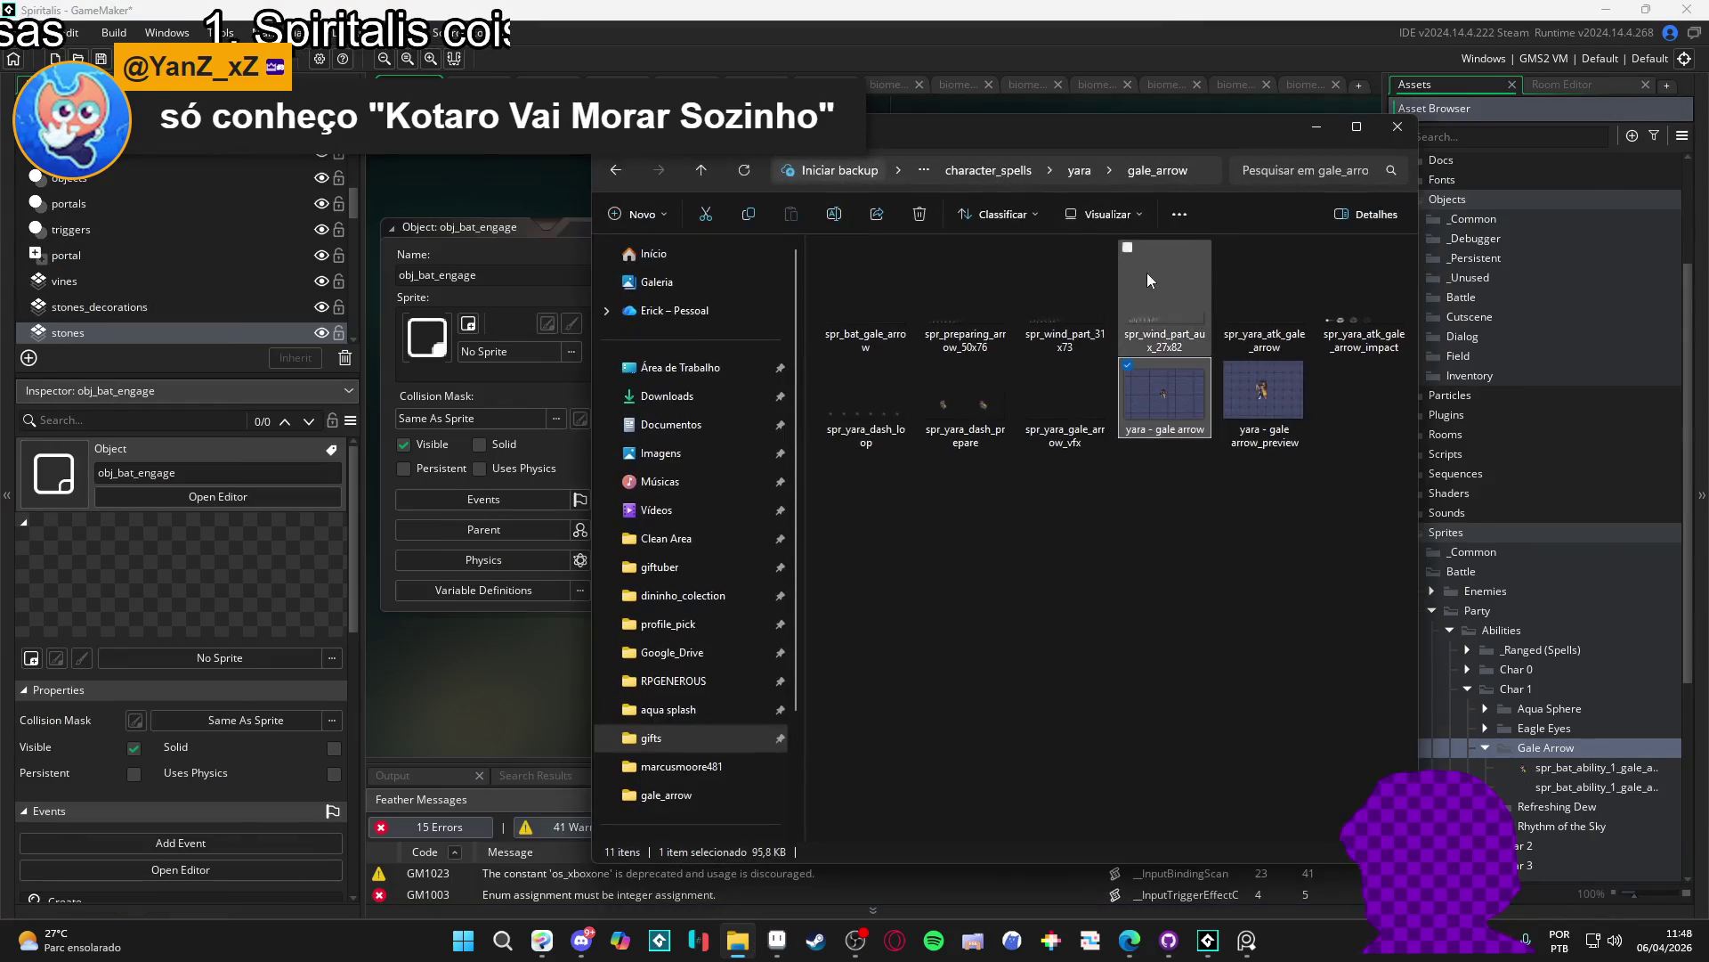
left_click(1199, 338)
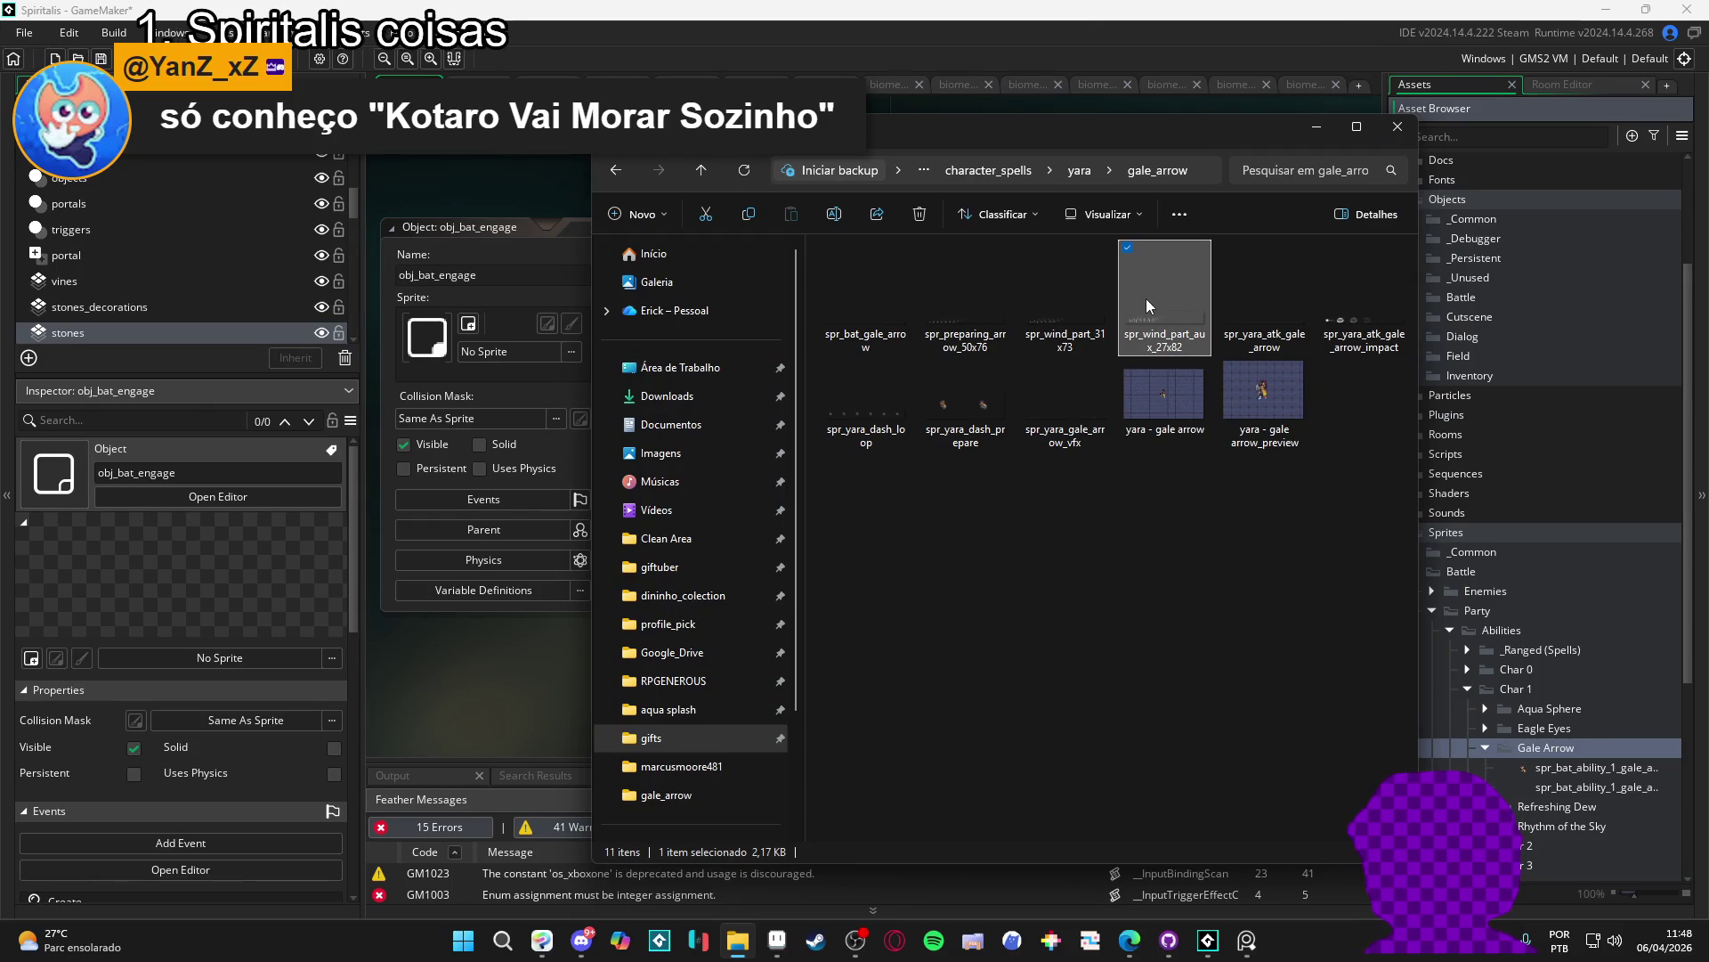
left_click(1371, 303)
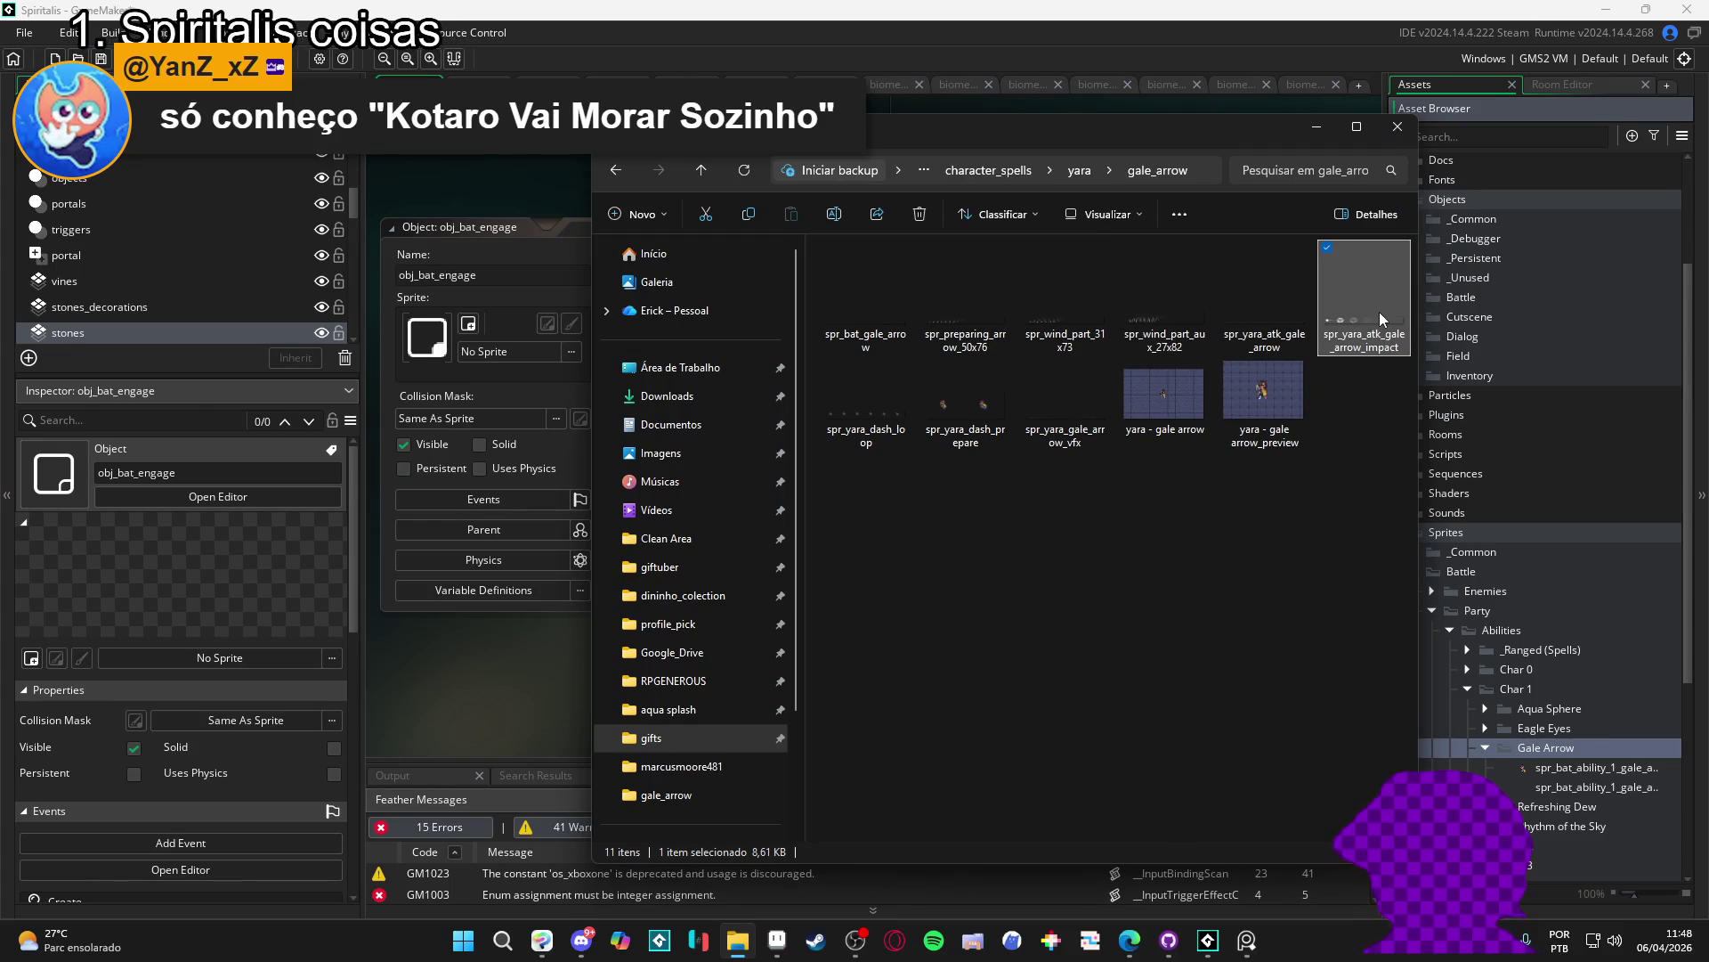
left_click_drag(1576, 785, 1572, 748)
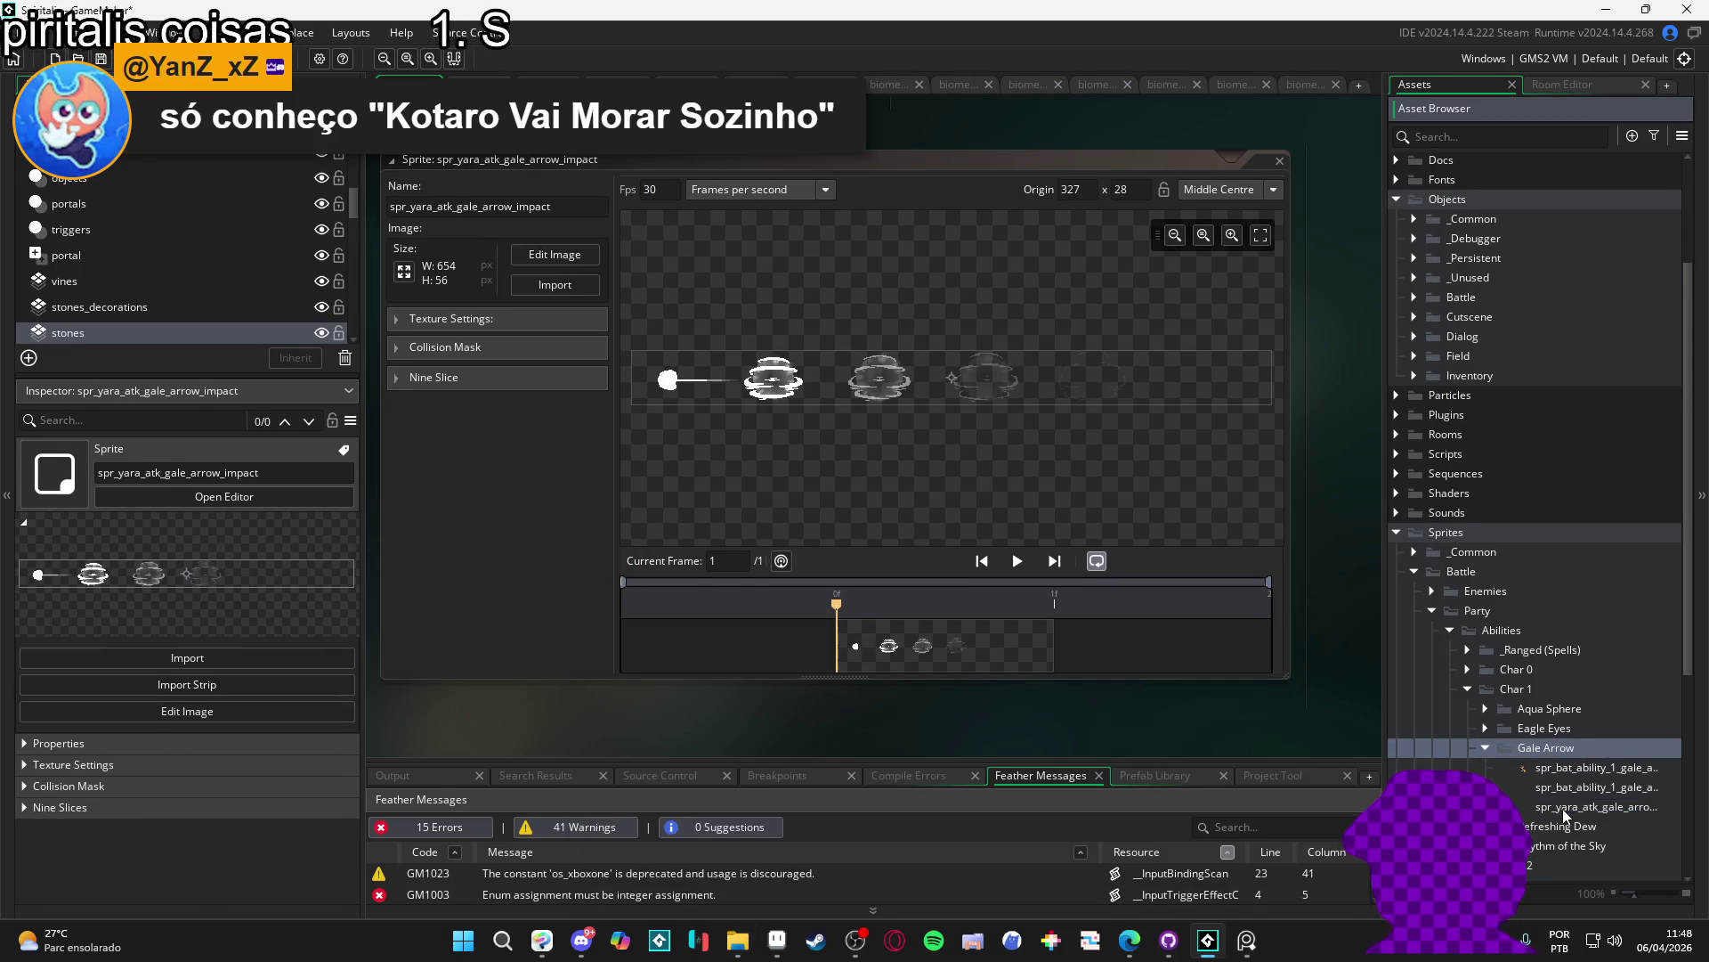
left_click(1563, 808)
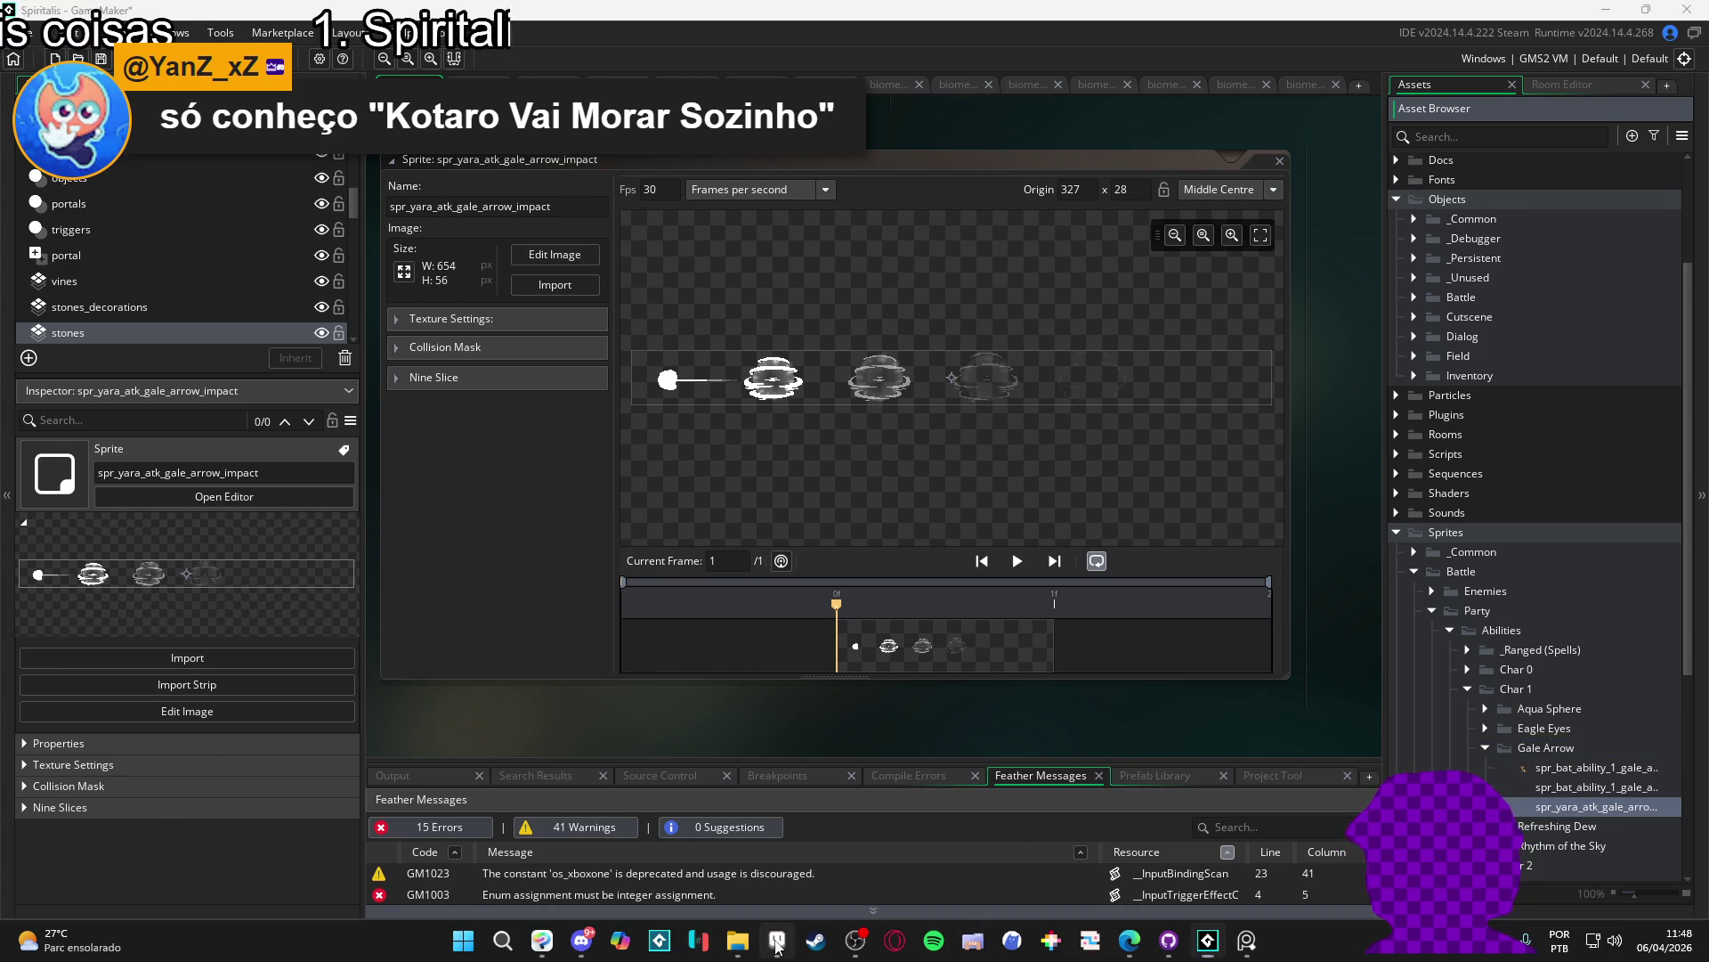
left_click(778, 940)
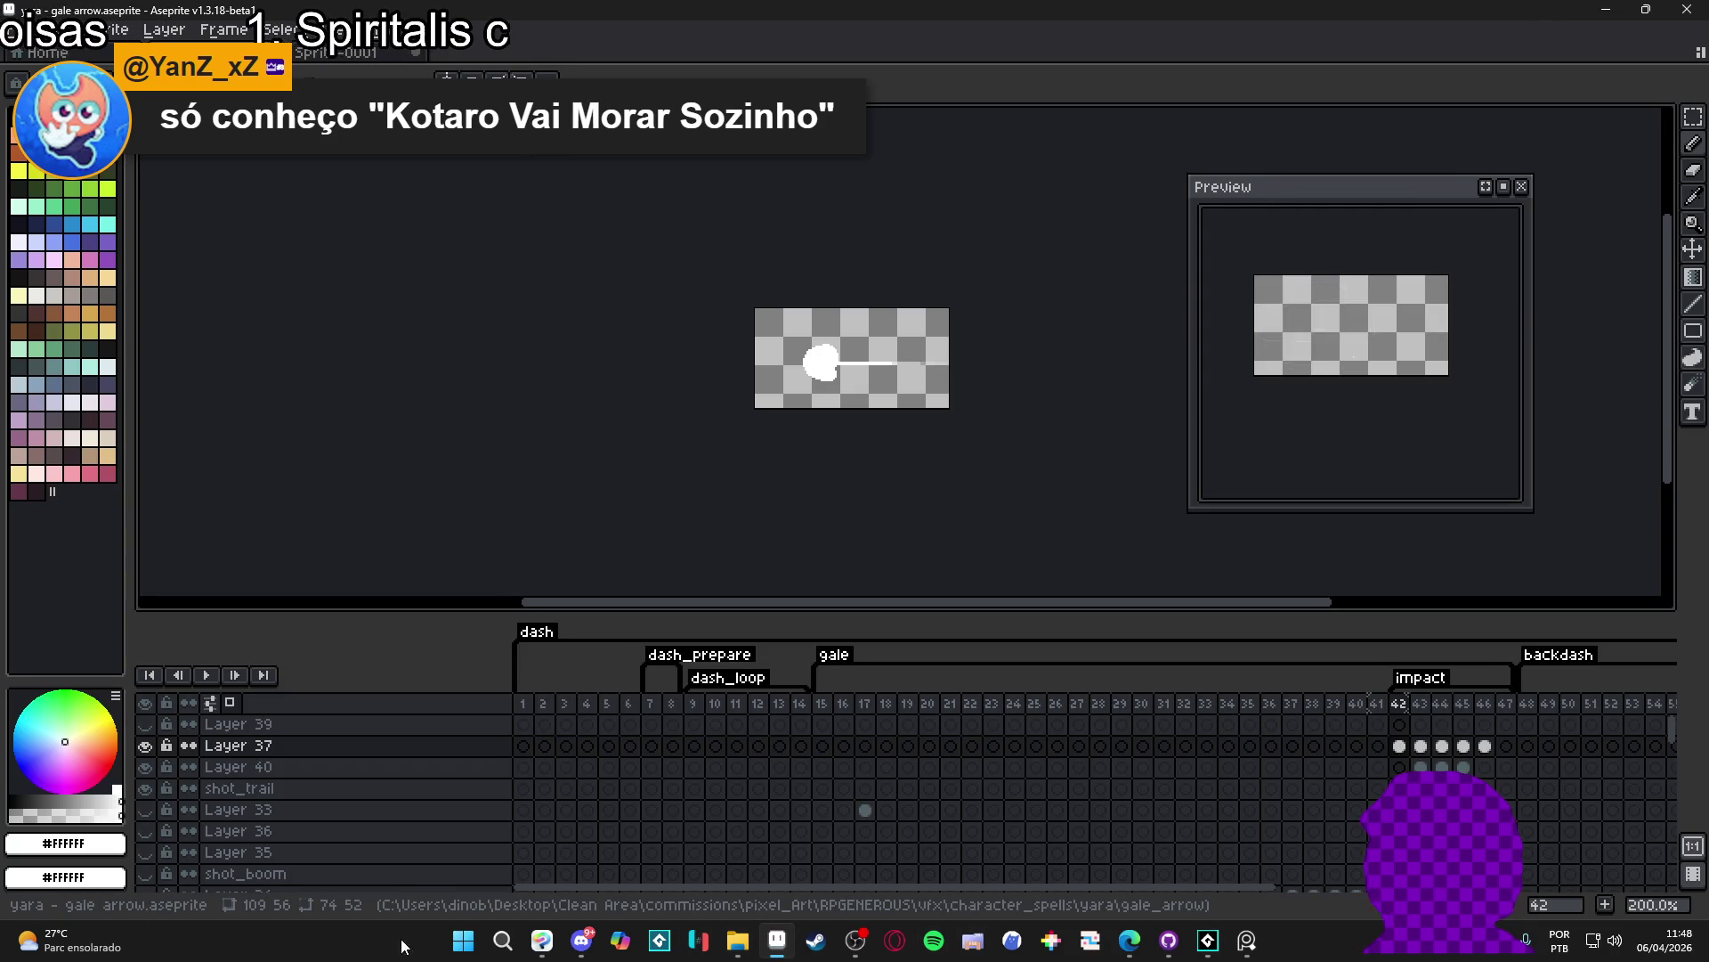
- Select all in Aseprite to confirm the 109×56 frame size, deselect, and return to GameMaker
key("ctrl+a")
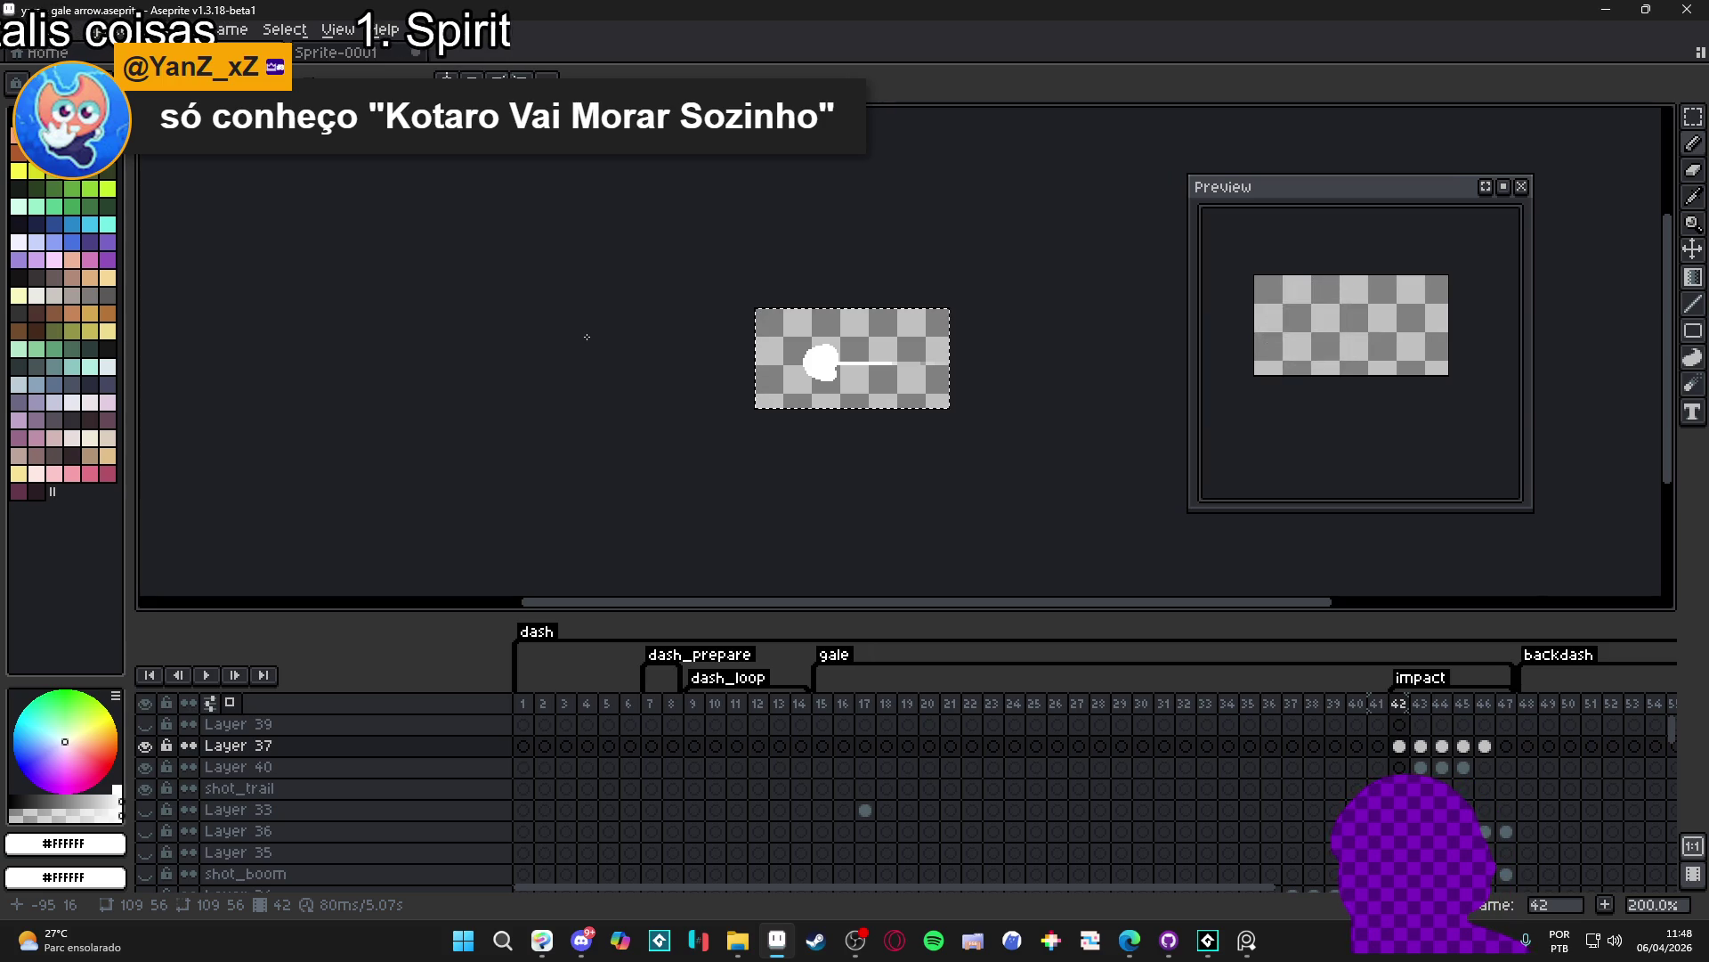
key("ctrl+d")
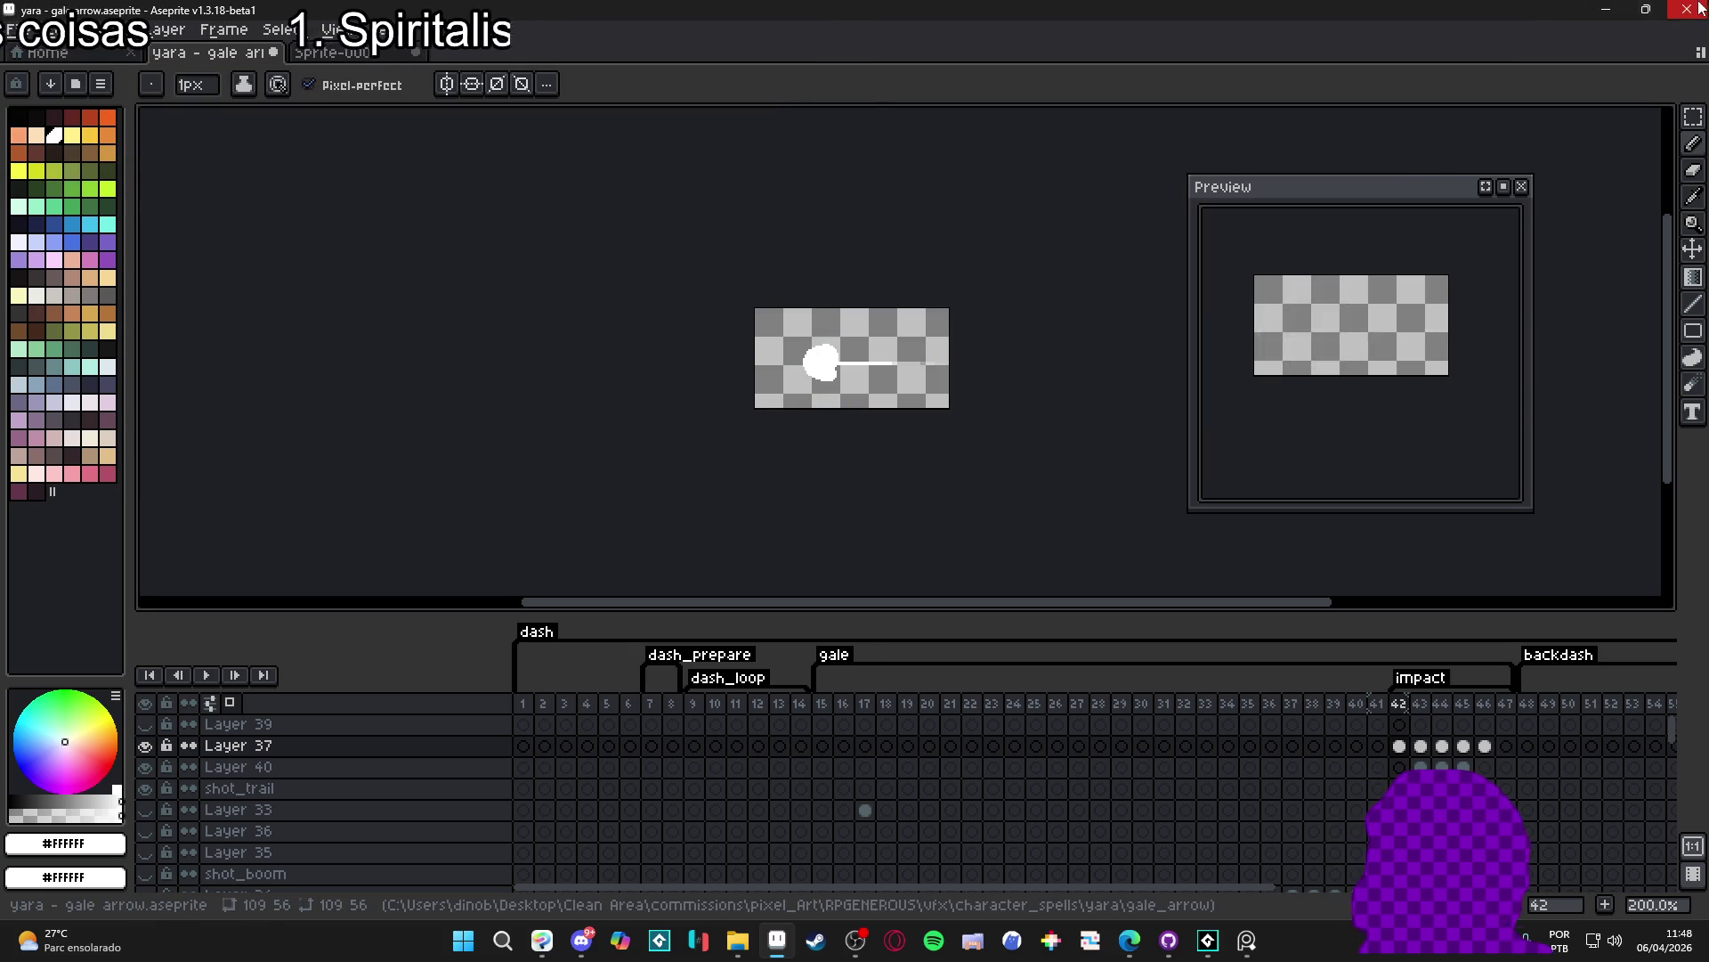
key("alt+Tab")
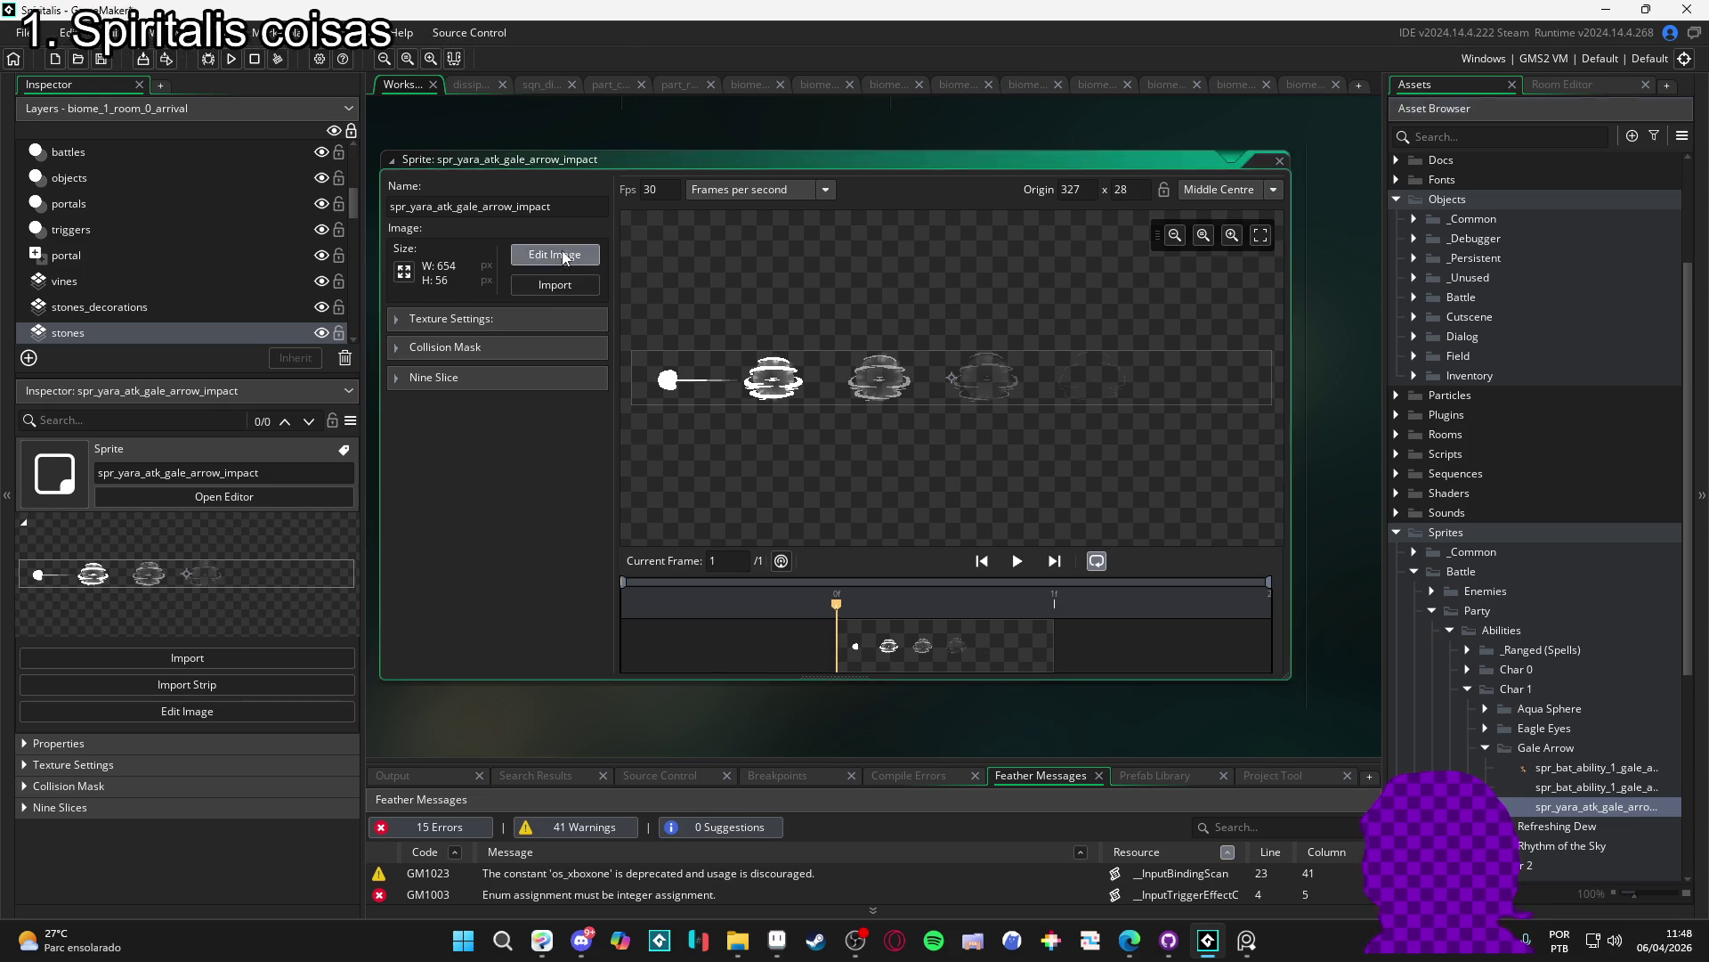
- Convert the 654×56 impact strip into six 109×56 frames with Convert to Frames
left_click(561, 250)
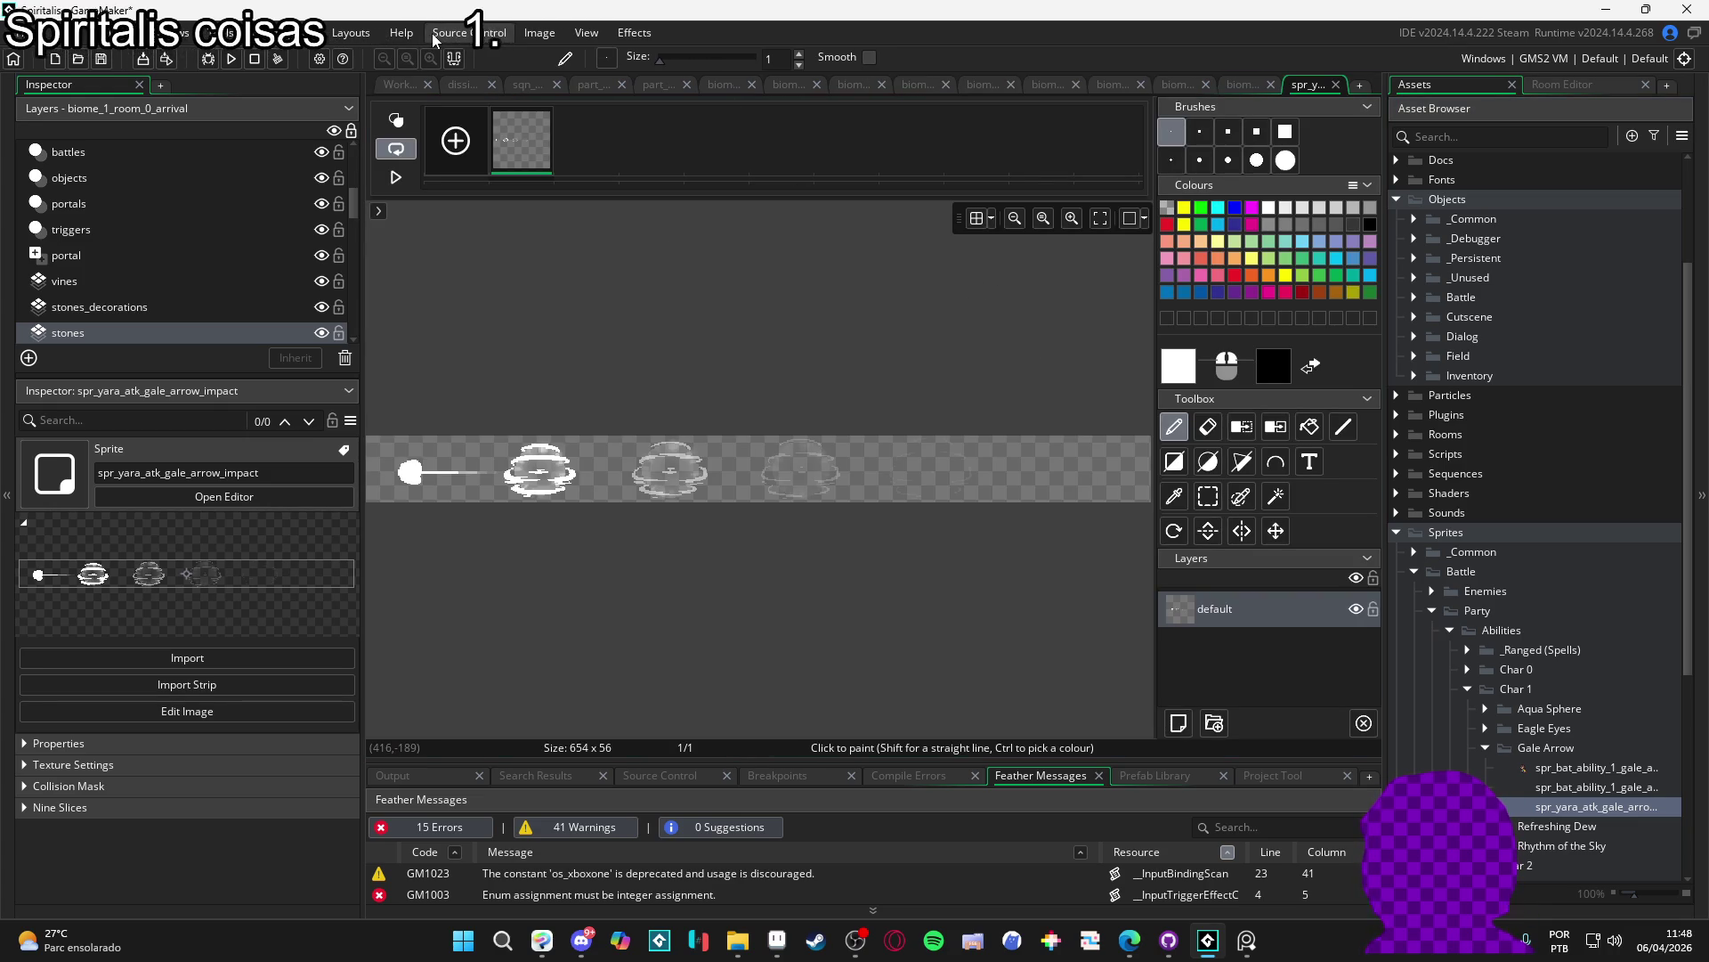
left_click(539, 32)
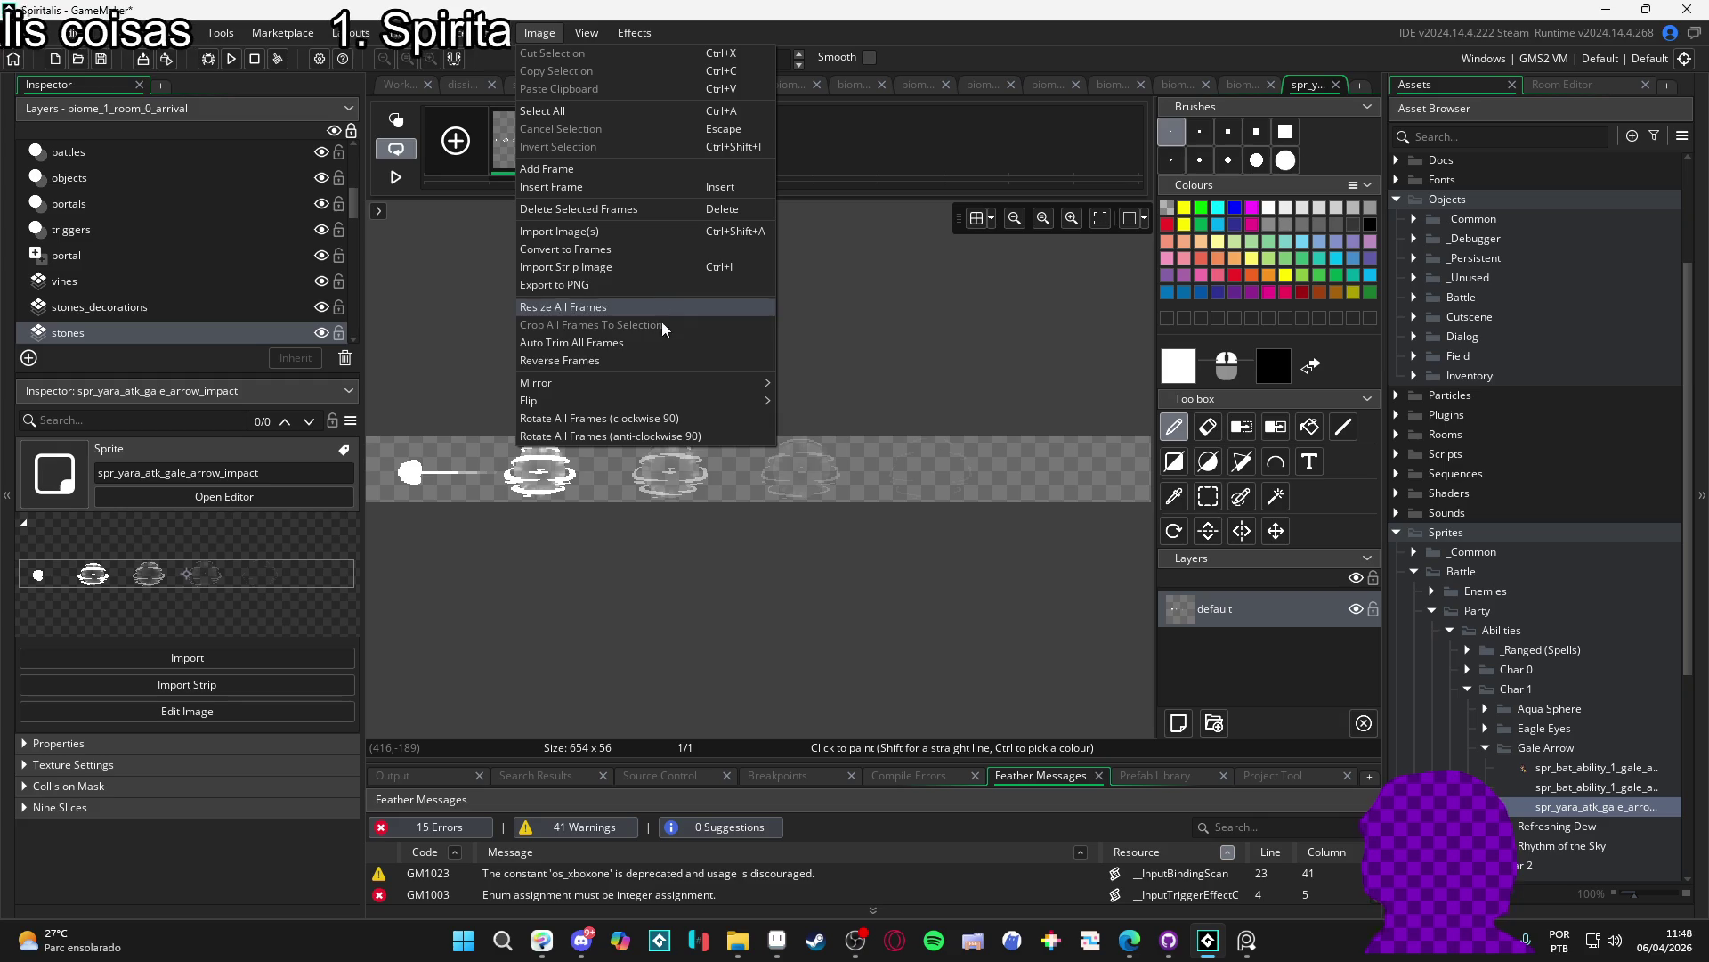
left_click(659, 250)
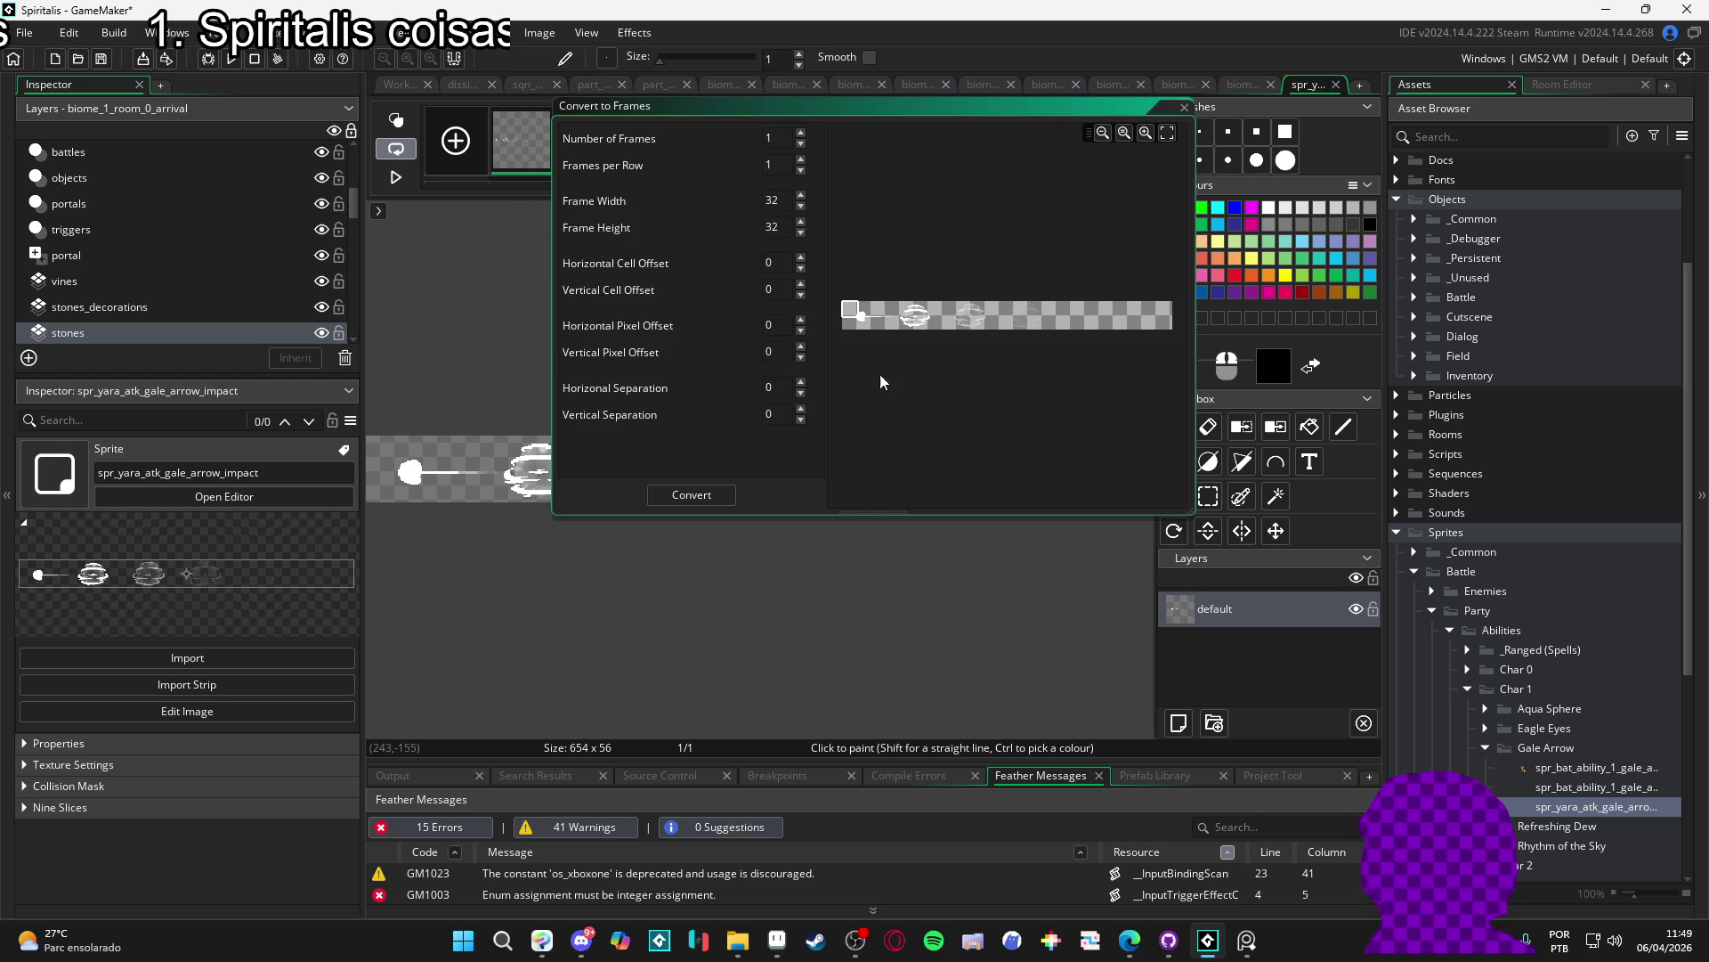
double_click(775, 201)
type("109")
key("Tab")
type("56")
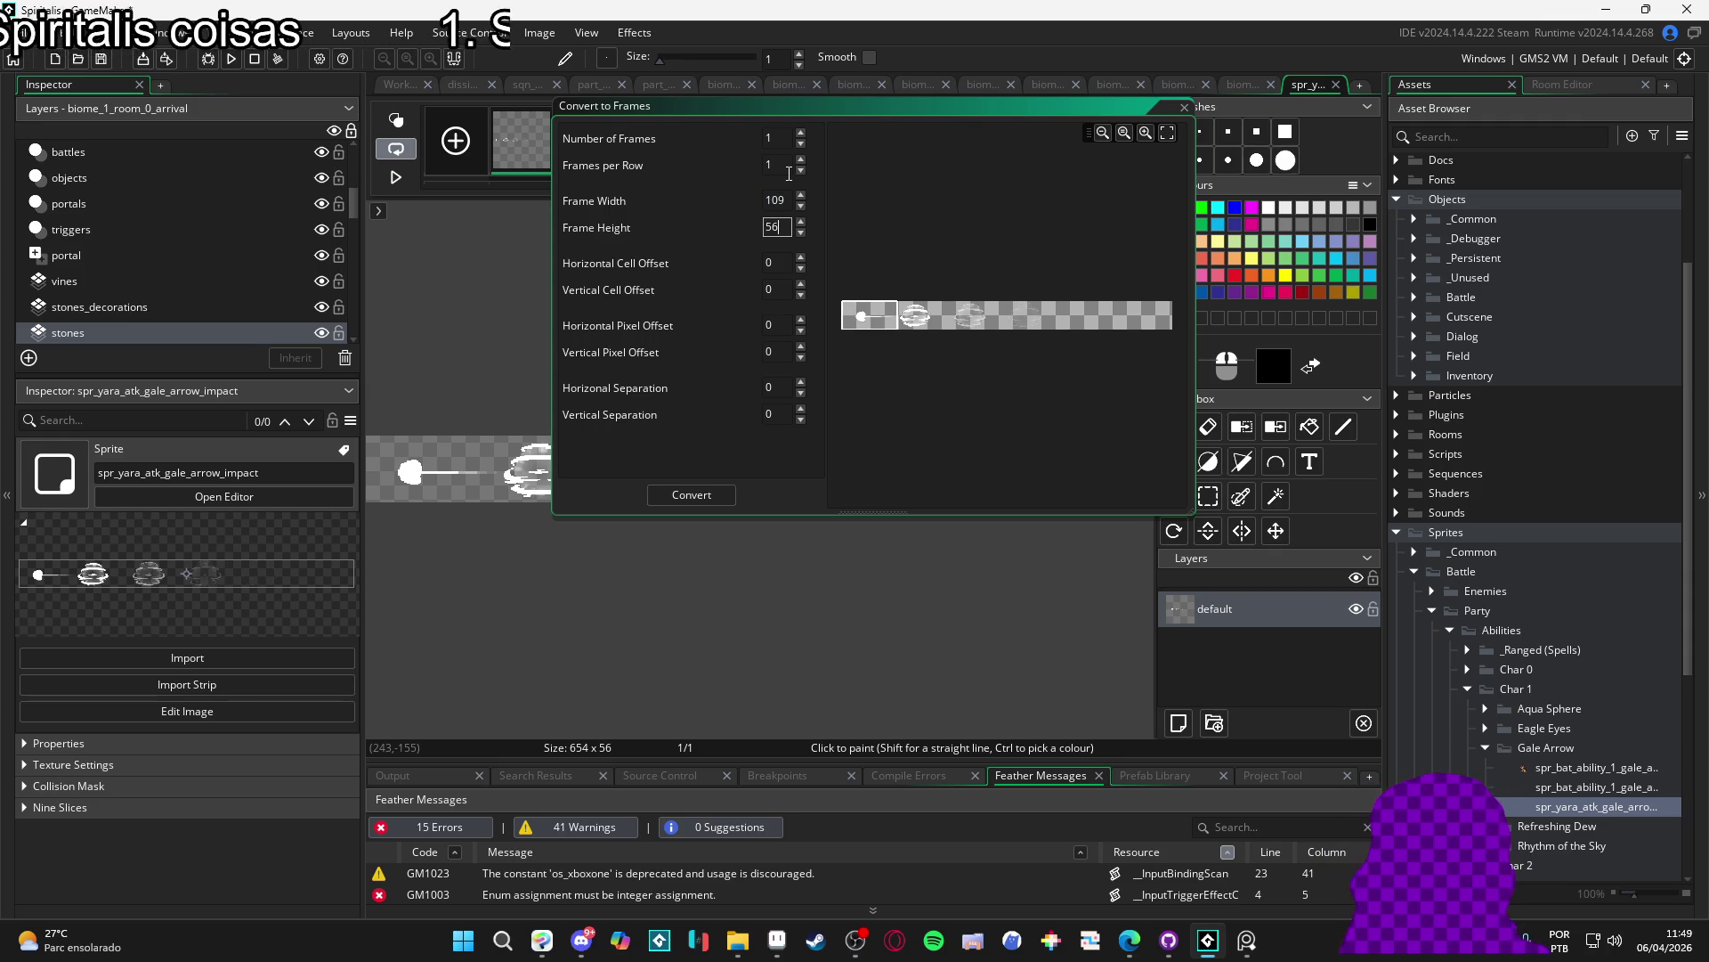
key("Return")
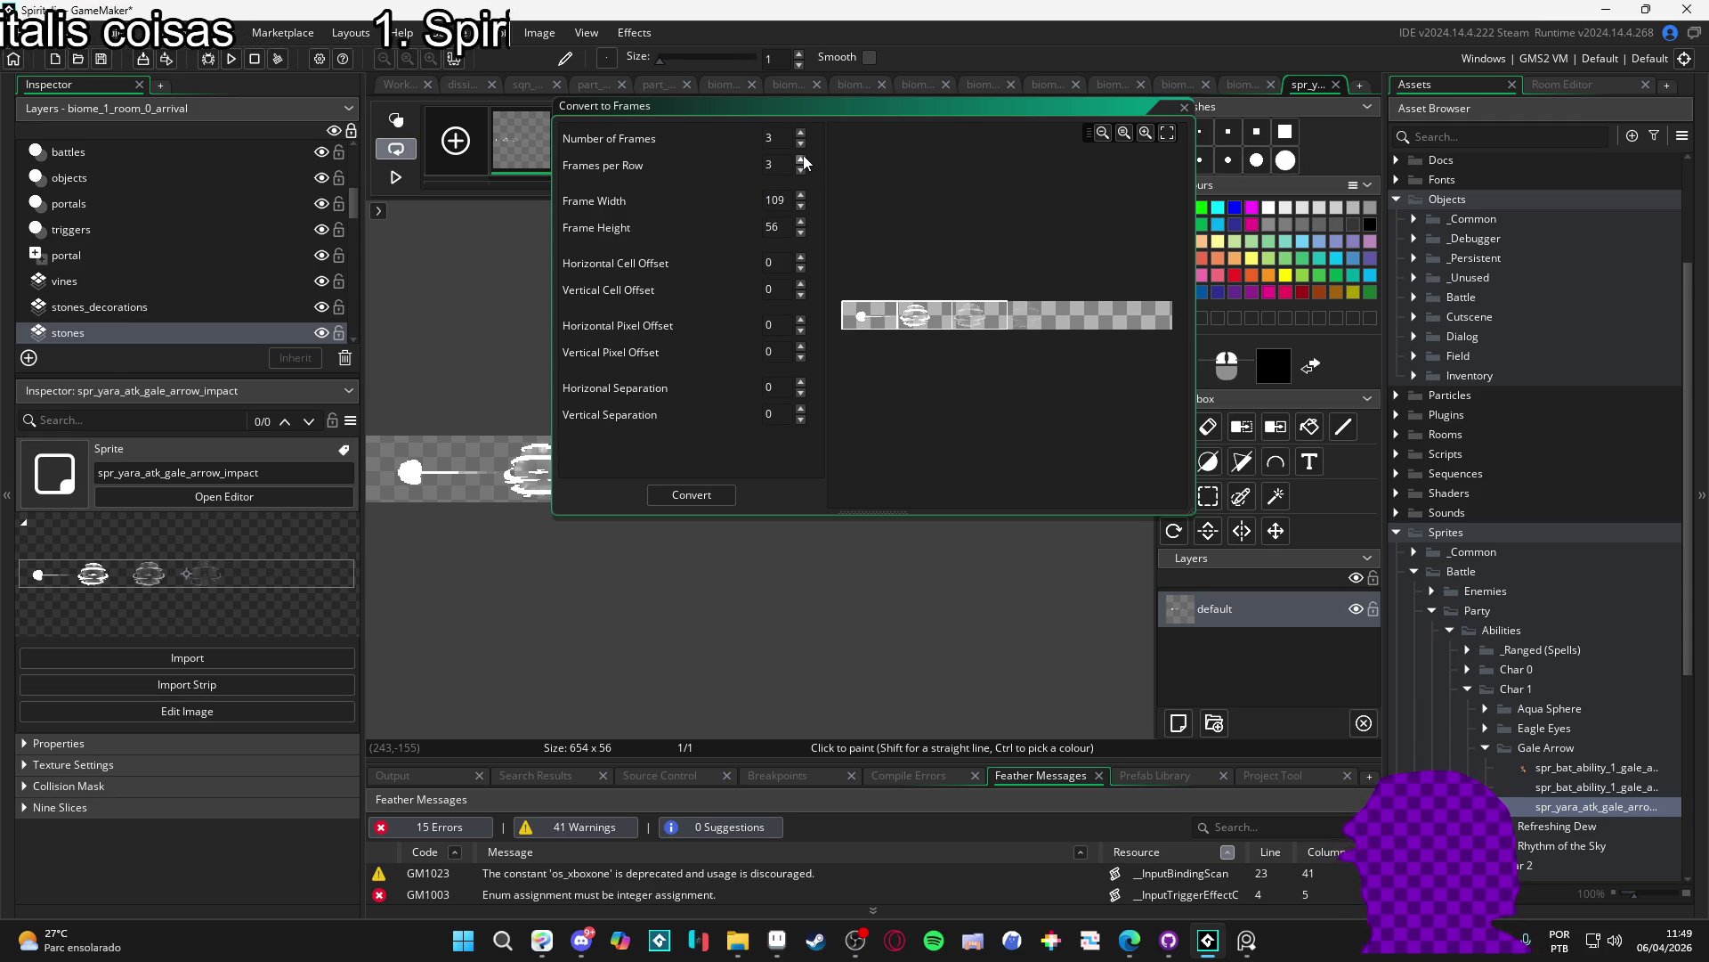
left_click(692, 495)
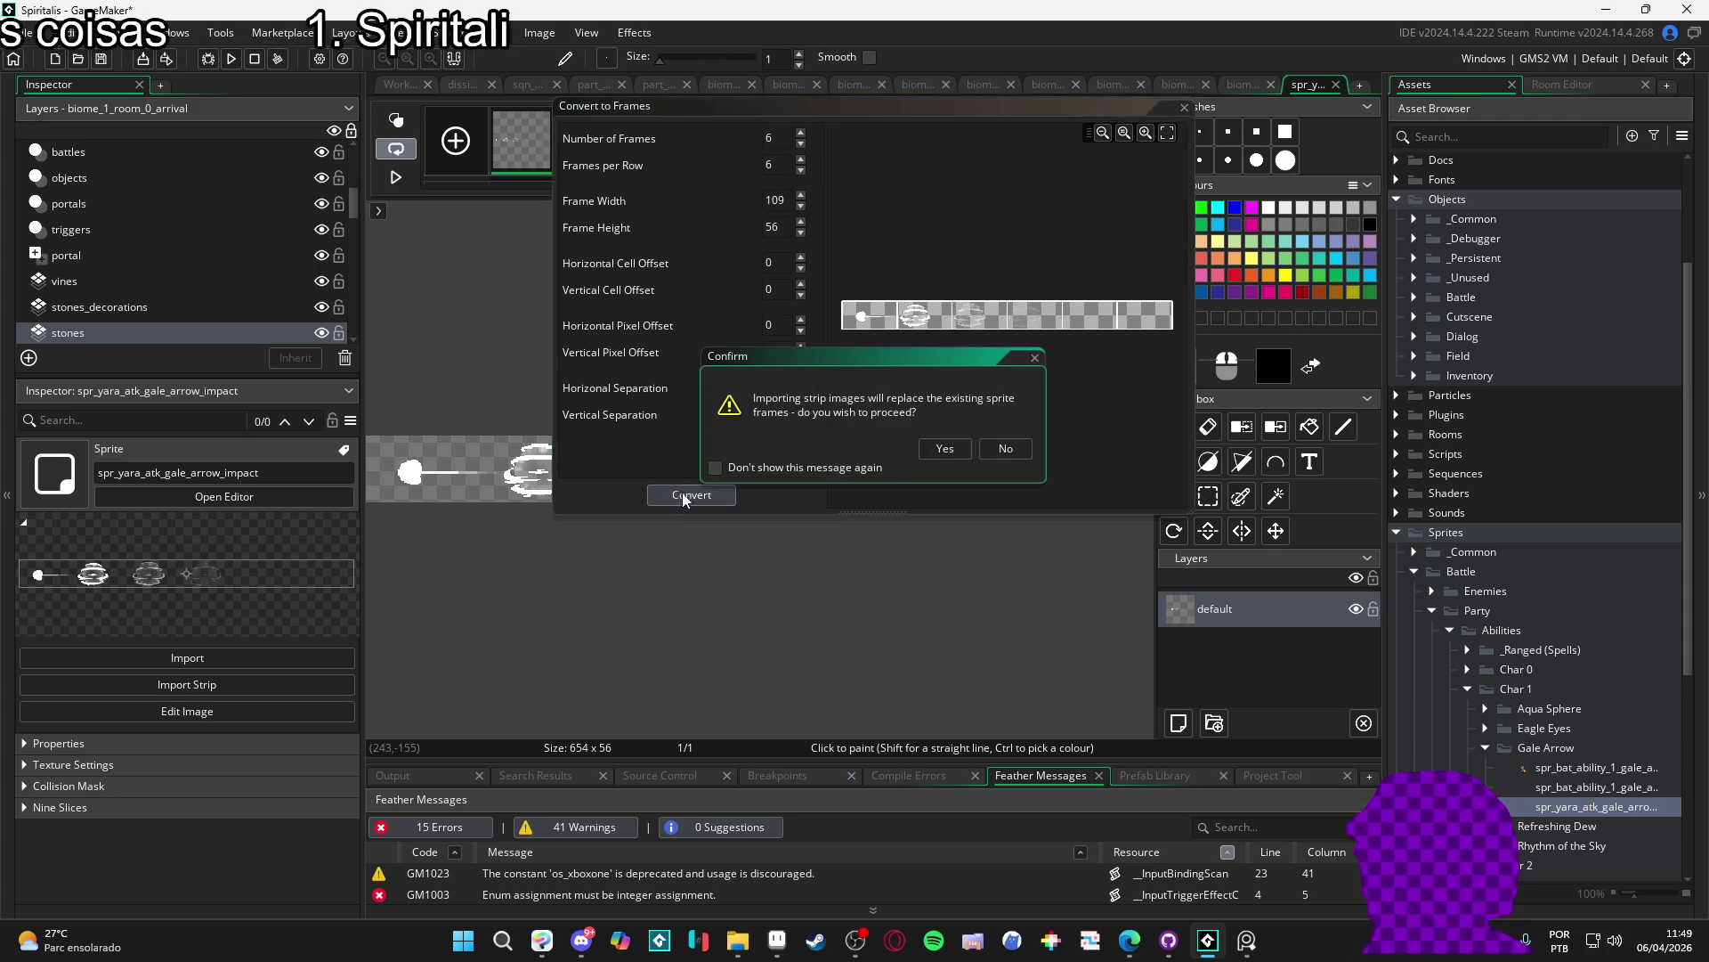
left_click(944, 448)
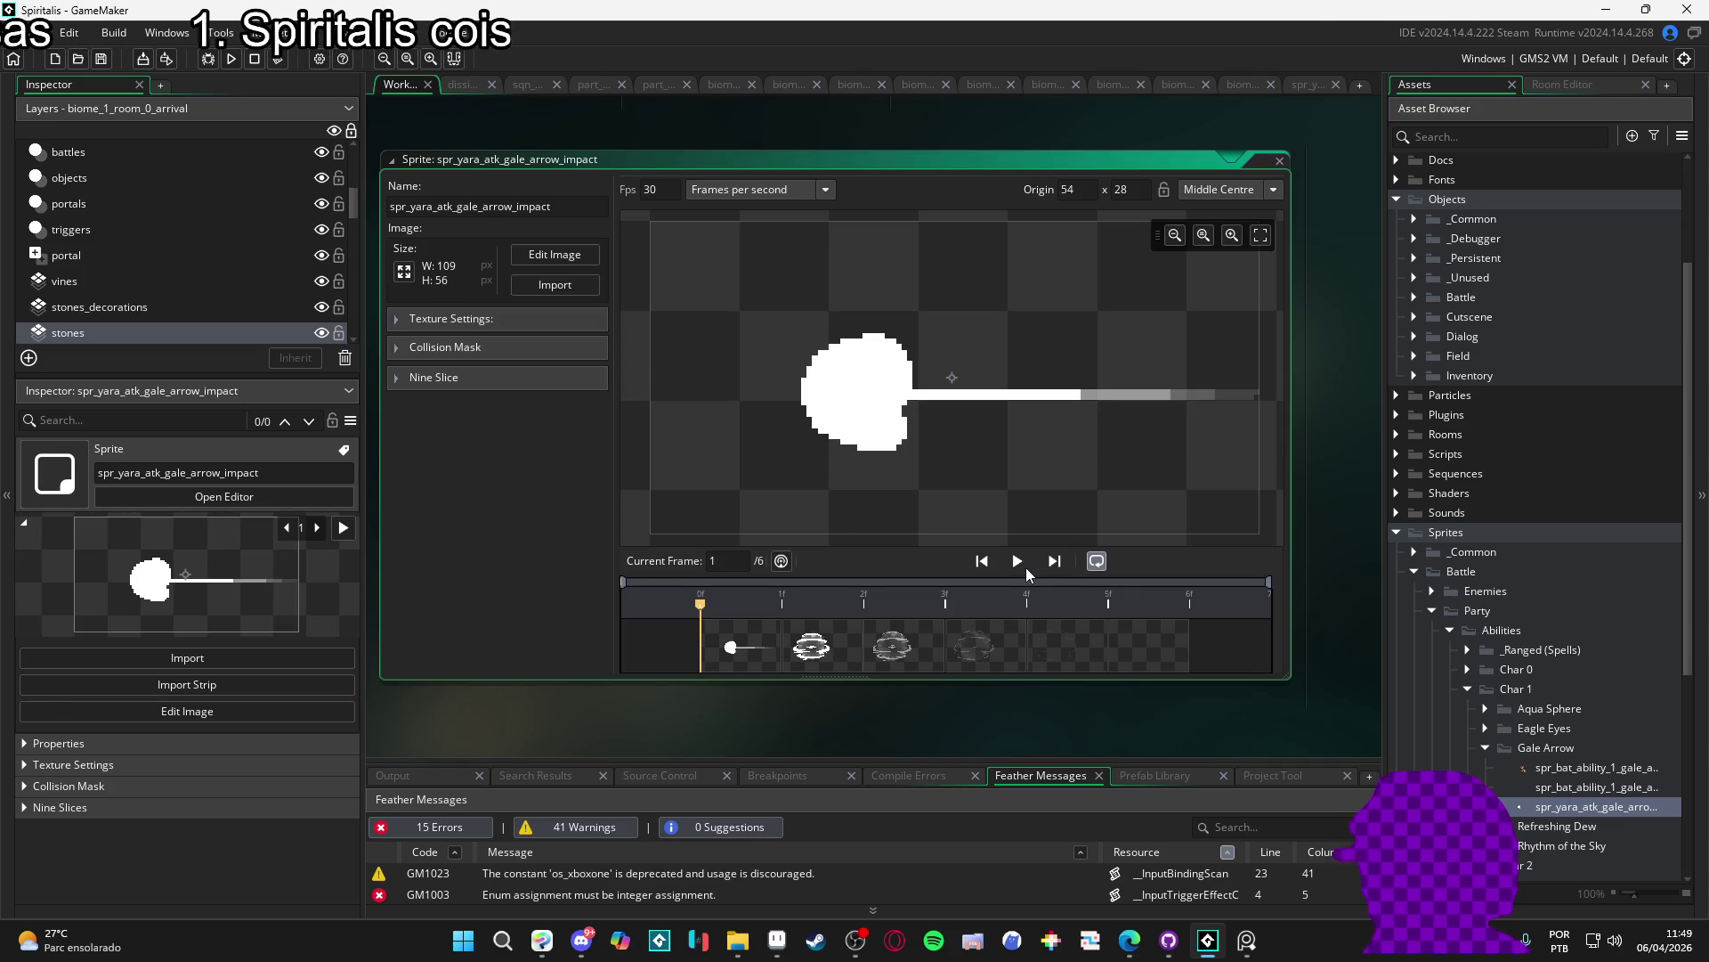
- Preview the six-frame impact animation, then switch to another open editor
left_click(1016, 561)
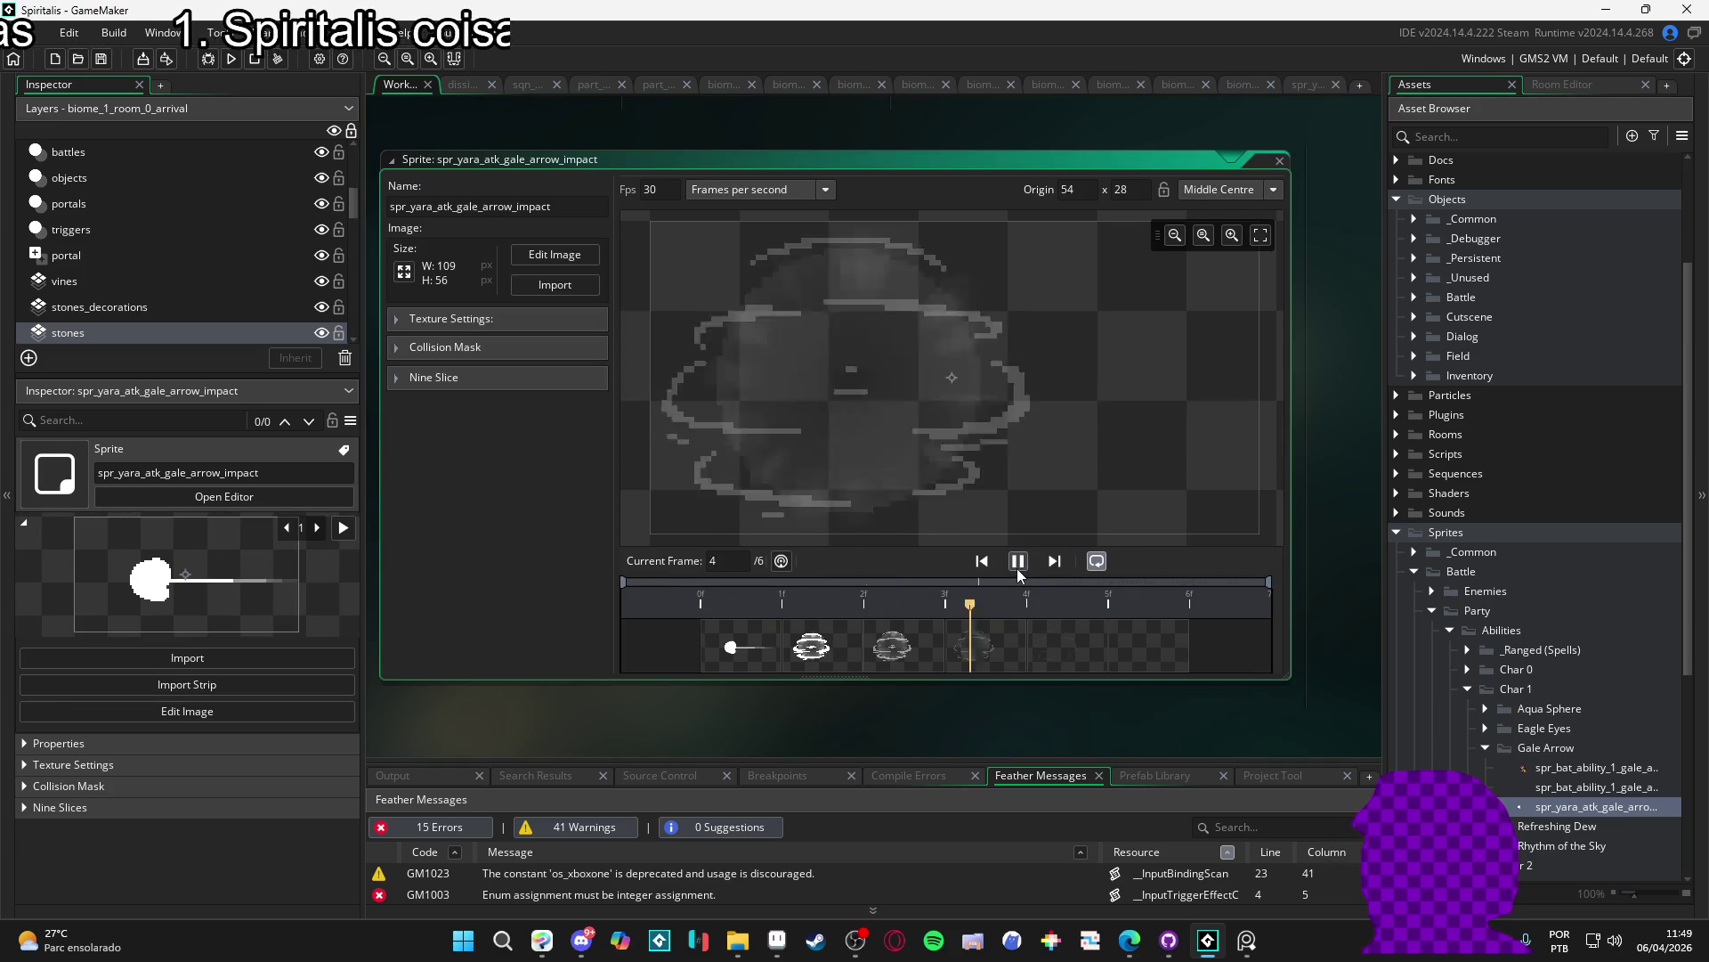
left_click(1018, 562)
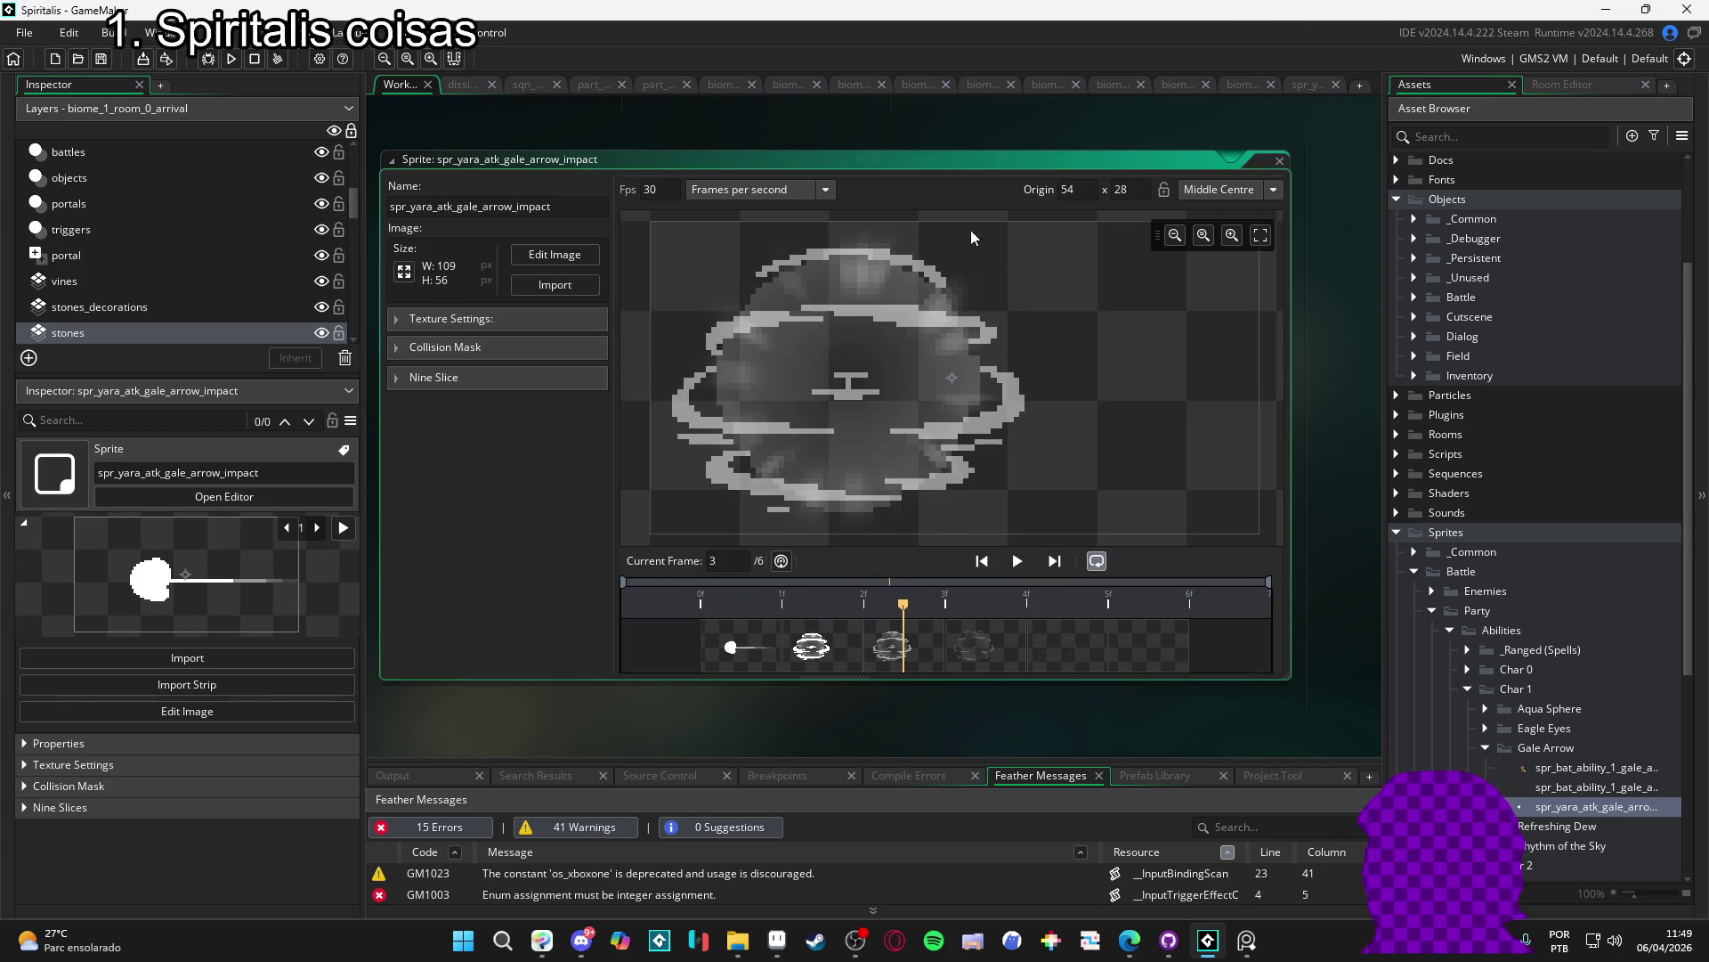
left_click(1306, 84)
left_click(1231, 87)
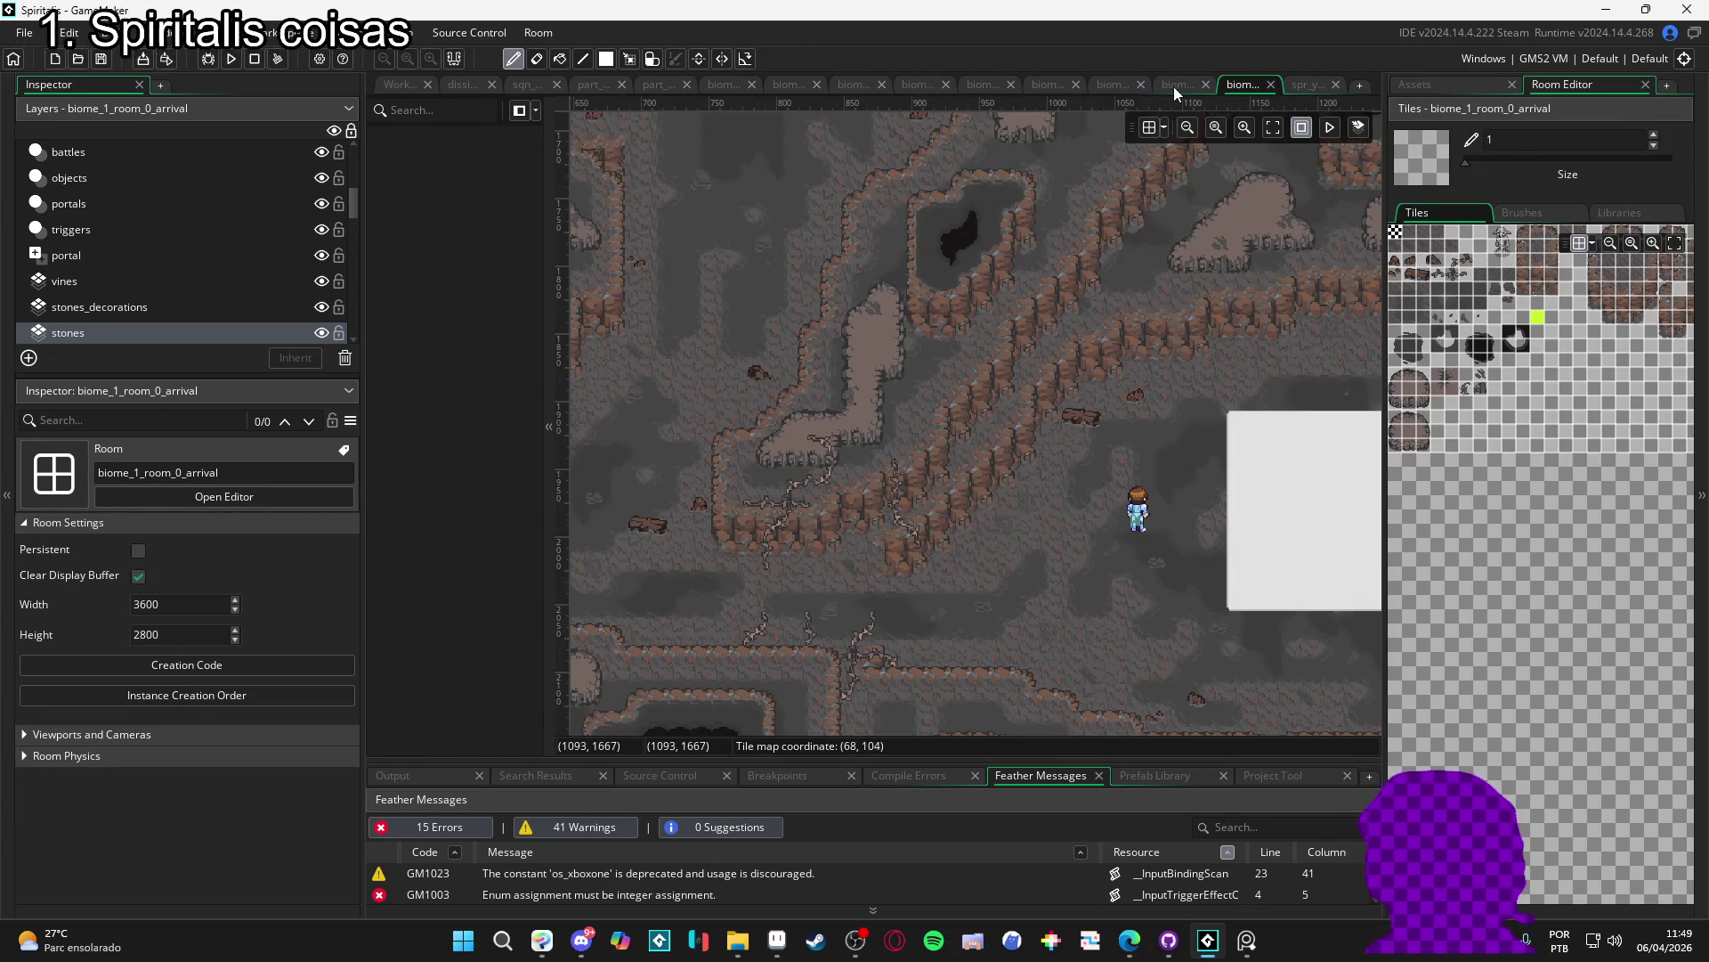
left_click(1174, 87)
left_click(1117, 90)
left_click(1021, 90)
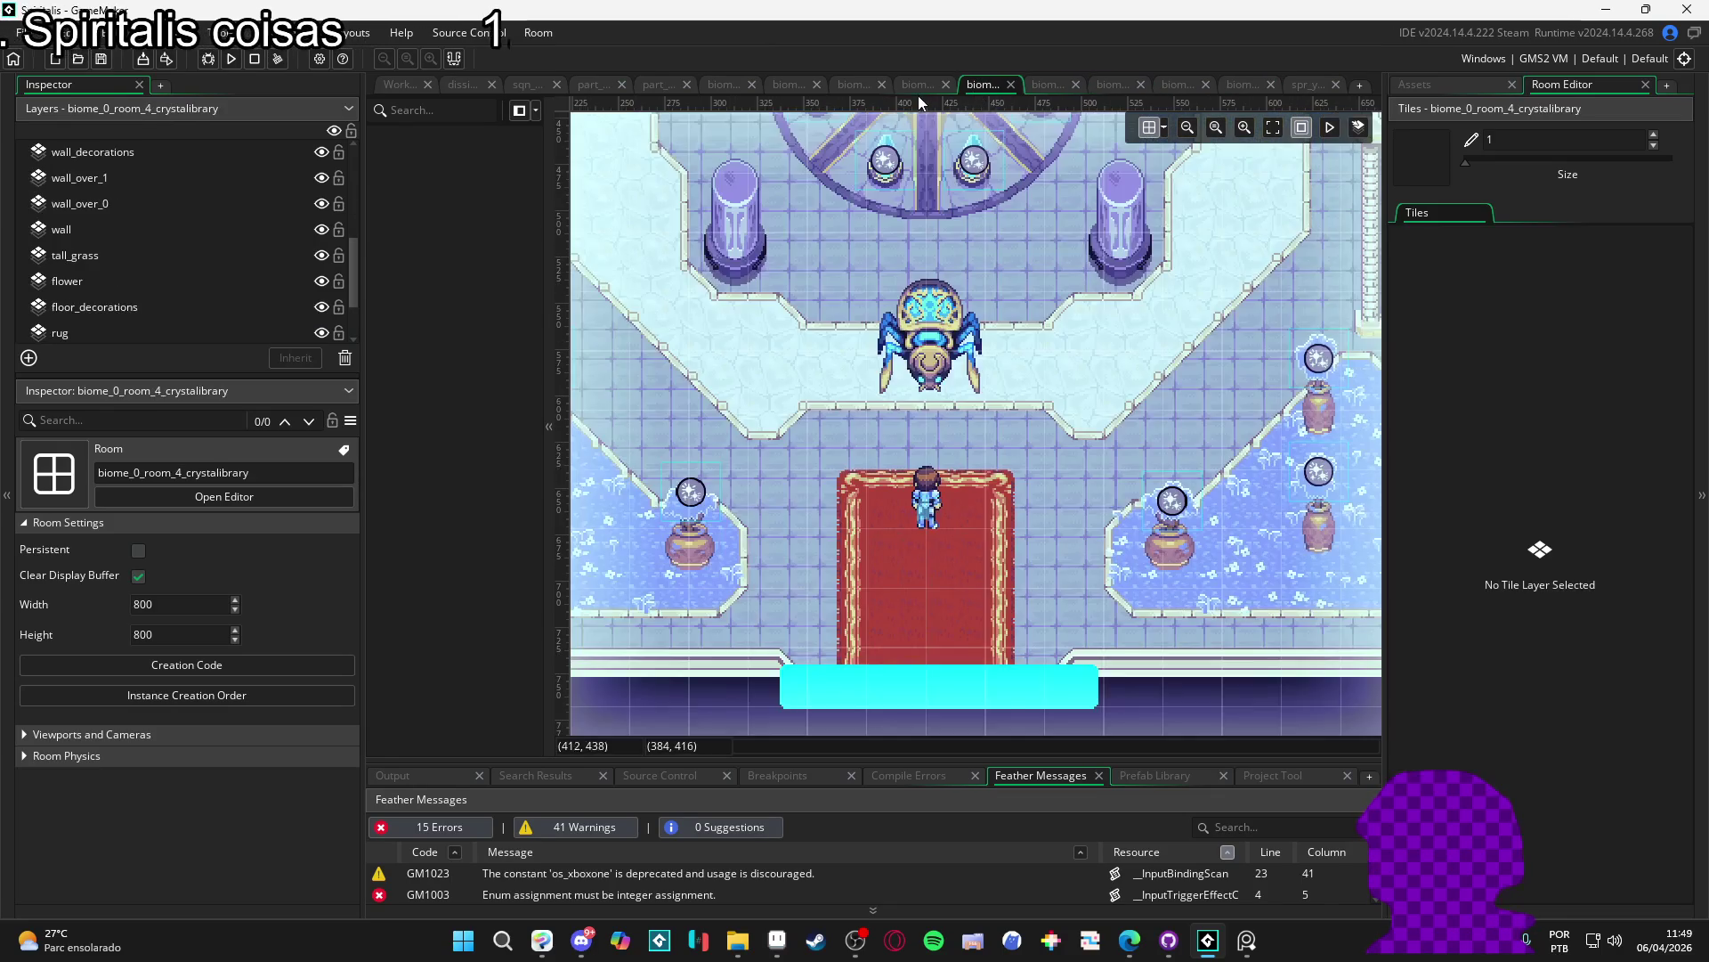
left_click(920, 88)
left_click(858, 87)
left_click(788, 83)
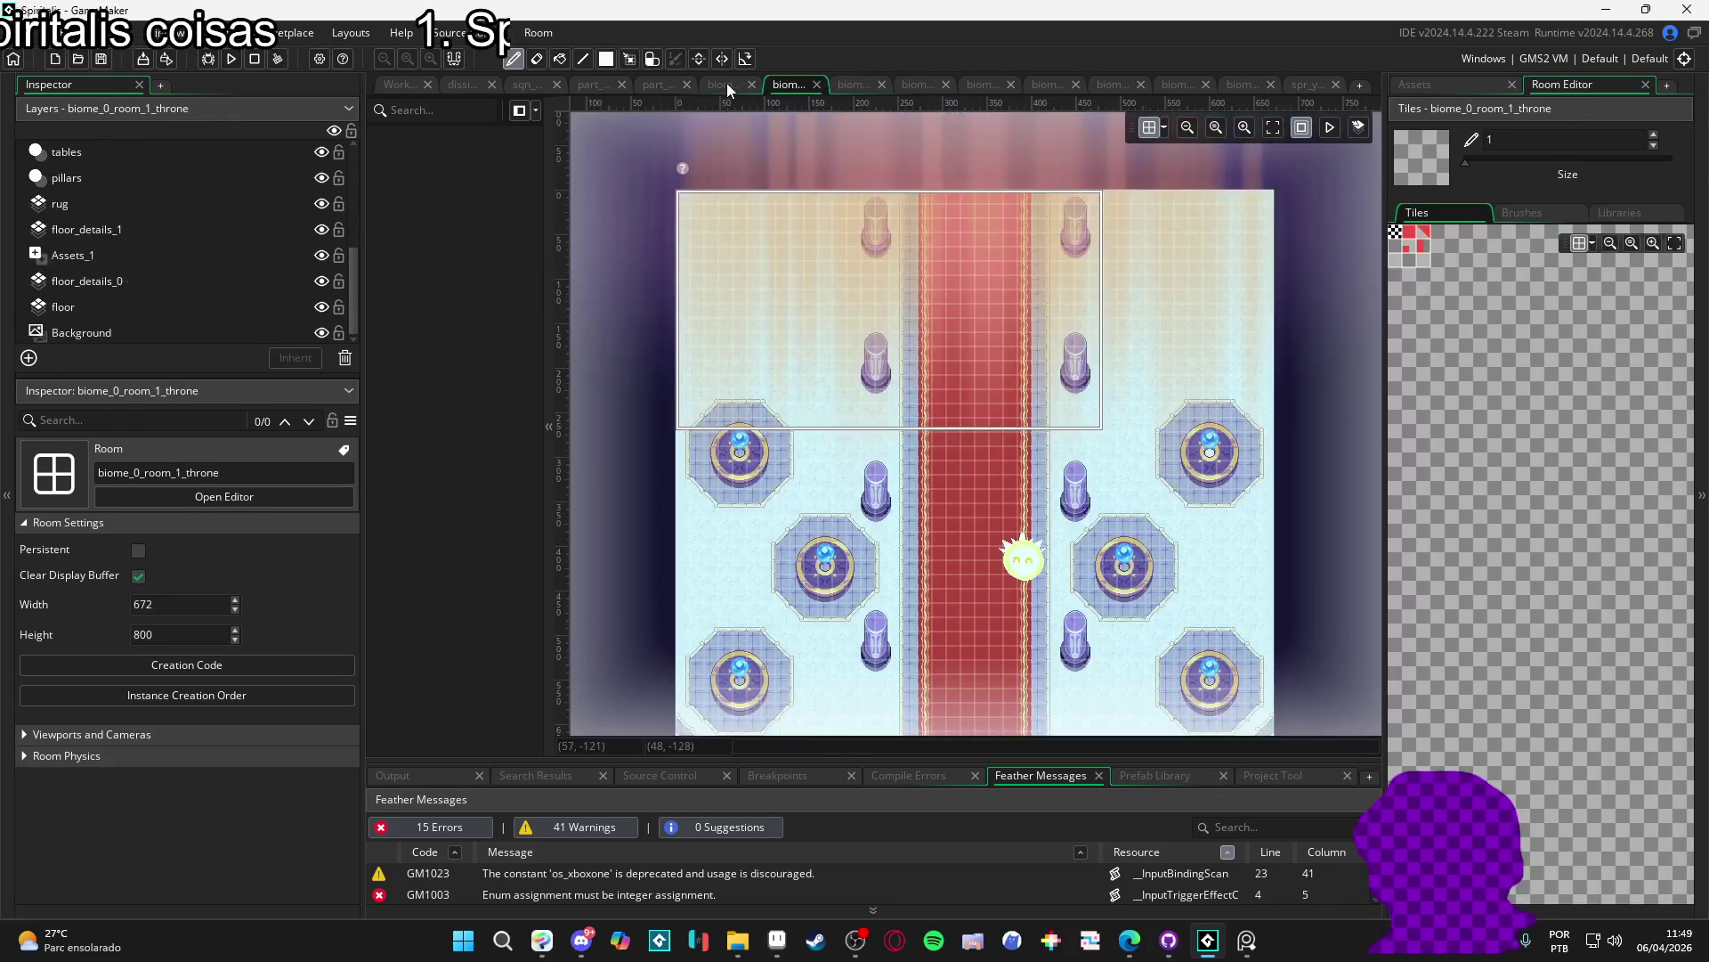
left_click(722, 84)
left_click(658, 88)
left_click(592, 87)
left_click(524, 87)
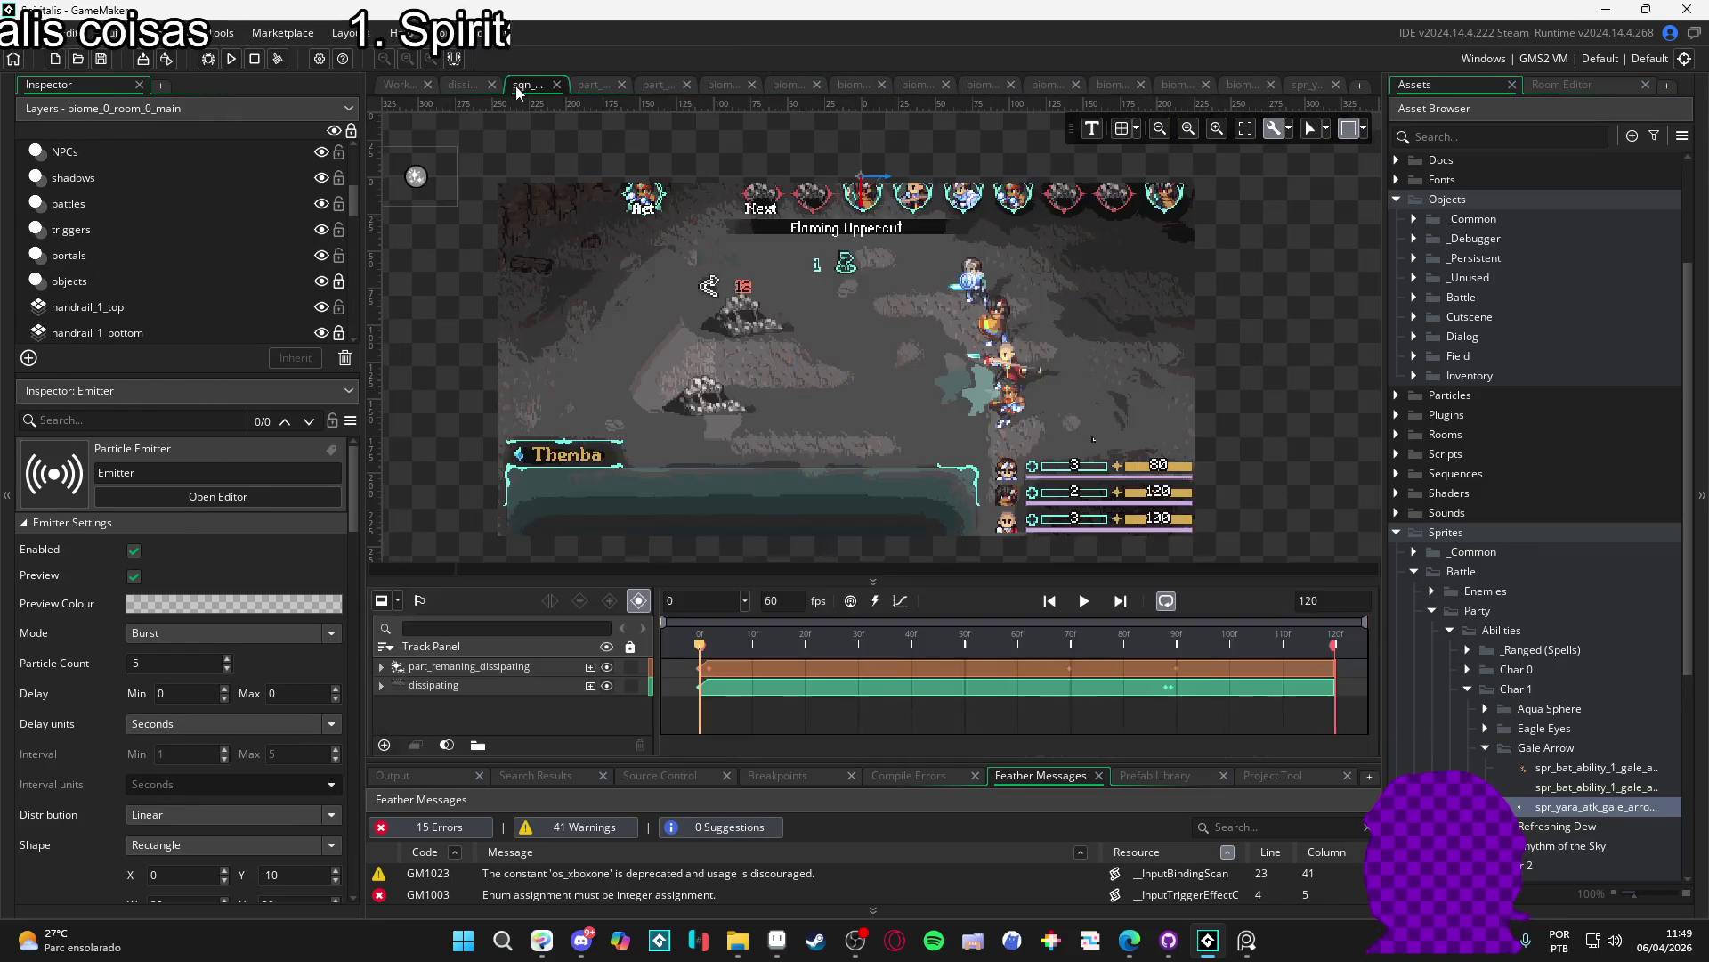
left_click(460, 87)
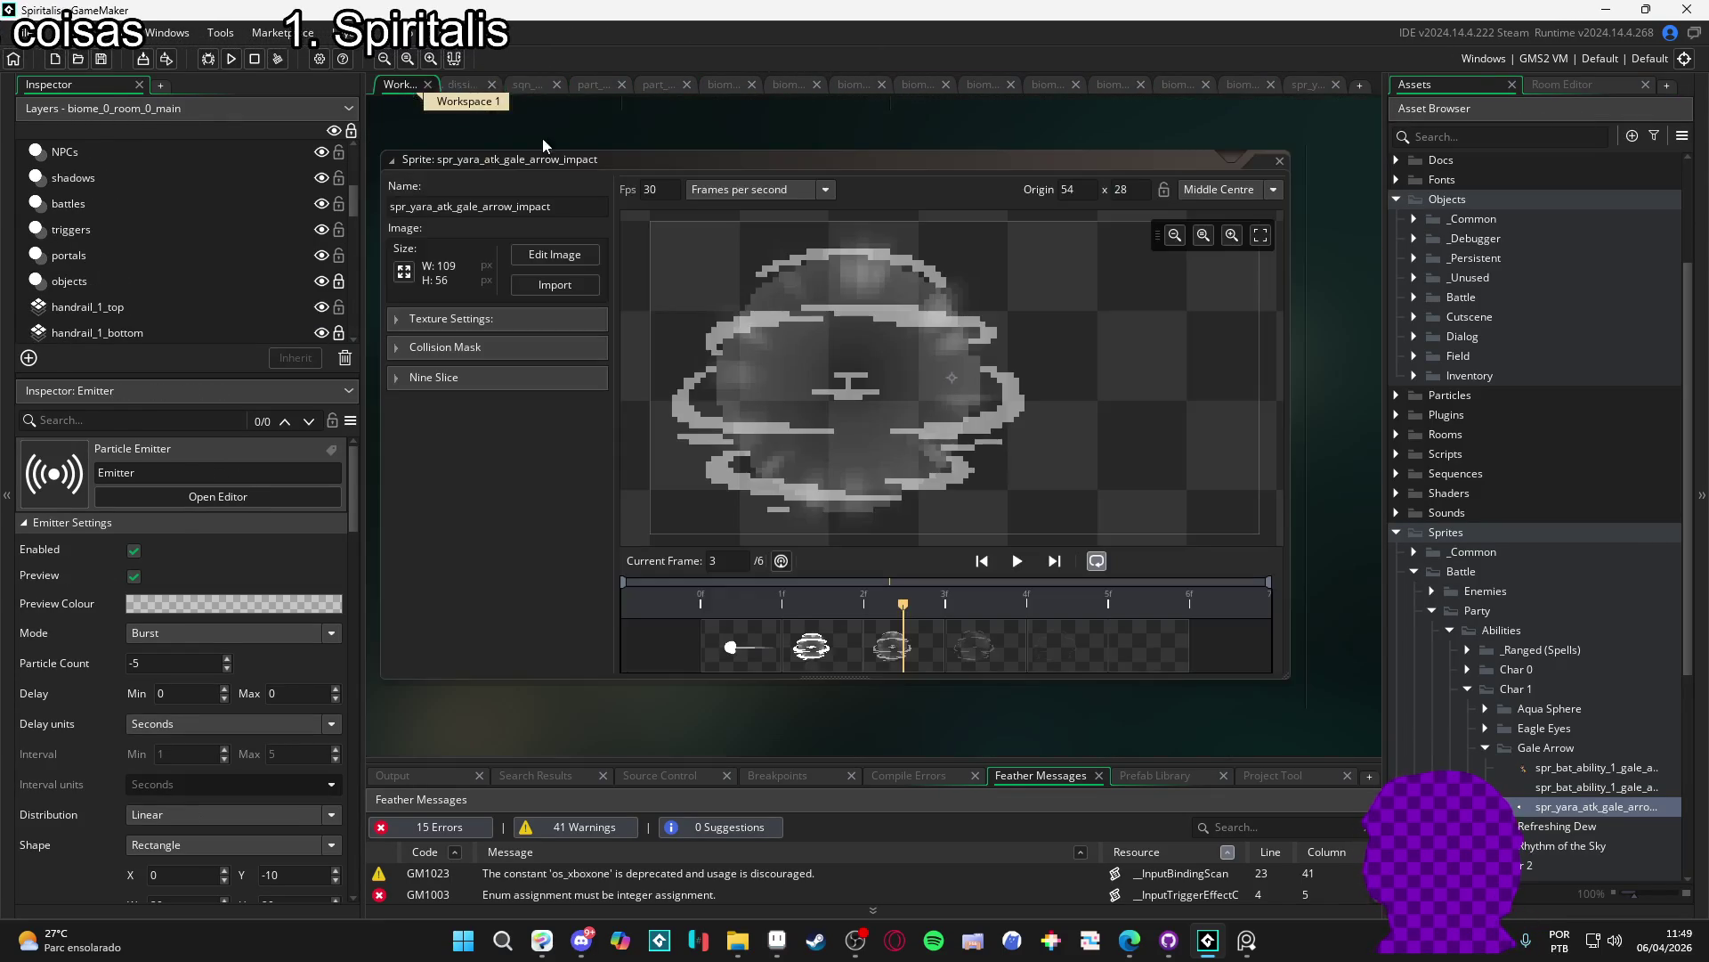
left_click(409, 87)
scroll(1579, 762, "down", 5)
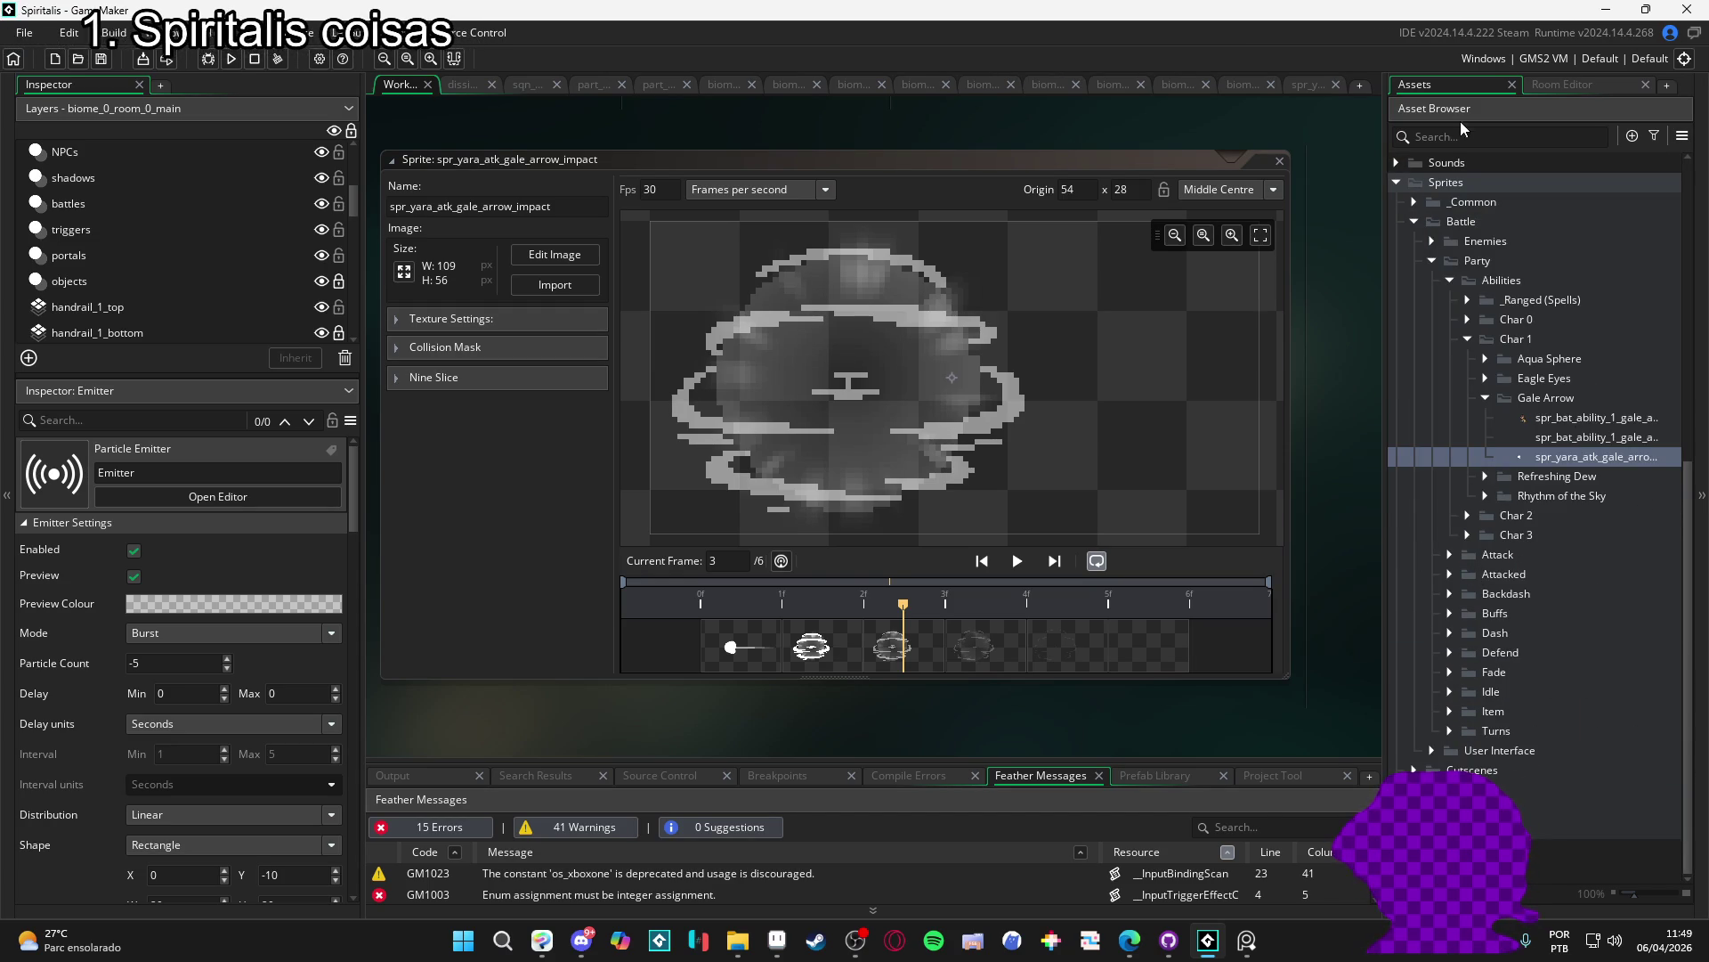
scroll(1495, 485, "up", 2)
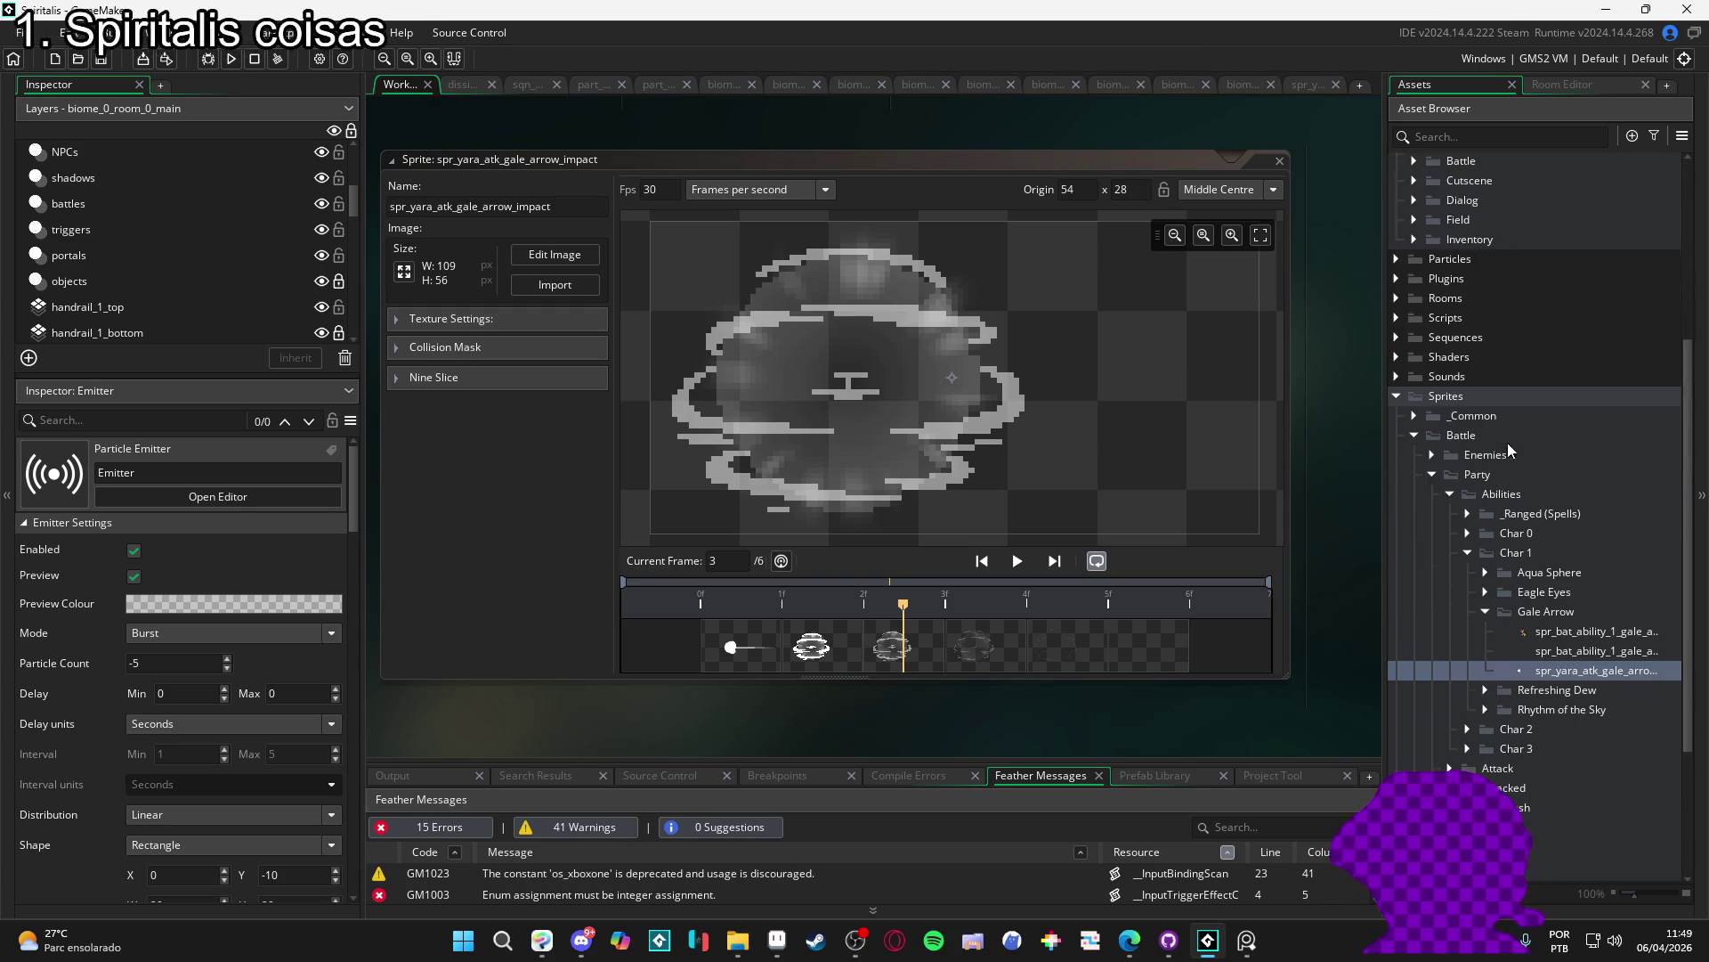
scroll(1508, 447, "up", 3)
- Expand Sequences > Battle in the Asset Browser, collapsing the Enemies and User Interface folders
left_click(1396, 444)
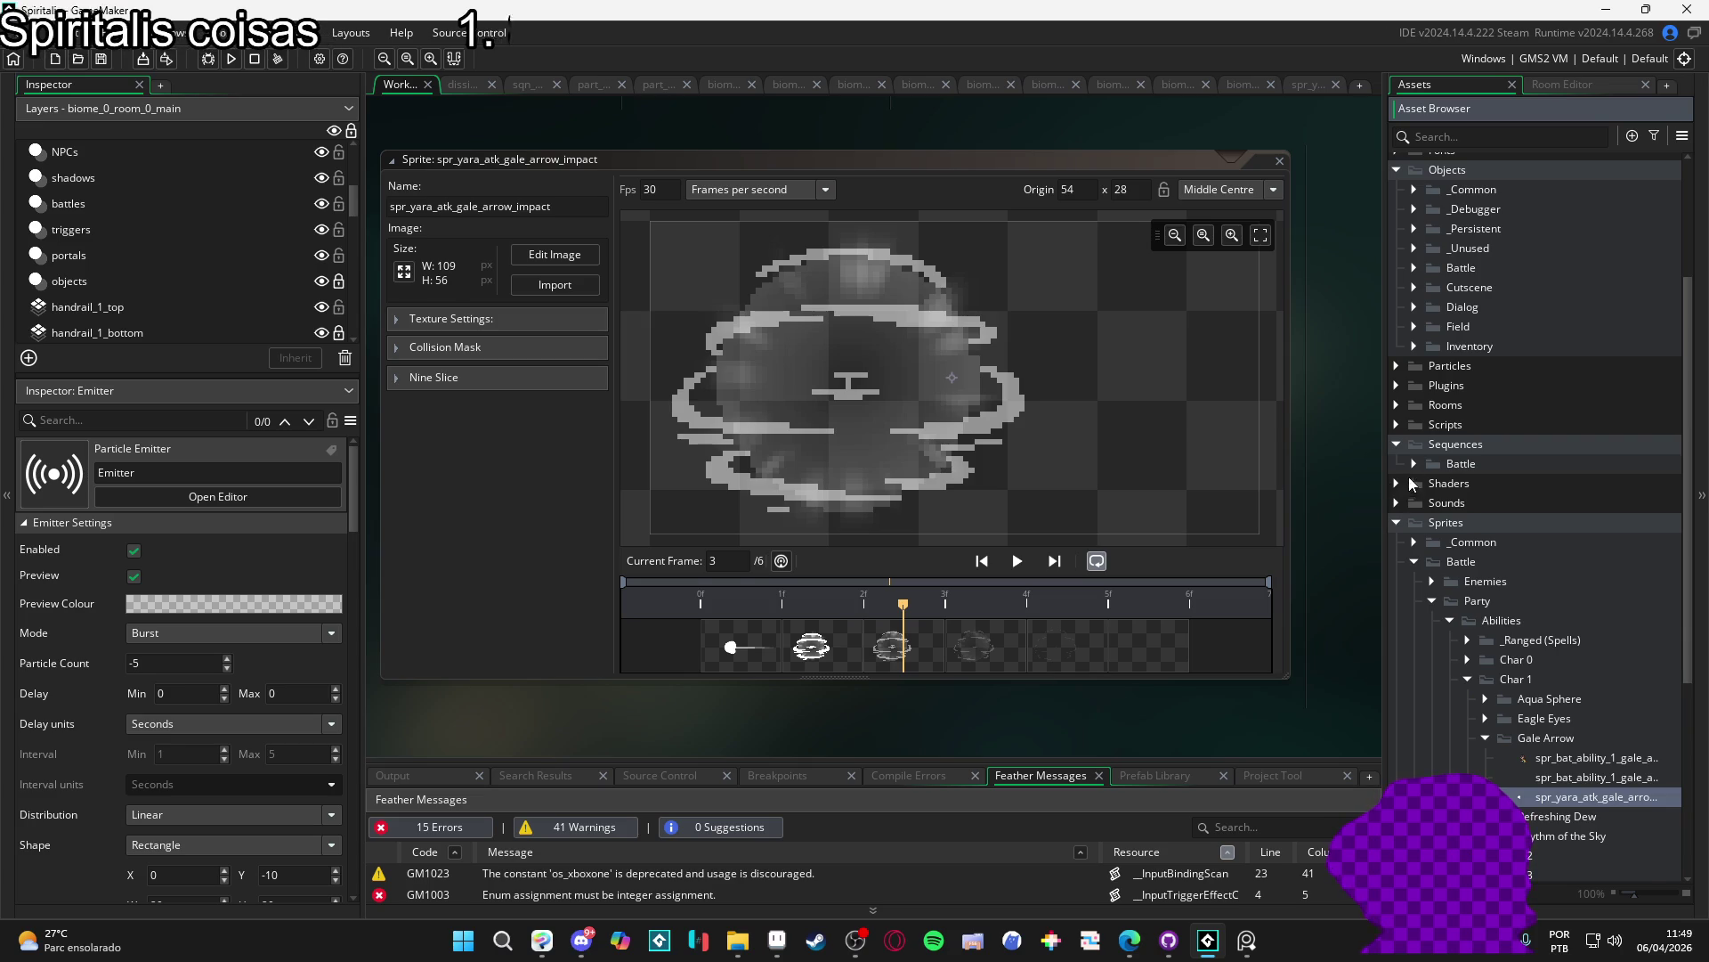
left_click(1414, 464)
left_click(1433, 484)
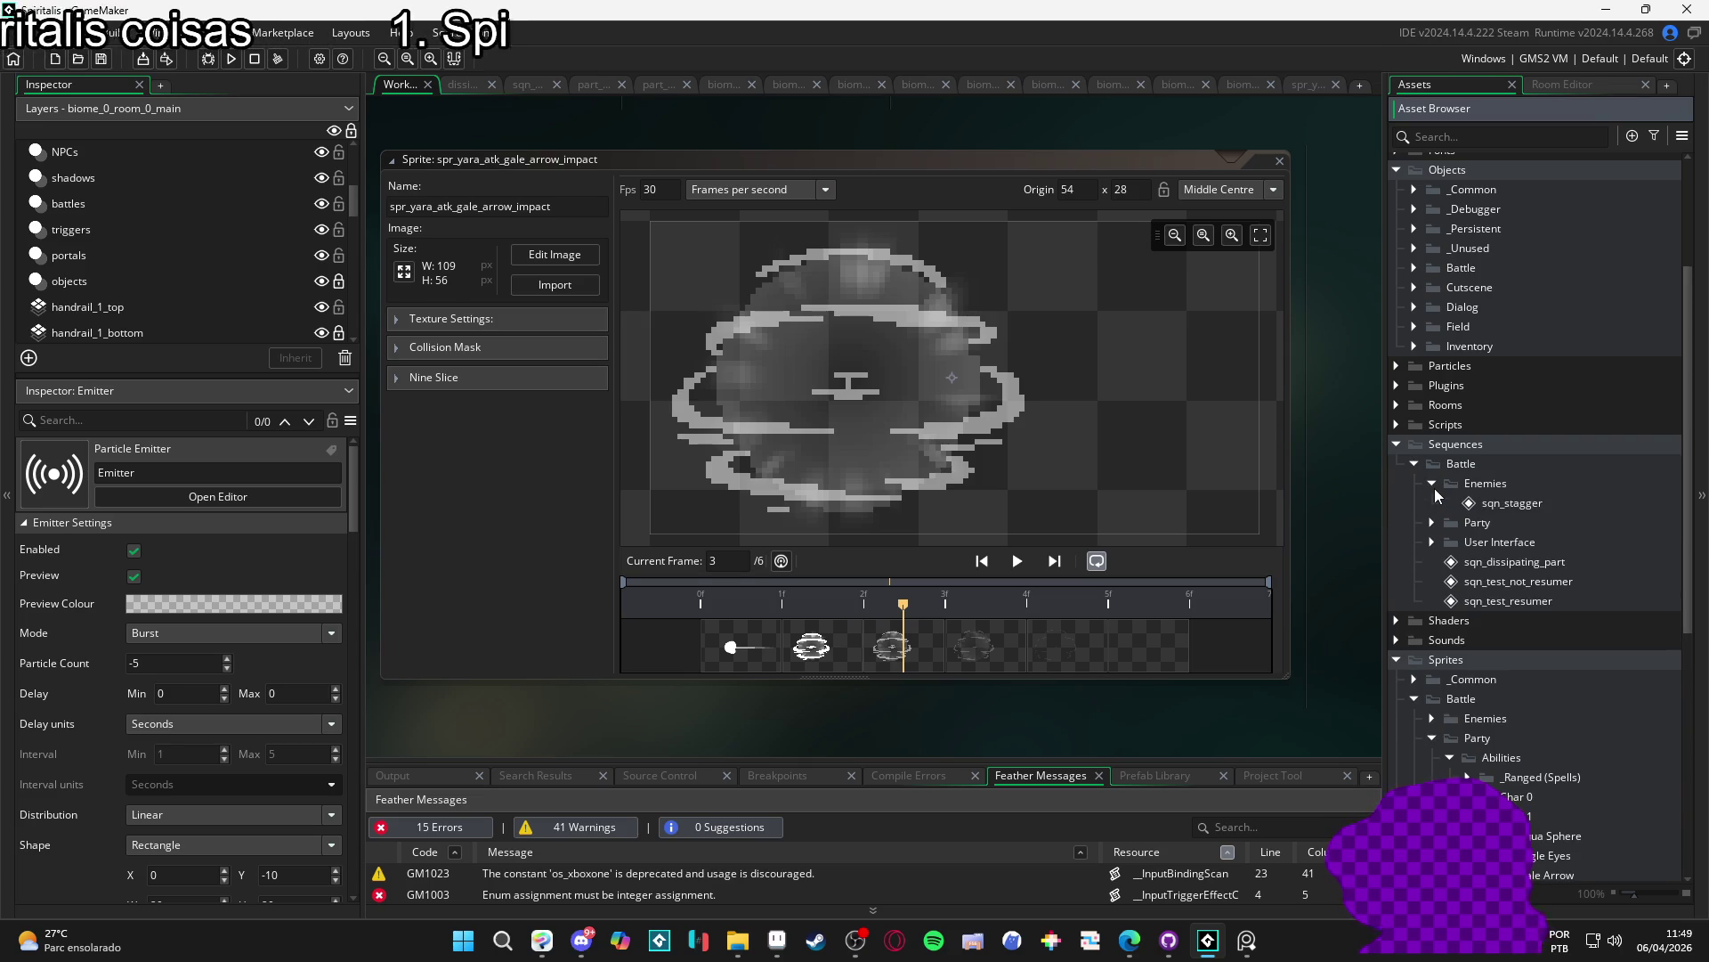
left_click(1433, 483)
left_click(1450, 523)
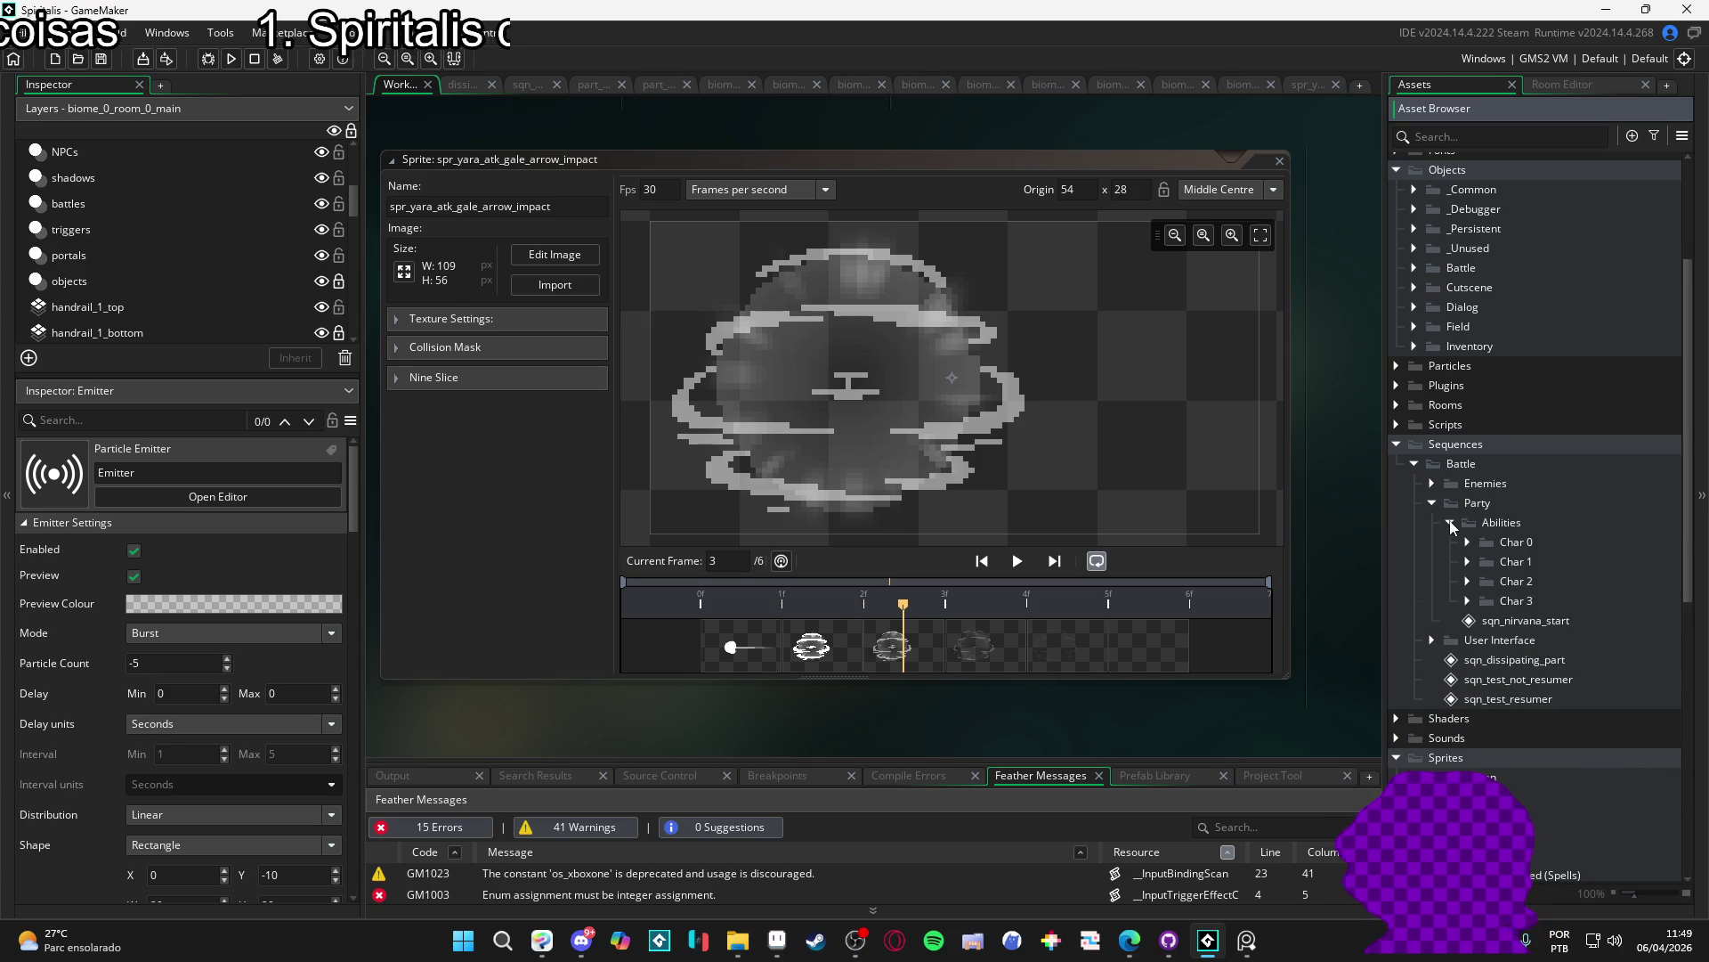
left_click(1432, 502)
left_click(1433, 522)
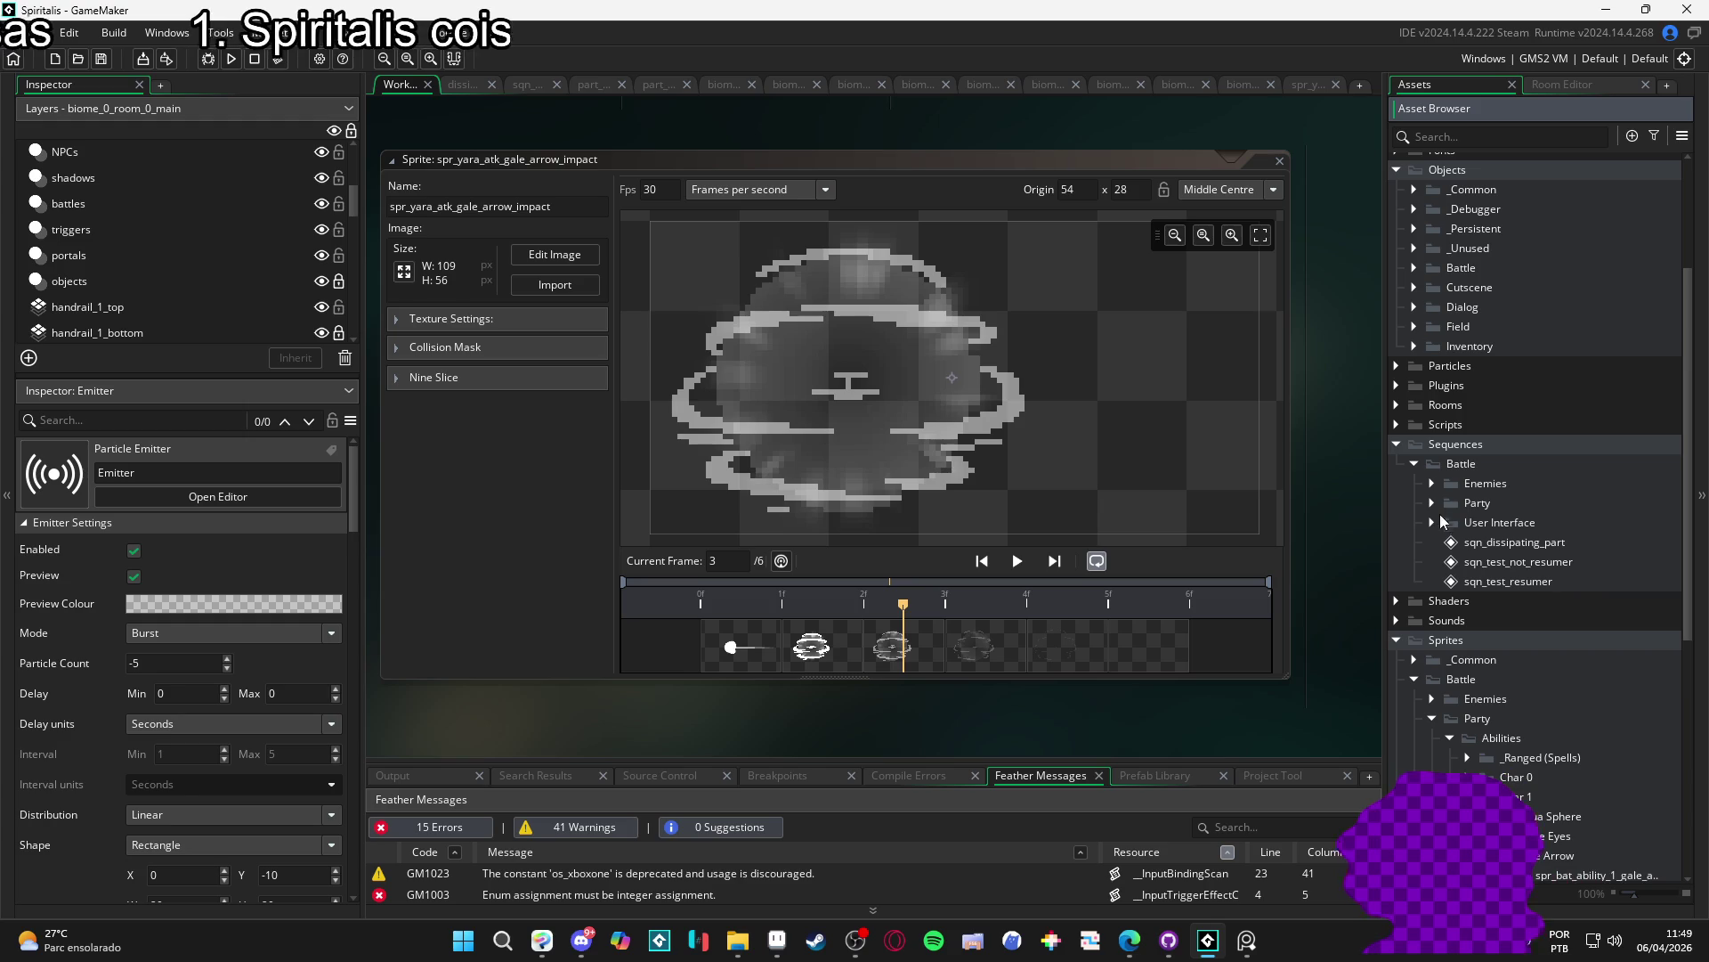
- Expand Party > Abilities > Char 1 > Gale Arrow and open sqn_bat_ability_1_gale_arrow
left_click(1429, 503)
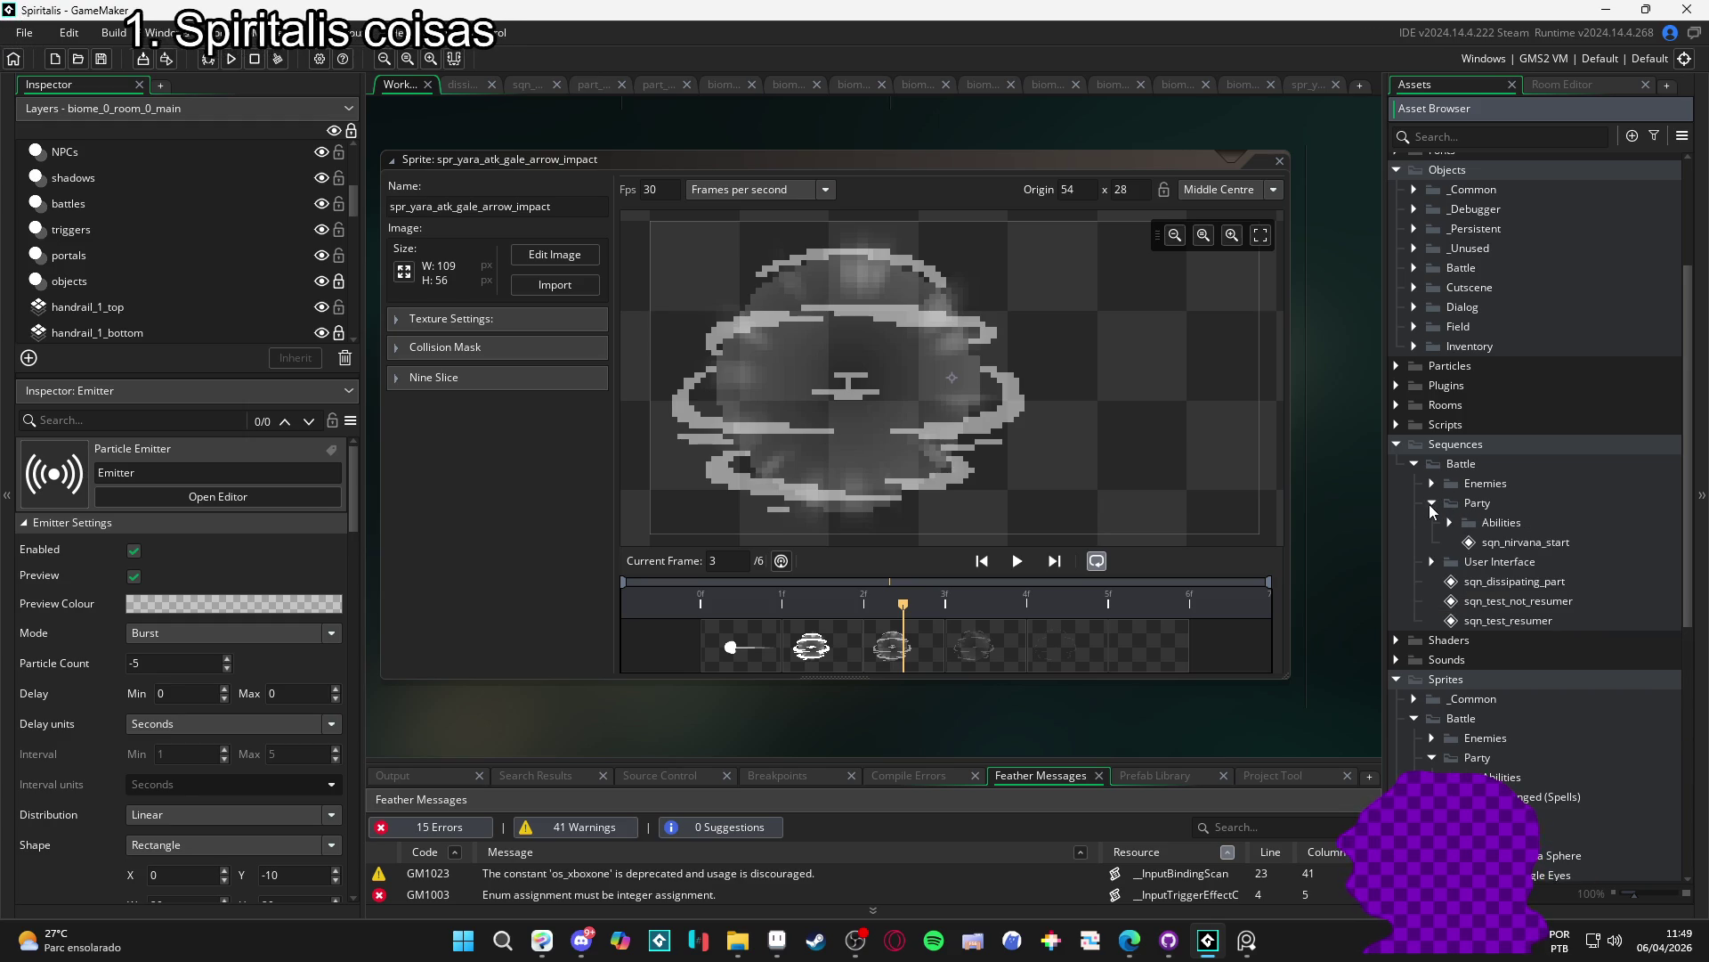
left_click(1451, 522)
left_click(1466, 561)
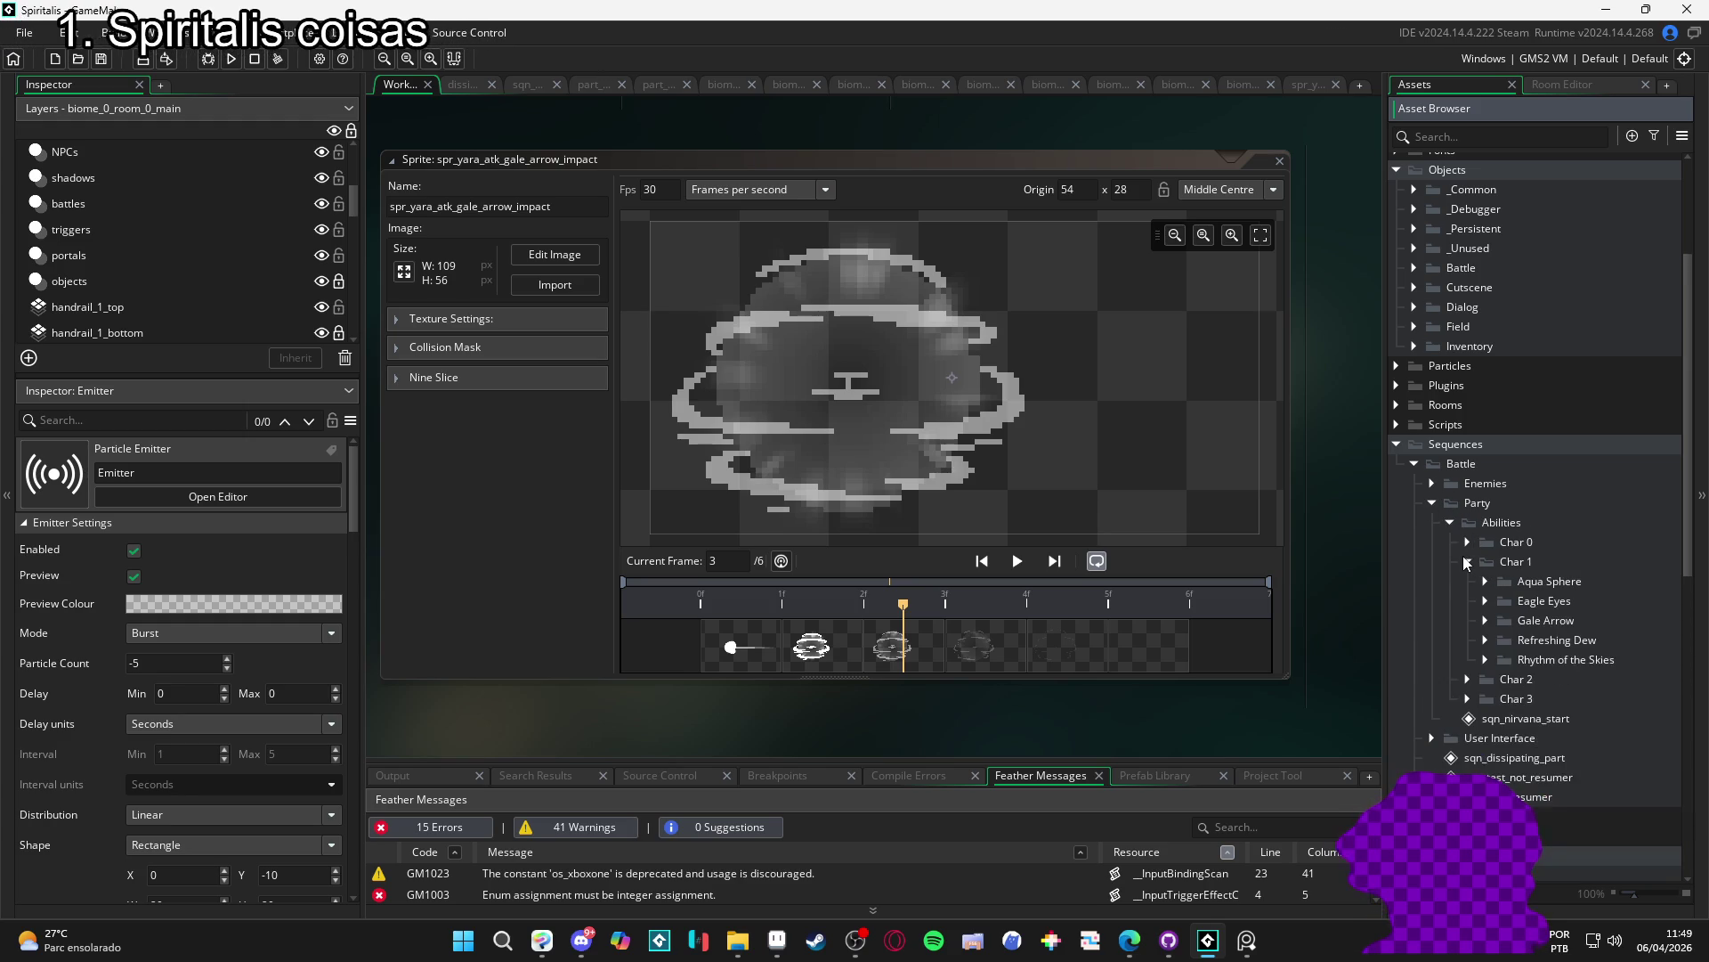
left_click(1485, 620)
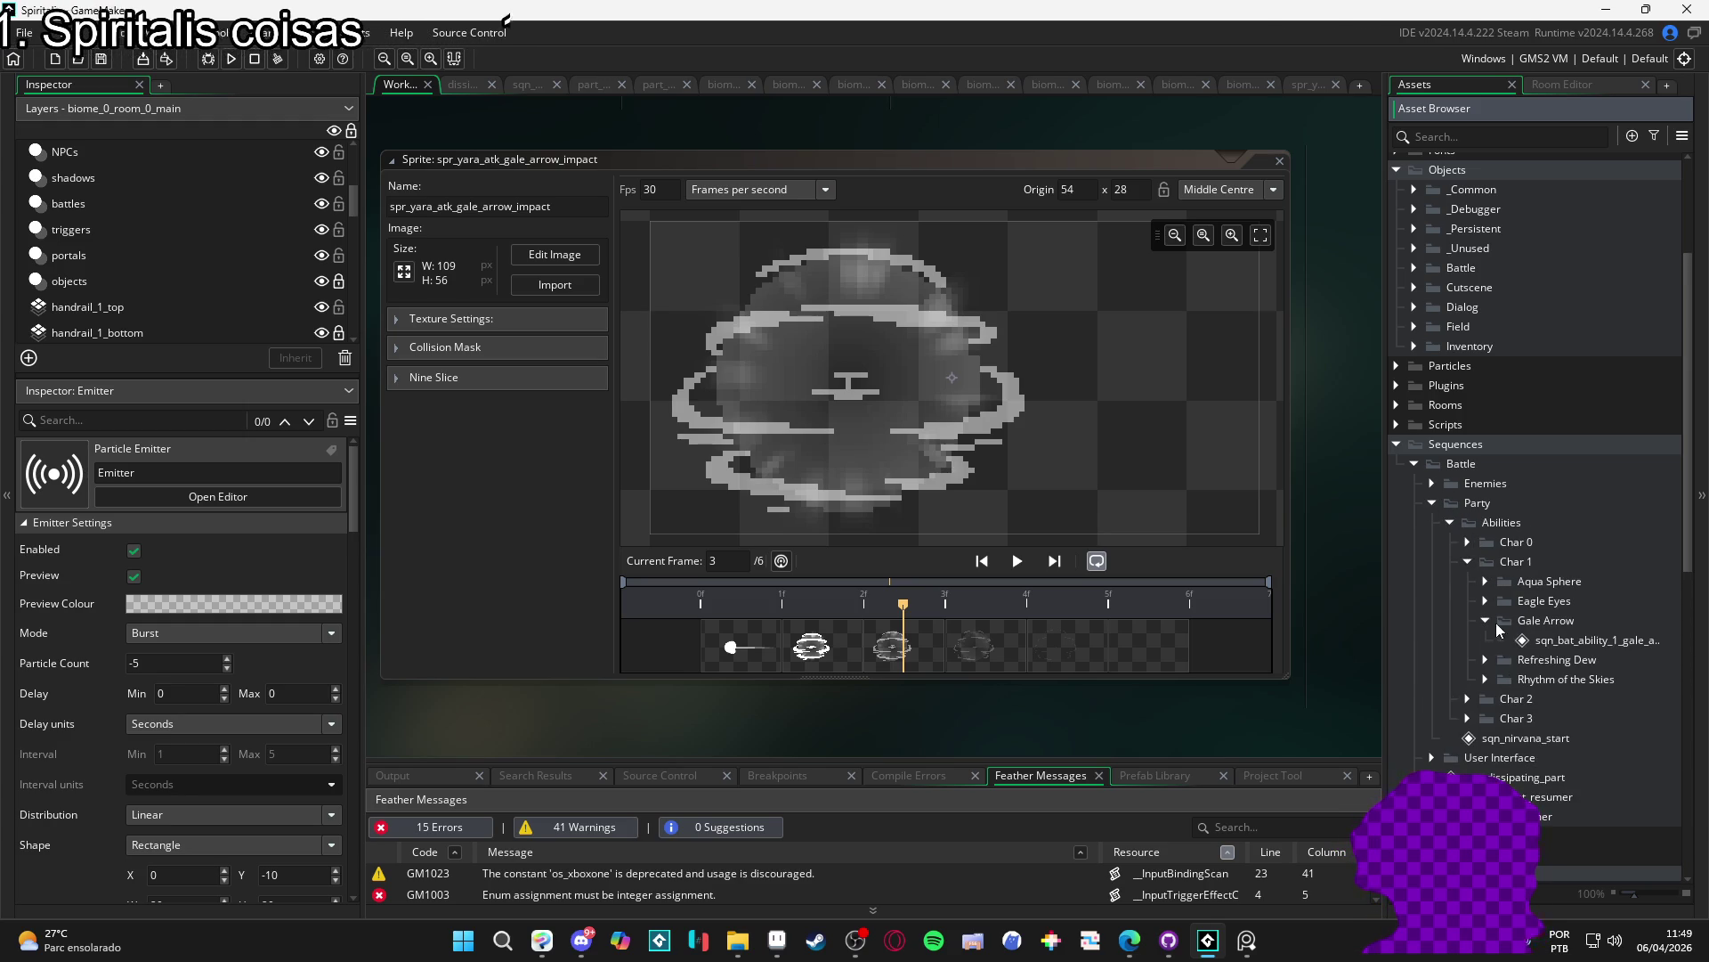
double_click(1547, 641)
- Scrub the gale arrow sequence to frame 92, play it and pause at frame 53
left_click_drag(762, 486, 993, 486)
scroll(926, 354, "up", 1)
scroll(897, 294, "up", 1)
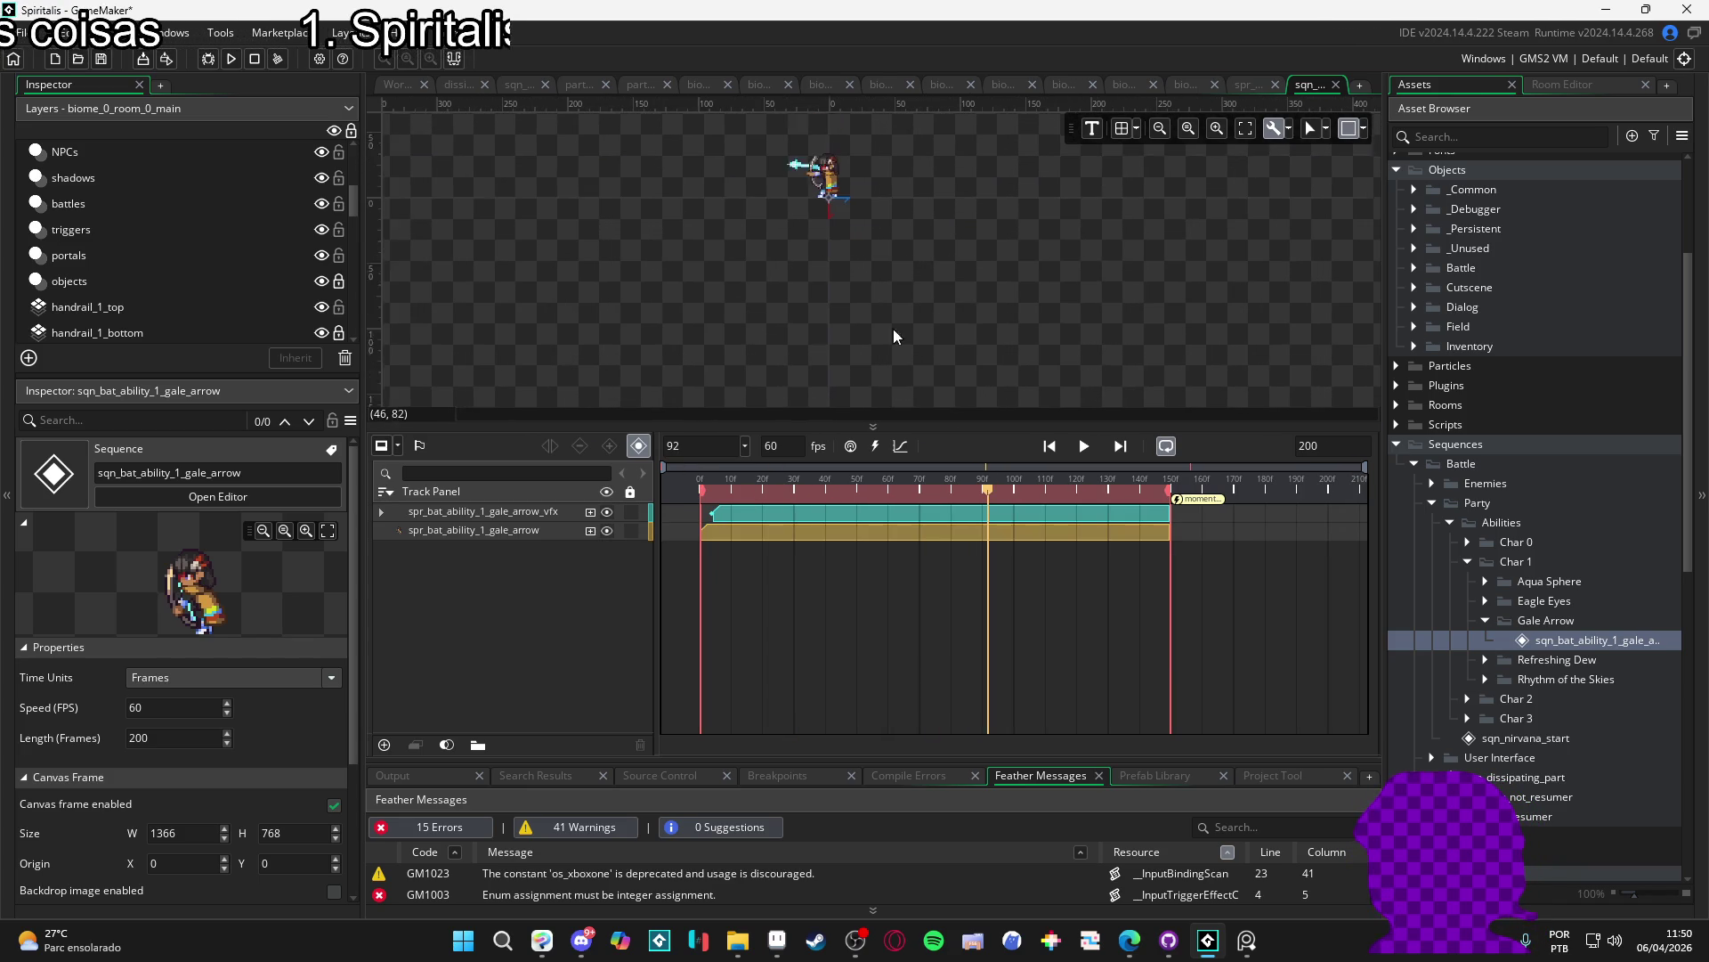
left_click(1077, 447)
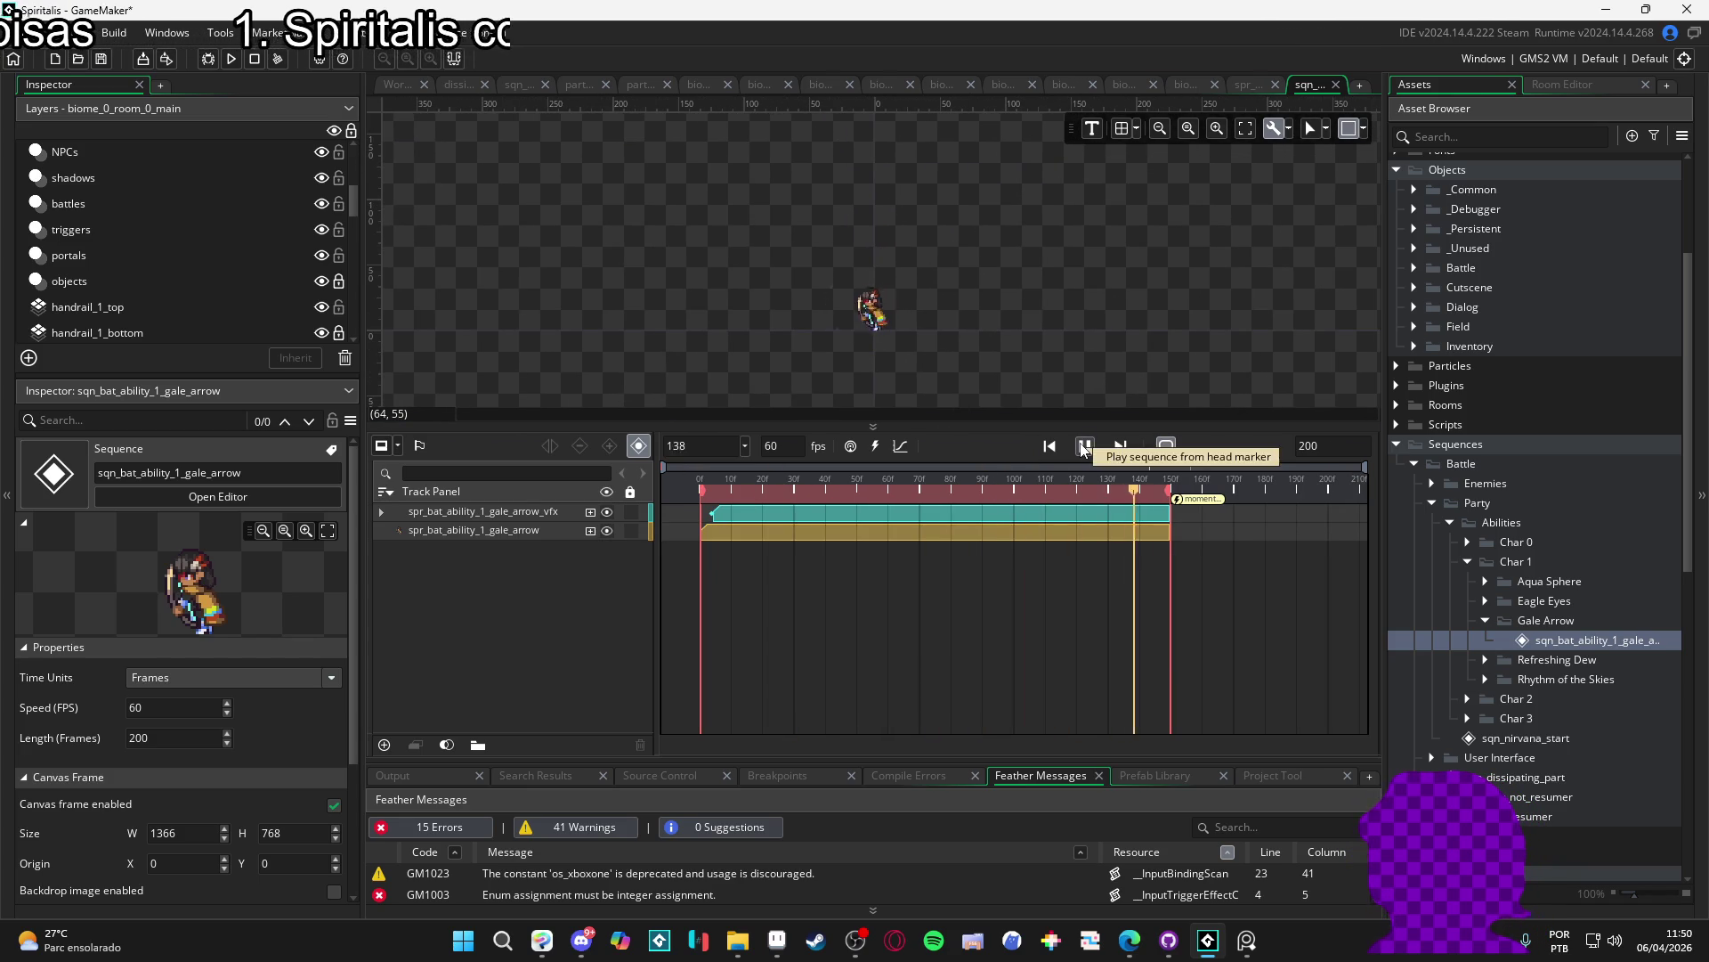
scroll(1016, 321, "up", 1)
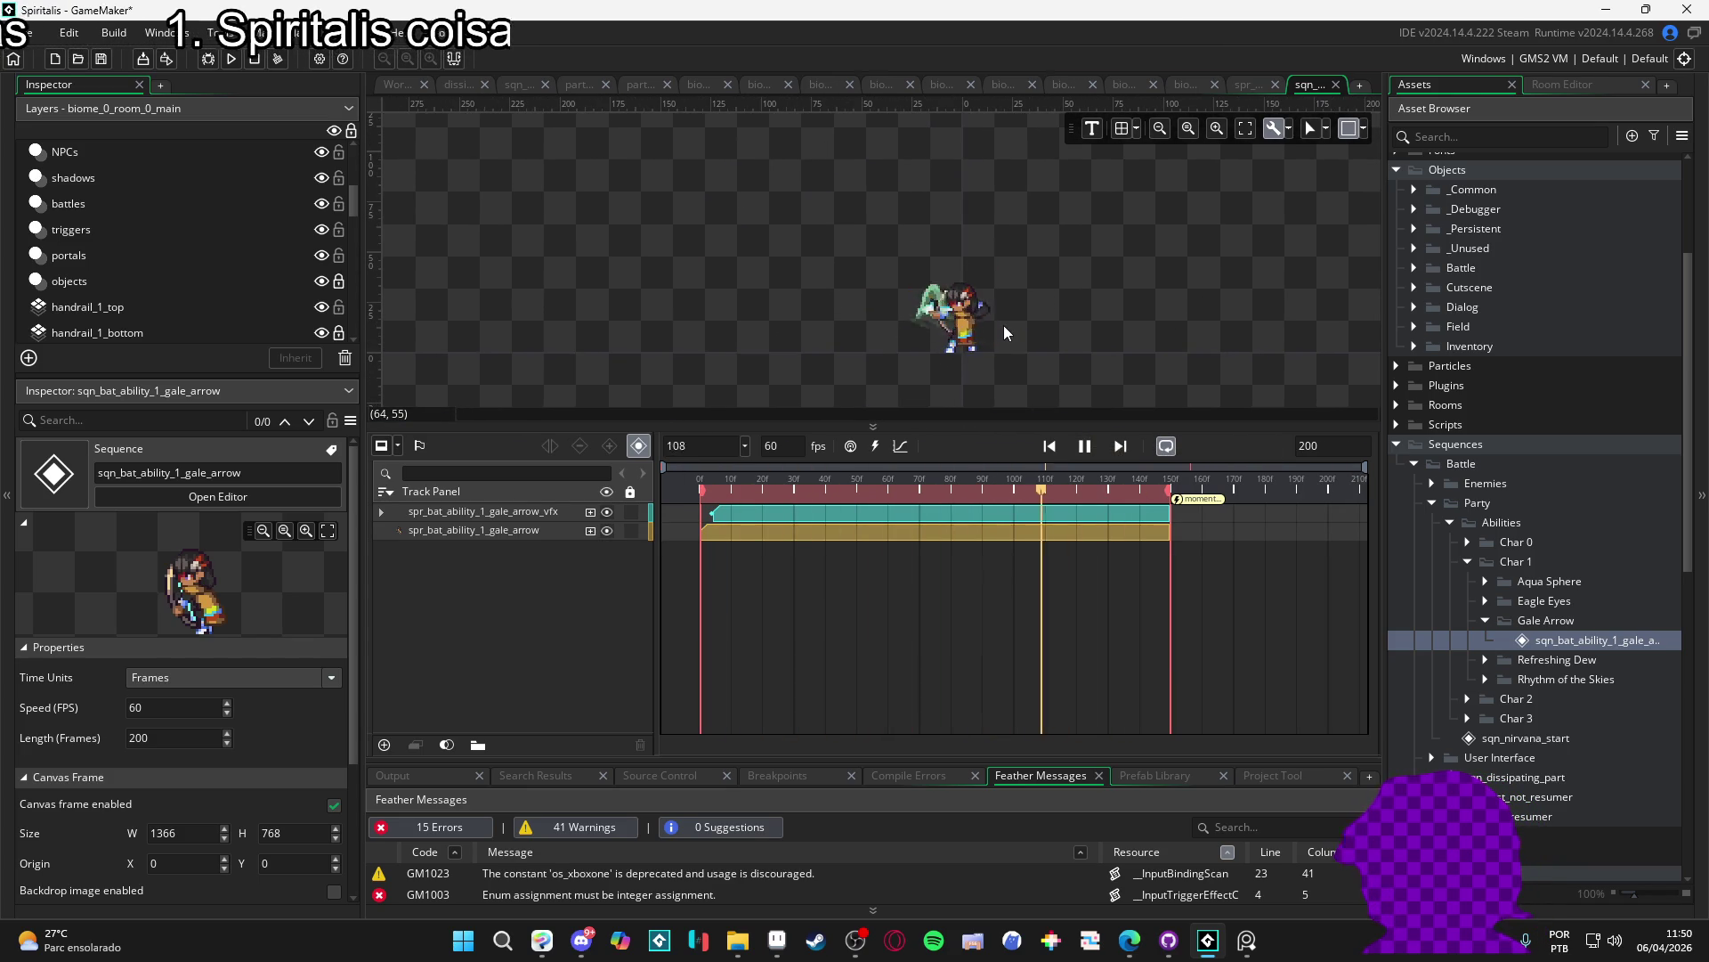
left_click(1085, 446)
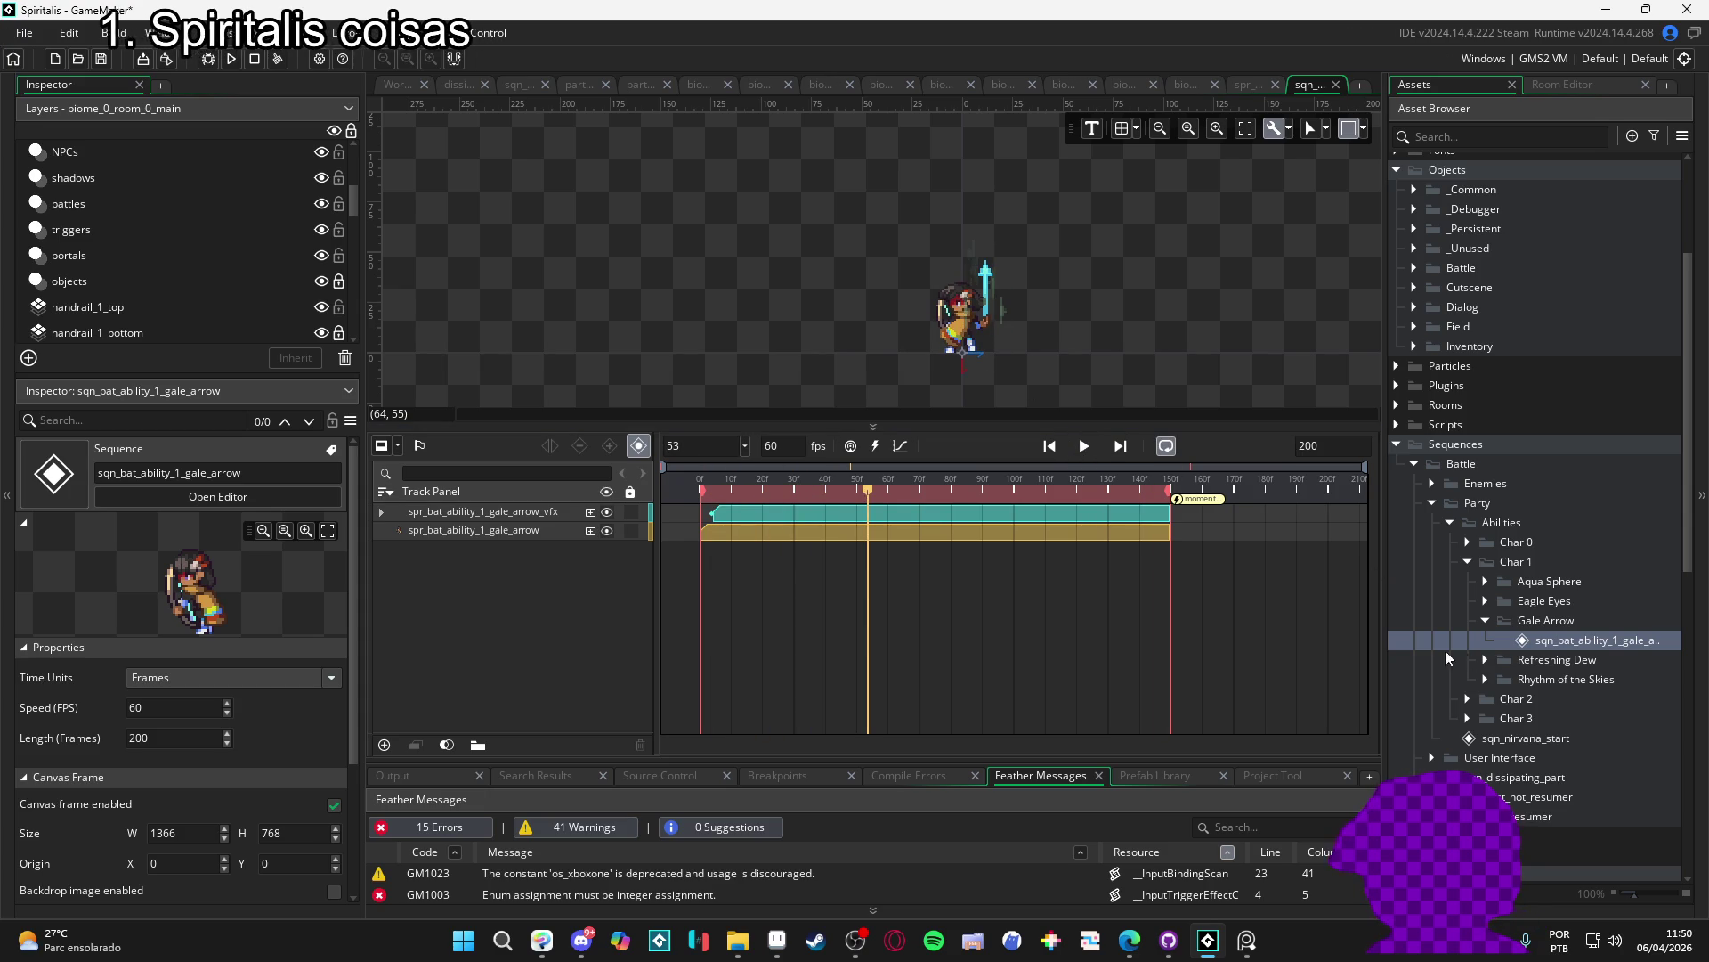
scroll(1553, 585, "up", 3)
scroll(1551, 578, "down", 2)
scroll(1530, 565, "down", 3)
scroll(1511, 579, "down", 3)
scroll(1490, 591, "down", 2)
scroll(1495, 581, "down", 1)
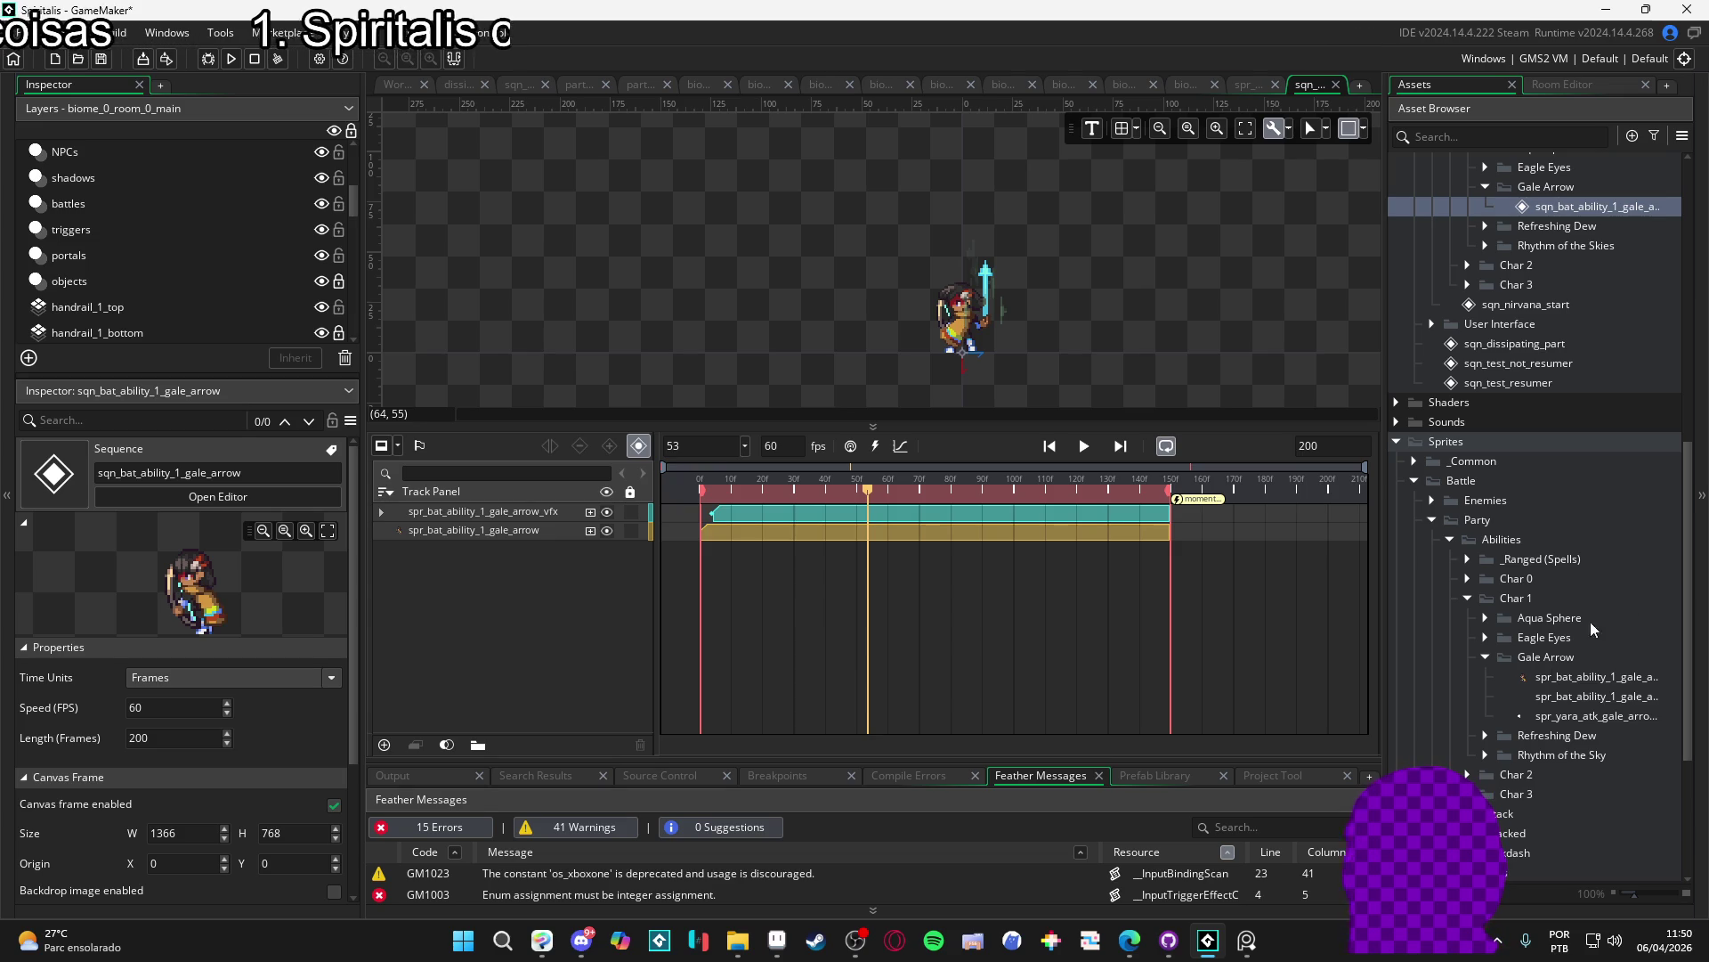
- Briefly check the system quick settings panel, then resume sequence playback
left_click(1615, 941)
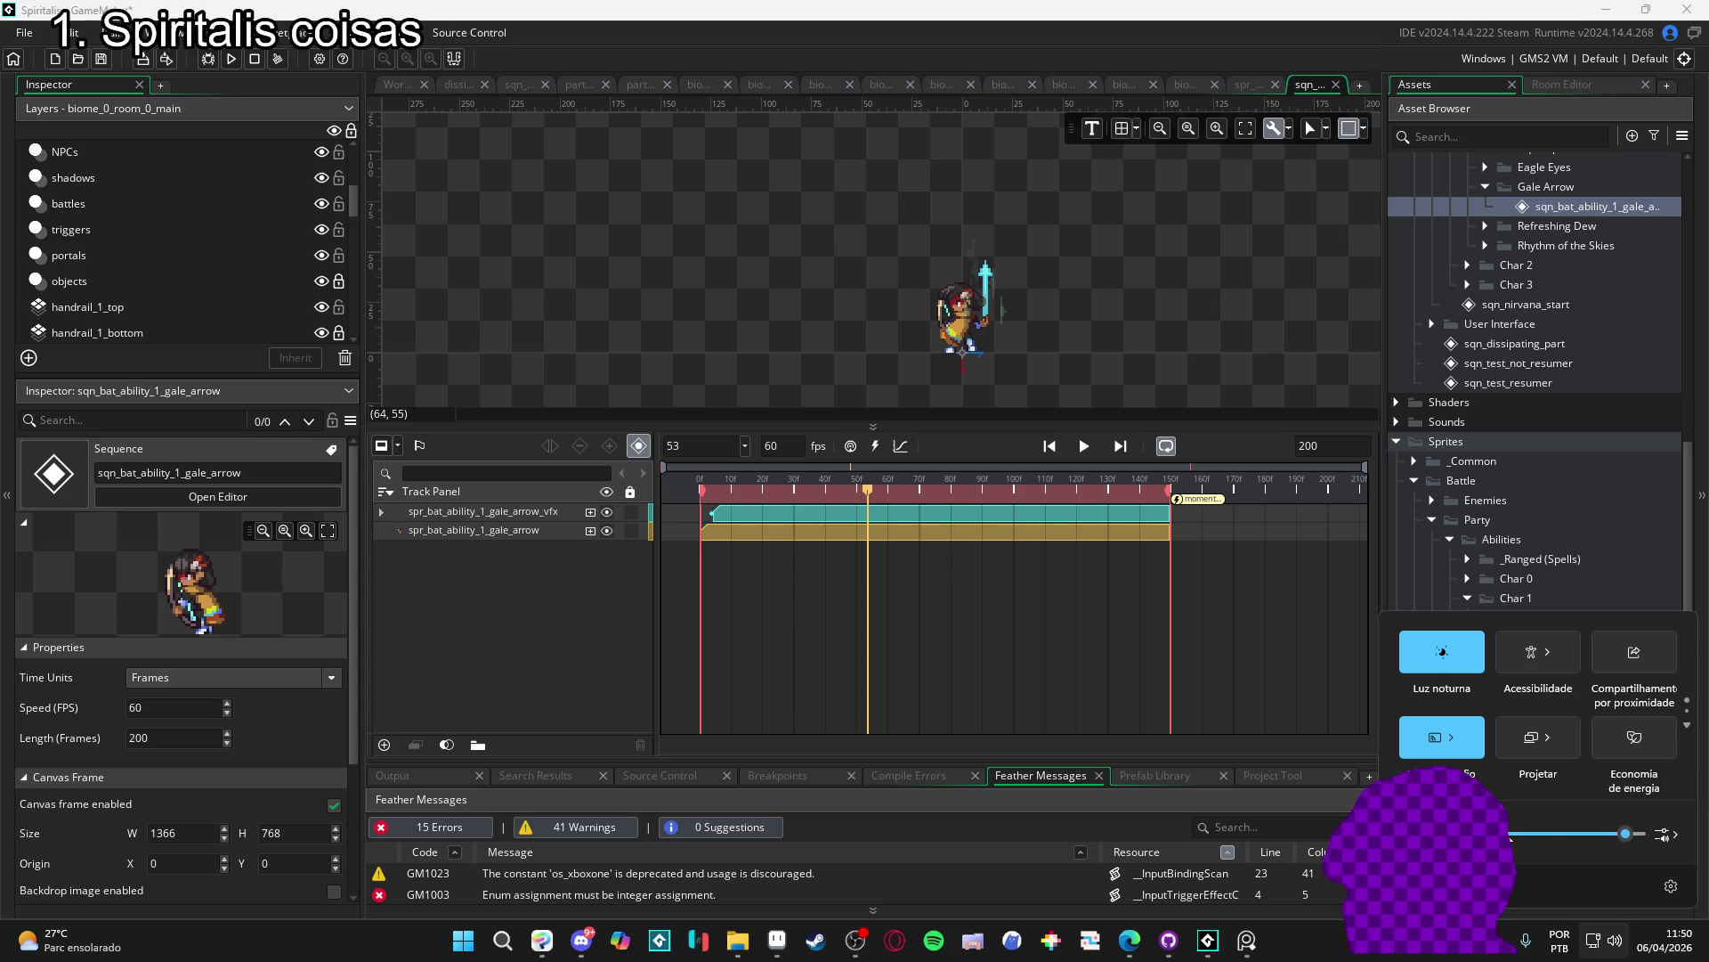
left_click(1353, 665)
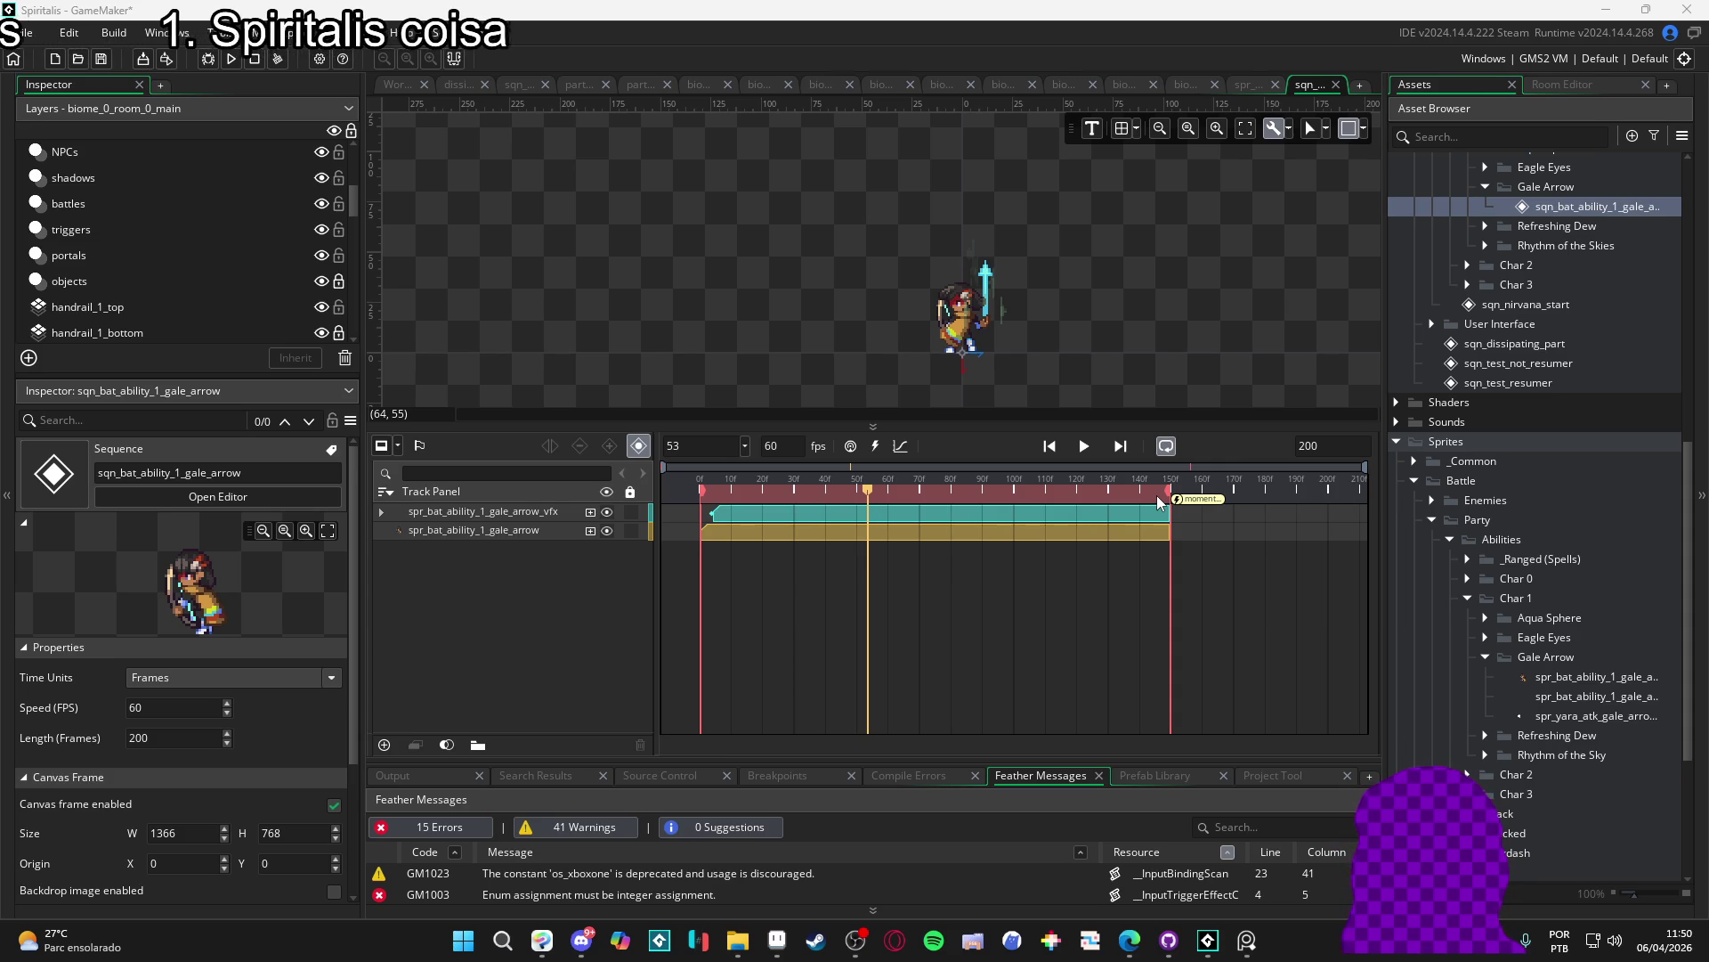
key("space")
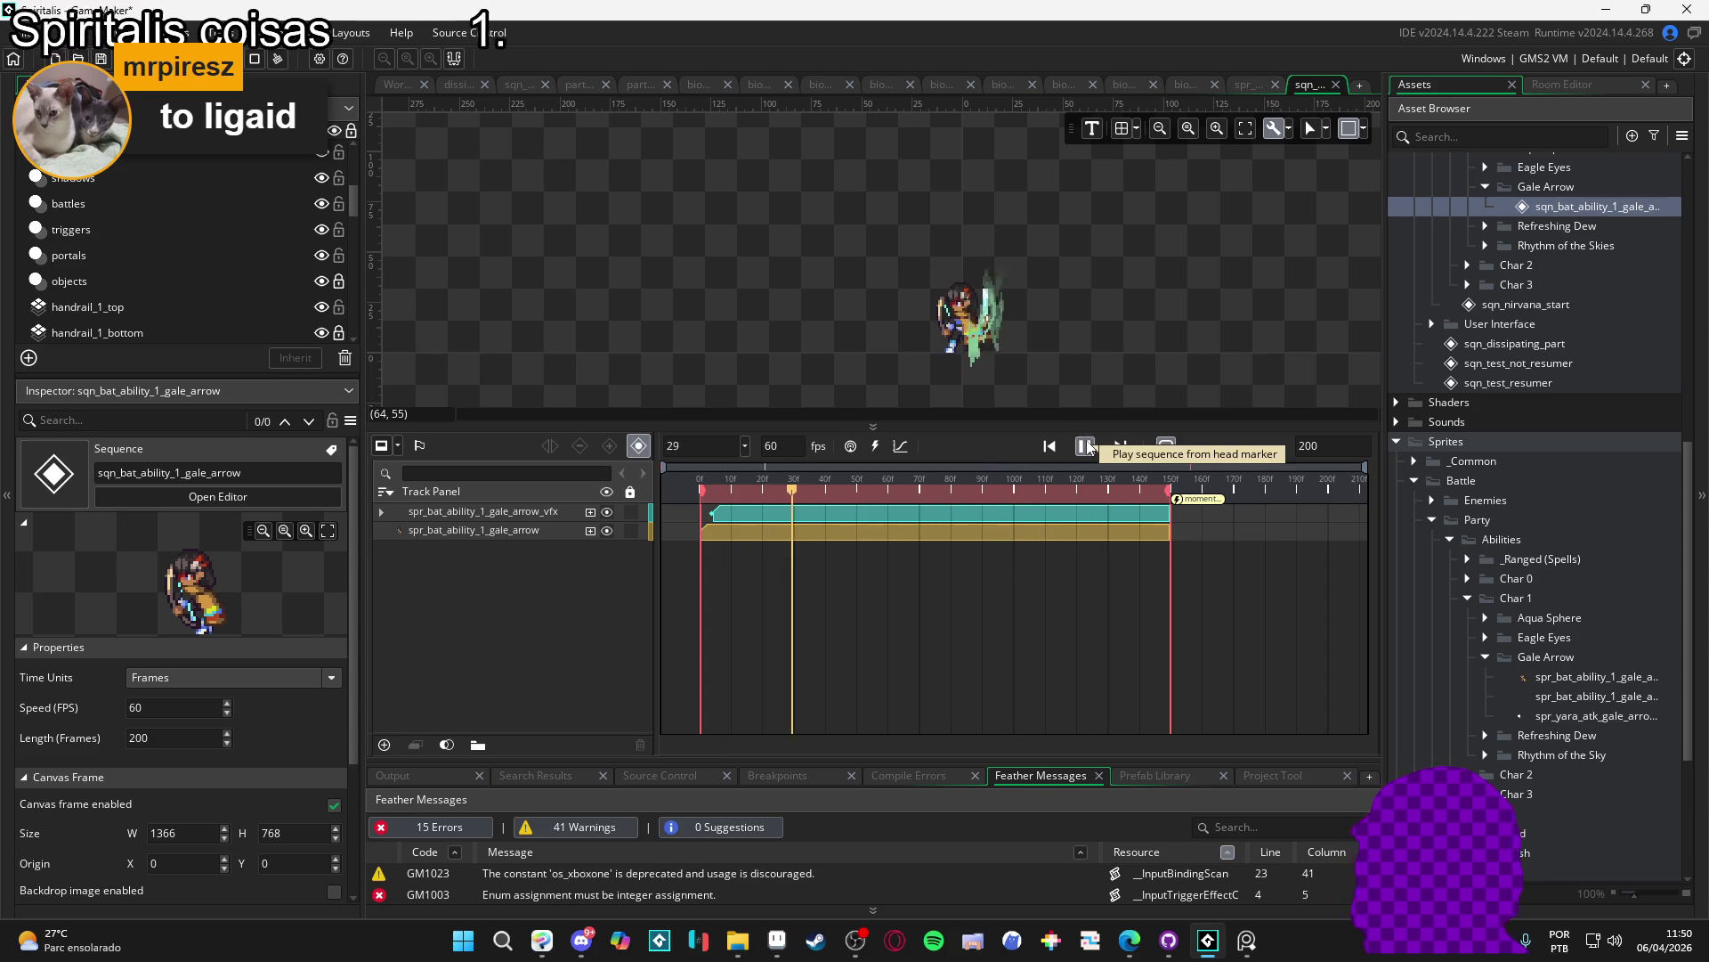
- Stop playback, move the playhead to the impact moment at frame 116 and drag in spr_yara_atk_gale_arrow_impact
left_click(1083, 446)
left_click_drag(933, 491, 1066, 512)
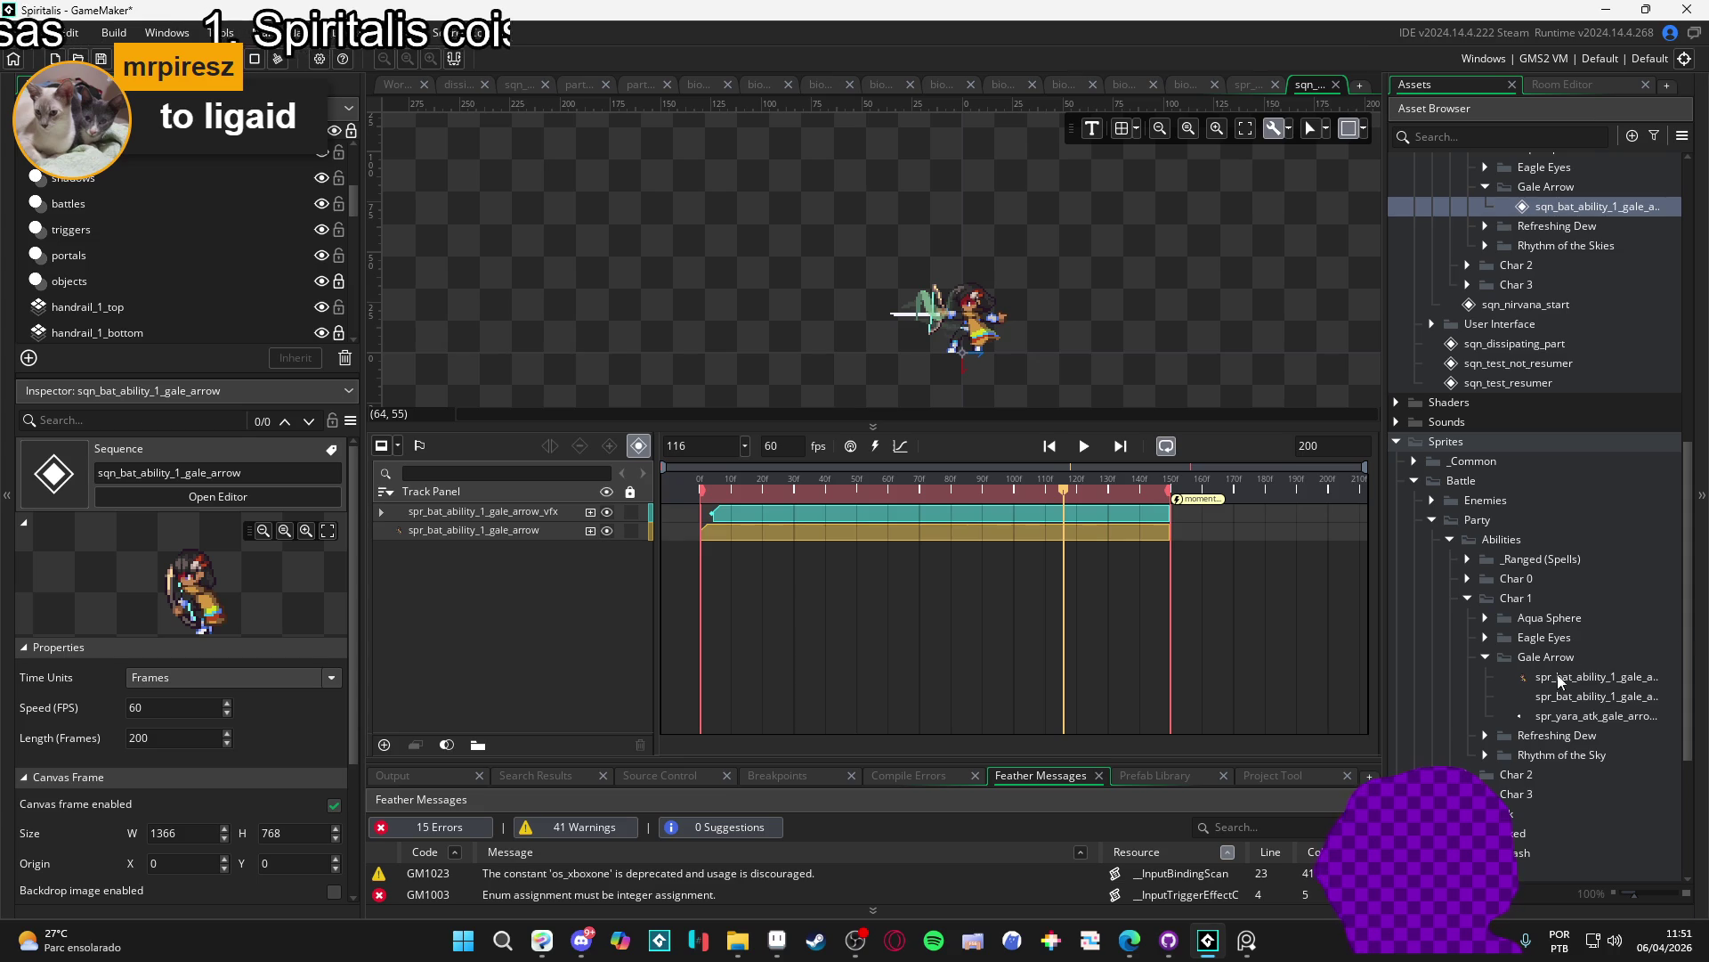
left_click_drag(1553, 718, 818, 265)
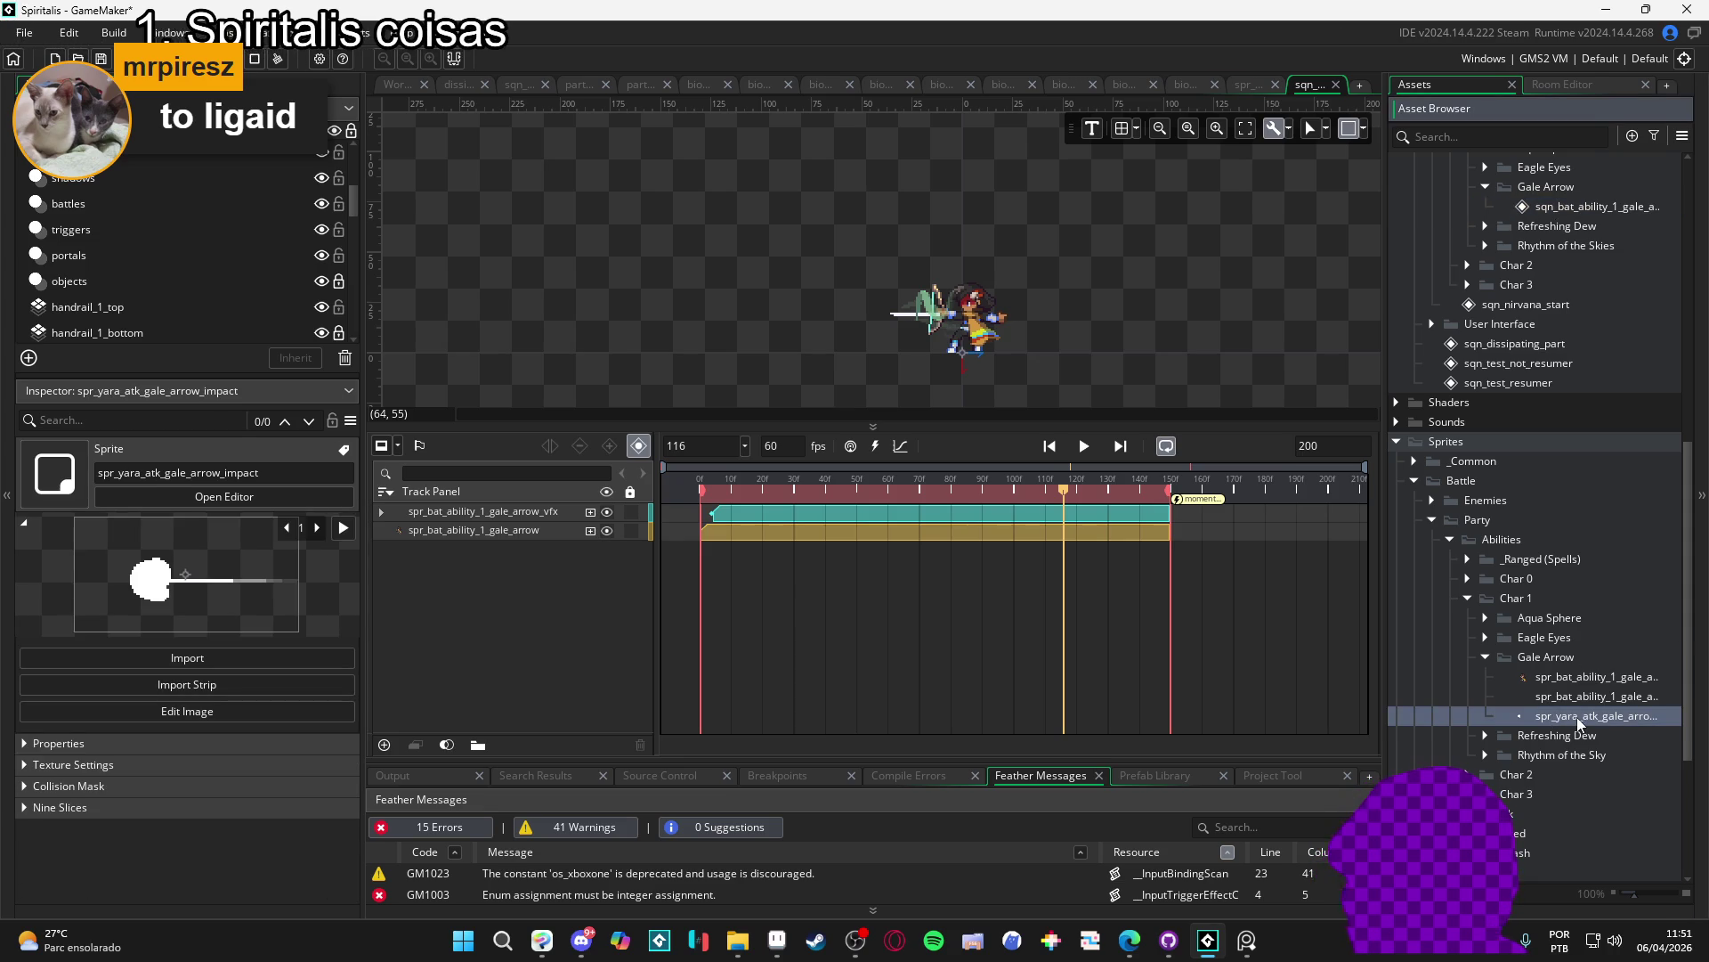
- Add spr_yara_atk_gale_arrow_impact as a track at frame 116 and nudge it to Position X -101, Y -22.3
mouse_move(819, 264)
left_mouse_down()
mouse_move(824, 314)
mouse_move(765, 321)
mouse_move(773, 255)
left_mouse_up()
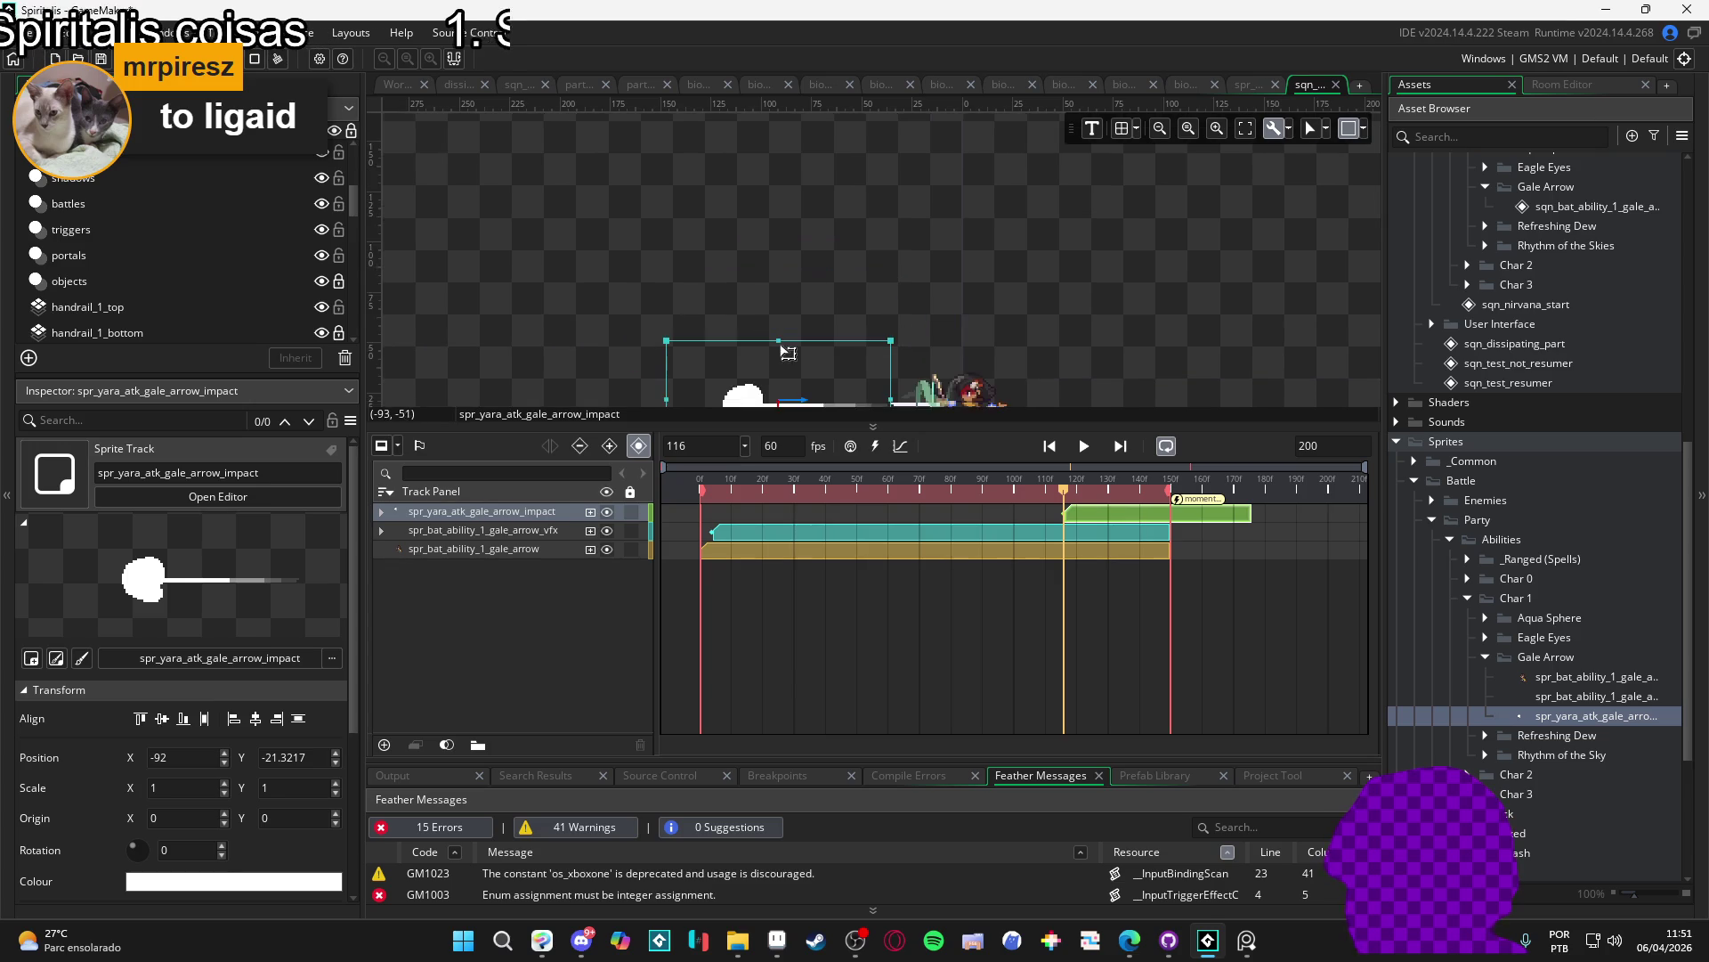
scroll(773, 255, "up", 2)
scroll(748, 266, "up", 1)
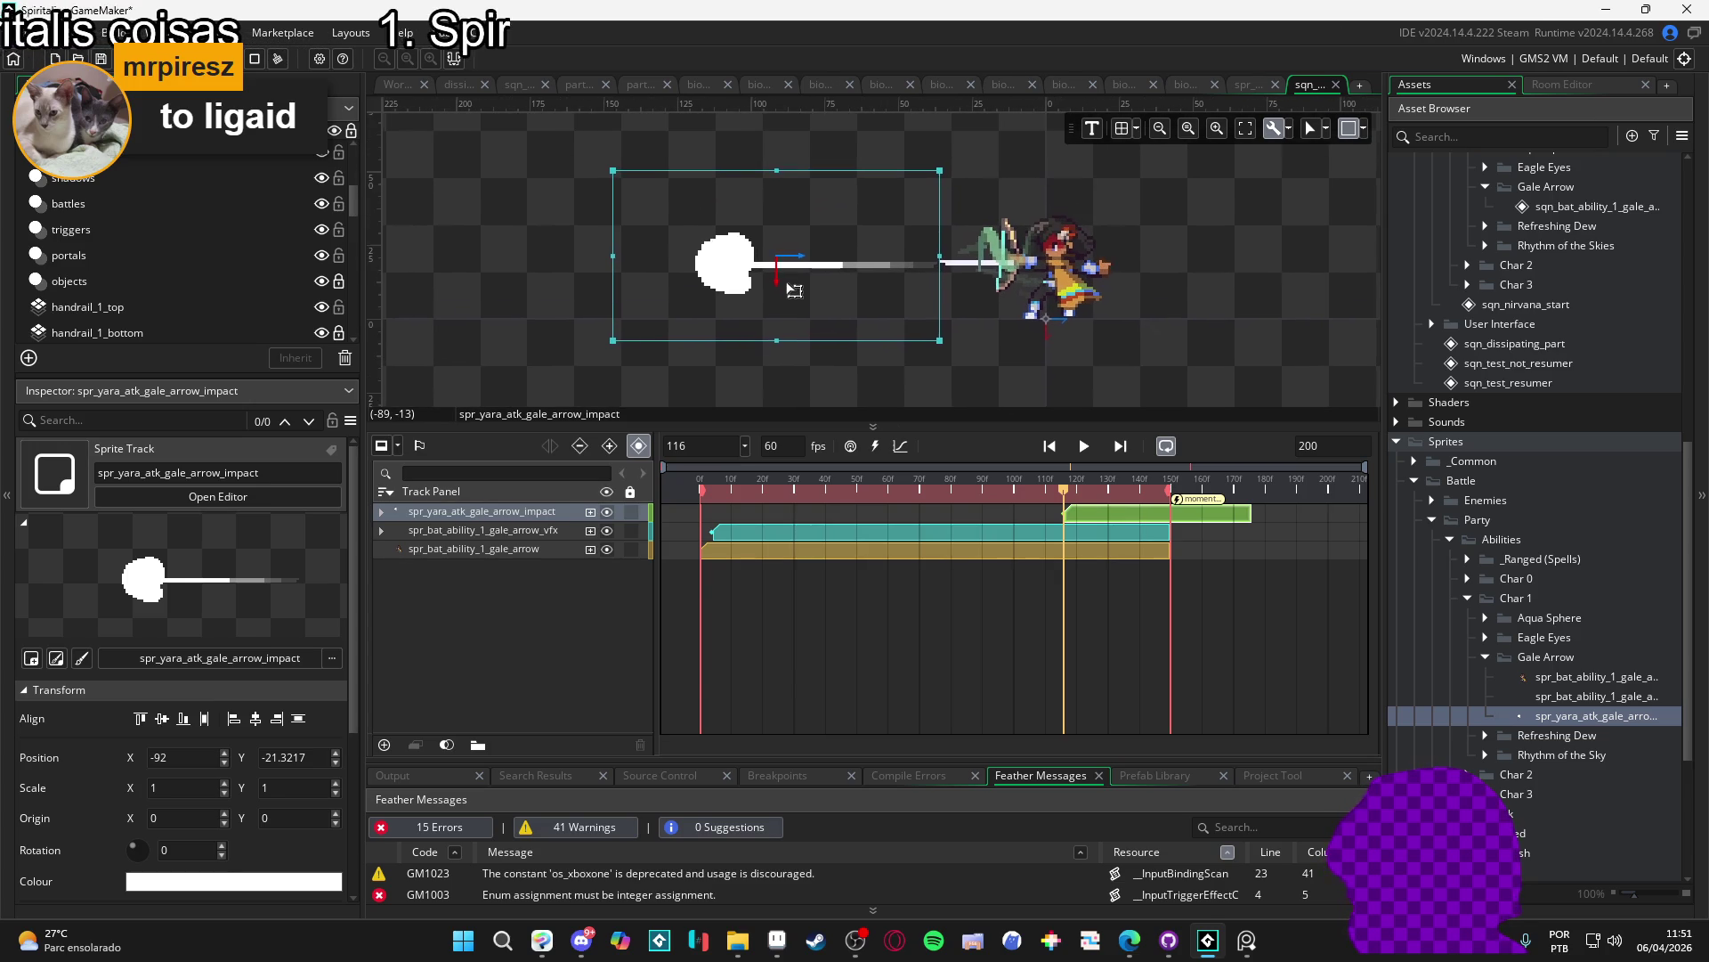
left_click_drag(742, 267, 725, 271)
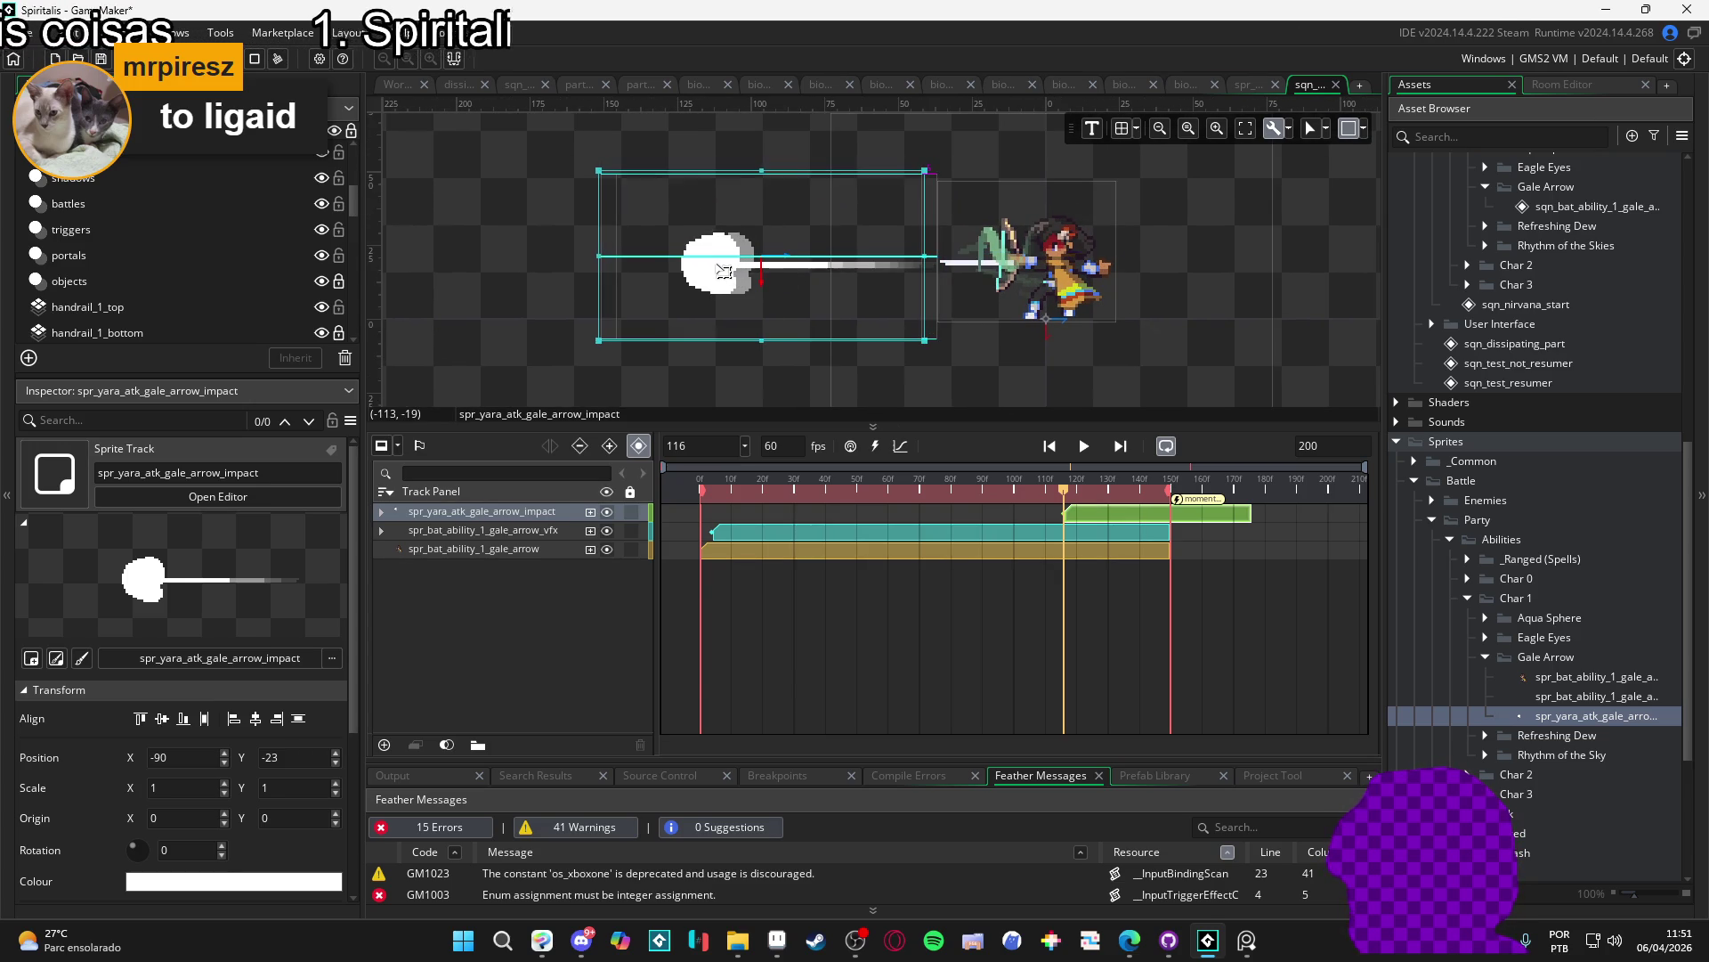
key("Left")
key("Left")
key("Left")
key("Up")
key("Left")
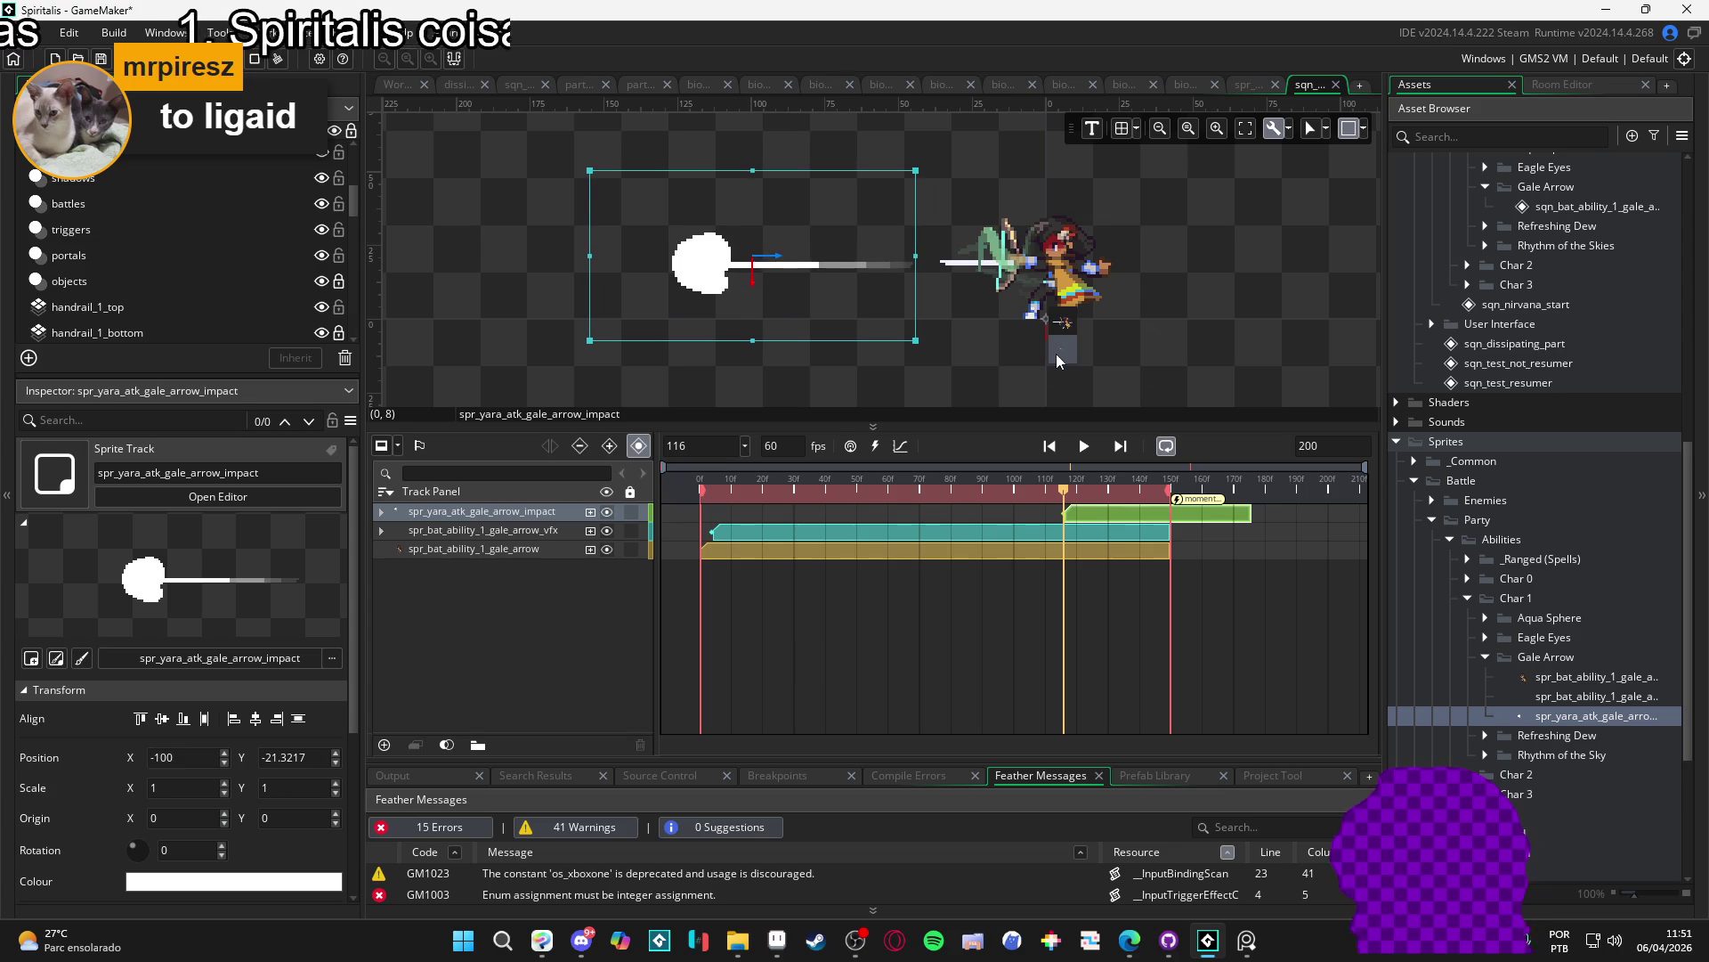
key("Left")
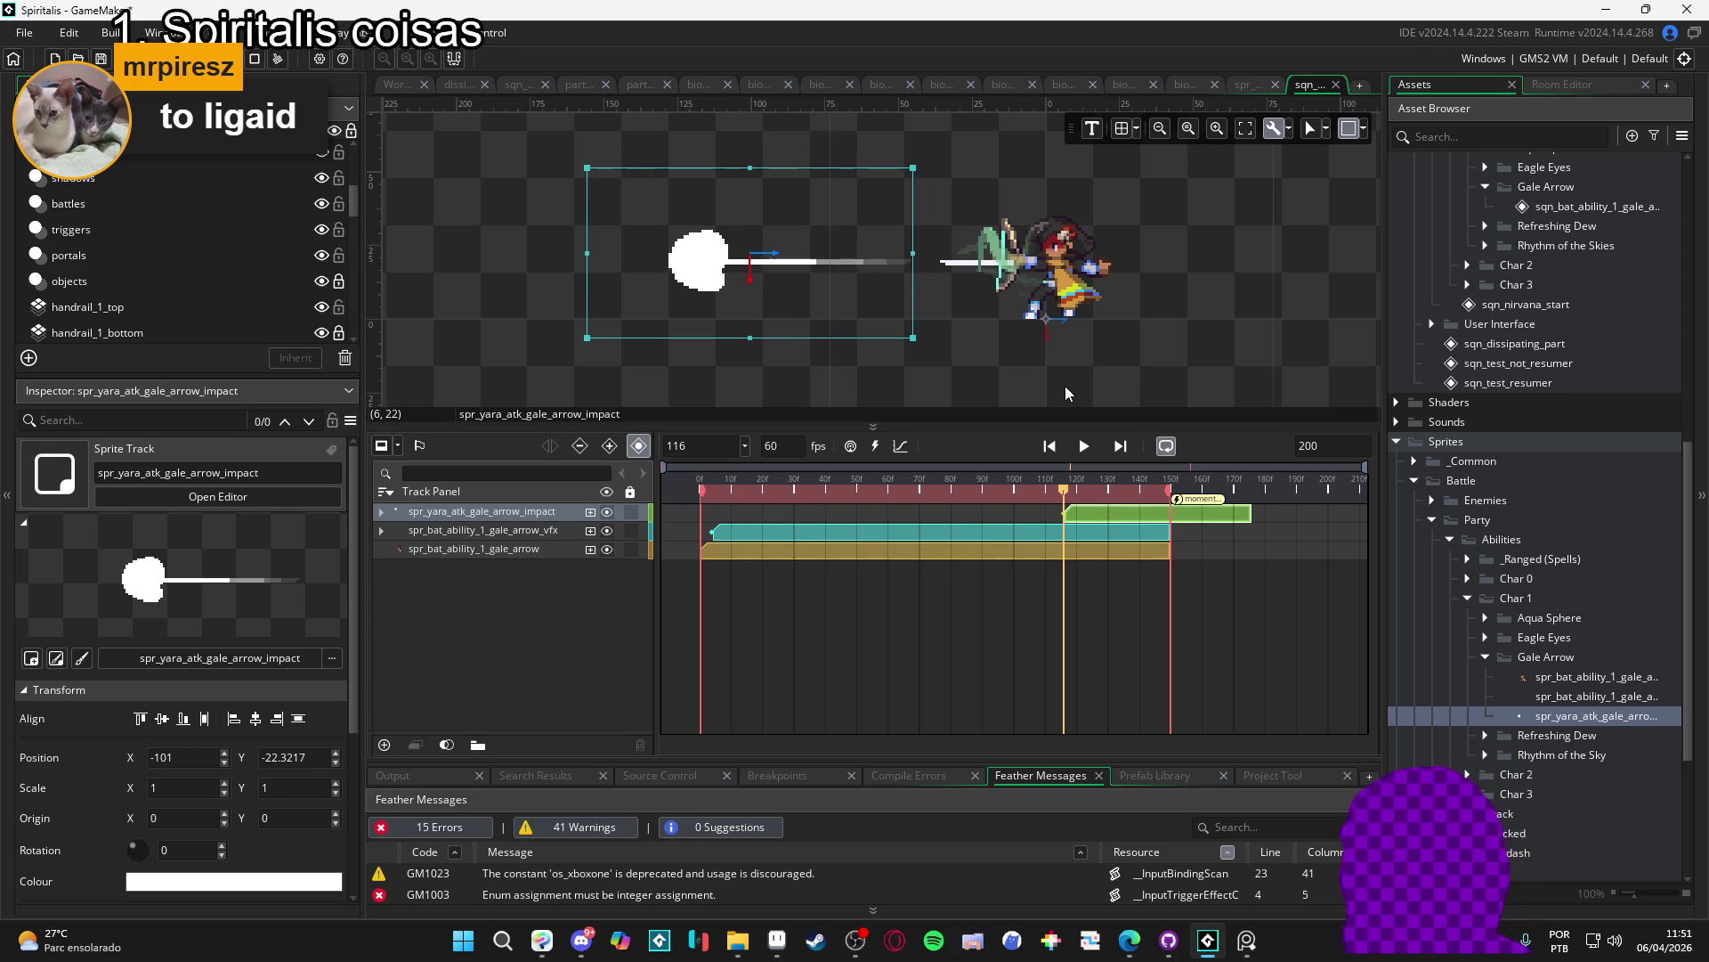